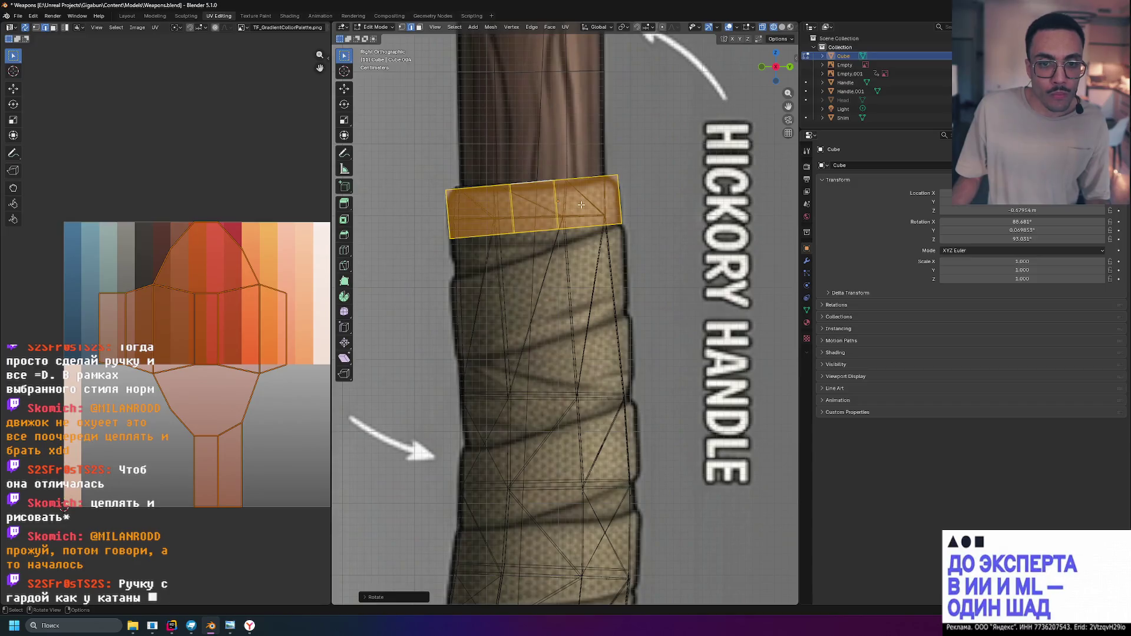
# Confirm the collar ring's new position and view it from above in see-through wireframe
pyautogui.click(582, 206)
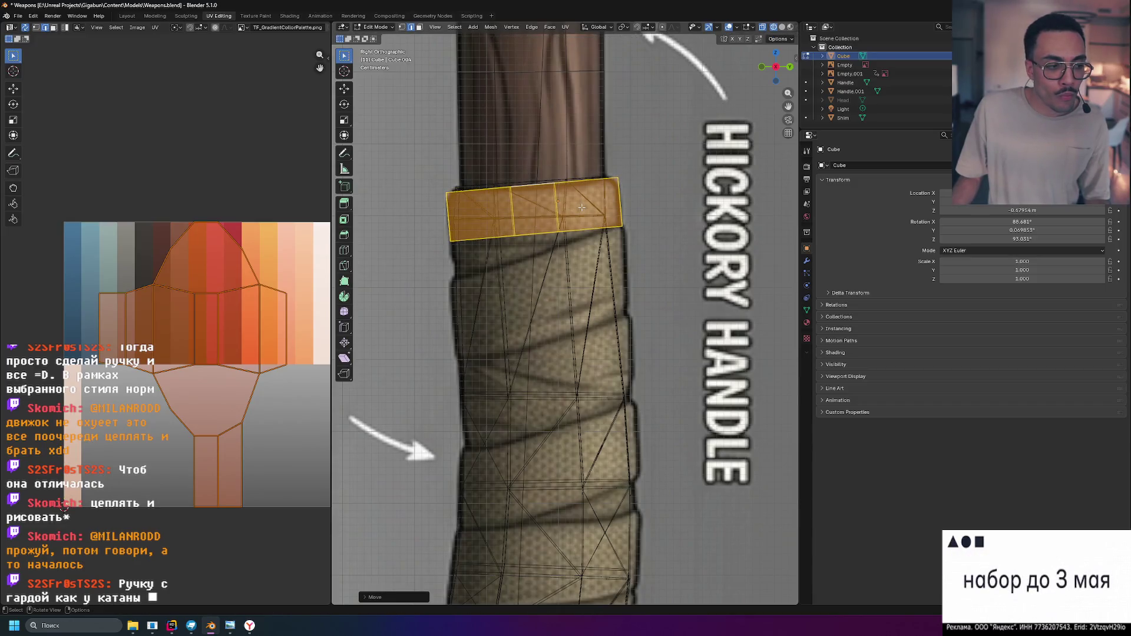
pyautogui.click(589, 166)
pyautogui.hotkey('shift', 'z')
pyautogui.moveTo(589, 166); pyautogui.dragTo(589, 212, button='middle')
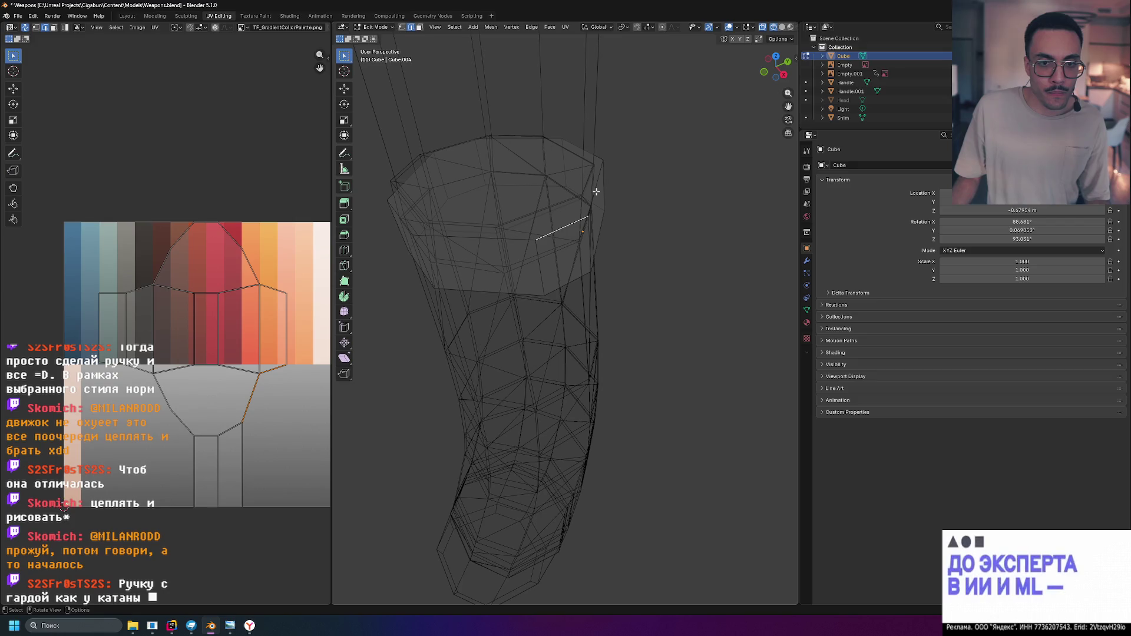
# Select the collar's full top edge loop, abandon an oversized bevel attempt, and return to the side view
pyautogui.keyDown('ctrl'); pyautogui.click(597, 190); pyautogui.keyUp('ctrl')
pyautogui.keyDown('ctrl'); pyautogui.click(506, 238); pyautogui.keyUp('ctrl')
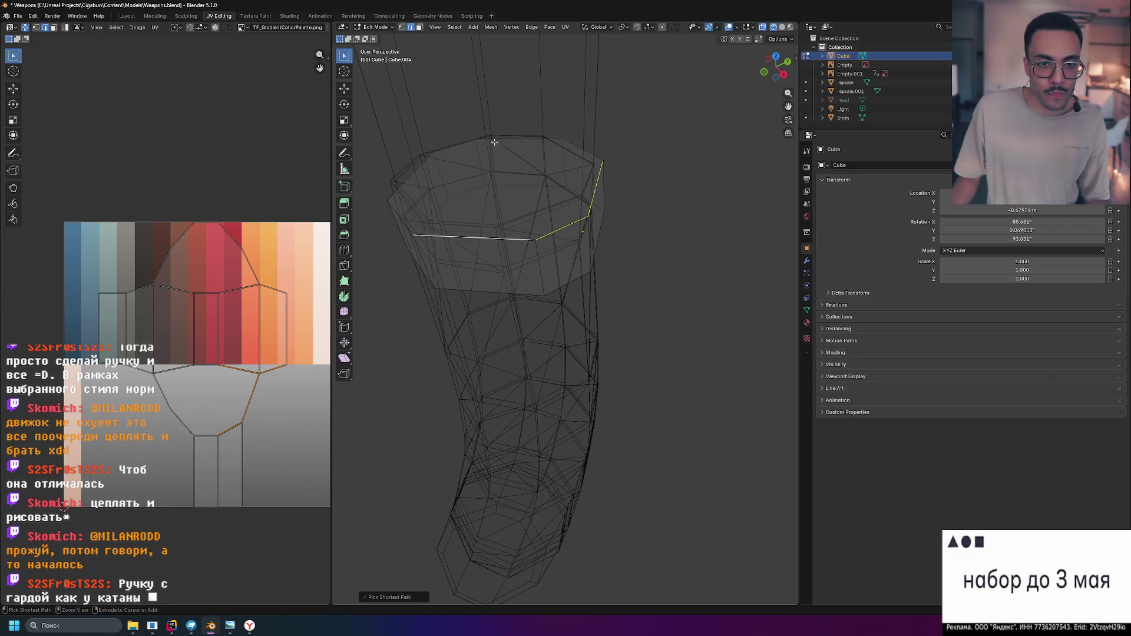
pyautogui.keyDown('ctrl'); pyautogui.click(414, 171); pyautogui.keyUp('ctrl')
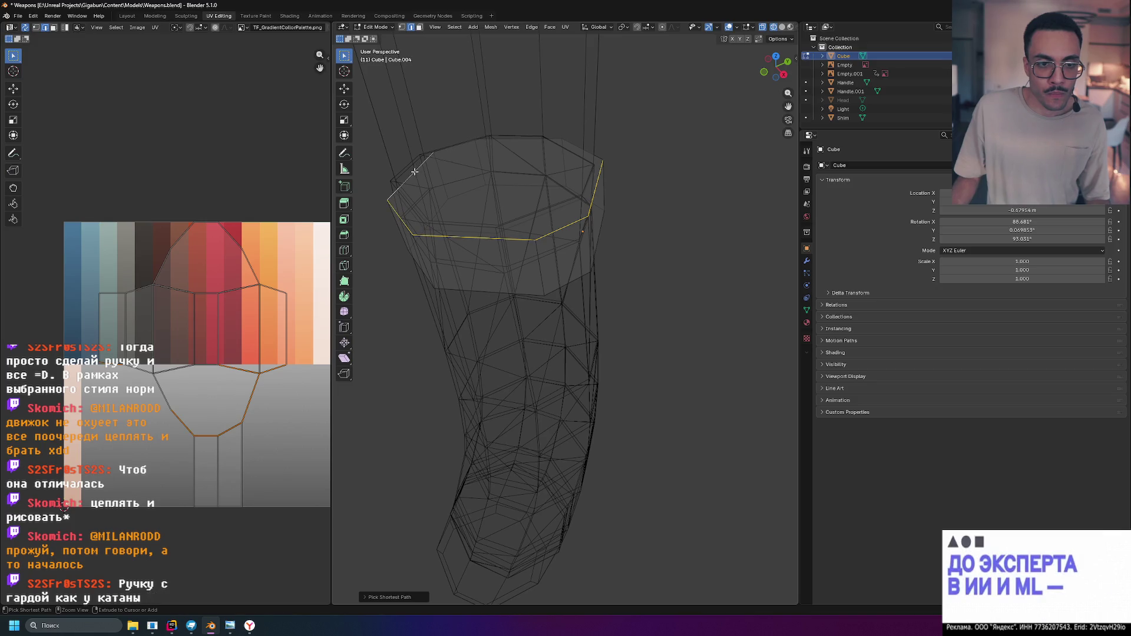
pyautogui.keyDown('ctrl'); pyautogui.click(578, 148); pyautogui.keyUp('ctrl')
pyautogui.hotkey('ctrl', 'b')
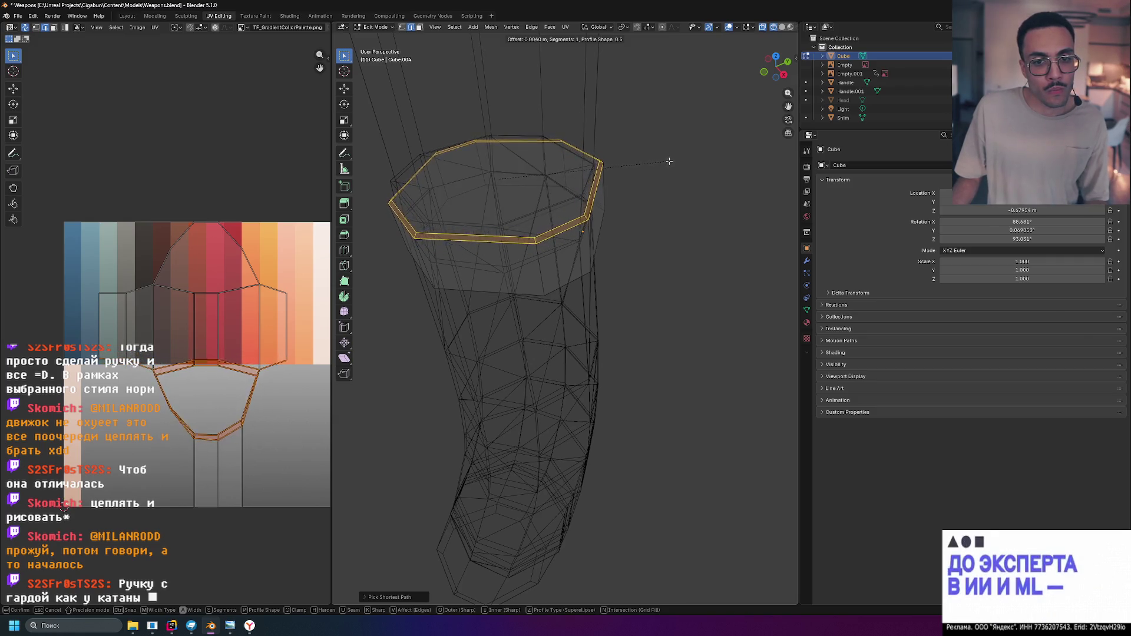
pyautogui.click(670, 163)
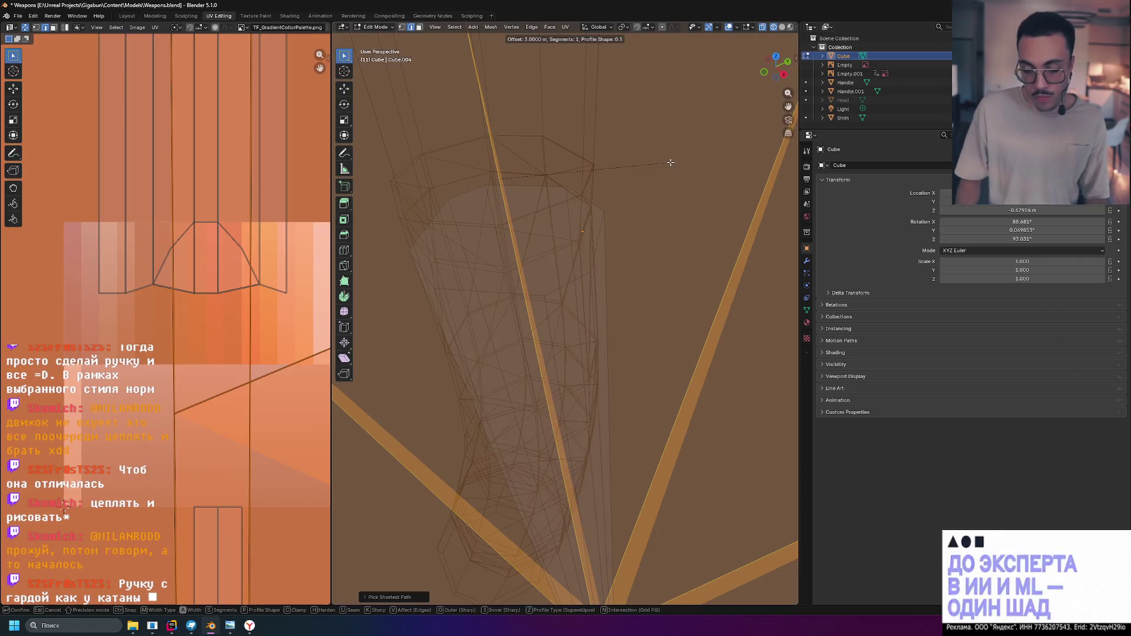
pyautogui.press('KP_3')
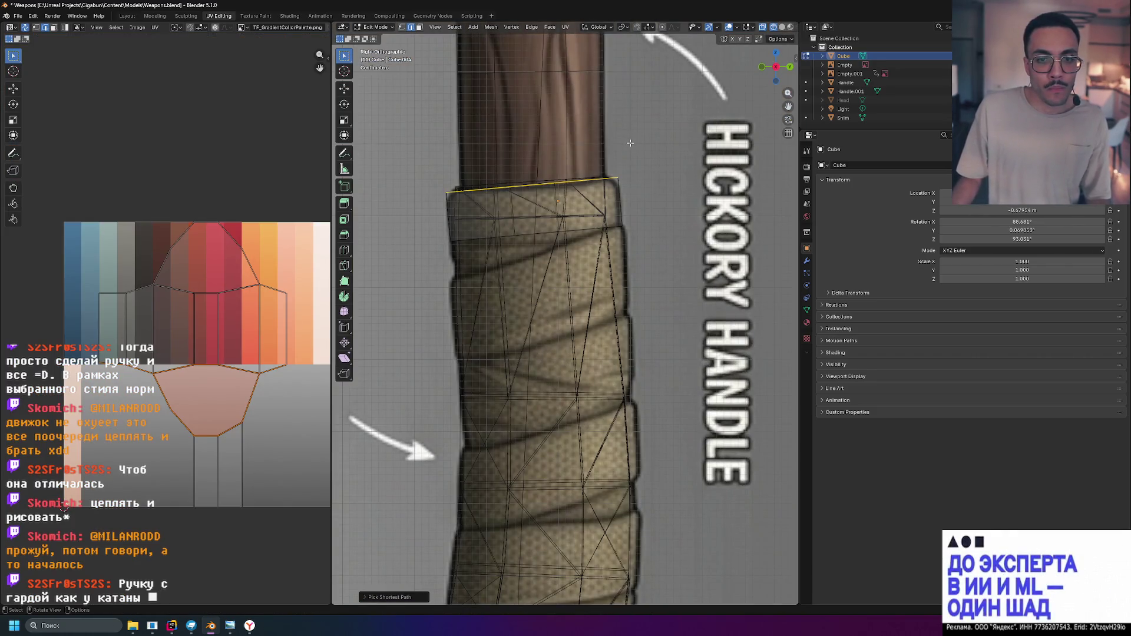
# Bevel the collar's top edge loop into a thin chamfer
pyautogui.hotkey('ctrl', 'b')
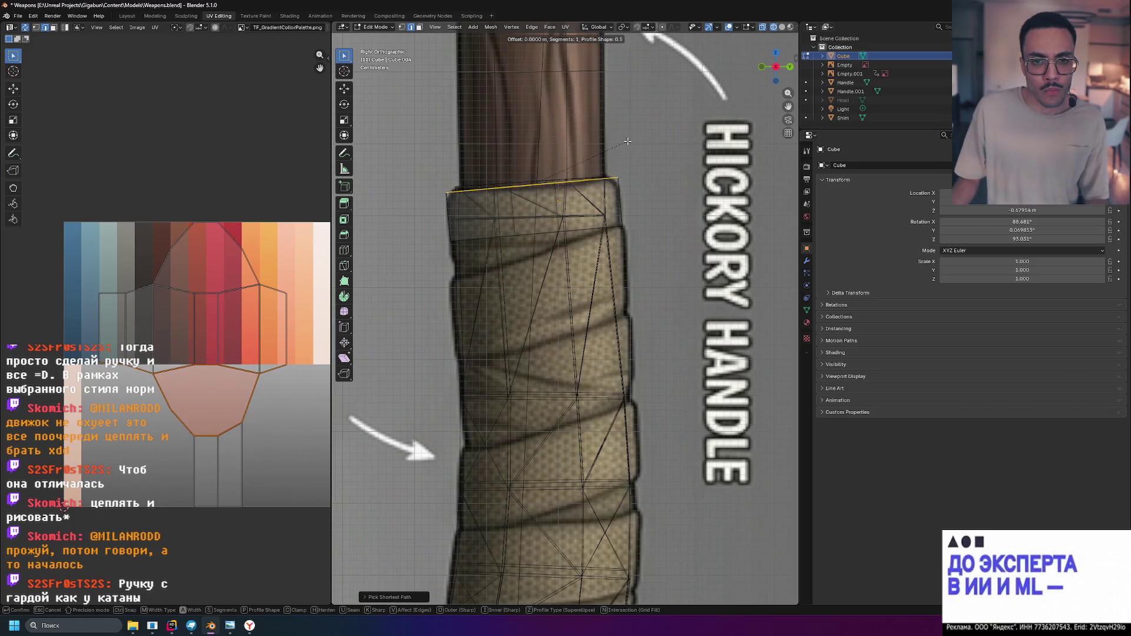
pyautogui.click(635, 156)
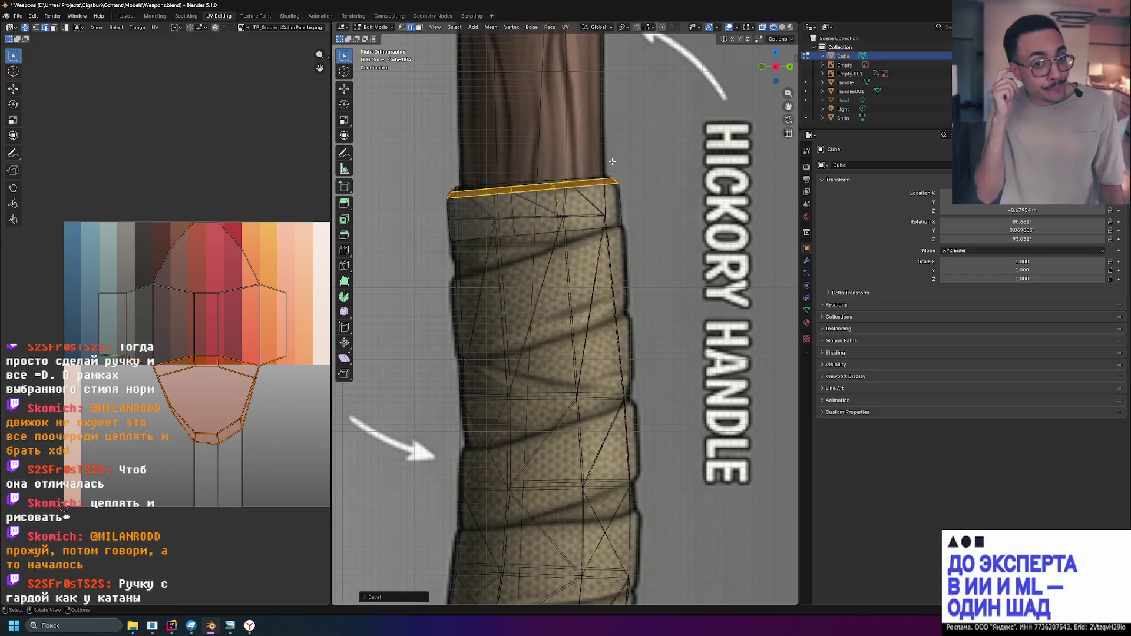
pyautogui.hotkey('shift', 'z')
pyautogui.moveTo(612, 161)
pyautogui.mouseDown(button='middle')
pyautogui.moveTo(608, 227)
pyautogui.moveTo(527, 244)
pyautogui.mouseUp(button='middle')
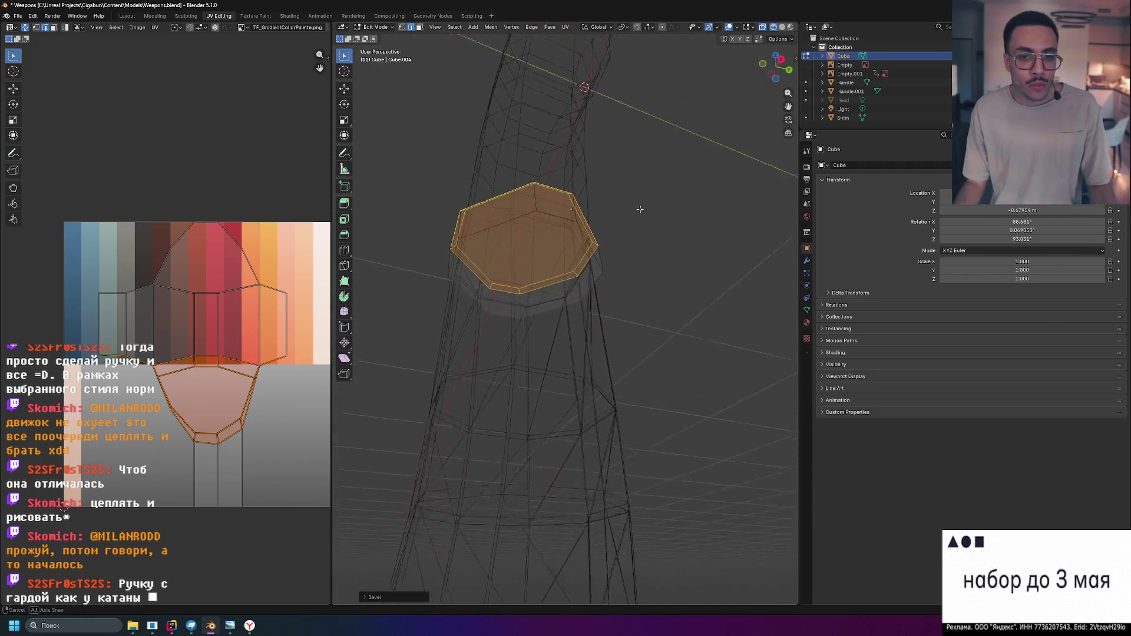
# Select the collar's lower rim edge loop all the way around
pyautogui.press('k')
pyautogui.click(459, 253)
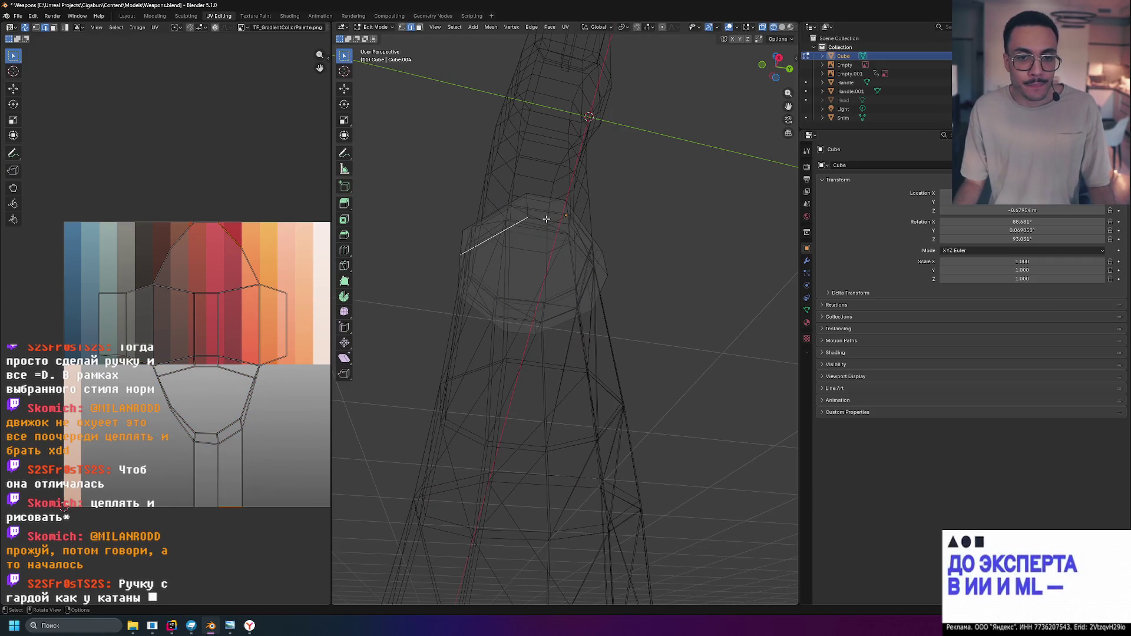
pyautogui.keyDown('ctrl'); pyautogui.click(548, 219); pyautogui.keyUp('ctrl')
pyautogui.moveTo(544, 329); pyautogui.dragTo(615, 321, button='middle')
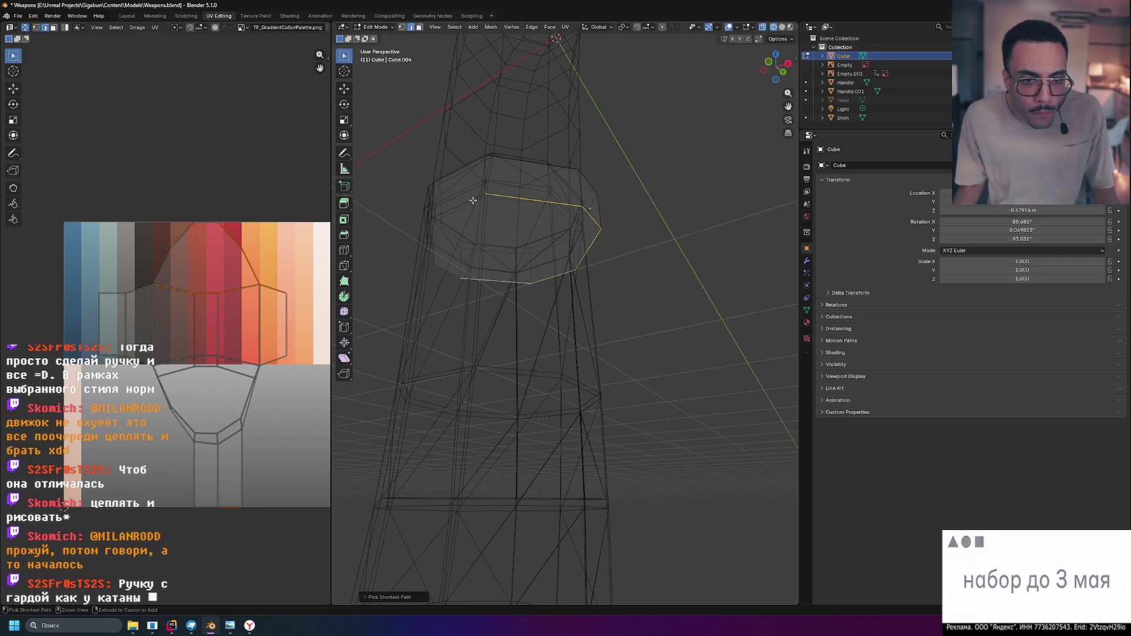
pyautogui.press('f')
pyautogui.moveTo(471, 201); pyautogui.dragTo(601, 248, button='middle')
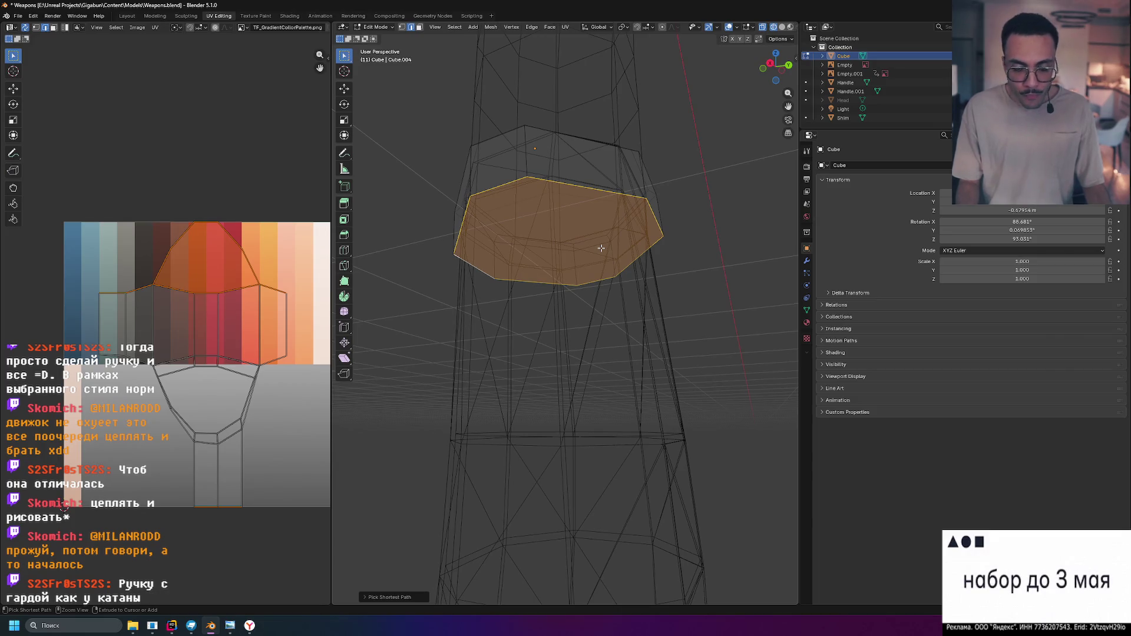
# Bevel the whole collar ring from the side view, then undo that bevel
pyautogui.hotkey('ctrl', 'l')
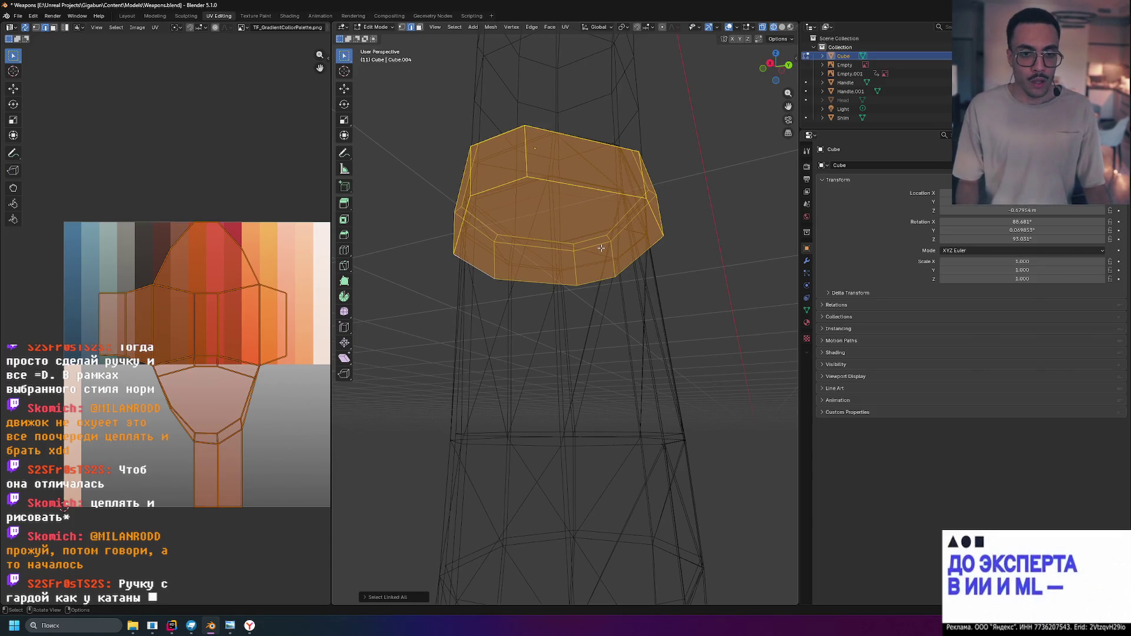
pyautogui.press('KP_3')
pyautogui.hotkey('ctrl', 'b')
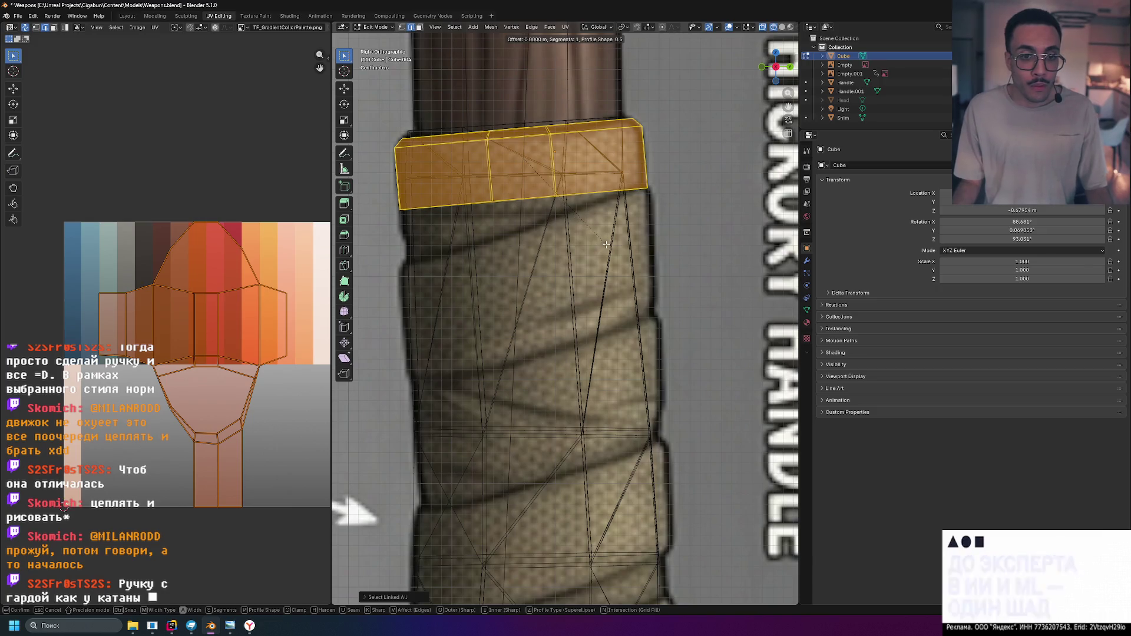
pyautogui.click(570, 231)
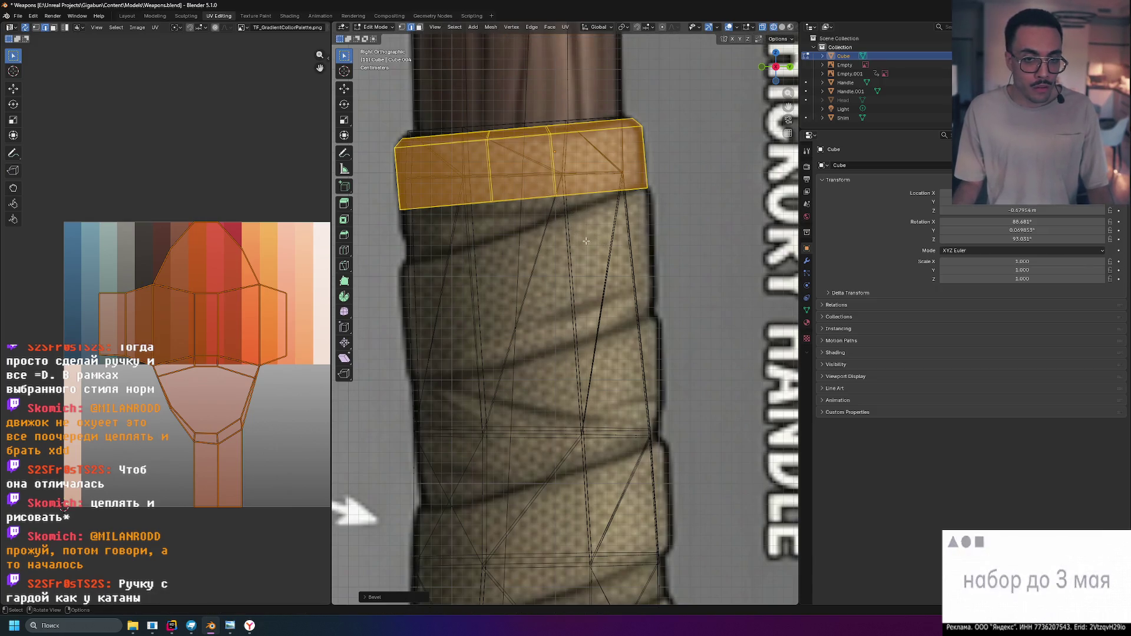
pyautogui.hotkey('ctrl', 'z')
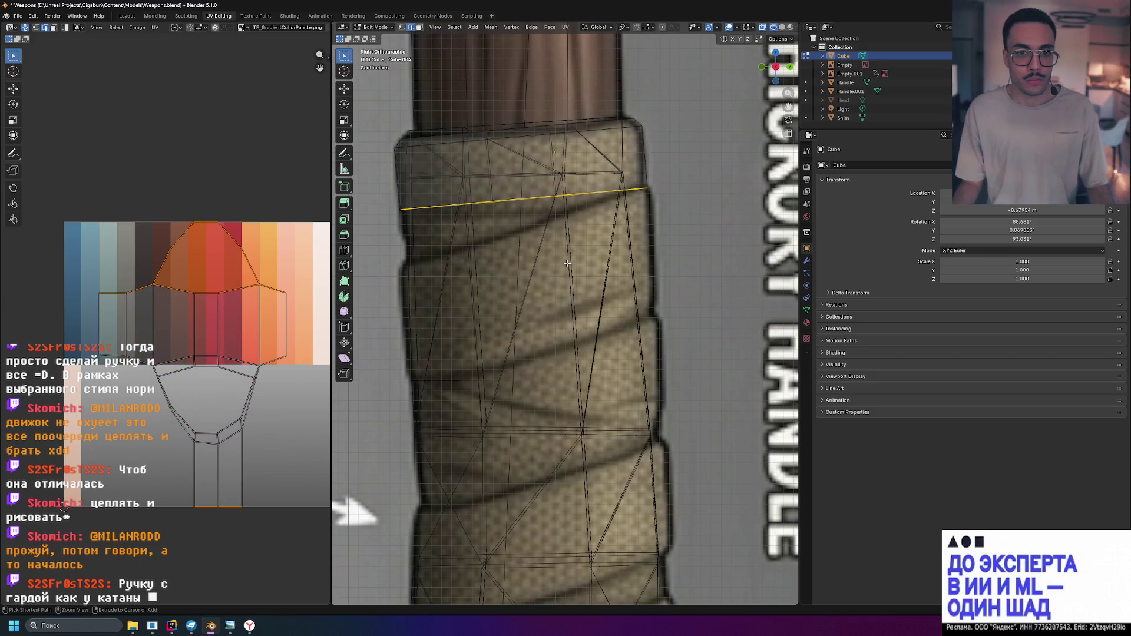
# Bevel the lower edge loop into a narrow band, inspect it in wireframe, and select the whole ring
pyautogui.hotkey('ctrl', 'b')
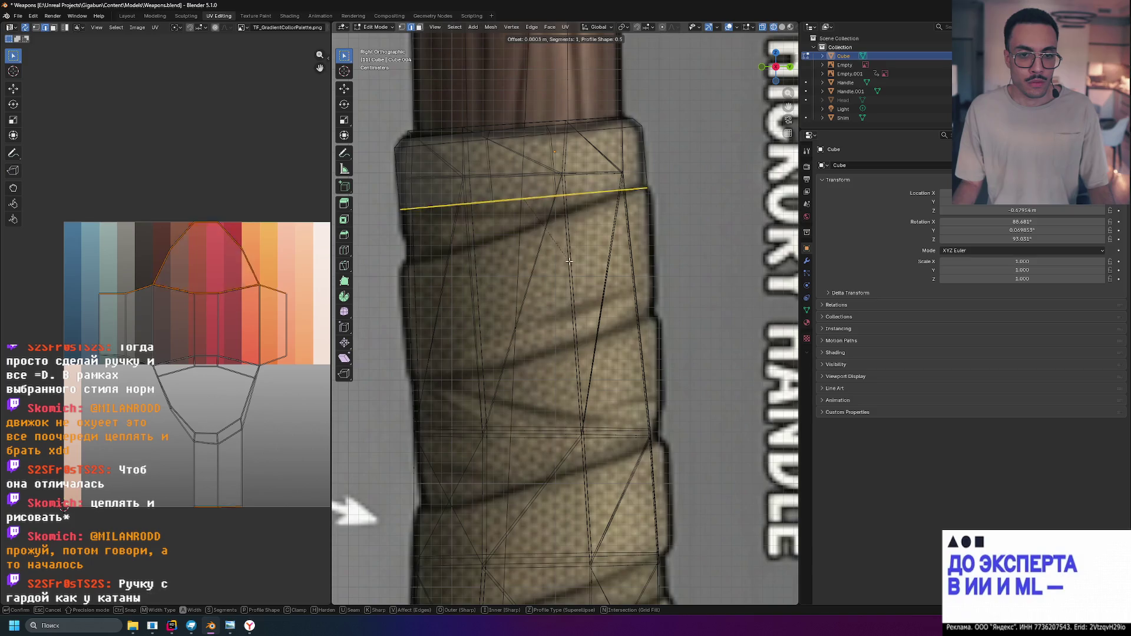
pyautogui.click(572, 264)
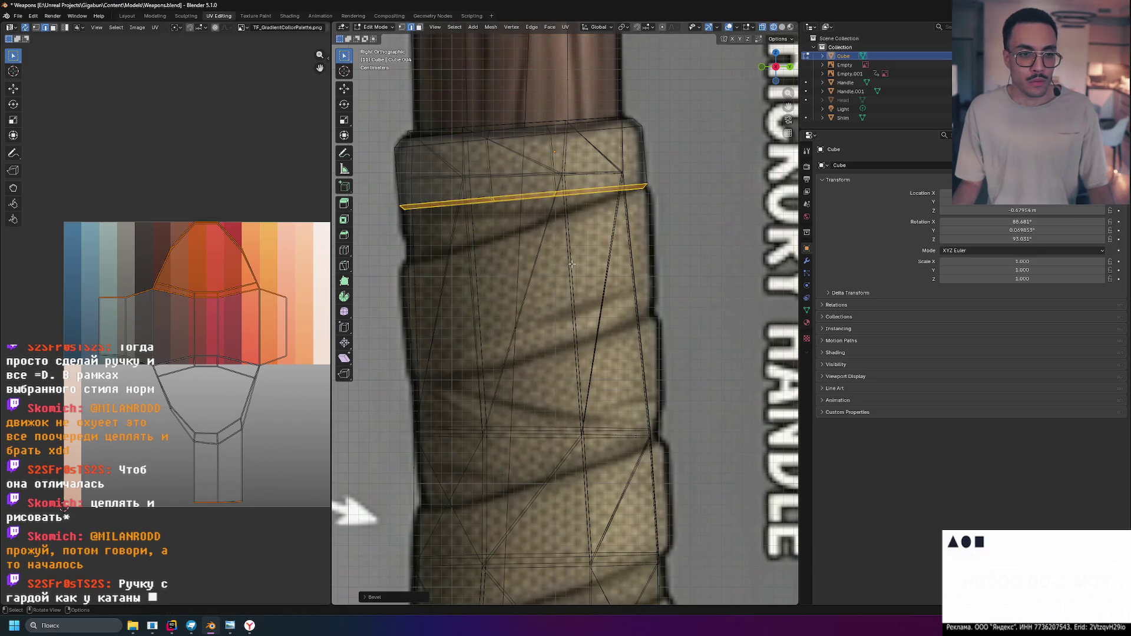
pyautogui.hotkey('shift', 'z')
pyautogui.moveTo(698, 206)
pyautogui.mouseDown(button='middle')
pyautogui.moveTo(617, 246)
pyautogui.moveTo(649, 273)
pyautogui.moveTo(733, 233)
pyautogui.moveTo(723, 258)
pyautogui.moveTo(681, 257)
pyautogui.moveTo(649, 232)
pyautogui.moveTo(586, 222)
pyautogui.moveTo(638, 263)
pyautogui.moveTo(636, 280)
pyautogui.moveTo(669, 283)
pyautogui.moveTo(656, 271)
pyautogui.moveTo(602, 303)
pyautogui.moveTo(646, 291)
pyautogui.moveTo(657, 315)
pyautogui.moveTo(687, 298)
pyautogui.moveTo(635, 223)
pyautogui.moveTo(604, 209)
pyautogui.moveTo(517, 253)
pyautogui.moveTo(559, 280)
pyautogui.moveTo(638, 265)
pyautogui.moveTo(594, 265)
pyautogui.moveTo(640, 195)
pyautogui.moveTo(694, 172)
pyautogui.moveTo(702, 156)
pyautogui.mouseUp(button='middle')
pyautogui.hotkey('ctrl', 'l')
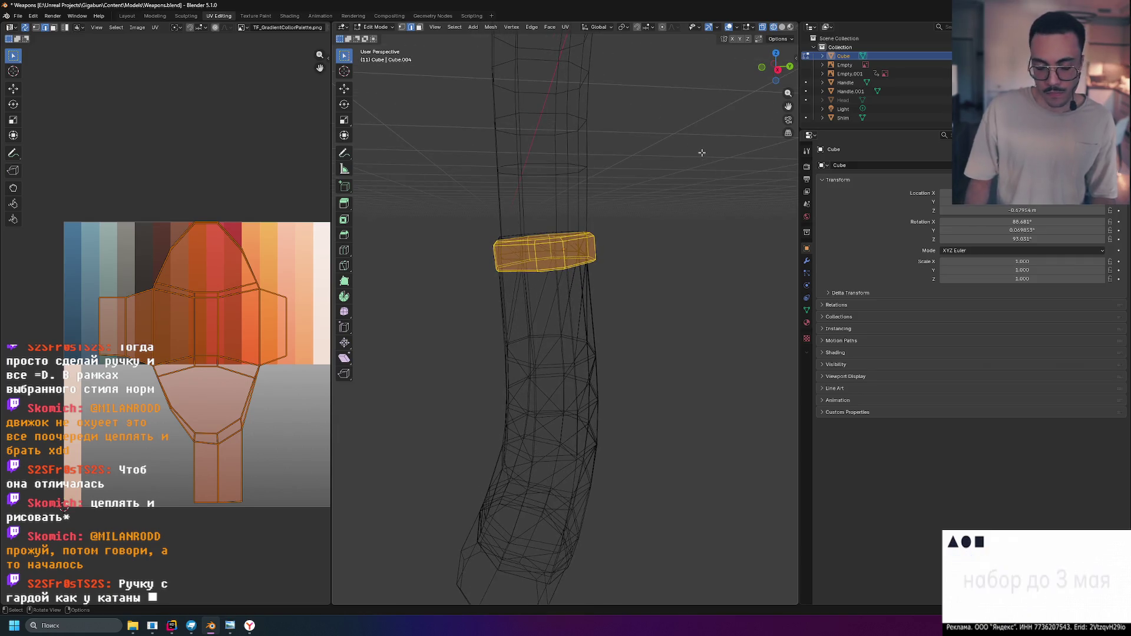
# Shift the collar ring along the X axis to match the front reference
pyautogui.press('KP_3')
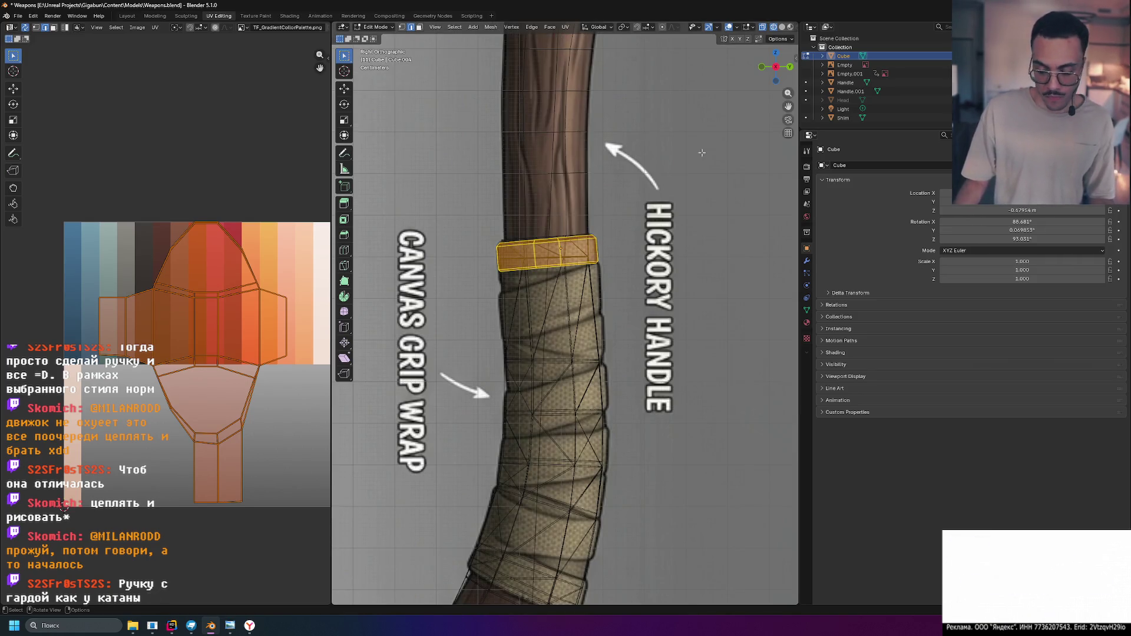
pyautogui.press('KP_1')
pyautogui.press('g')
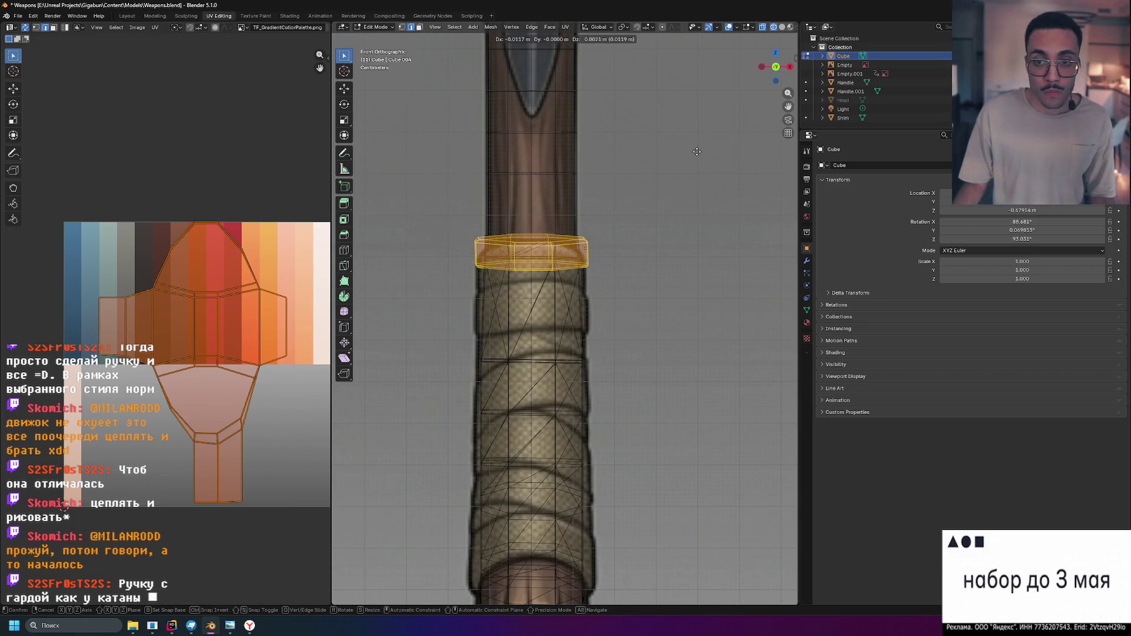
pyautogui.press('x')
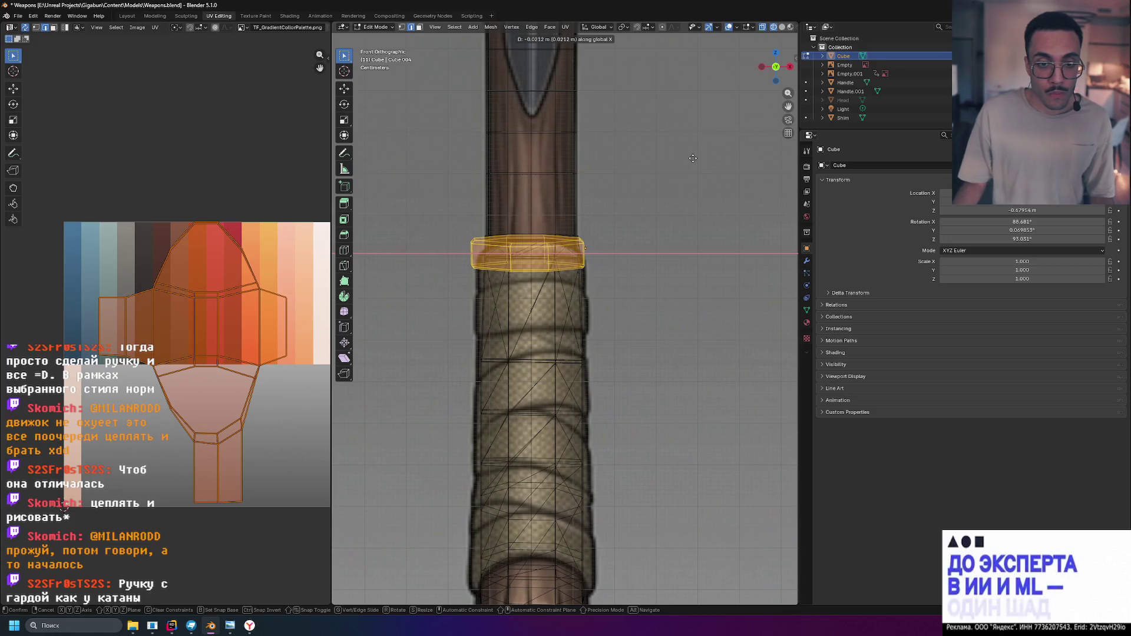
pyautogui.click(700, 165)
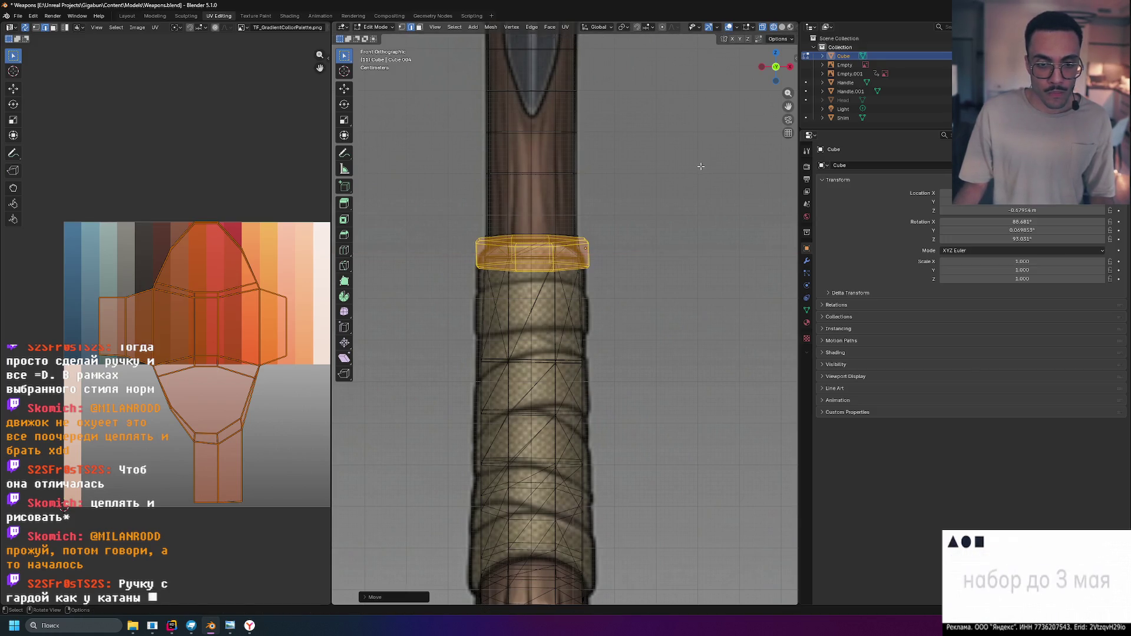
# Adjust the collar ring vertically along Z and return to the side reference view
pyautogui.press('g')
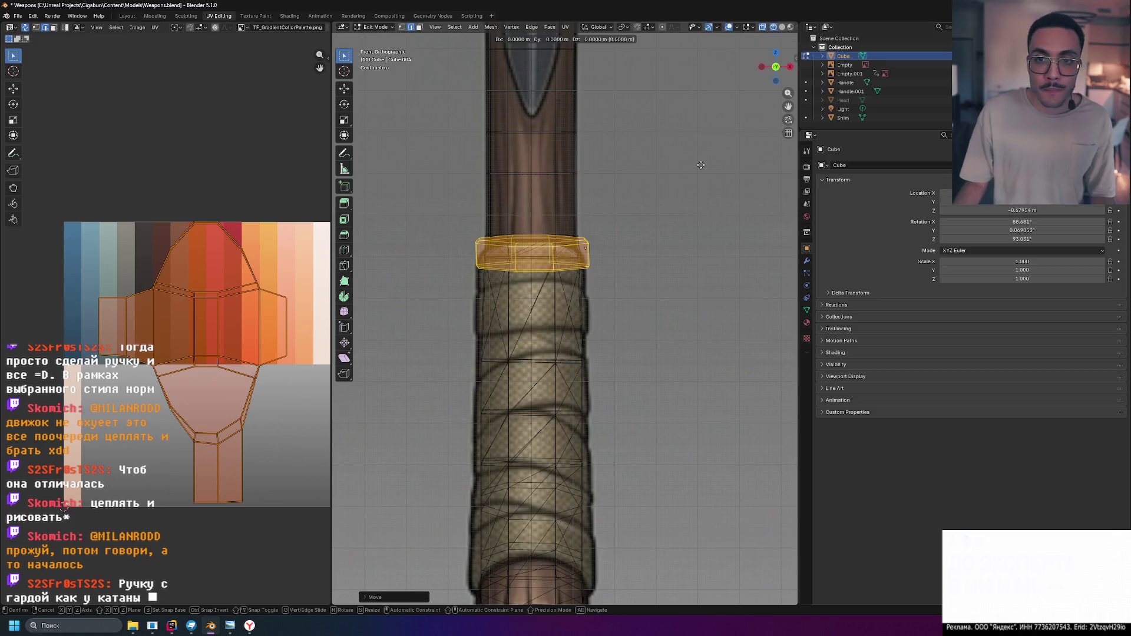
pyautogui.press('z')
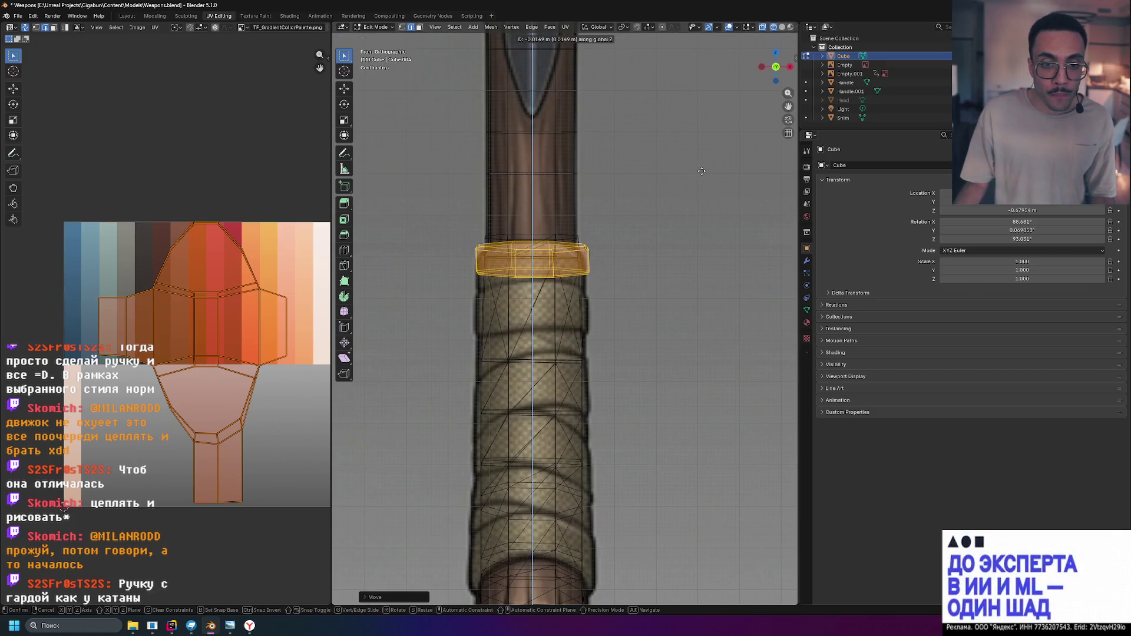
pyautogui.click(701, 170)
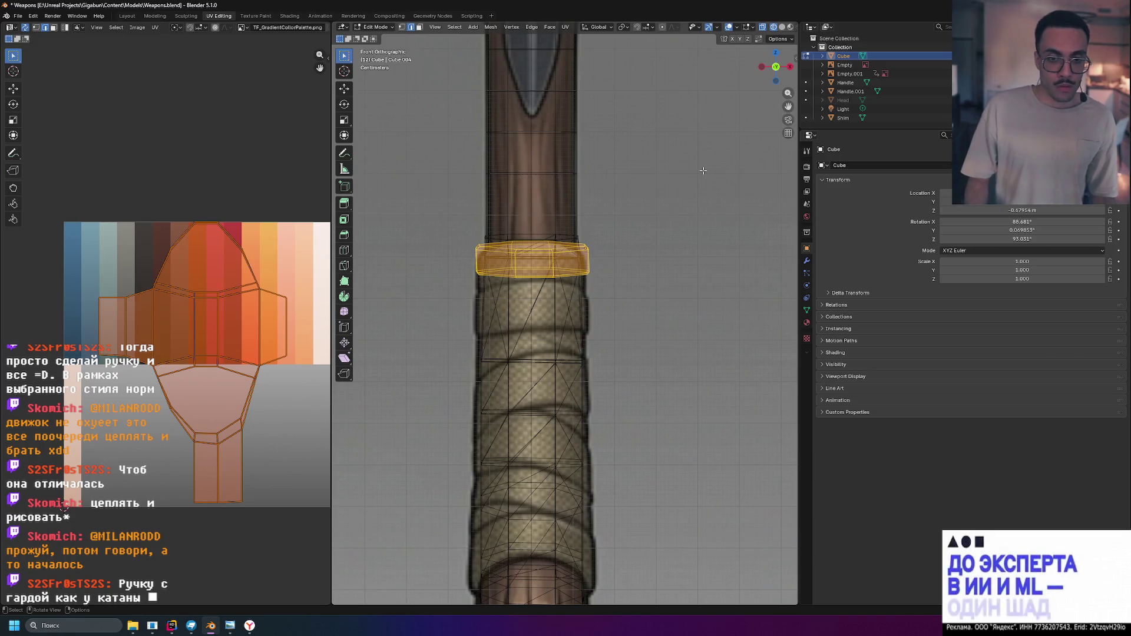
pyautogui.press('KP_3')
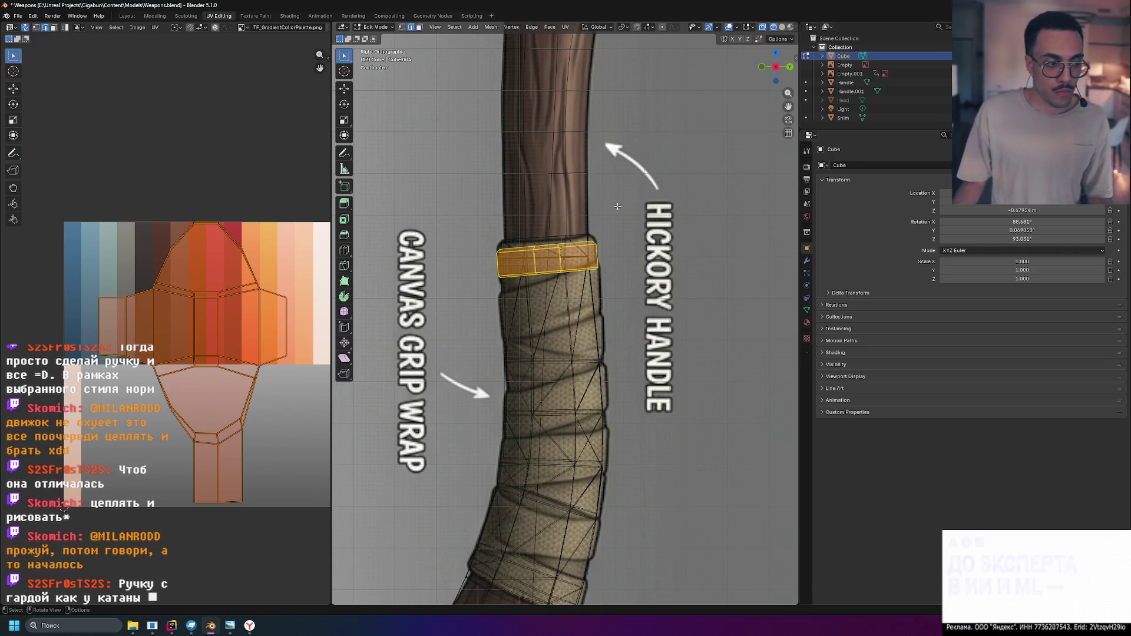
pyautogui.scroll(-2, 617, 207)
pyautogui.scroll(-2, 618, 208)
# Select the collar band loop in the side view and scale it up to fit the reference
pyautogui.hotkey('alt', 'a')
pyautogui.scroll(4, 580, 284)
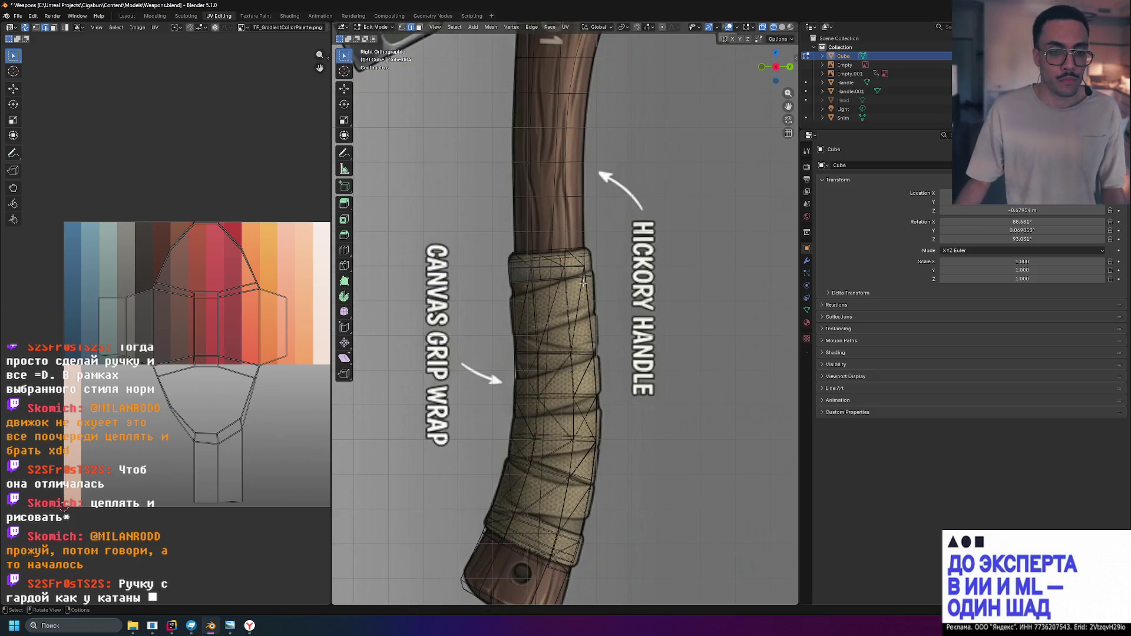
pyautogui.moveTo(580, 284)
pyautogui.mouseDown(button='middle')
pyautogui.moveTo(699, 307)
pyautogui.moveTo(646, 261)
pyautogui.mouseUp(button='middle')
pyautogui.press('KP_3')
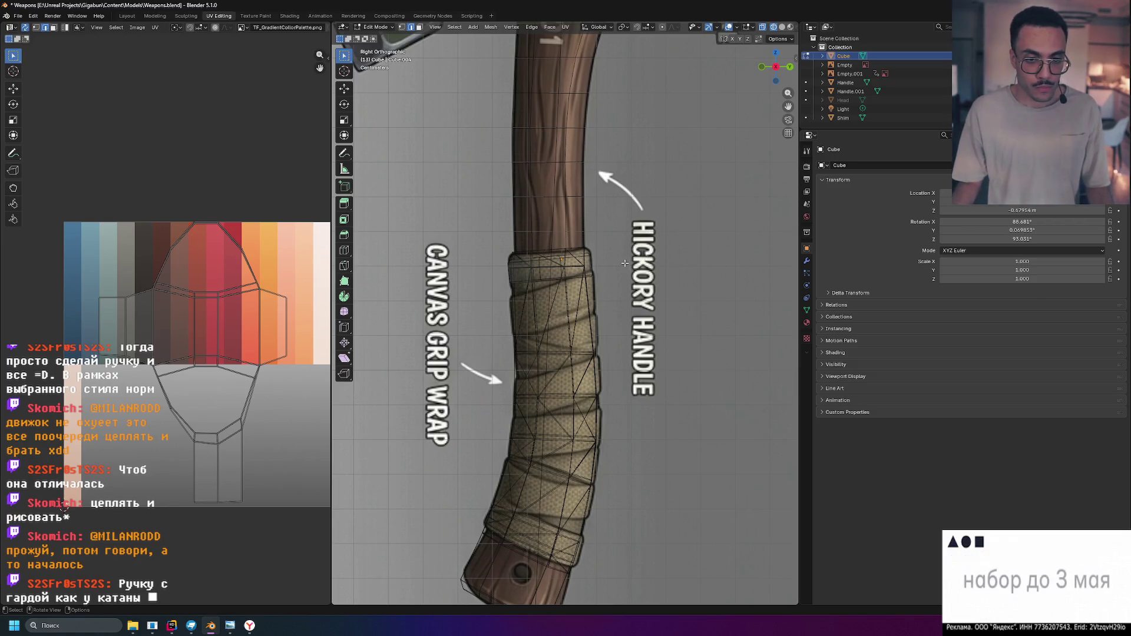
pyautogui.keyDown('alt'); pyautogui.click(624, 262); pyautogui.keyUp('alt')
pyautogui.press('s')
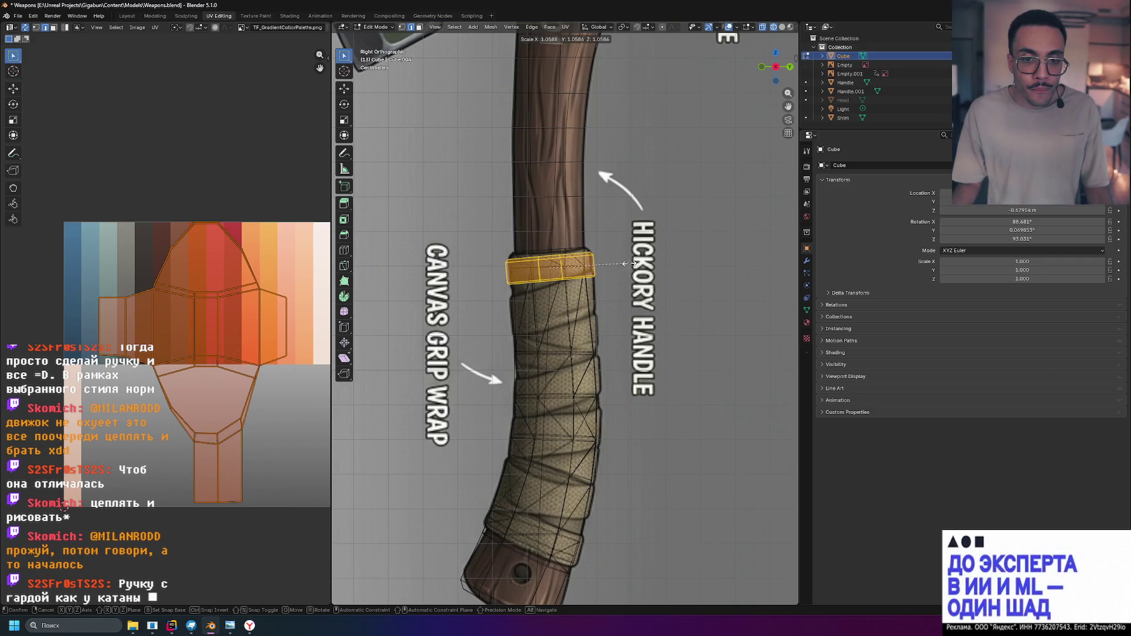
pyautogui.click(625, 262)
# Raise the collar band slightly above the grip and check it in perspective wireframe
pyautogui.press('g')
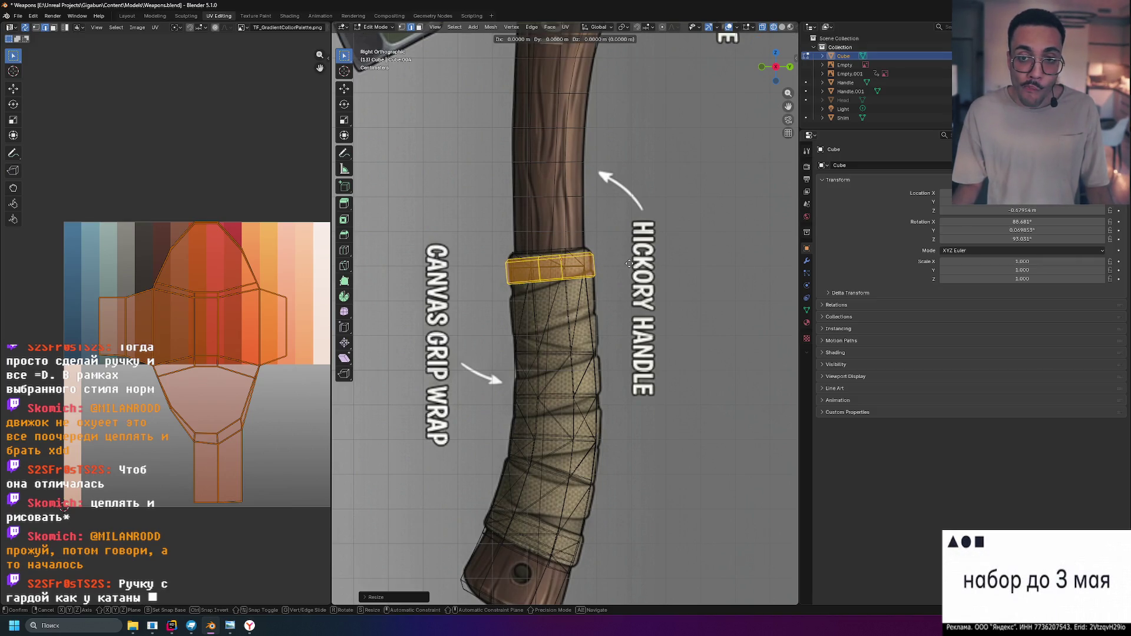
pyautogui.click(629, 261)
pyautogui.hotkey('shift', 'z')
pyautogui.moveTo(635, 250)
pyautogui.mouseDown(button='middle')
pyautogui.moveTo(701, 305)
pyautogui.moveTo(788, 89)
pyautogui.mouseUp(button='middle')
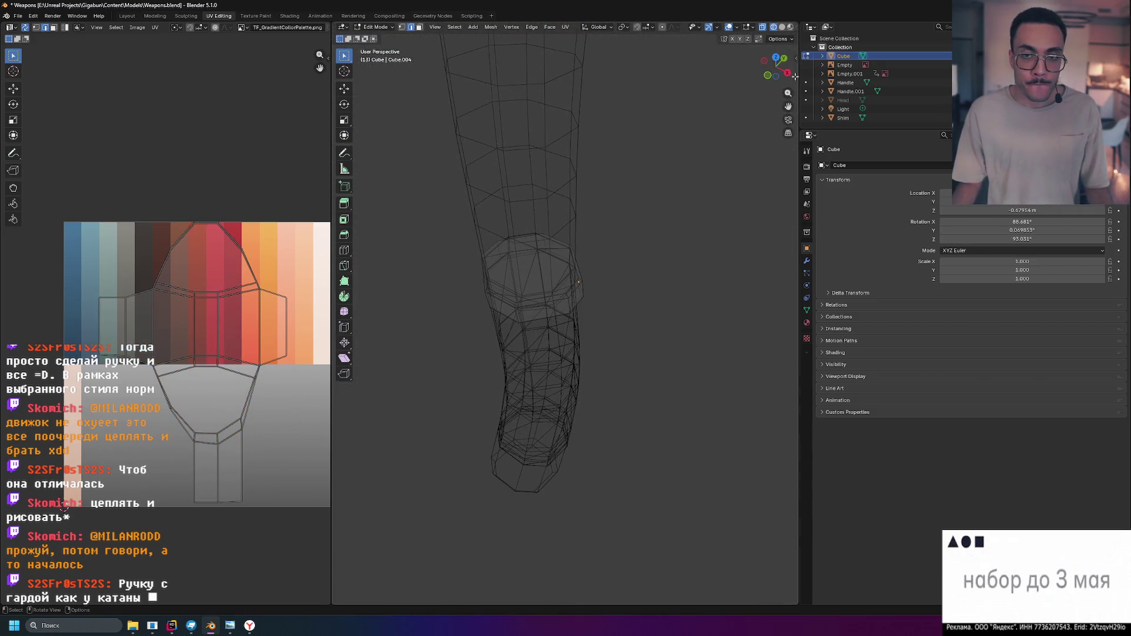
# Inspect the collar ring in solid shading from above and below, then delete the ring object
pyautogui.click(781, 29)
pyautogui.moveTo(671, 220); pyautogui.dragTo(661, 242, button='middle')
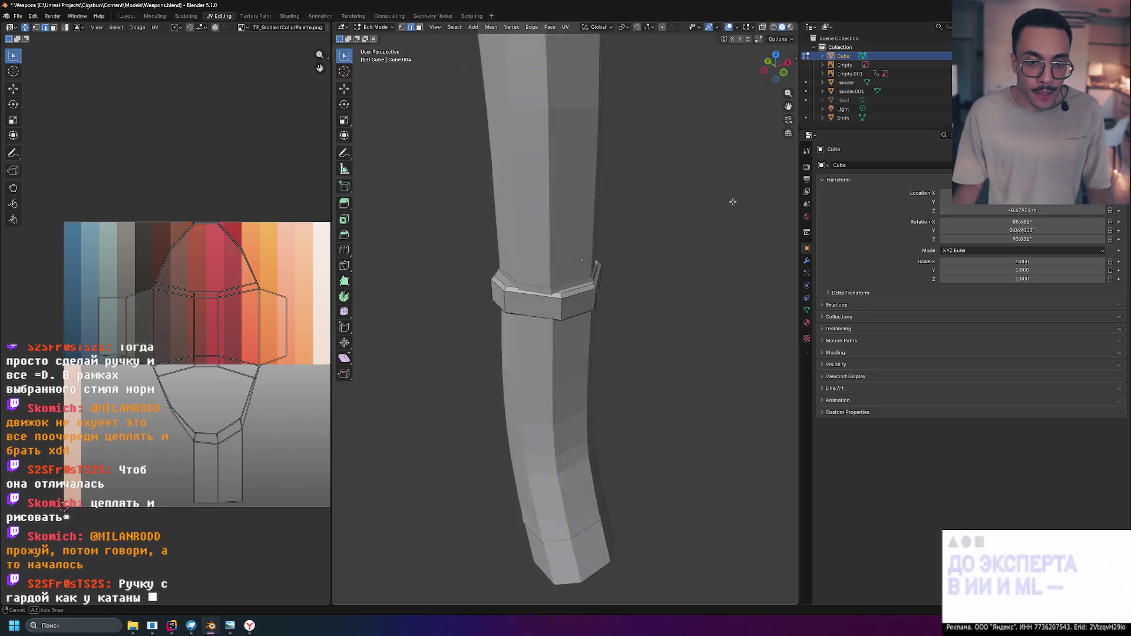
pyautogui.scroll(-3, 662, 241)
pyautogui.scroll(-3, 672, 212)
pyautogui.moveTo(689, 181)
pyautogui.mouseDown(button='middle')
pyautogui.moveTo(547, 224)
pyautogui.moveTo(686, 253)
pyautogui.mouseUp(button='middle')
pyautogui.scroll(3, 618, 257)
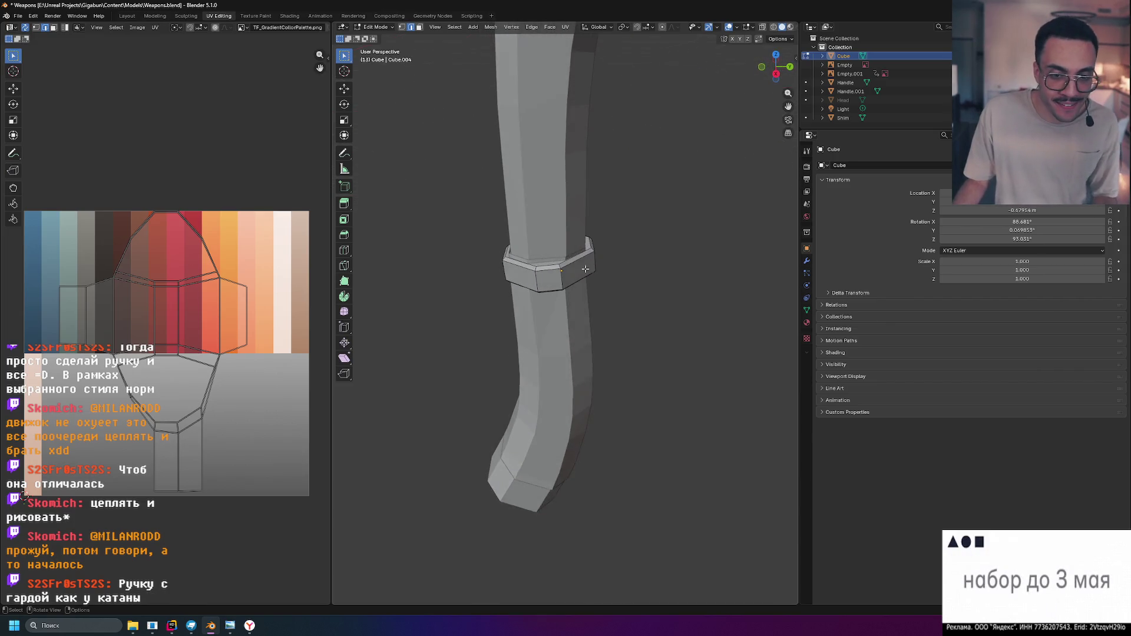
pyautogui.scroll(3, 618, 257)
pyautogui.moveTo(619, 256)
pyautogui.mouseDown(button='middle')
pyautogui.moveTo(693, 259)
pyautogui.moveTo(739, 242)
pyautogui.moveTo(733, 253)
pyautogui.moveTo(786, 254)
pyautogui.mouseUp(button='middle')
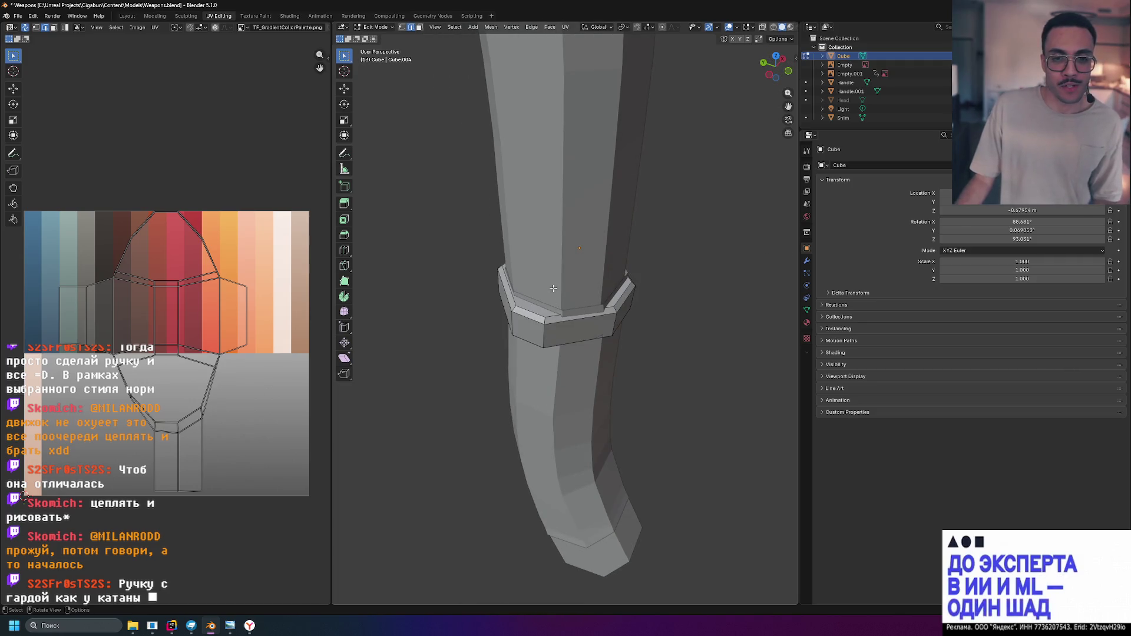
pyautogui.moveTo(553, 291); pyautogui.dragTo(589, 207, button='middle')
pyautogui.moveTo(617, 314)
pyautogui.mouseDown(button='middle')
pyautogui.moveTo(669, 198)
pyautogui.moveTo(710, 203)
pyautogui.moveTo(700, 243)
pyautogui.moveTo(717, 260)
pyautogui.moveTo(750, 253)
pyautogui.moveTo(762, 236)
pyautogui.mouseUp(button='middle')
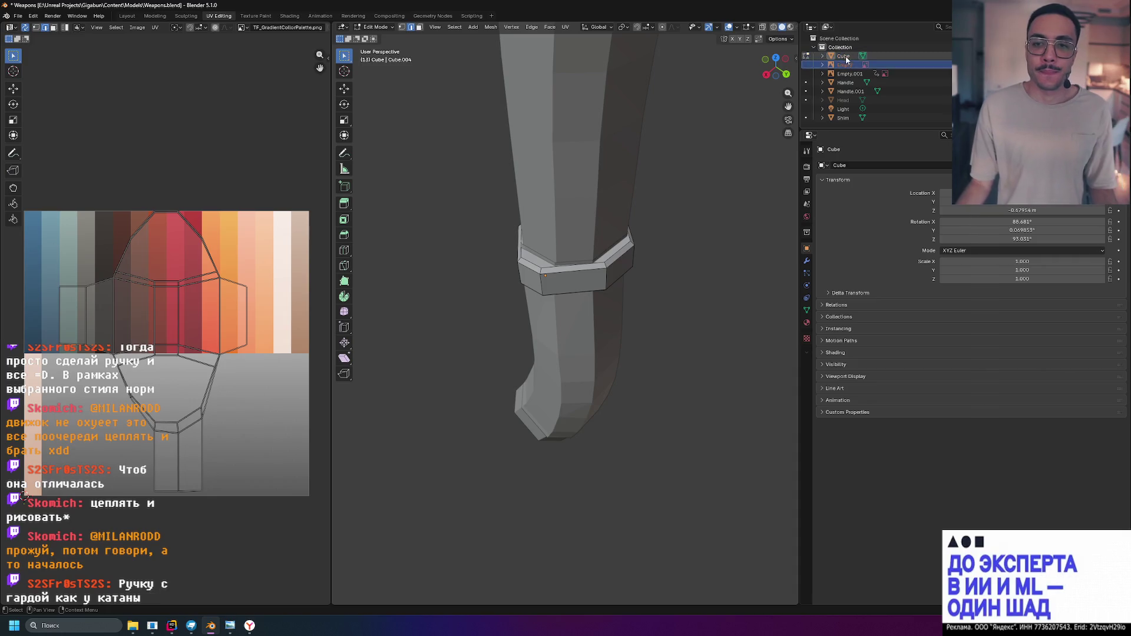
pyautogui.press('x')
# Orbit around the remaining handle and check it against the side reference
pyautogui.moveTo(682, 213)
pyautogui.mouseDown(button='middle')
pyautogui.moveTo(744, 182)
pyautogui.moveTo(712, 192)
pyautogui.mouseUp(button='middle')
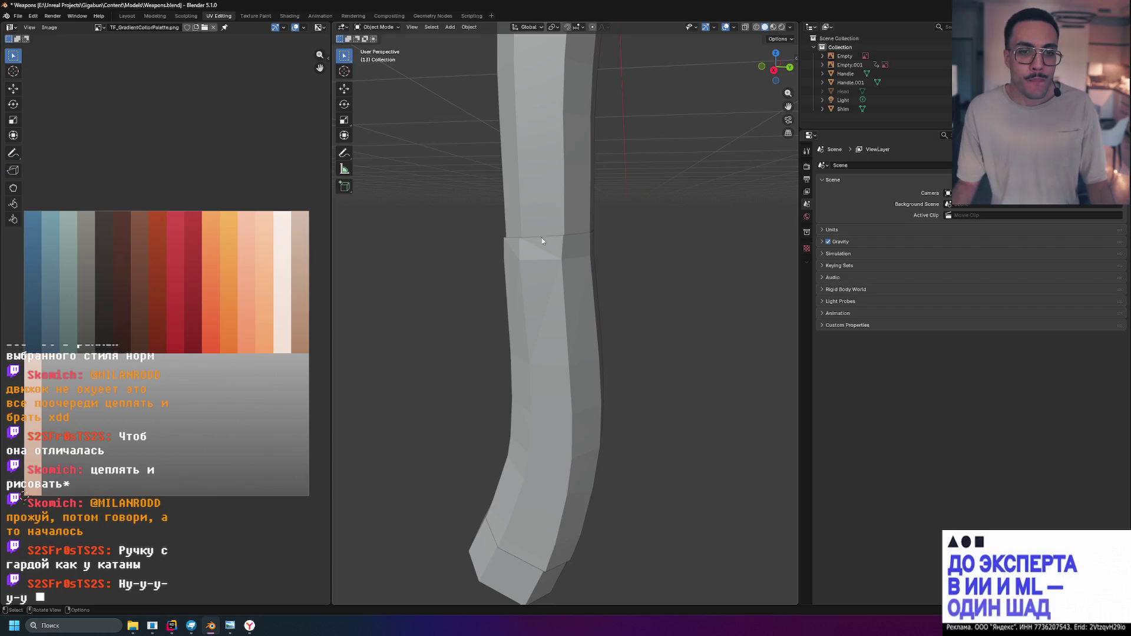
pyautogui.moveTo(577, 254)
pyautogui.mouseDown(button='middle')
pyautogui.moveTo(722, 231)
pyautogui.moveTo(651, 232)
pyautogui.mouseUp(button='middle')
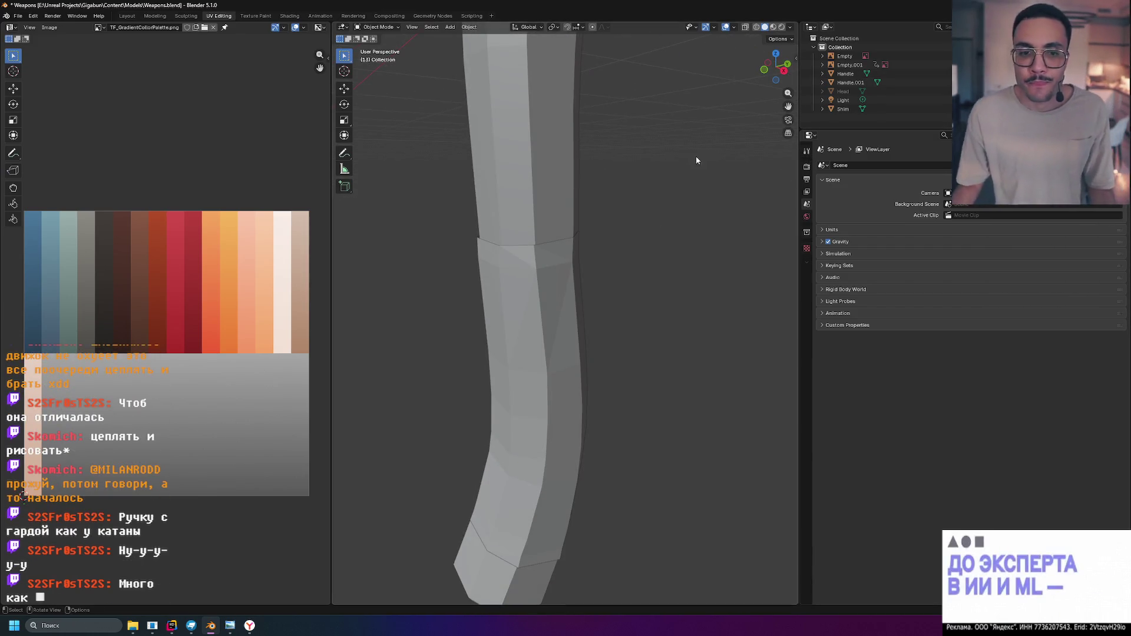
pyautogui.press('KP_3')
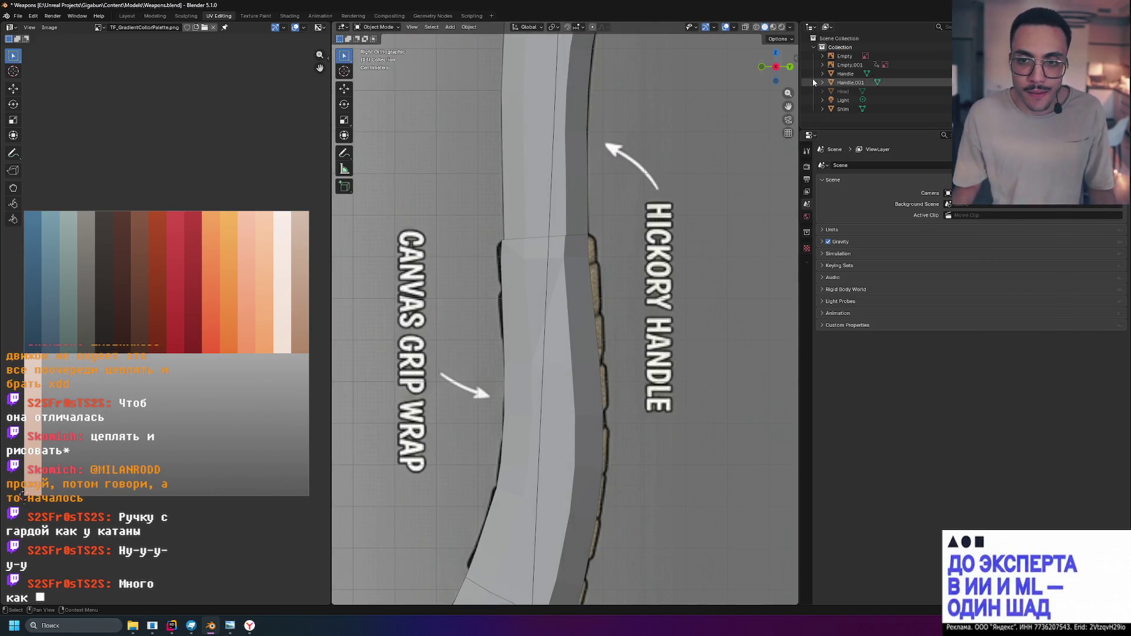
pyautogui.moveTo(615, 228); pyautogui.dragTo(648, 238, button='middle')
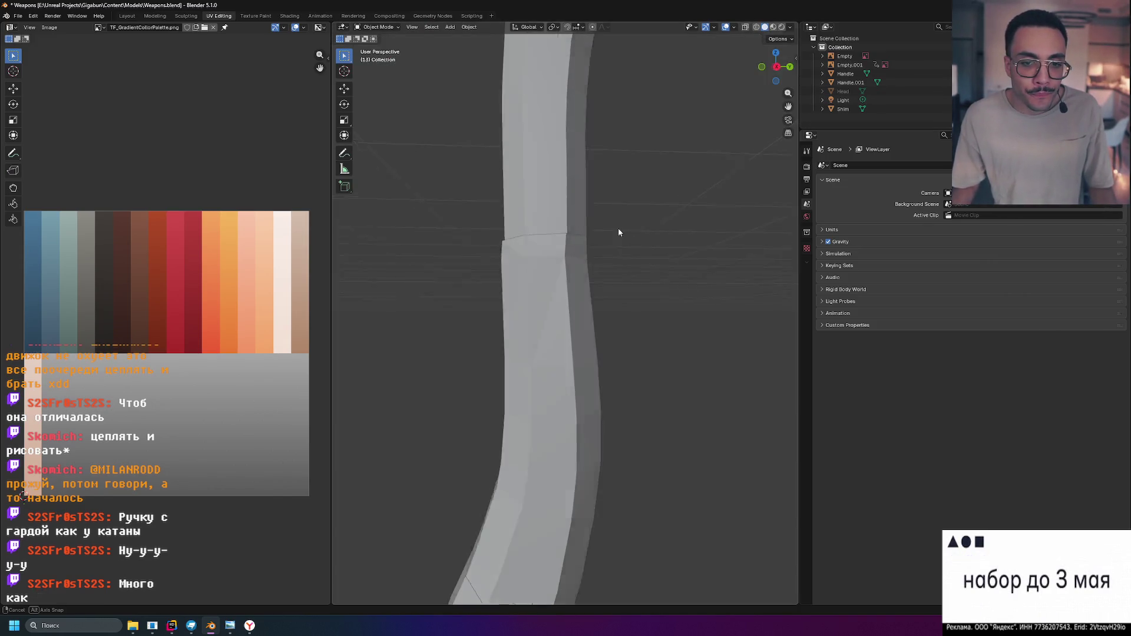
pyautogui.scroll(3, 648, 232)
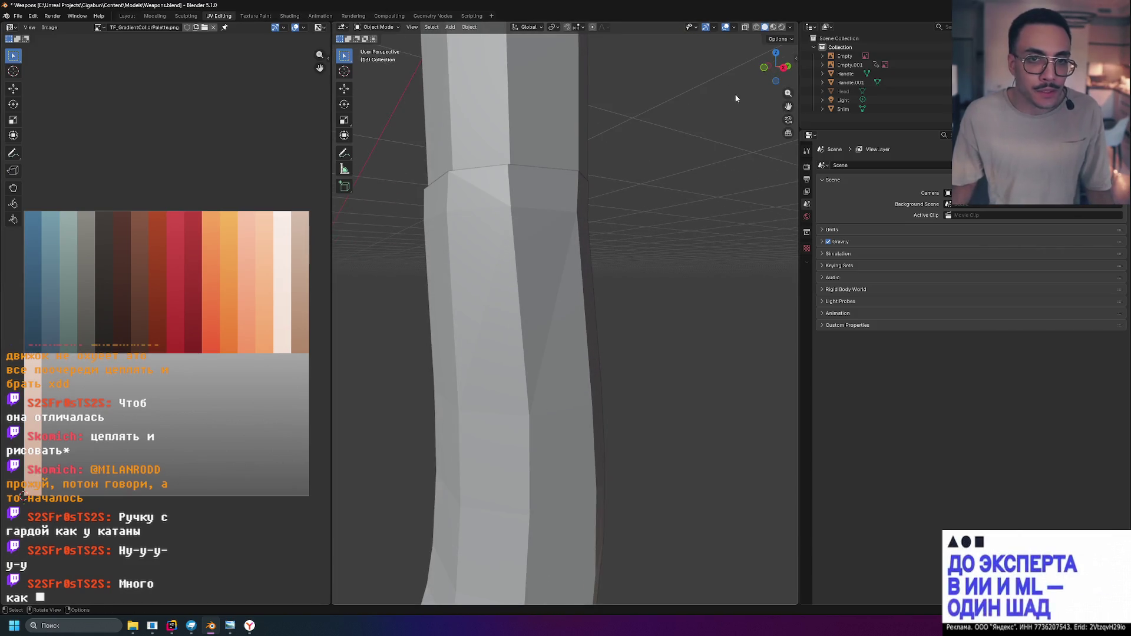
# Select the Handle.001 grip object and enter Edit Mode on its mesh
pyautogui.click(505, 255)
pyautogui.press('Tab')
pyautogui.moveTo(506, 255)
pyautogui.mouseDown(button='middle')
pyautogui.moveTo(515, 157)
pyautogui.moveTo(365, 37)
pyautogui.mouseUp(button='middle')
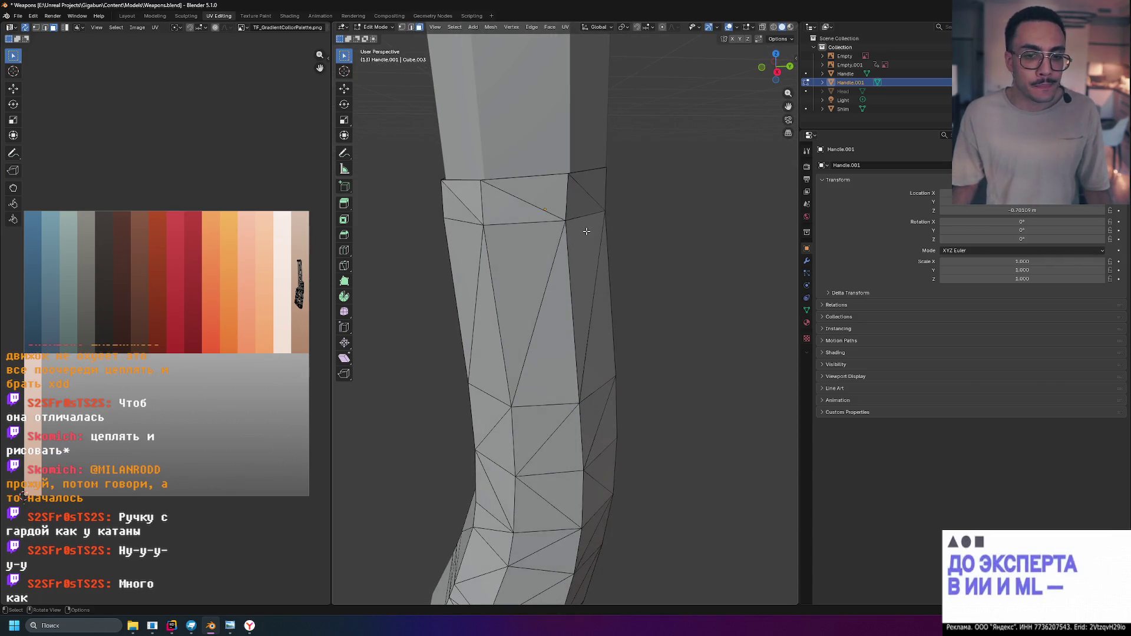
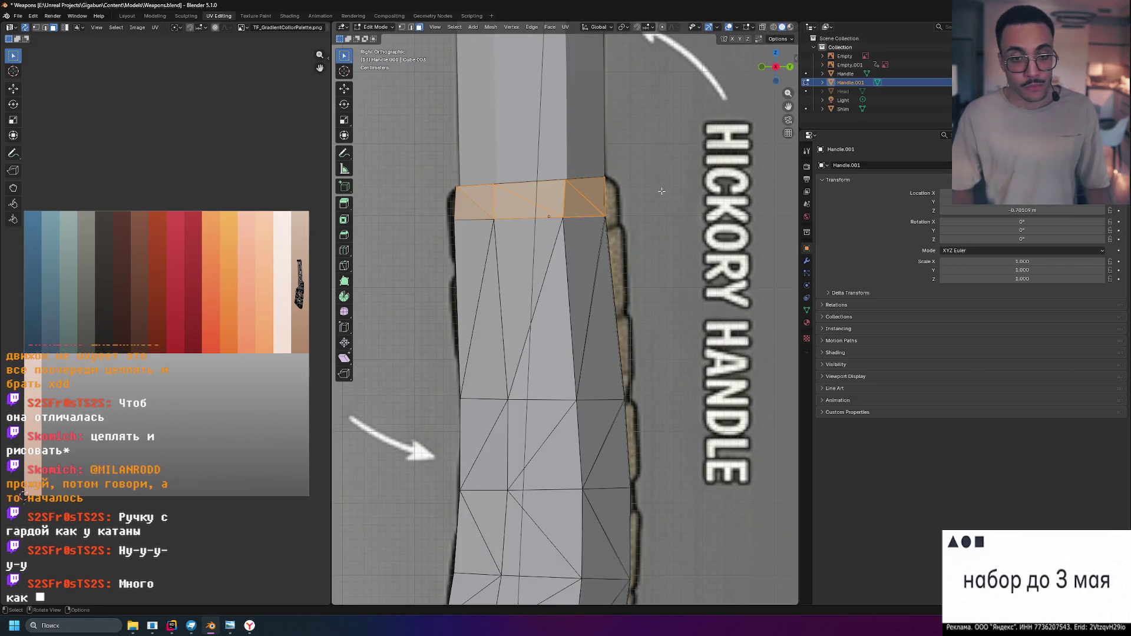
# From a front orthographic view, box-select the band of faces at the top of the handle
pyautogui.press('ctrl+KP_3')
pyautogui.press('KP_3')
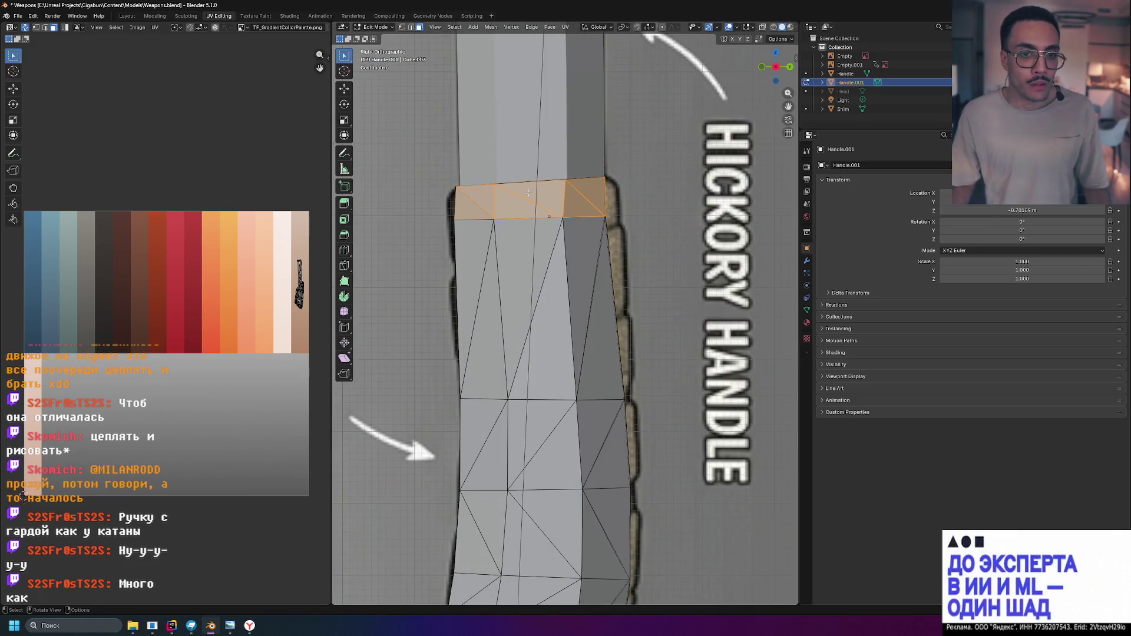
pyautogui.press('KP_1')
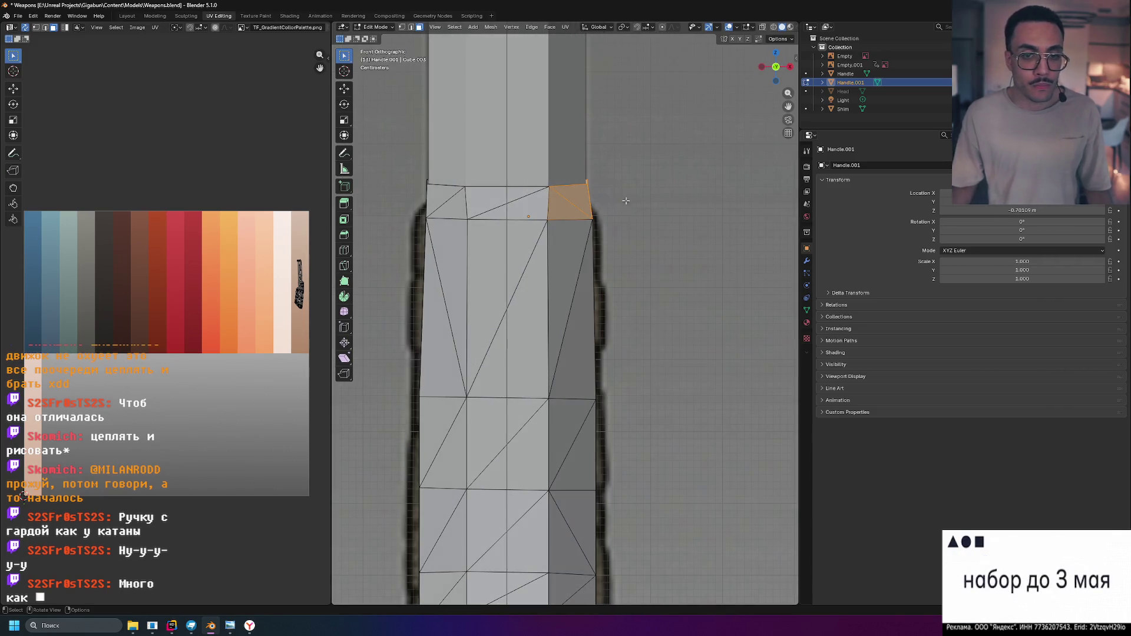
pyautogui.moveTo(370, 209); pyautogui.dragTo(405, 206)
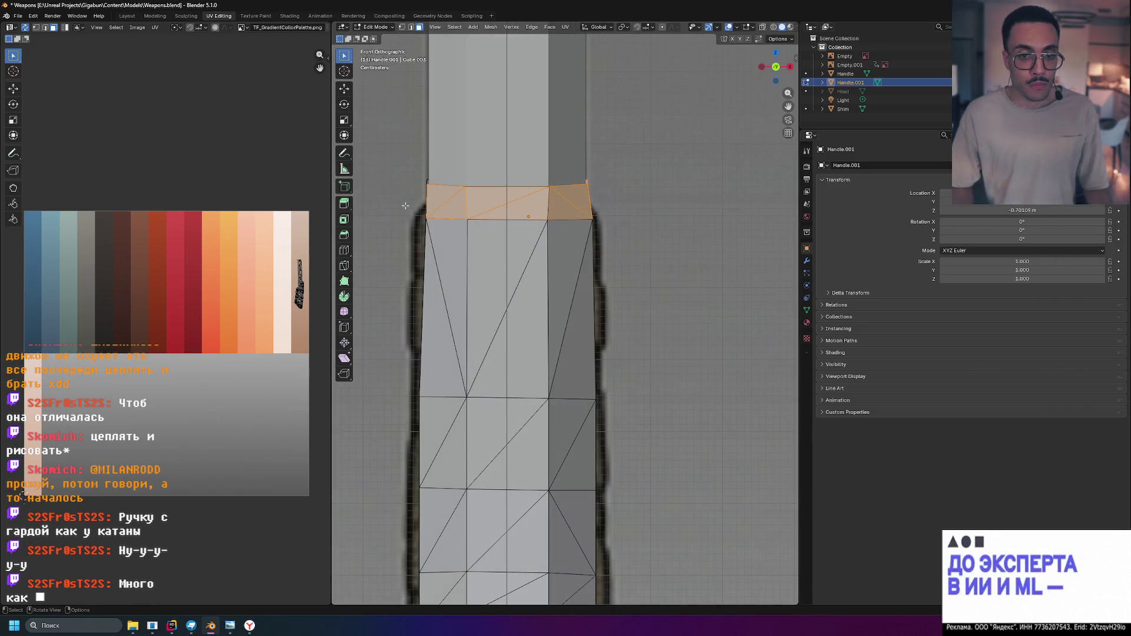
pyautogui.moveTo(406, 203); pyautogui.dragTo(721, 211, button='middle')
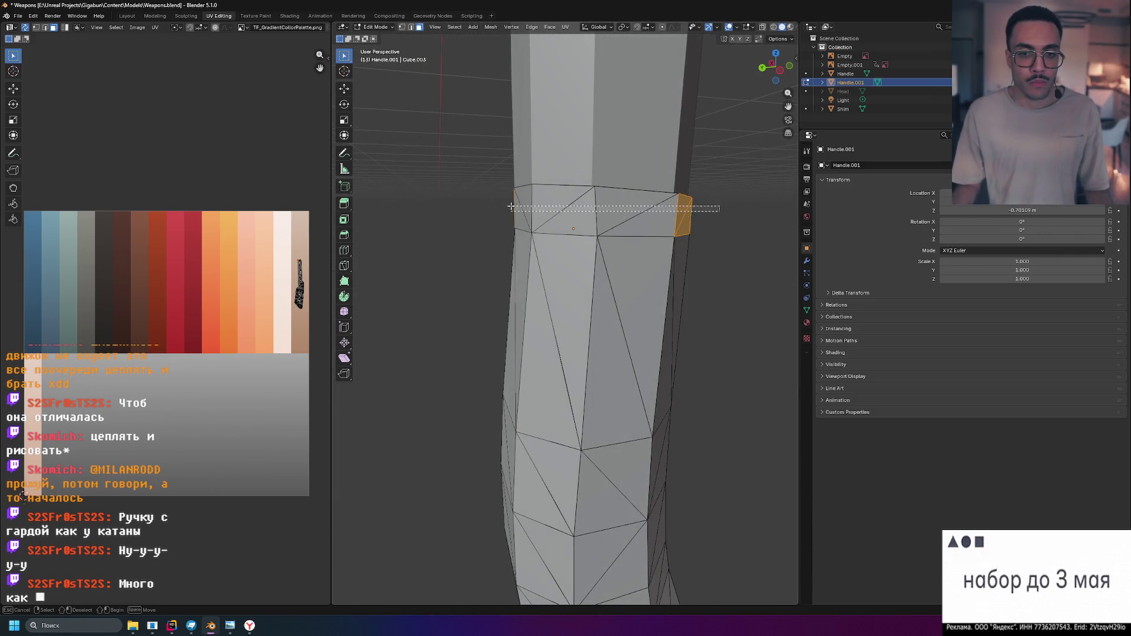
pyautogui.moveTo(512, 206); pyautogui.dragTo(512, 210)
# Extend the selection all the way around the handle into a complete face ring, ending in side view
pyautogui.moveTo(447, 222)
pyautogui.mouseDown(button='middle')
pyautogui.moveTo(634, 231)
pyautogui.moveTo(646, 212)
pyautogui.mouseUp(button='middle')
pyautogui.moveTo(387, 222); pyautogui.dragTo(387, 220)
pyautogui.moveTo(419, 236); pyautogui.dragTo(725, 239, button='middle')
pyautogui.moveTo(738, 234); pyautogui.dragTo(527, 235)
pyautogui.moveTo(526, 236); pyautogui.dragTo(436, 263, button='middle')
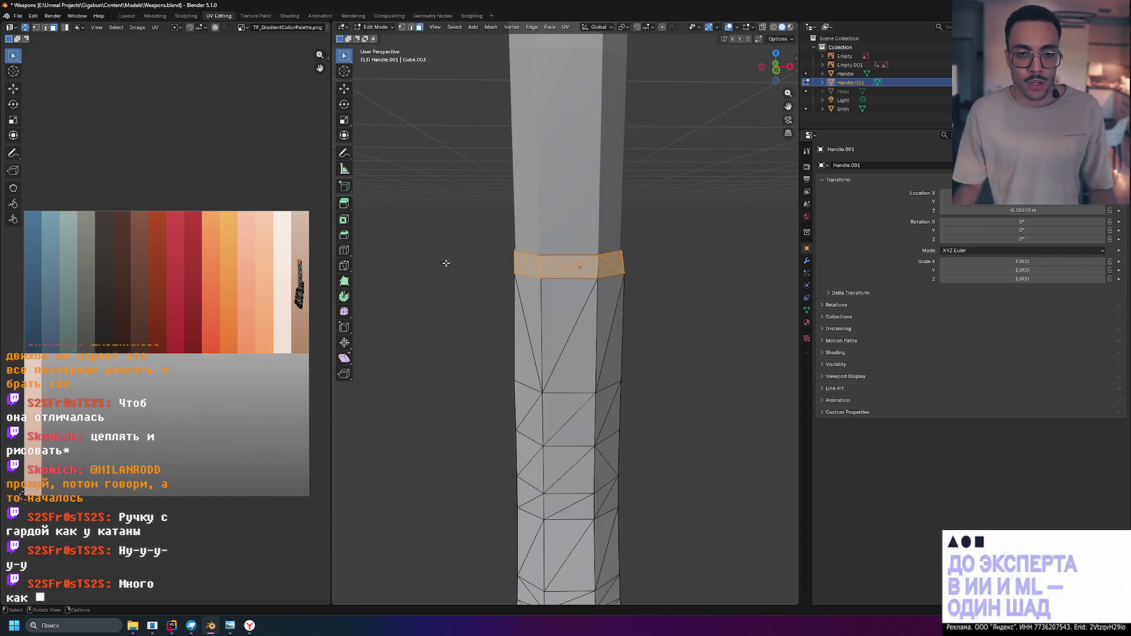
pyautogui.scroll(1, 720, 253)
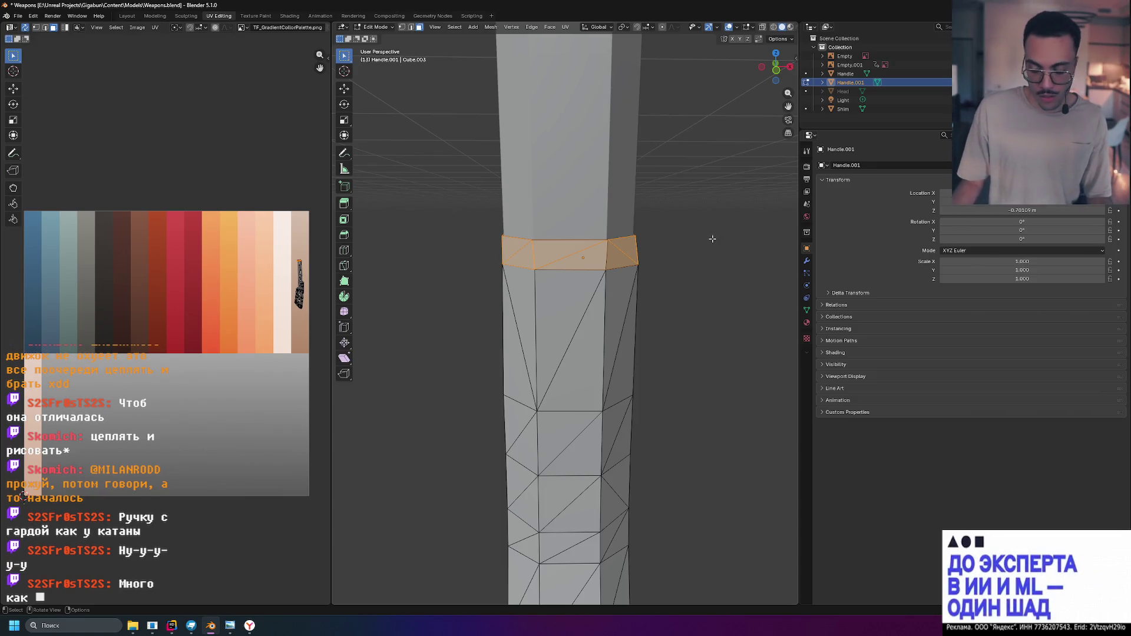
pyautogui.press('KP_3')
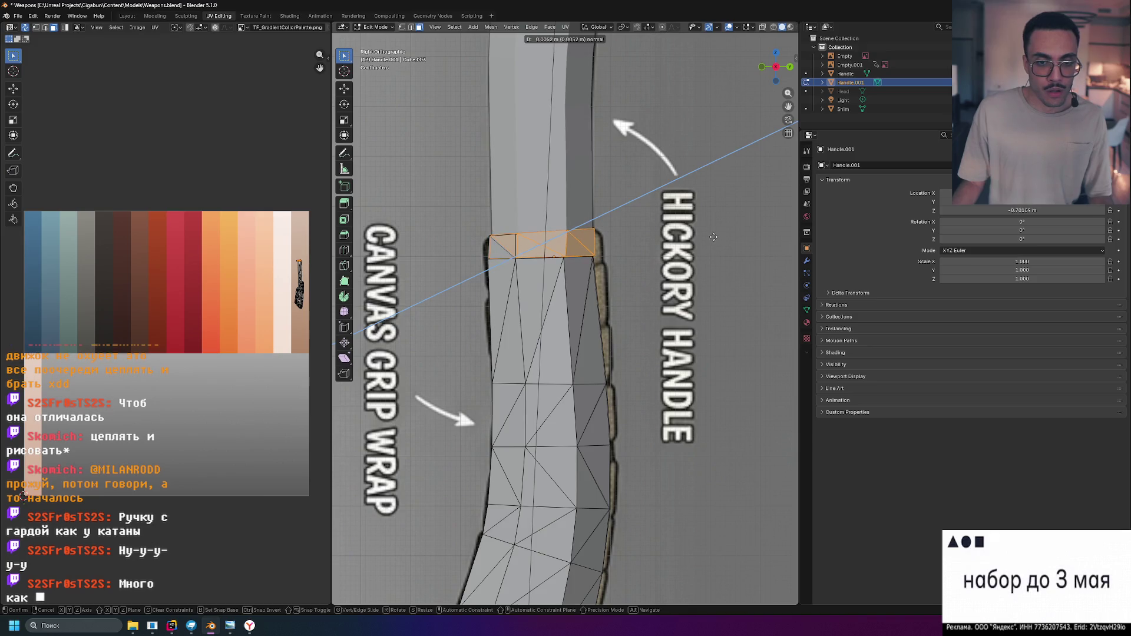
# Confirm the extrusion of the handle's top face ring, then try a rotation and cancel it
pyautogui.click(712, 237)
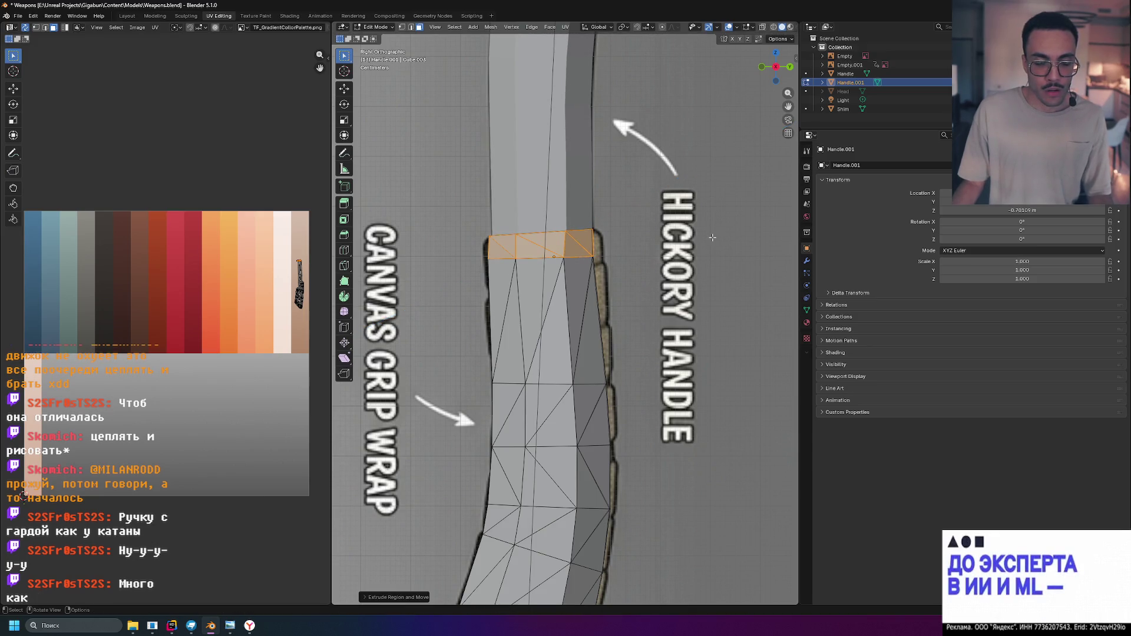
pyautogui.moveTo(712, 236)
pyautogui.mouseDown(button='middle')
pyautogui.moveTo(668, 270)
pyautogui.moveTo(678, 280)
pyautogui.mouseUp(button='middle')
pyautogui.press('e')
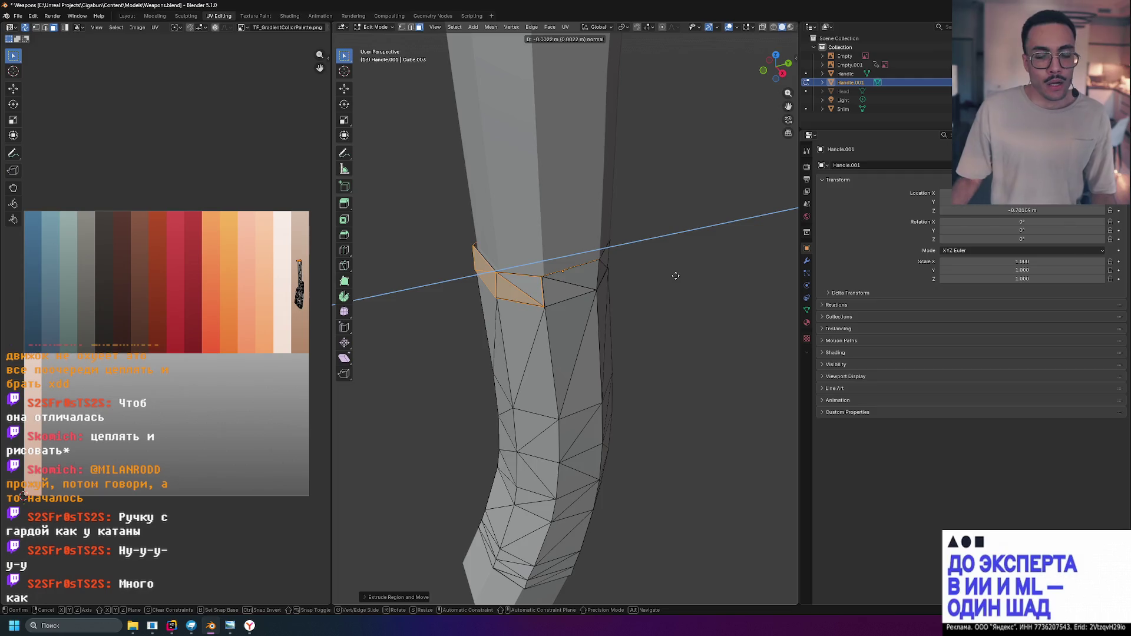
pyautogui.press('r')
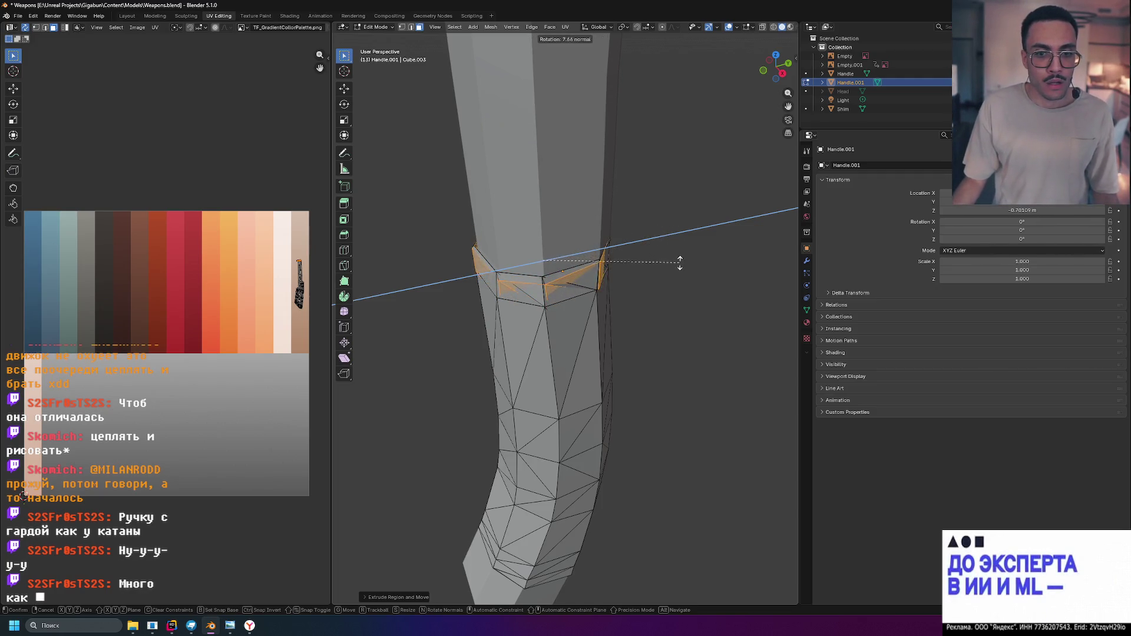
pyautogui.press('Escape')
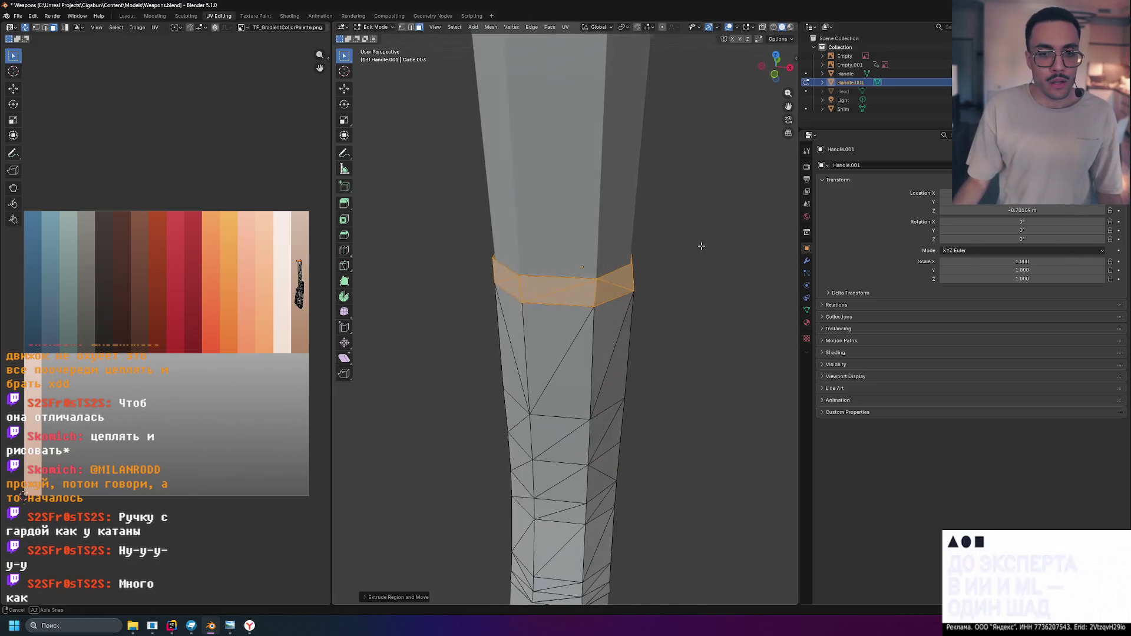
# Try insetting the extruded ring from another angle and cancel the inset
pyautogui.moveTo(638, 246); pyautogui.dragTo(687, 258, button='middle')
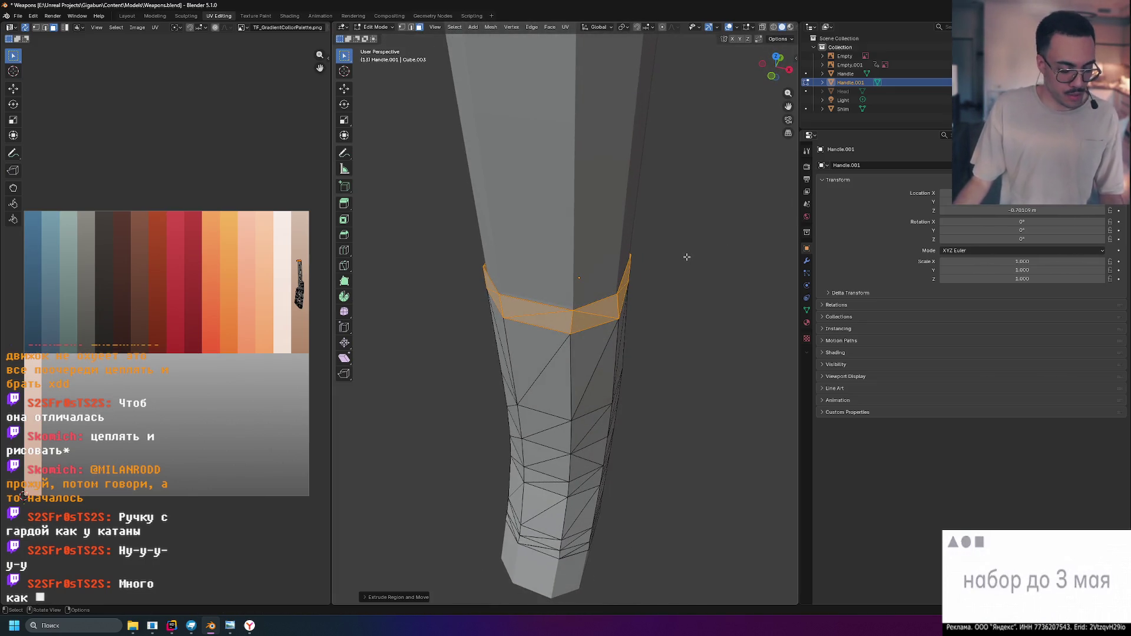
pyautogui.press('i')
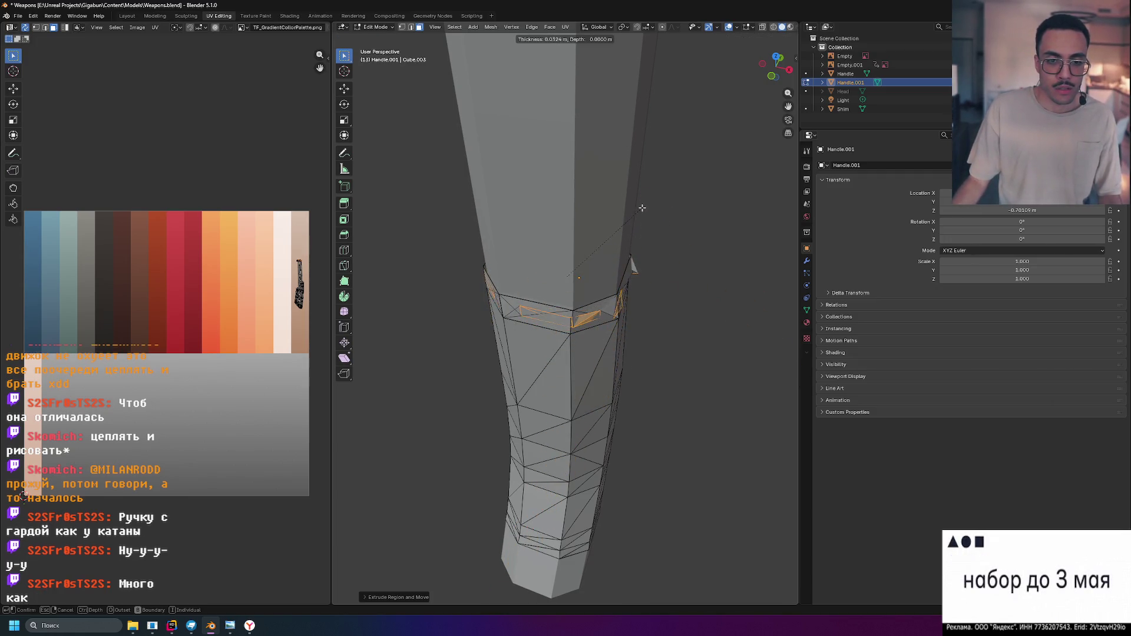
pyautogui.press('Escape')
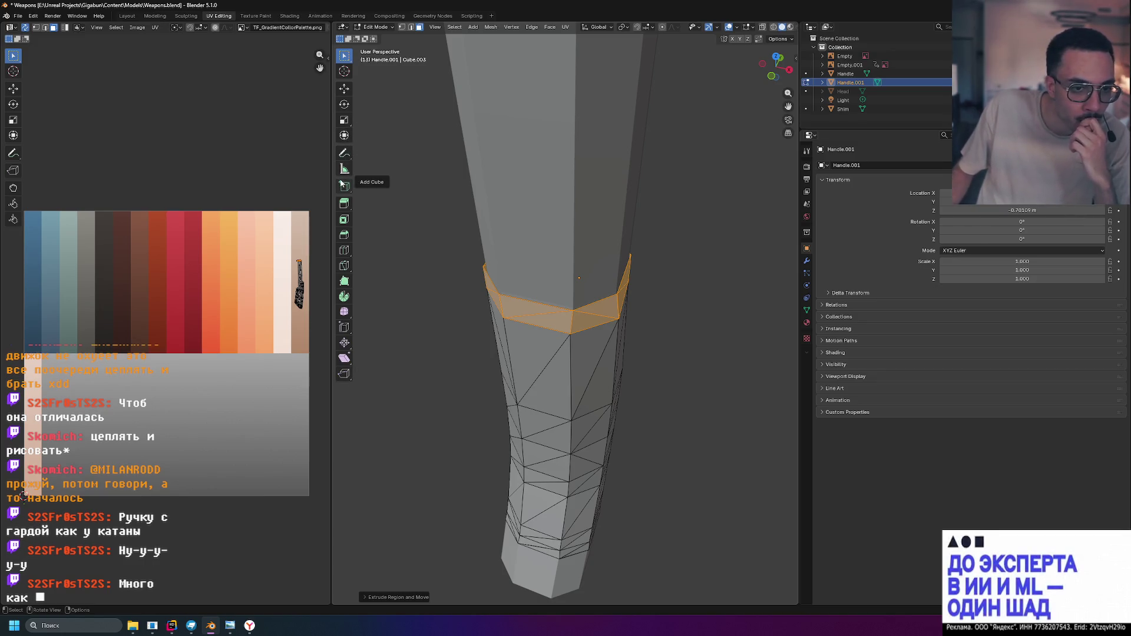
# Bring up the Extrude Region tool's list of extrude variants in the toolbar
pyautogui.rightClick(349, 211)
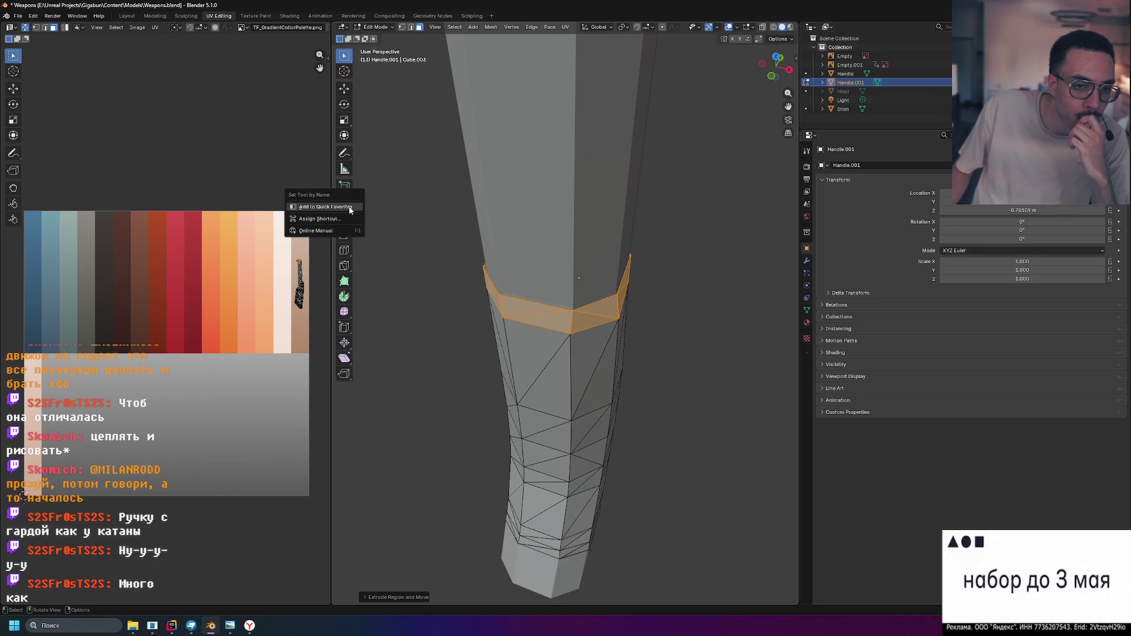
pyautogui.click(344, 204)
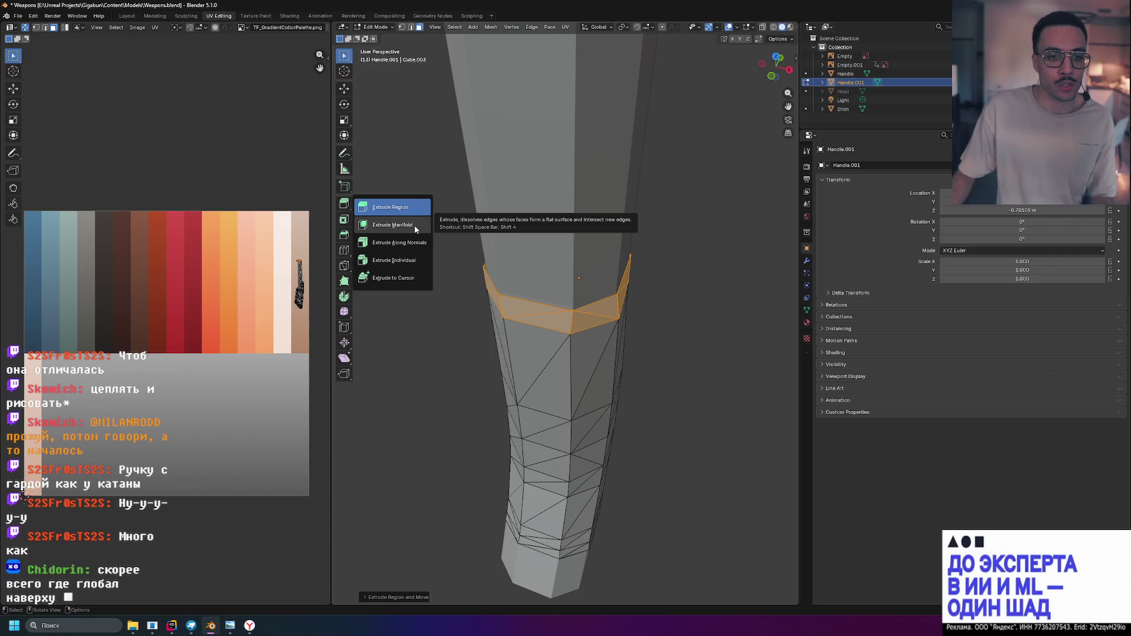
# Test Extrude Manifold on the handle ring with two outward pulls, undoing each one
pyautogui.click(412, 227)
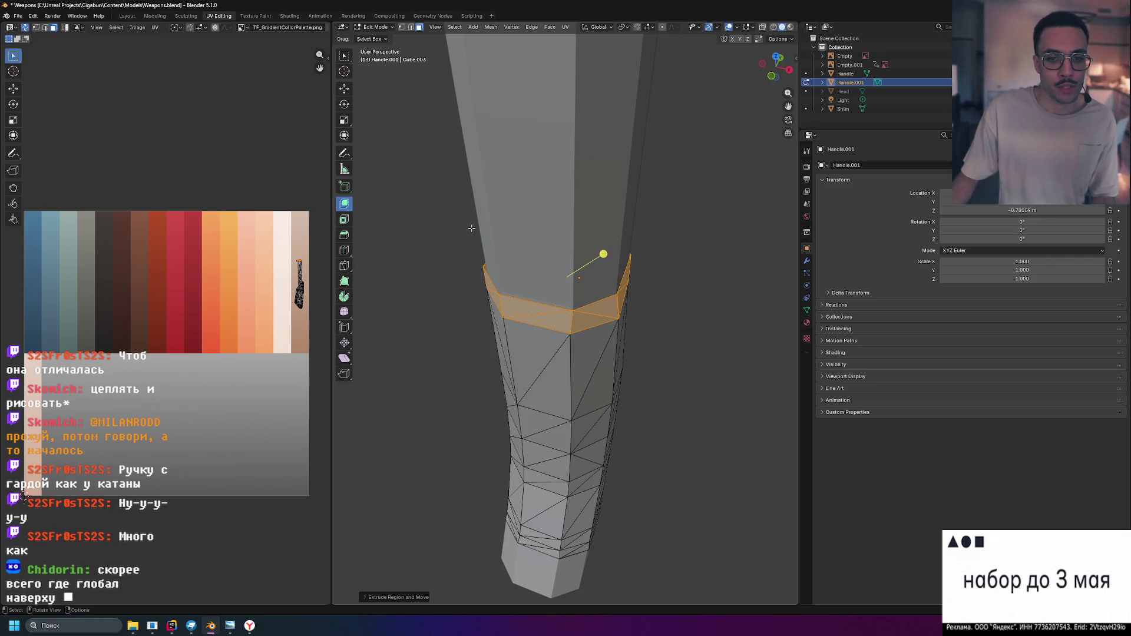
pyautogui.moveTo(608, 255); pyautogui.dragTo(543, 261)
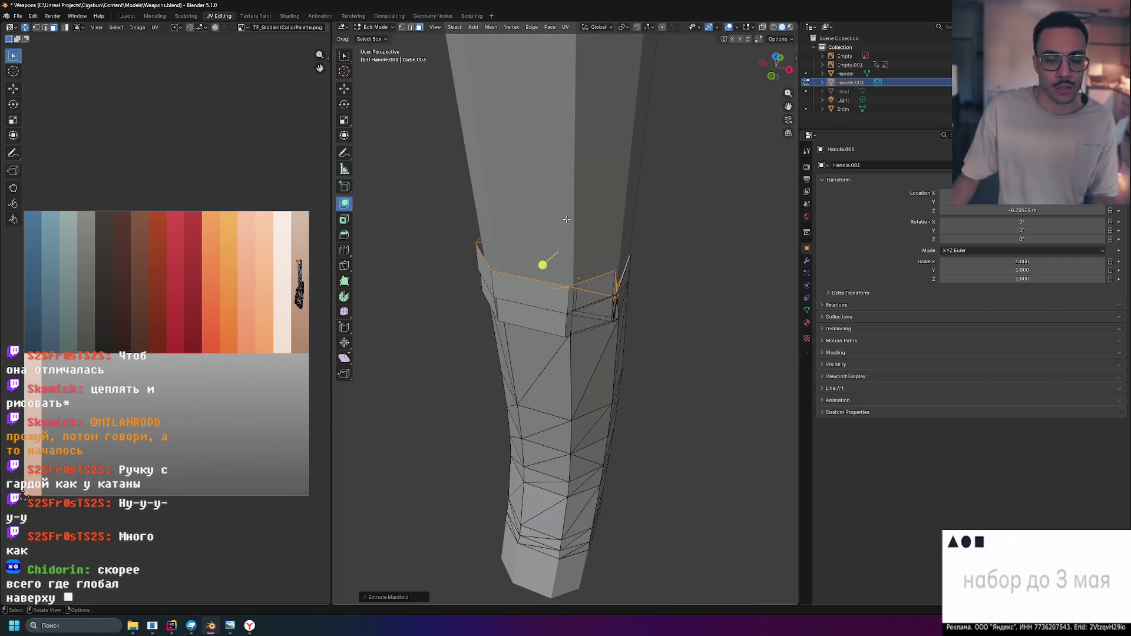
pyautogui.hotkey('ctrl', 'z')
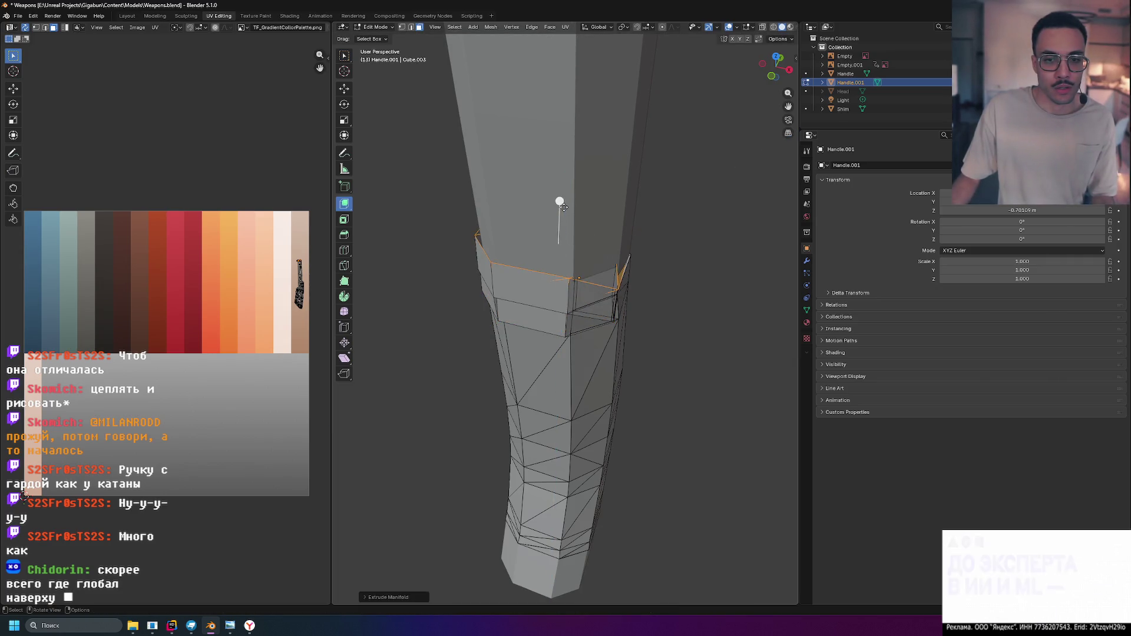
pyautogui.moveTo(566, 191)
pyautogui.mouseDown()
pyautogui.moveTo(510, 254)
pyautogui.moveTo(523, 303)
pyautogui.mouseUp()
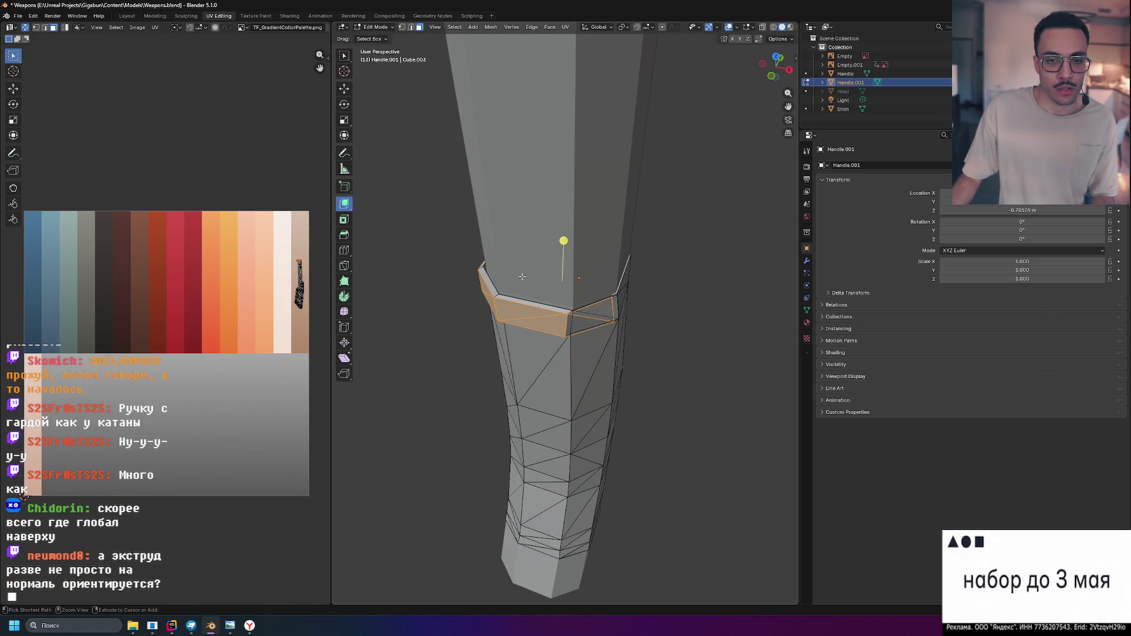
pyautogui.hotkey('ctrl', 'z')
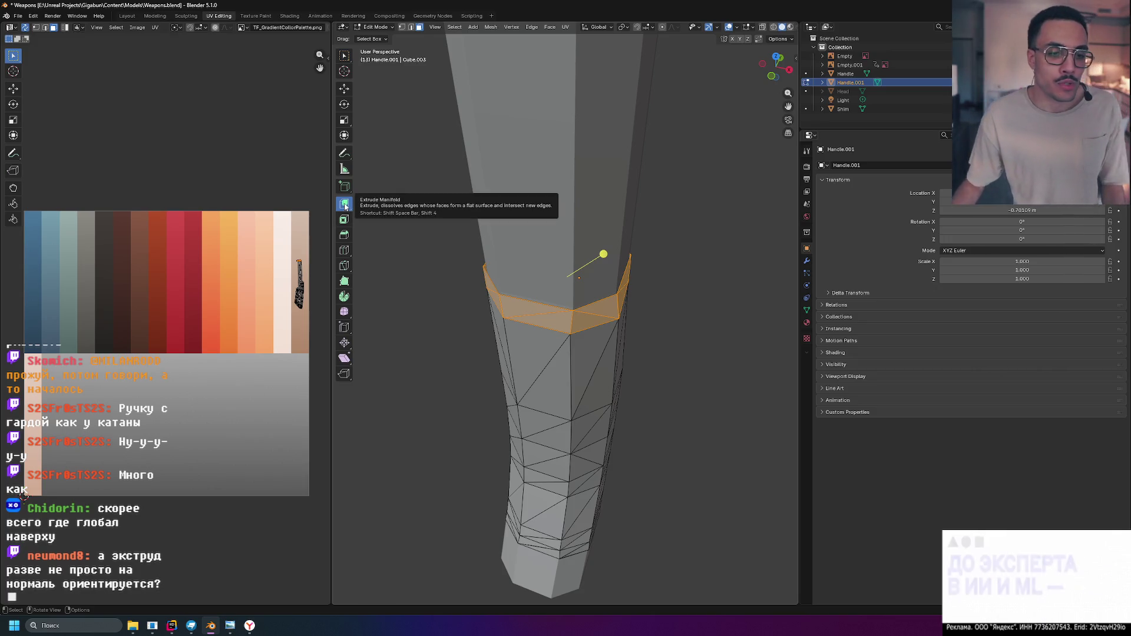
# Make Extrude Along Normals the active tool, push the ring outward and cancel the push
pyautogui.rightClick(345, 205)
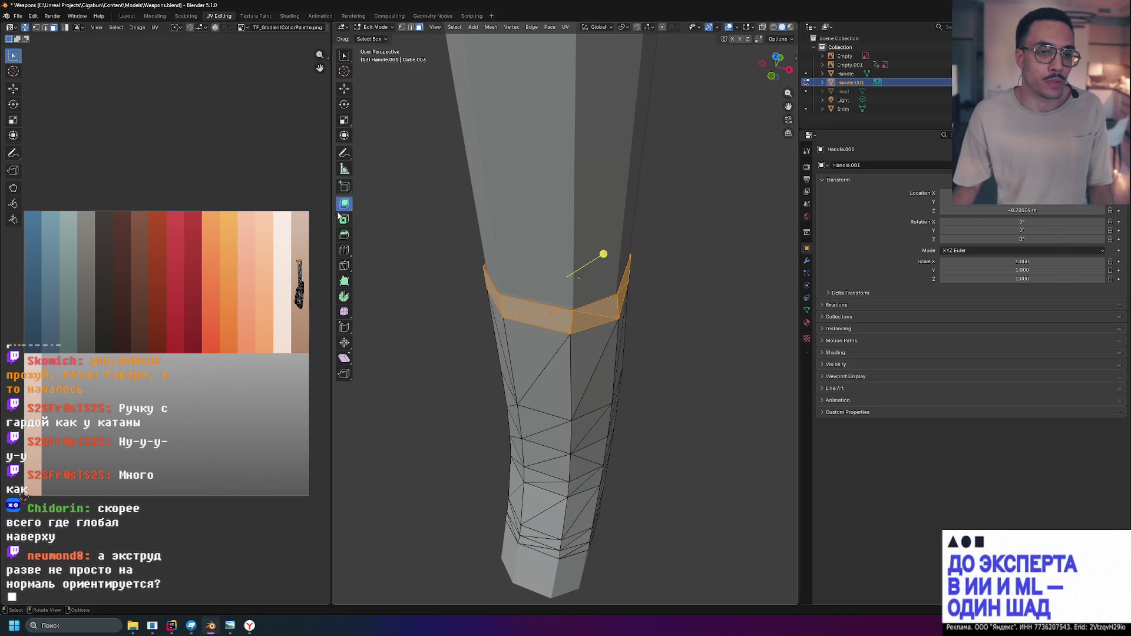
pyautogui.moveTo(345, 203); pyautogui.dragTo(418, 249)
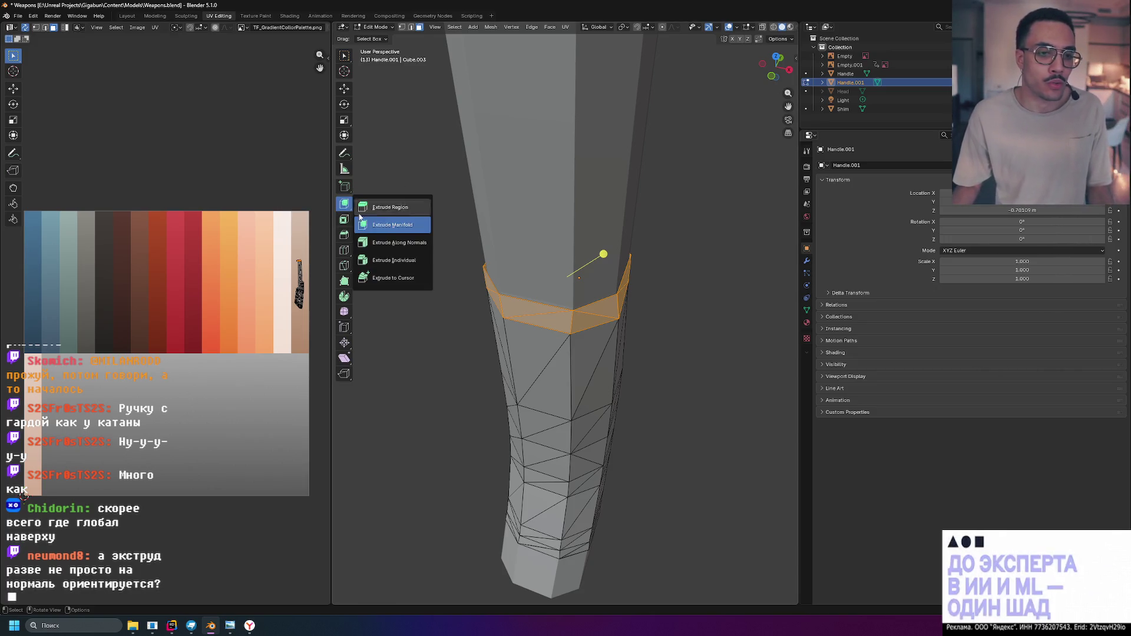
pyautogui.click(414, 244)
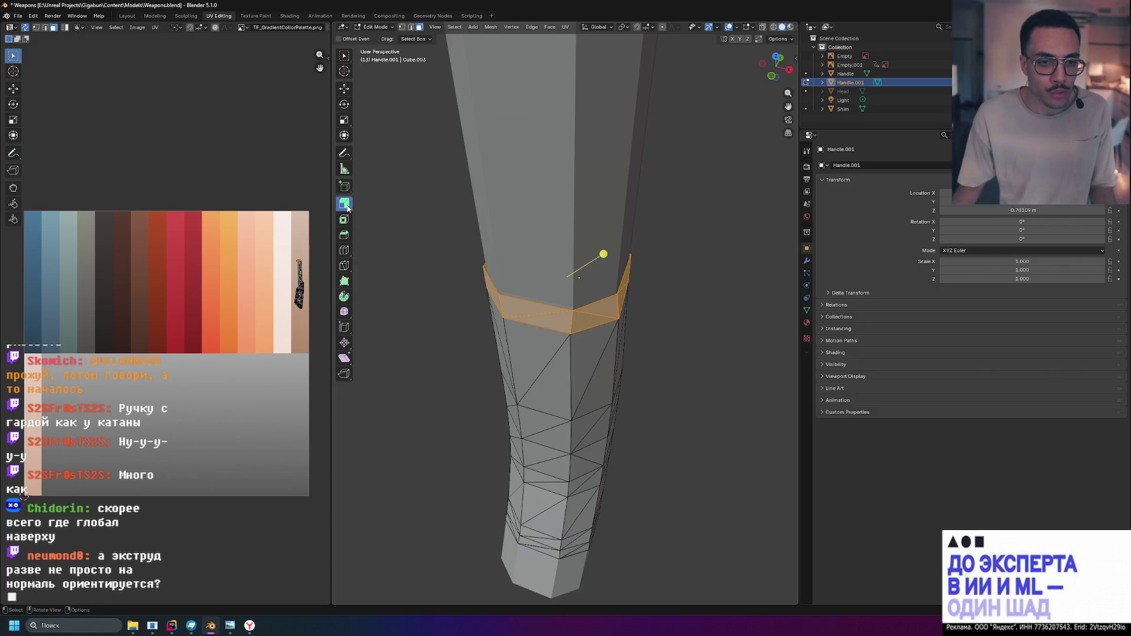
pyautogui.moveTo(348, 207); pyautogui.dragTo(403, 244)
pyautogui.moveTo(603, 253); pyautogui.dragTo(579, 248)
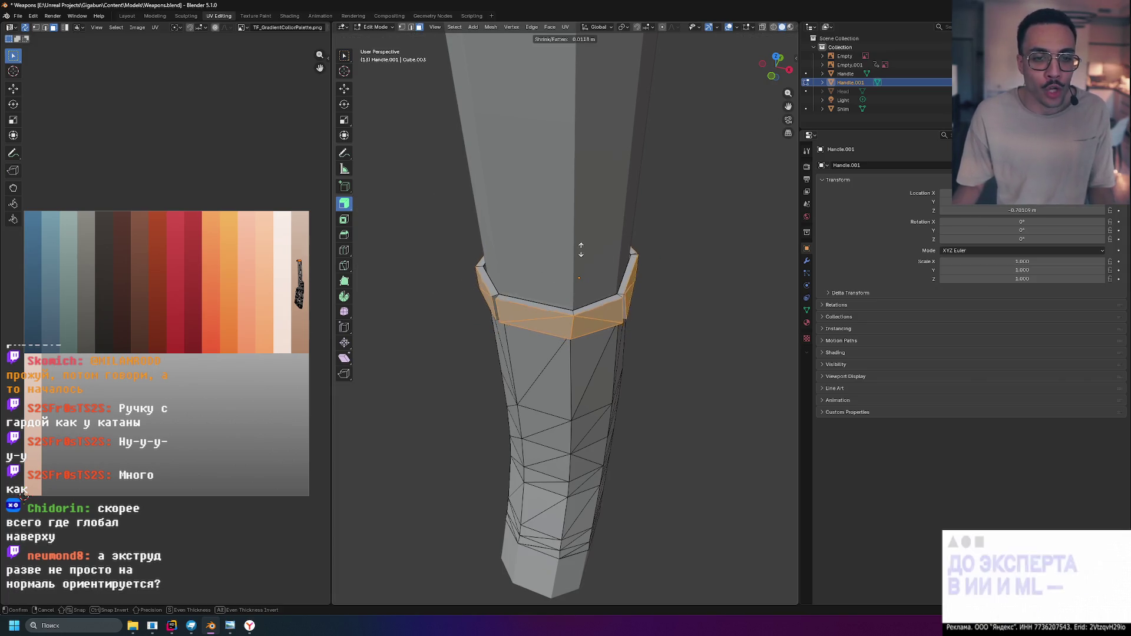
pyautogui.rightClick(579, 249)
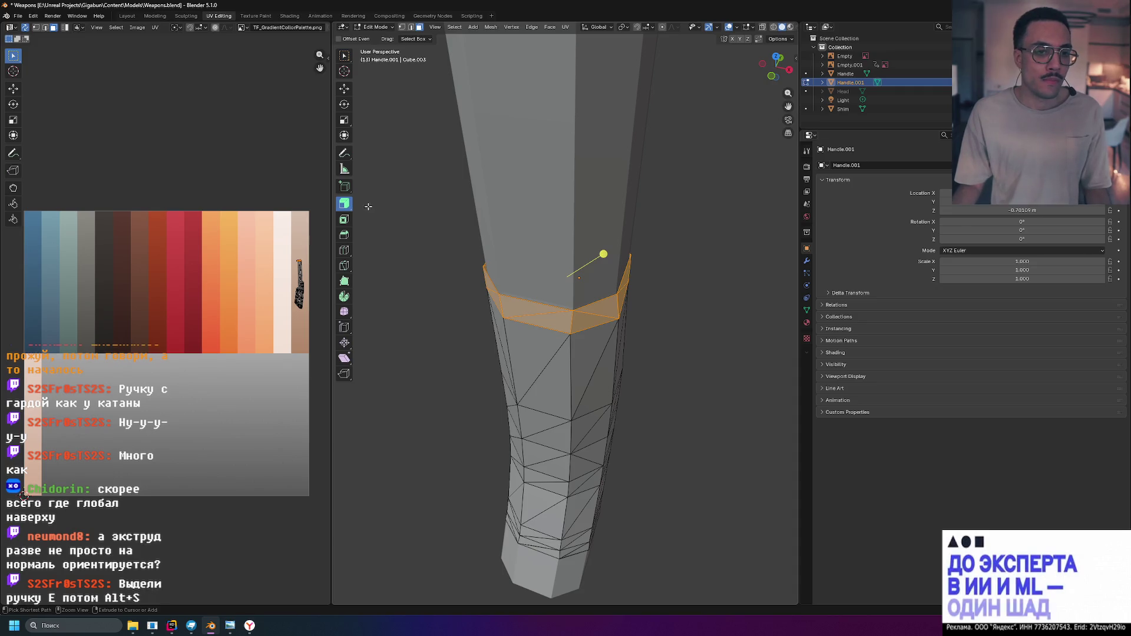
# Adjust the ring selection by dropping the front face and adding the left side edge, ending in a level side view
pyautogui.click(350, 211)
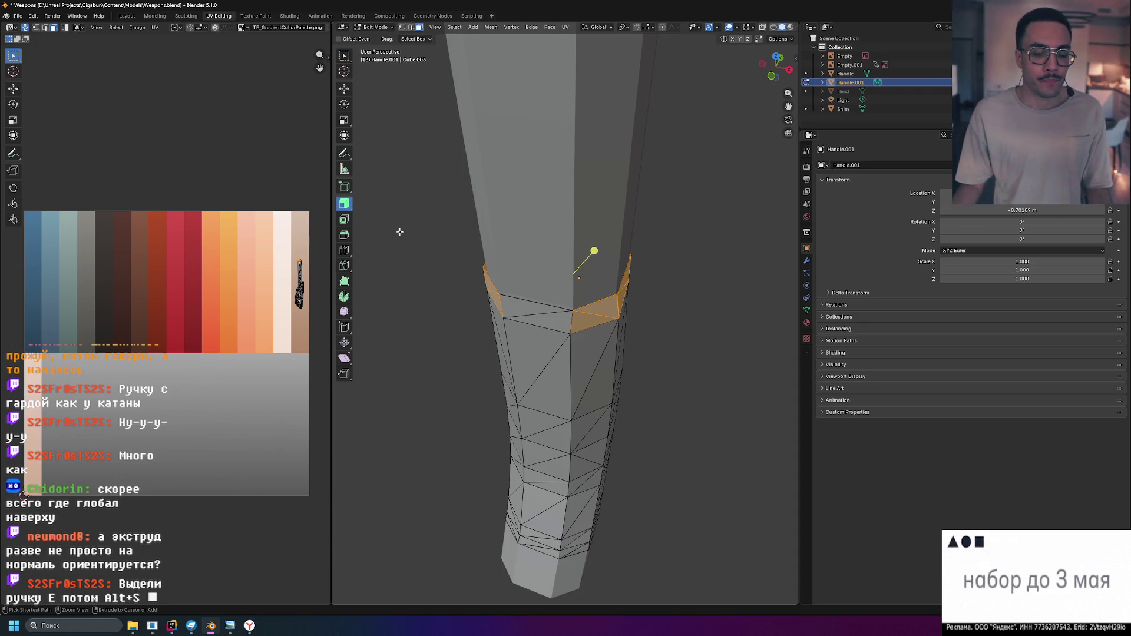
pyautogui.keyDown('shift'); pyautogui.click(485, 291); pyautogui.keyUp('shift')
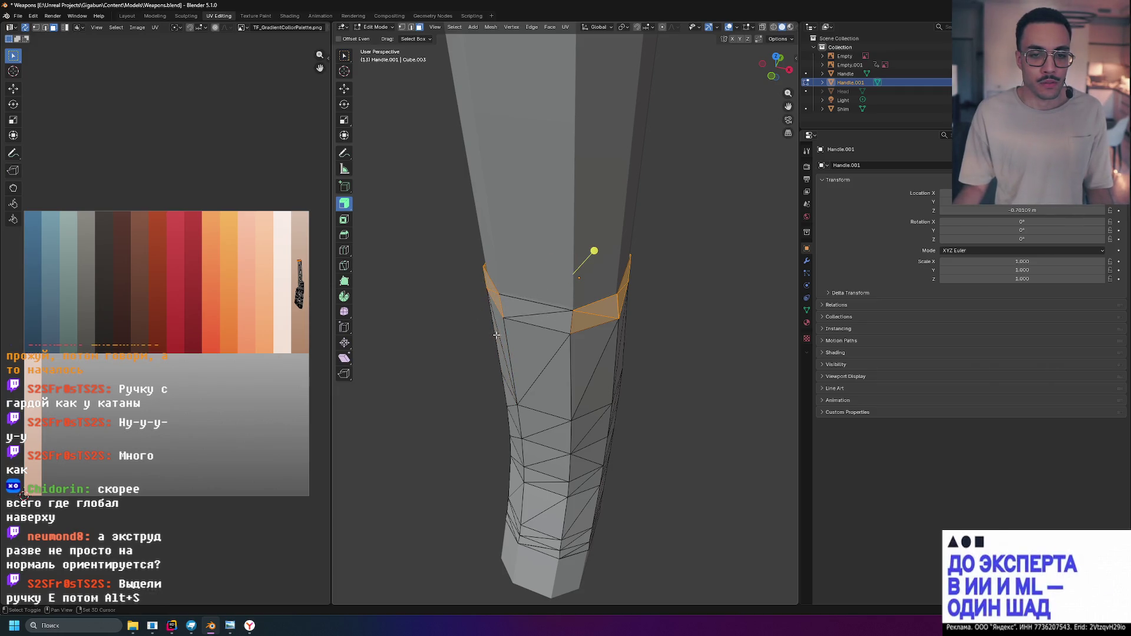
pyautogui.moveTo(496, 336); pyautogui.dragTo(548, 251, button='middle')
pyautogui.click(625, 247)
pyautogui.rightClick(345, 203)
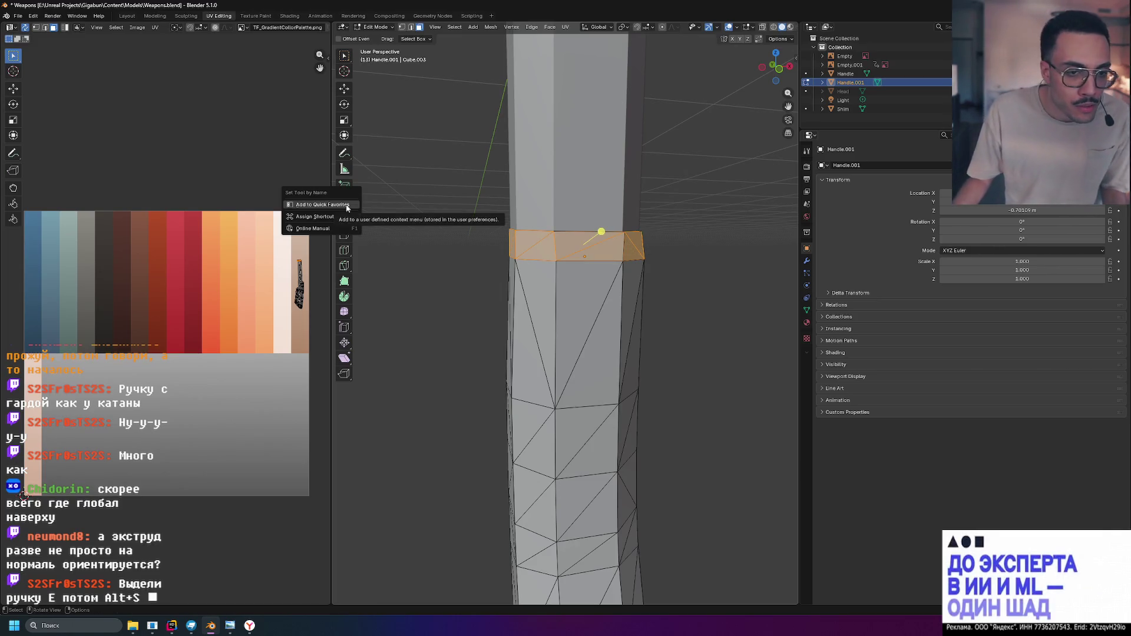
pyautogui.click(345, 204)
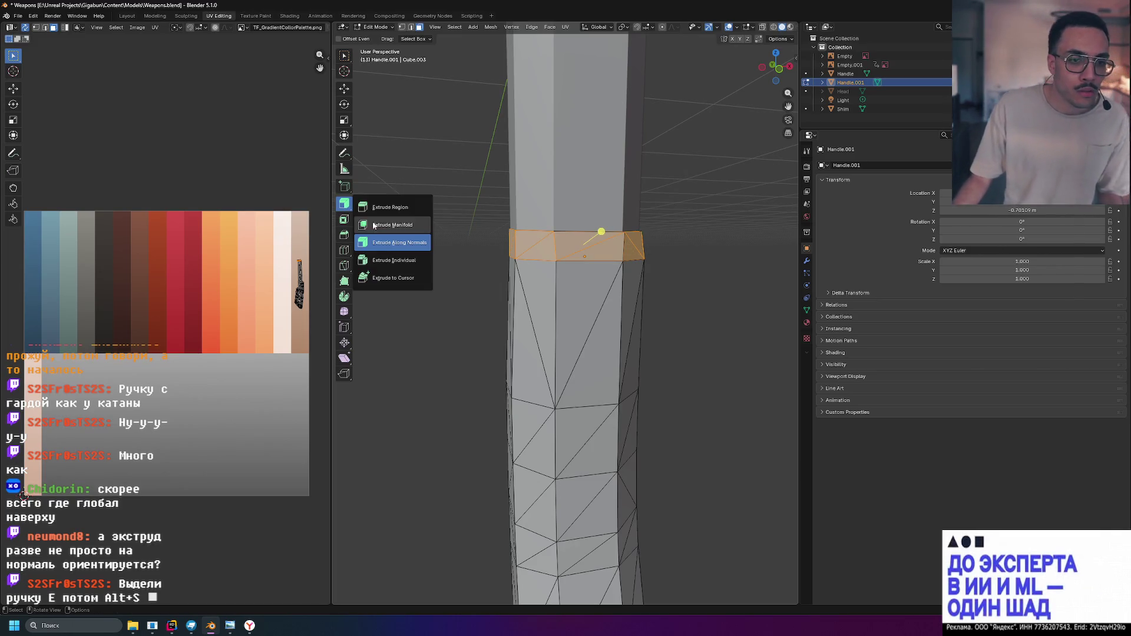
pyautogui.click(410, 209)
pyautogui.click(345, 203)
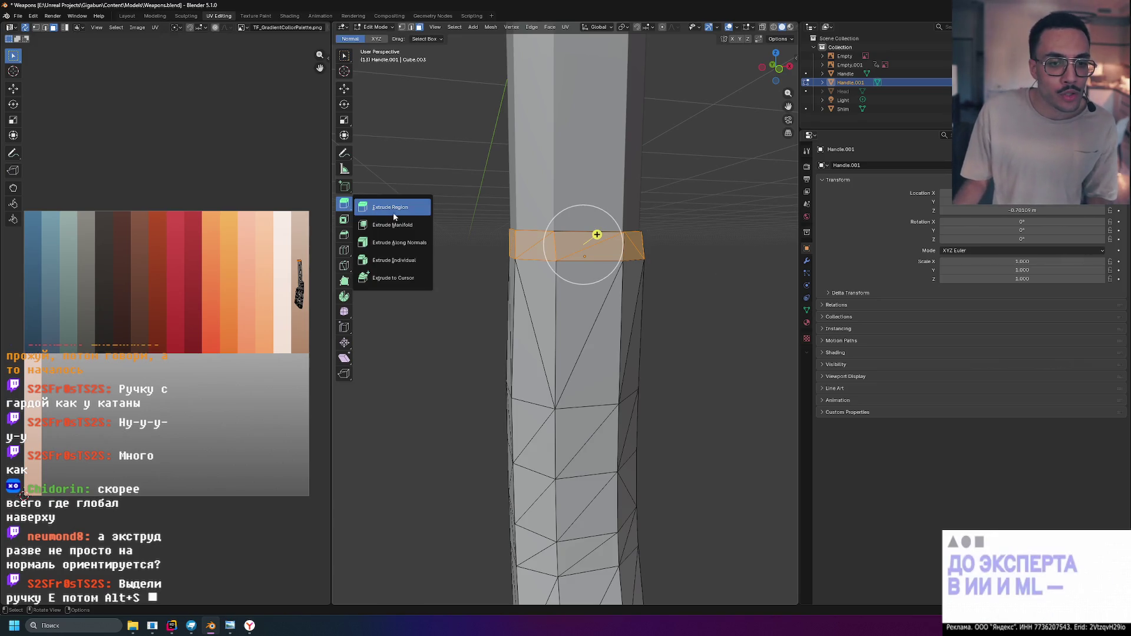
pyautogui.click(396, 212)
pyautogui.click(344, 203)
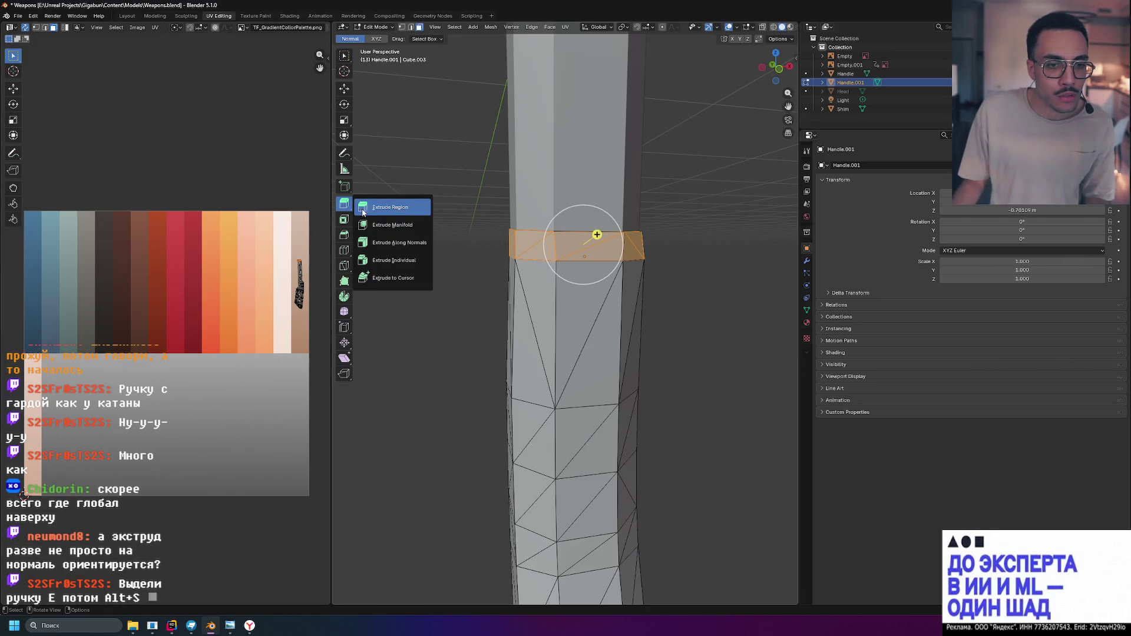
pyautogui.click(402, 212)
pyautogui.moveTo(530, 238)
pyautogui.mouseDown(button='middle')
pyautogui.moveTo(601, 257)
pyautogui.moveTo(629, 248)
pyautogui.mouseUp(button='middle')
pyautogui.press('e')
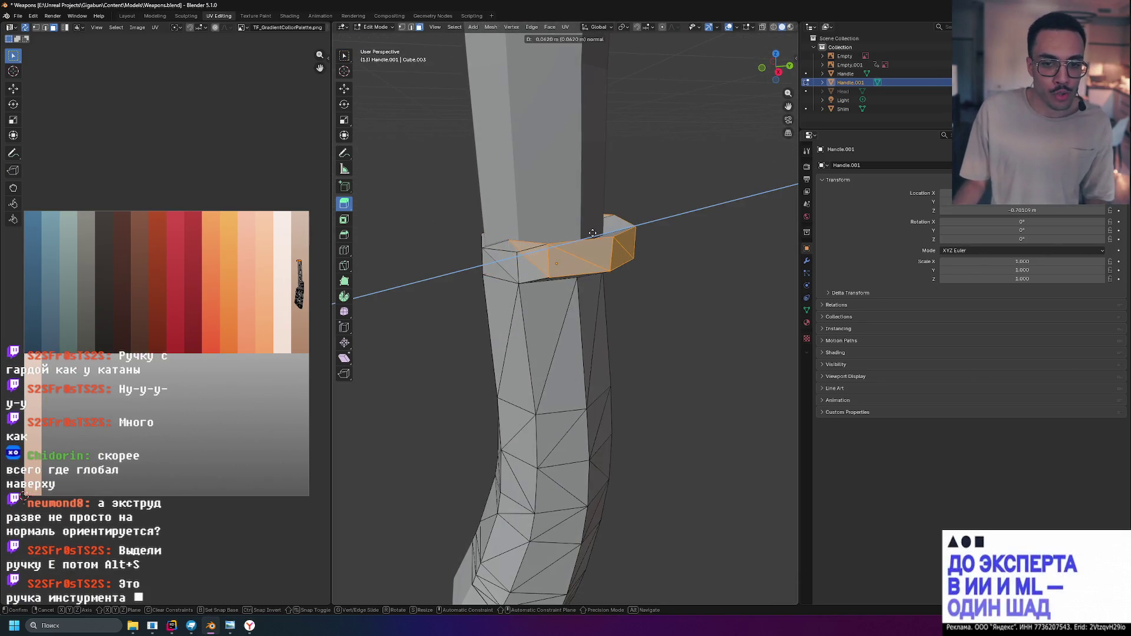
pyautogui.press('Escape')
pyautogui.press('c')
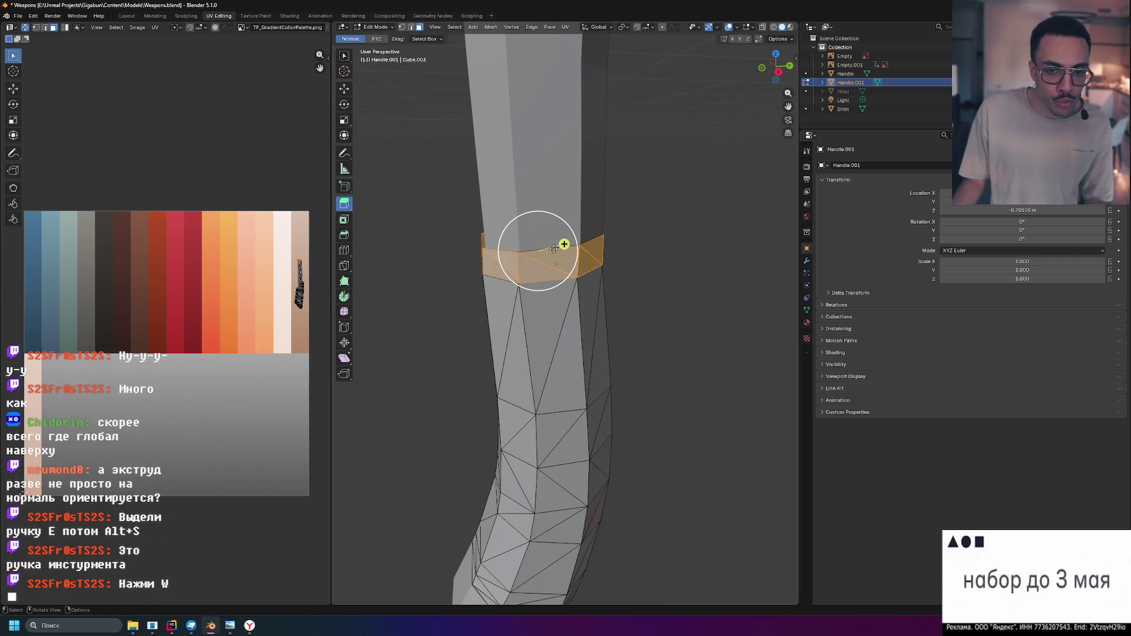
pyautogui.press('Escape')
pyautogui.press('w')
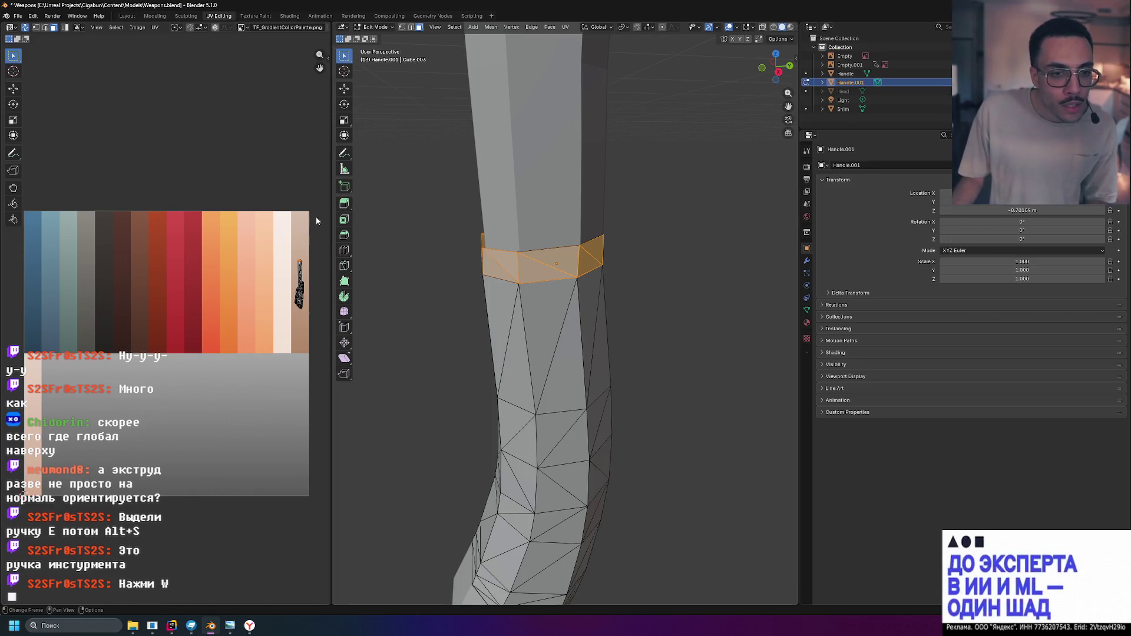
pyautogui.moveTo(347, 204); pyautogui.dragTo(427, 245)
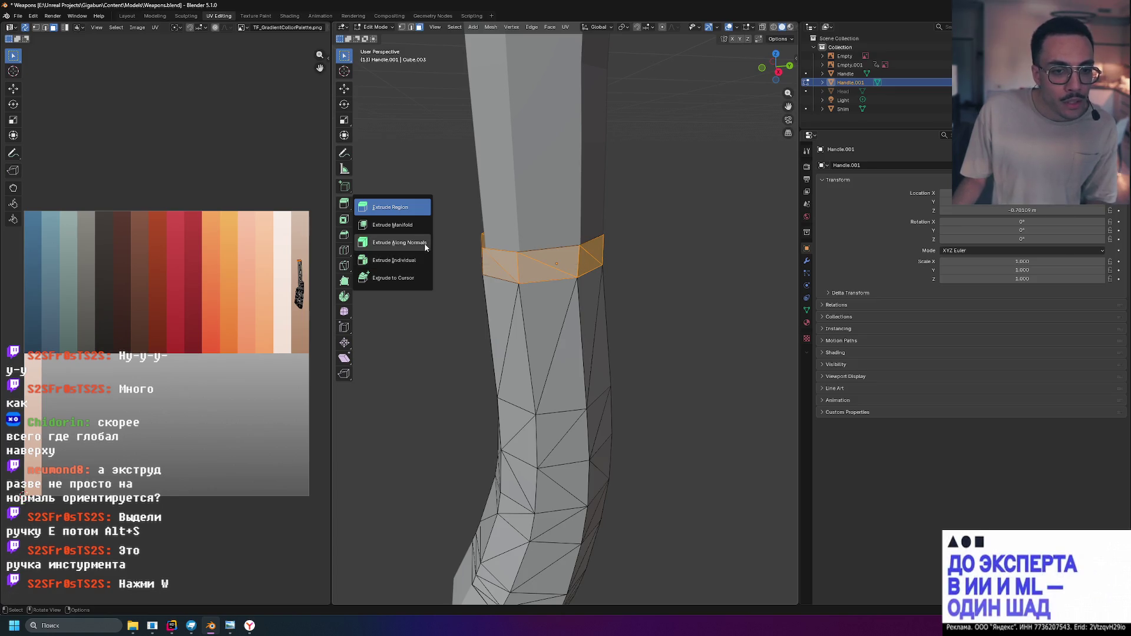
# Extrude the band along normals in place, fatten it into a flange with Alt+S, then undo the flange
pyautogui.click(425, 244)
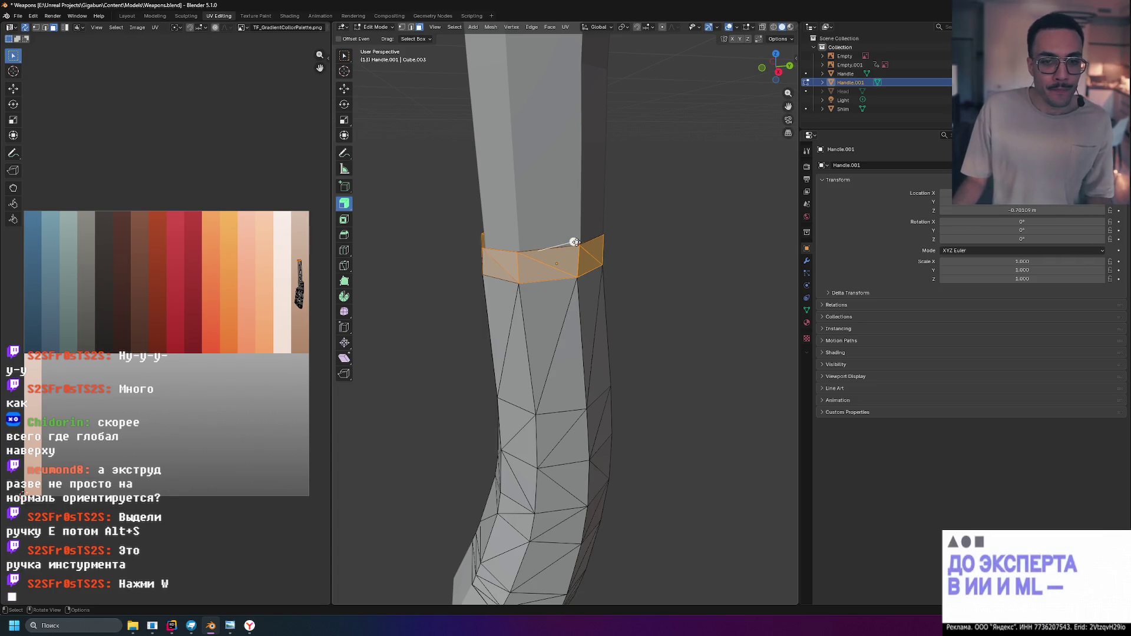
pyautogui.moveTo(574, 242); pyautogui.dragTo(578, 243)
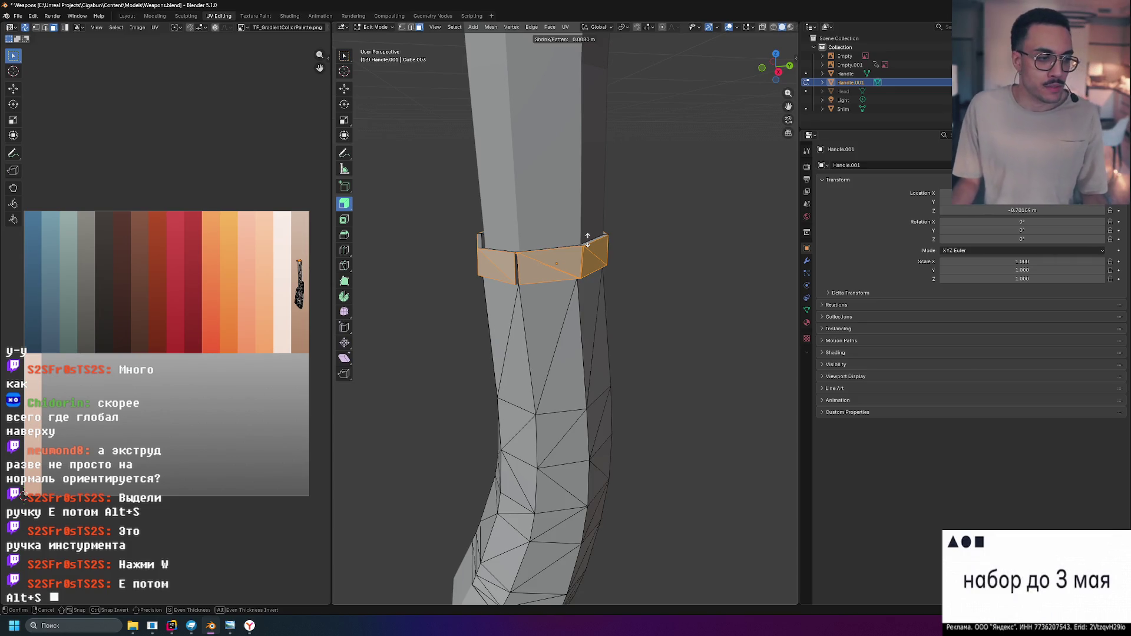
pyautogui.click(587, 238)
pyautogui.hotkey('alt', 's')
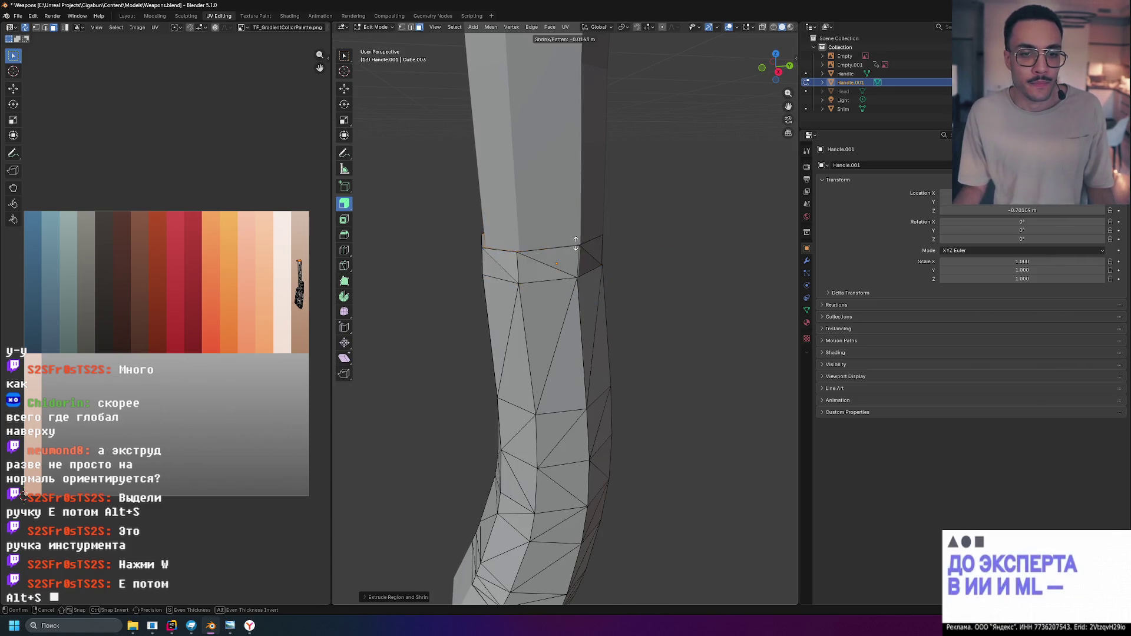
pyautogui.click(580, 235)
pyautogui.moveTo(580, 236)
pyautogui.mouseDown(button='middle')
pyautogui.moveTo(626, 237)
pyautogui.moveTo(469, 374)
pyautogui.mouseUp(button='middle')
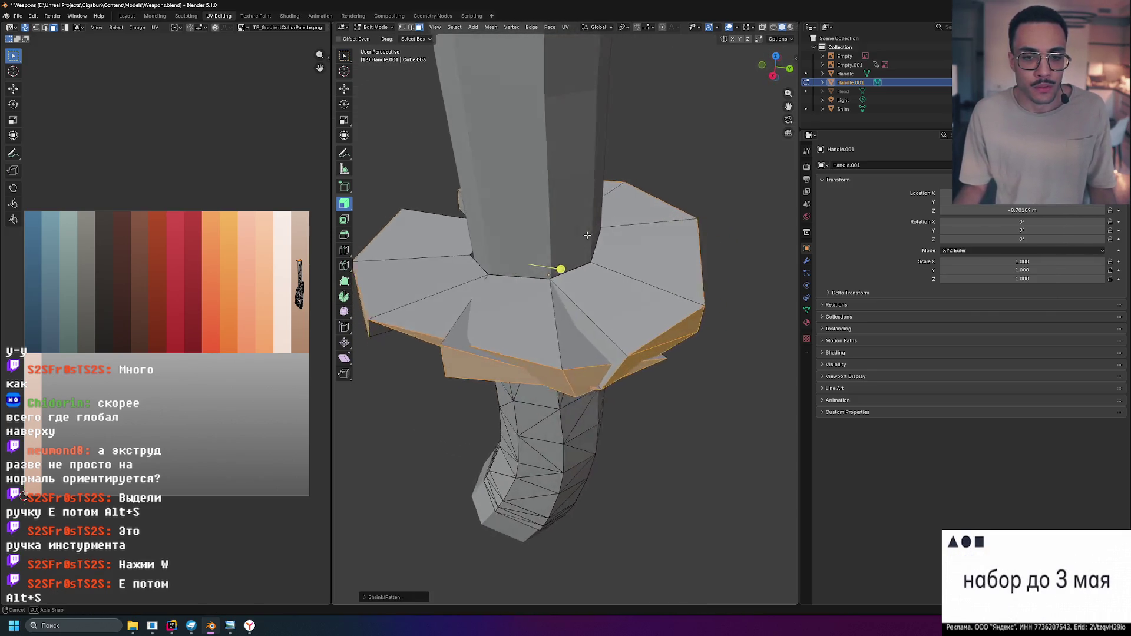
pyautogui.hotkey('ctrl', 'z')
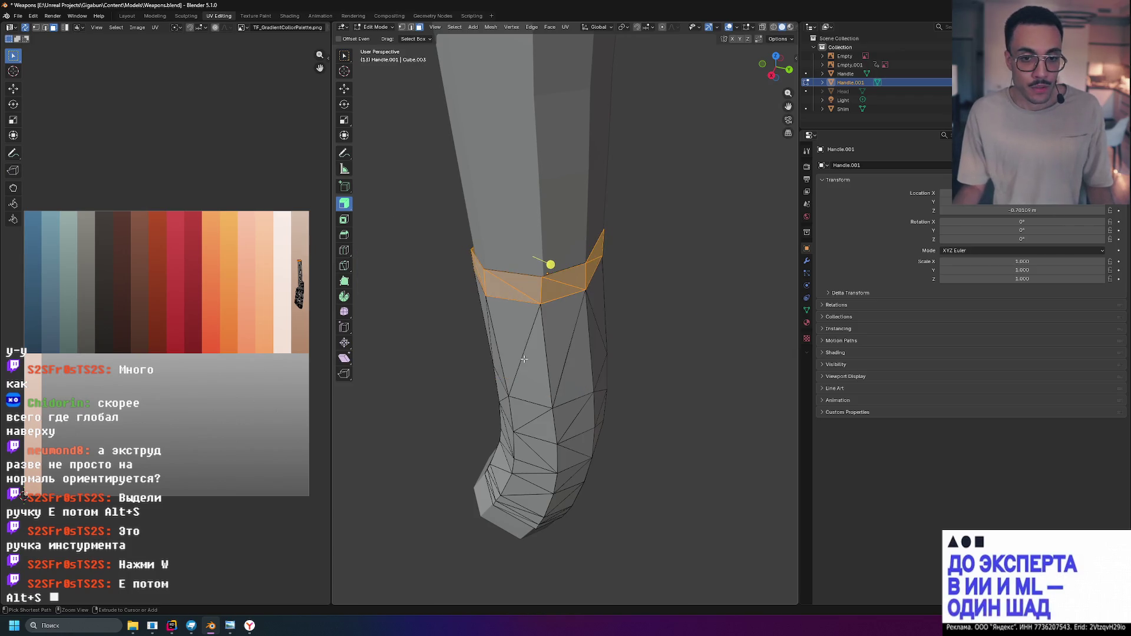
# Reselect the full band of faces around the upper handle using the front, side and back orthographic views
pyautogui.moveTo(525, 358)
pyautogui.mouseDown(button='middle')
pyautogui.moveTo(648, 321)
pyautogui.moveTo(675, 325)
pyautogui.moveTo(657, 315)
pyautogui.moveTo(698, 271)
pyautogui.moveTo(678, 272)
pyautogui.mouseUp(button='middle')
pyautogui.click(517, 248)
pyautogui.keyDown('ctrl'); pyautogui.click(583, 263); pyautogui.keyUp('ctrl')
pyautogui.moveTo(655, 270)
pyautogui.mouseDown(button='middle')
pyautogui.moveTo(566, 279)
pyautogui.moveTo(555, 268)
pyautogui.mouseUp(button='middle')
pyautogui.hotkey('alt', 'a')
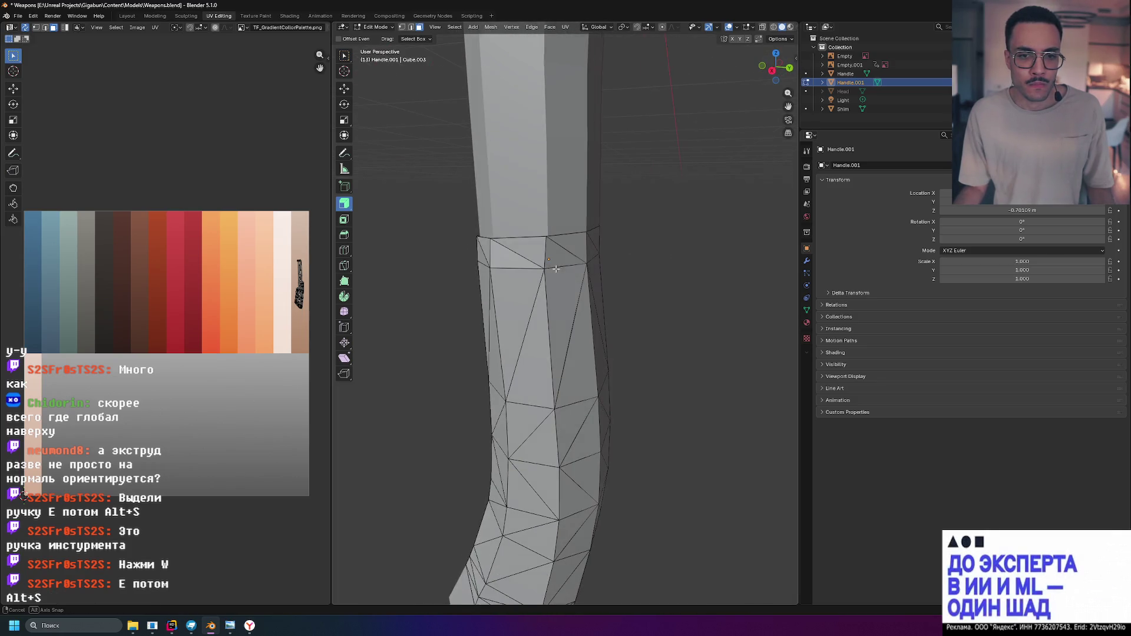
pyautogui.click(777, 73)
pyautogui.moveTo(634, 240); pyautogui.dragTo(637, 242)
pyautogui.click(761, 68)
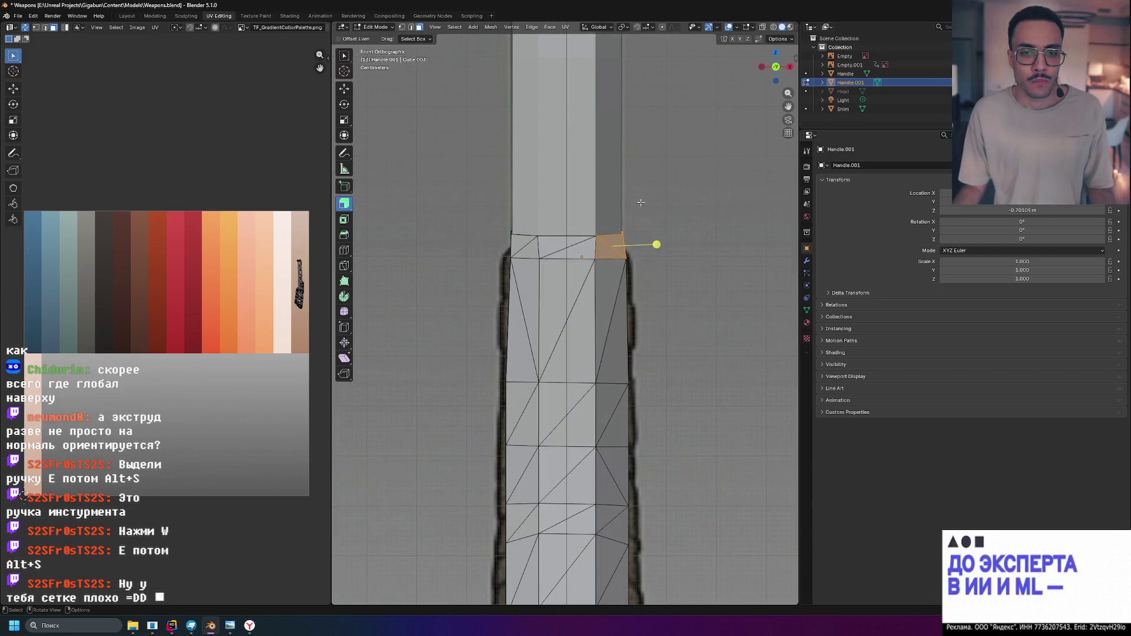
pyautogui.click(757, 68)
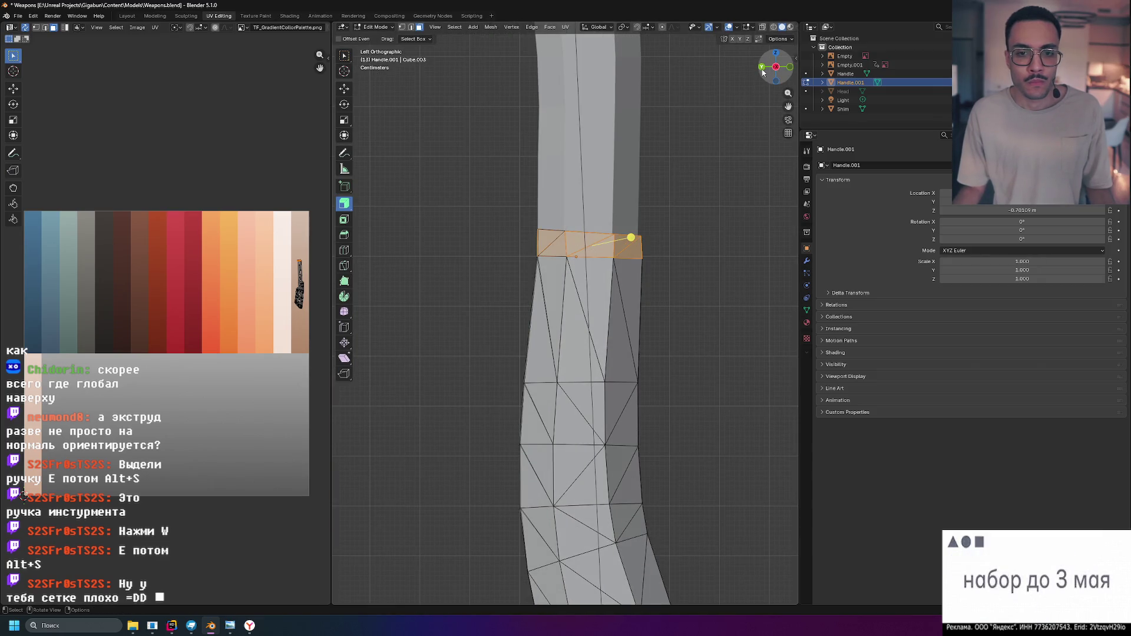
pyautogui.click(761, 68)
pyautogui.moveTo(616, 239); pyautogui.dragTo(642, 243)
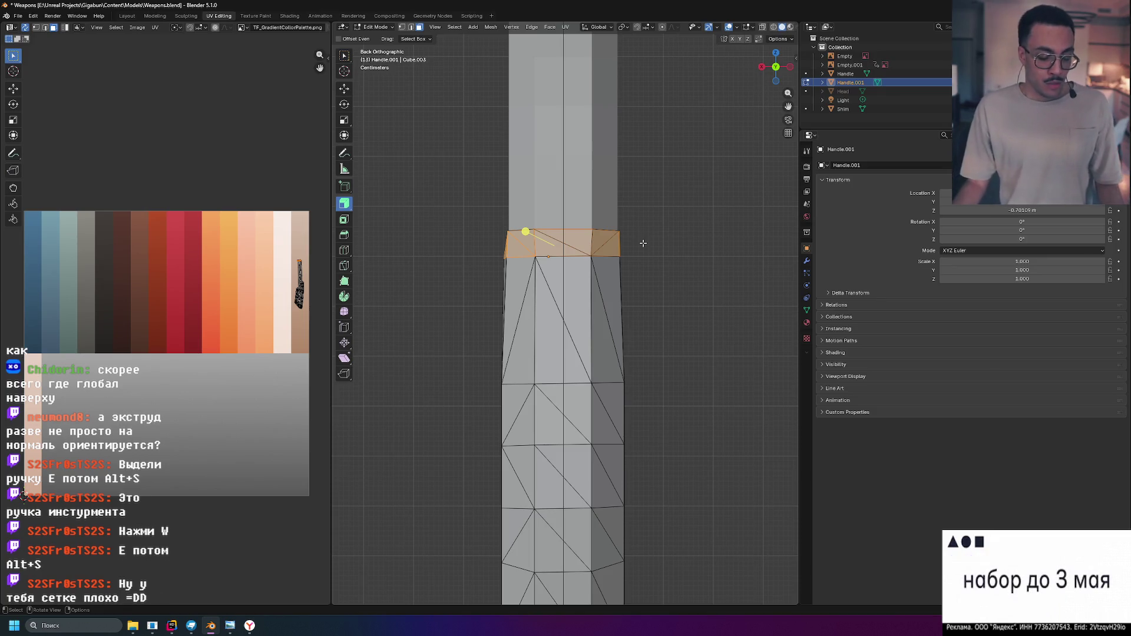
# Extrude the selected band and confirm it at zero distance, leaving the new ring in place
pyautogui.press('e')
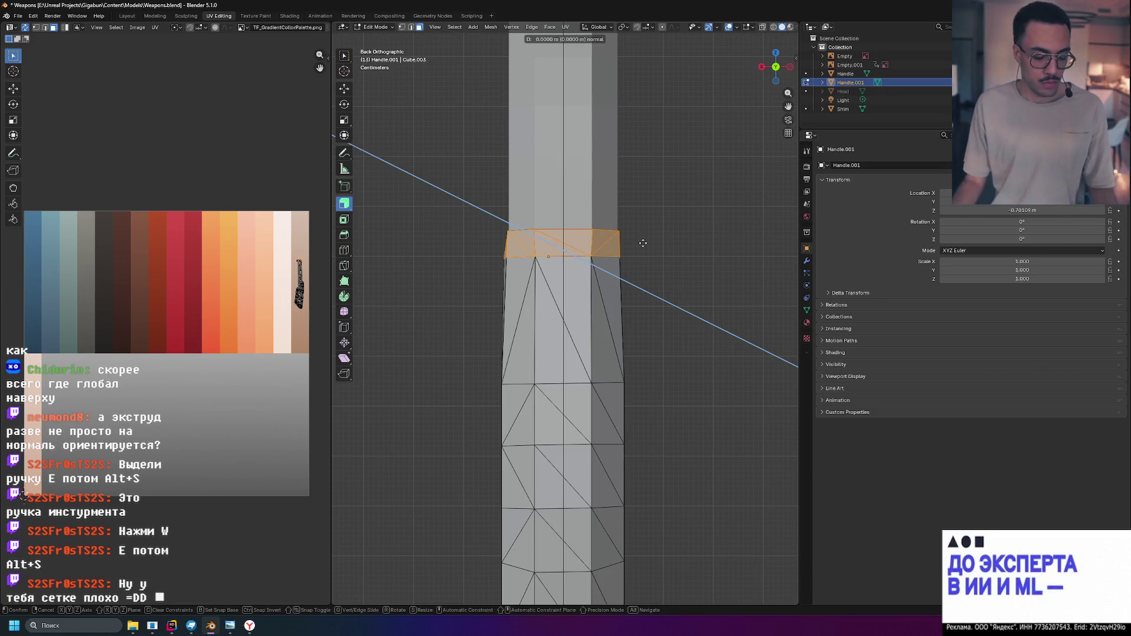
pyautogui.click(647, 238)
pyautogui.moveTo(647, 239); pyautogui.dragTo(648, 260, button='middle')
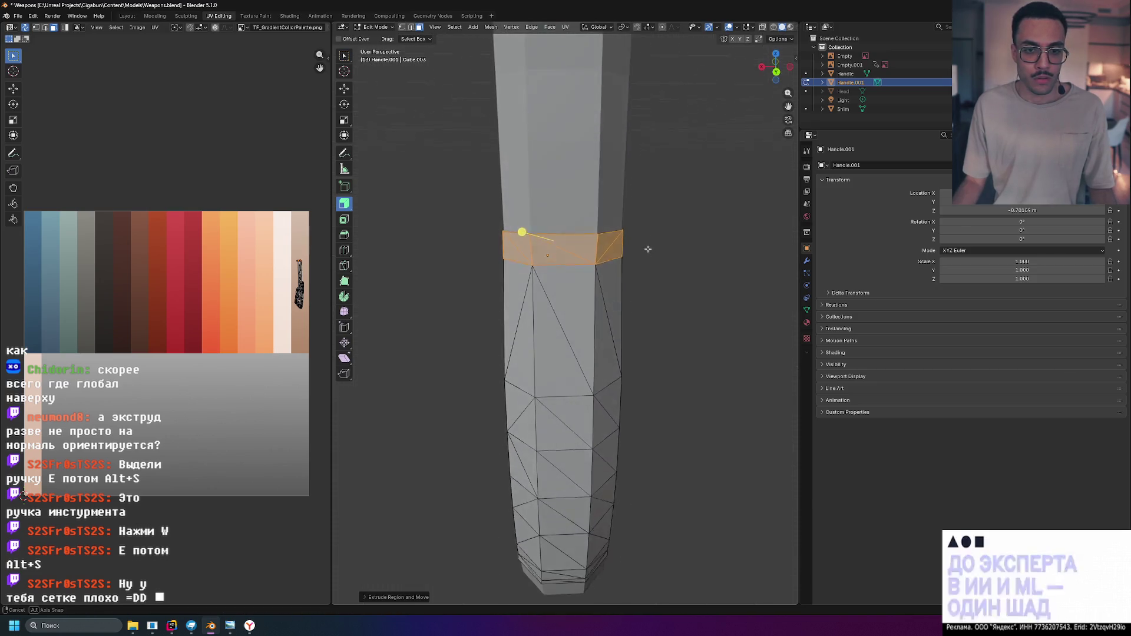
pyautogui.click(346, 205)
pyautogui.click(394, 245)
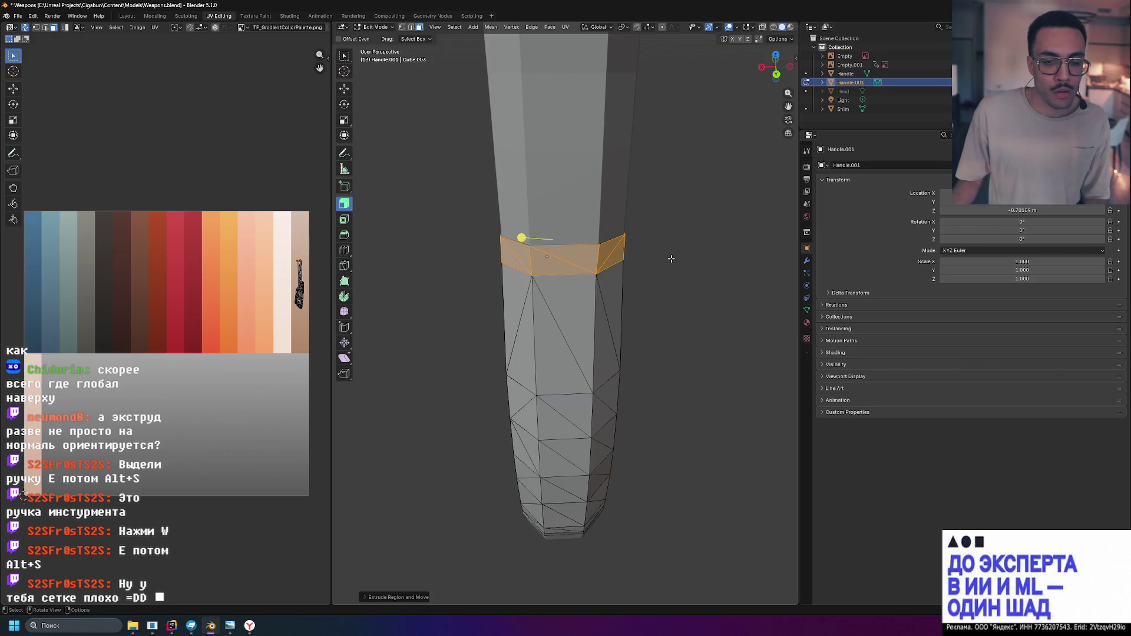
pyautogui.hotkey('alt', 's')
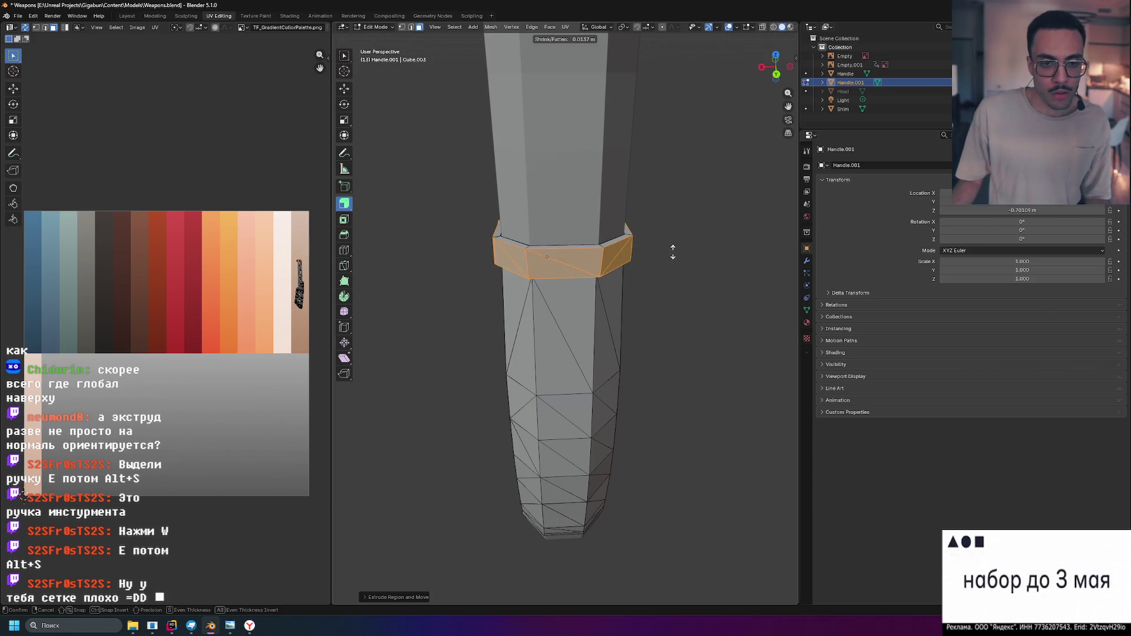
pyautogui.click(674, 250)
pyautogui.moveTo(674, 250)
pyautogui.mouseDown(button='middle')
pyautogui.moveTo(493, 226)
pyautogui.moveTo(464, 288)
pyautogui.mouseUp(button='middle')
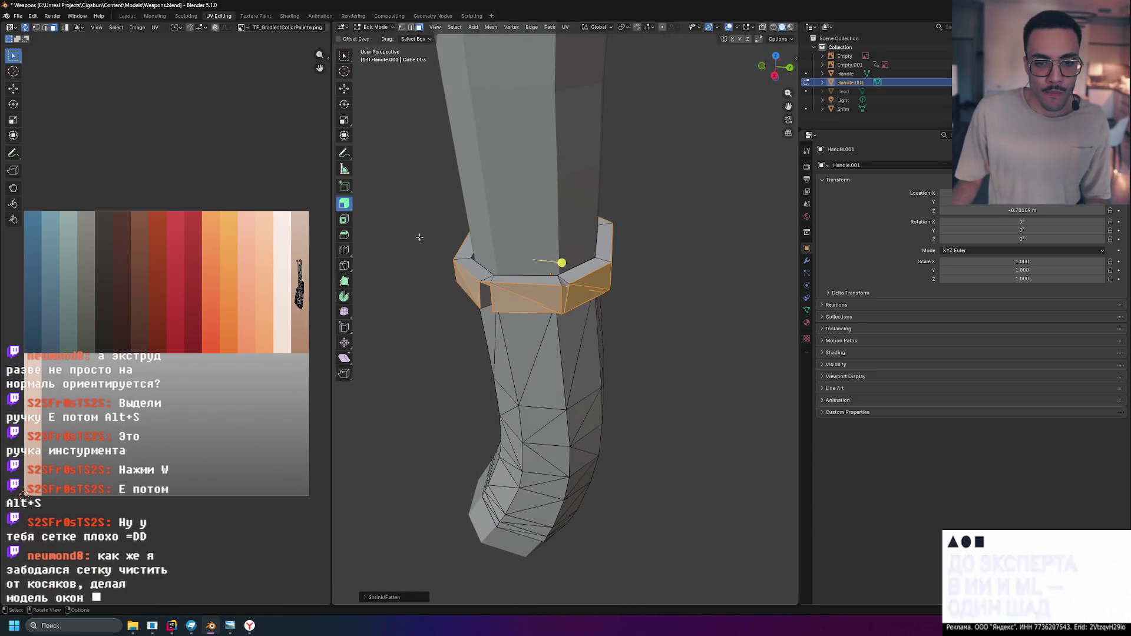
pyautogui.scroll(2, 465, 288)
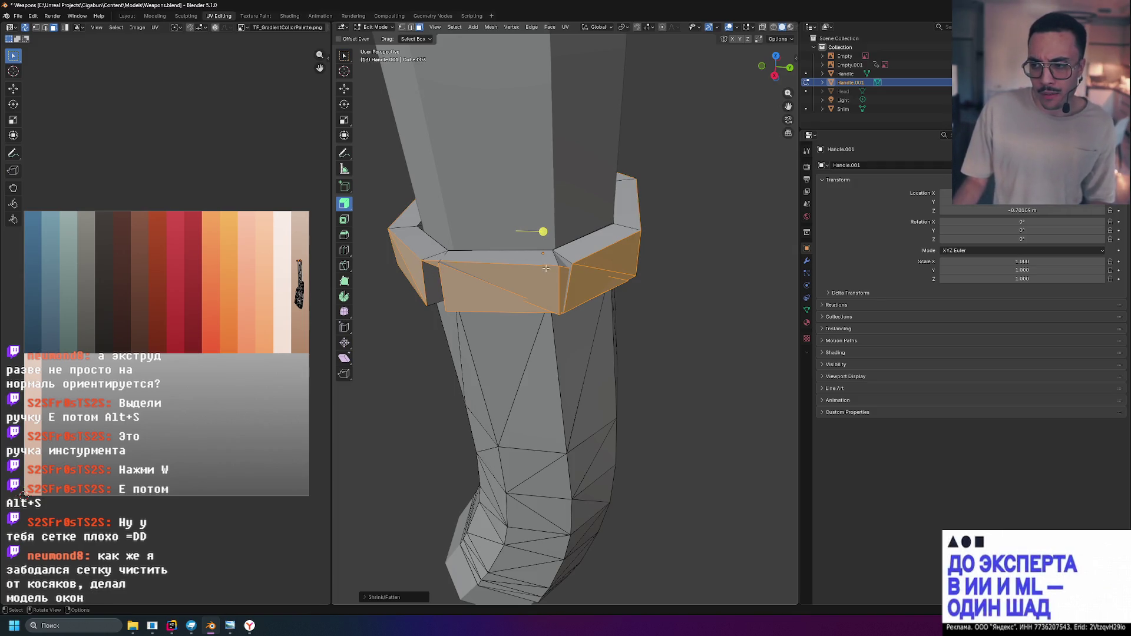
pyautogui.moveTo(589, 244); pyautogui.dragTo(505, 289, button='middle')
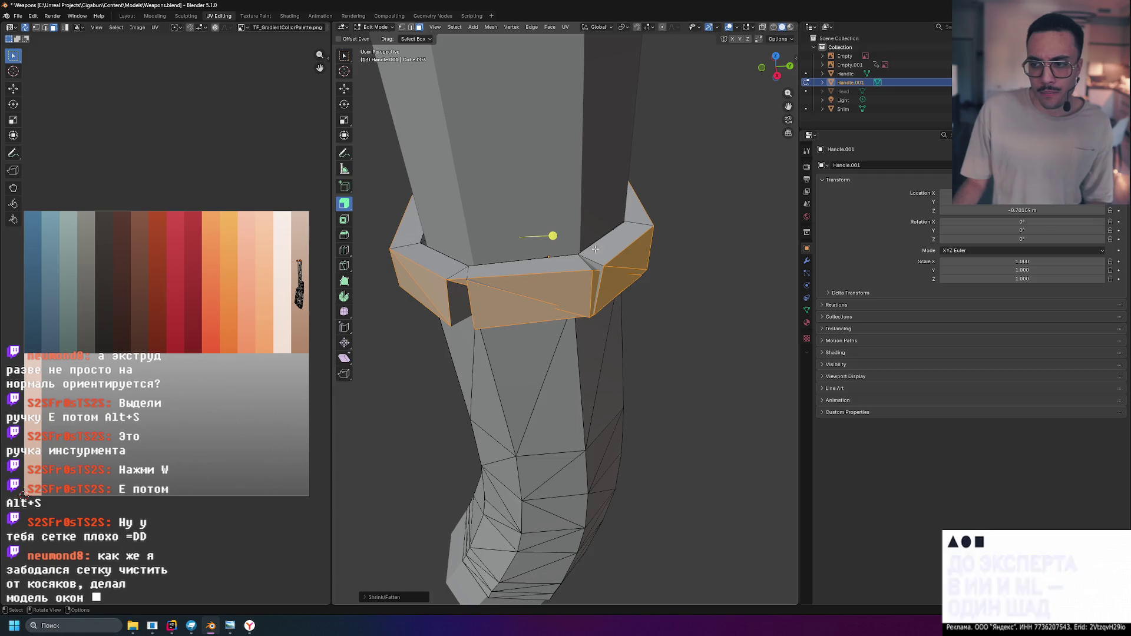
pyautogui.click(458, 281)
pyautogui.moveTo(607, 294); pyautogui.dragTo(550, 290, button='middle')
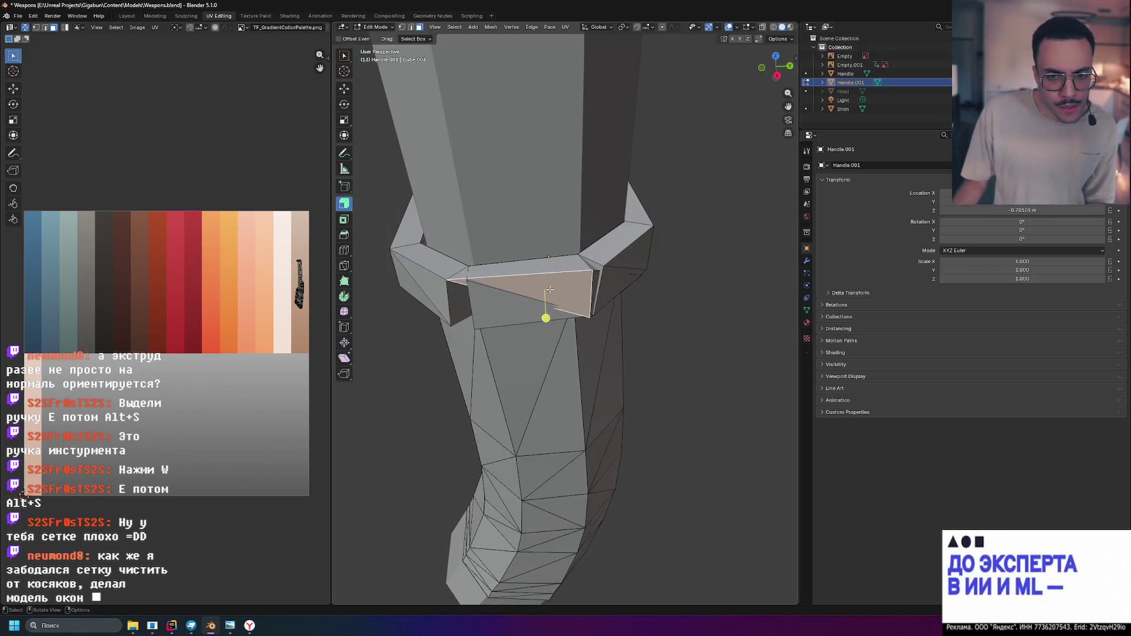
pyautogui.click(418, 265)
pyautogui.click(531, 259)
pyautogui.moveTo(614, 264); pyautogui.dragTo(558, 267, button='middle')
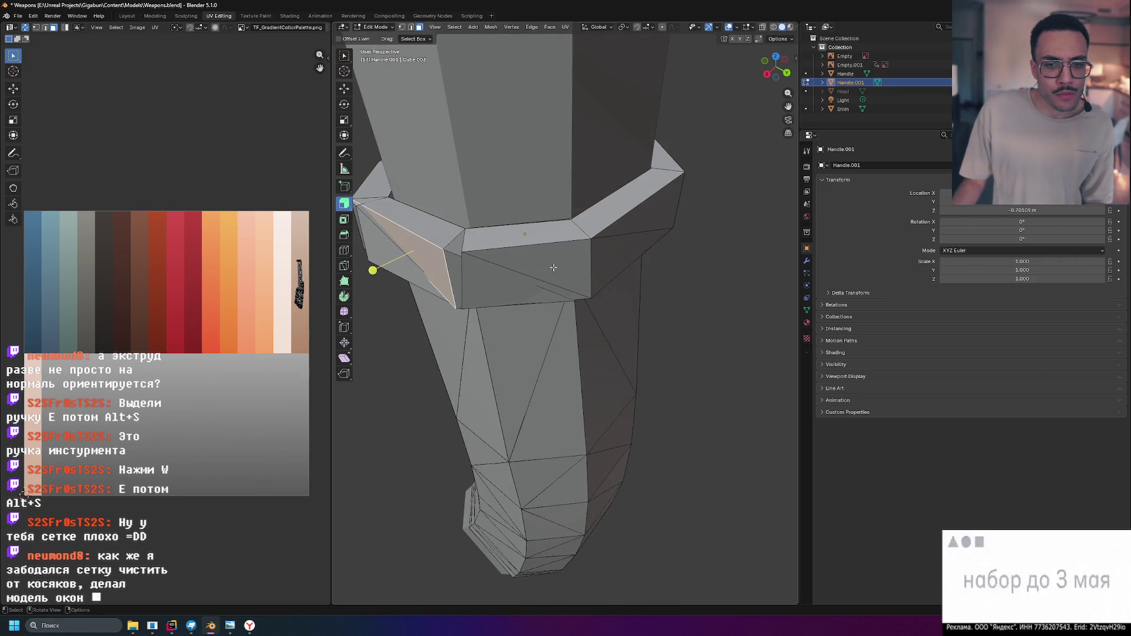
pyautogui.click(485, 268)
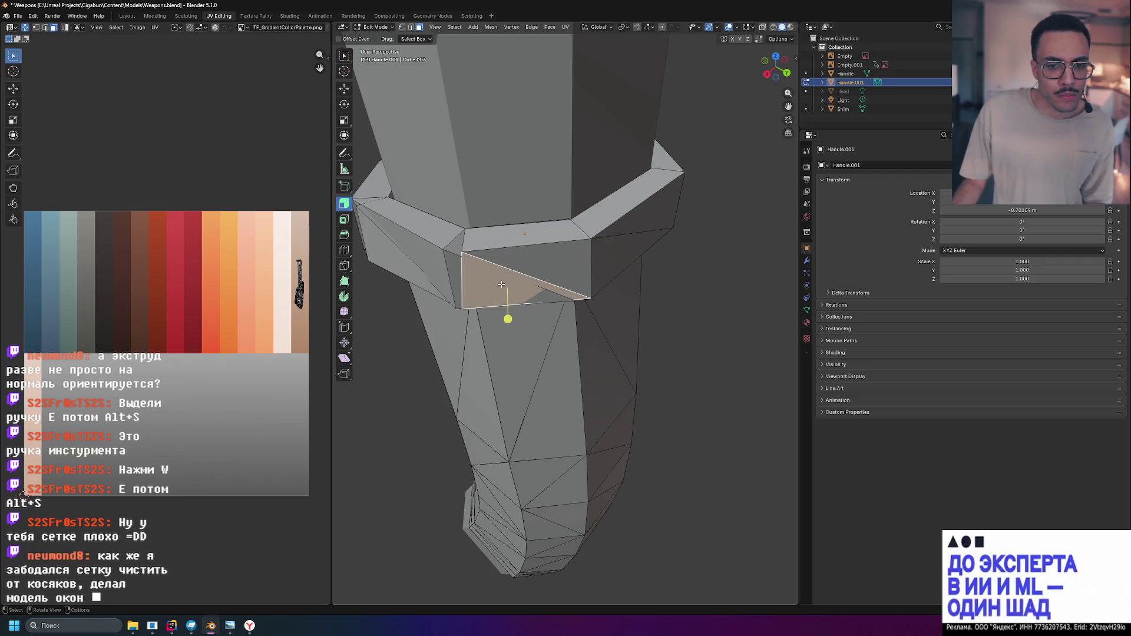
pyautogui.click(416, 265)
pyautogui.click(411, 221)
pyautogui.hotkey('ctrl', 'z')
pyautogui.hotkey('ctrl', 'z')
pyautogui.hotkey('ctrl', 'z')
pyautogui.hotkey('ctrl', 'z')
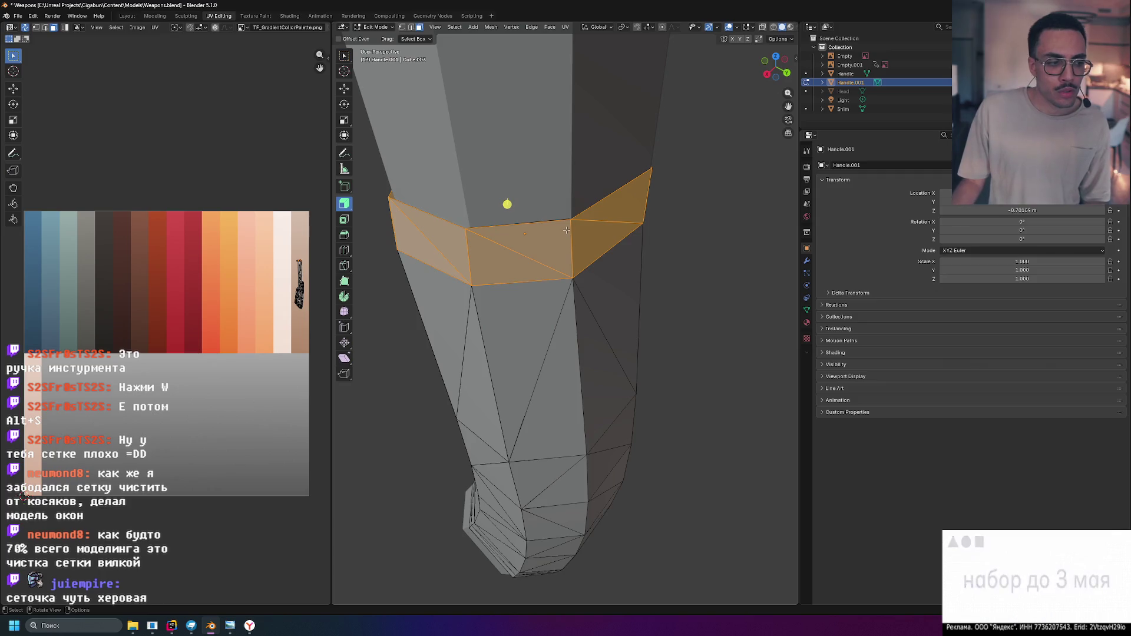
pyautogui.moveTo(566, 229); pyautogui.dragTo(542, 231, button='middle')
pyautogui.click(544, 231)
pyautogui.click(469, 239)
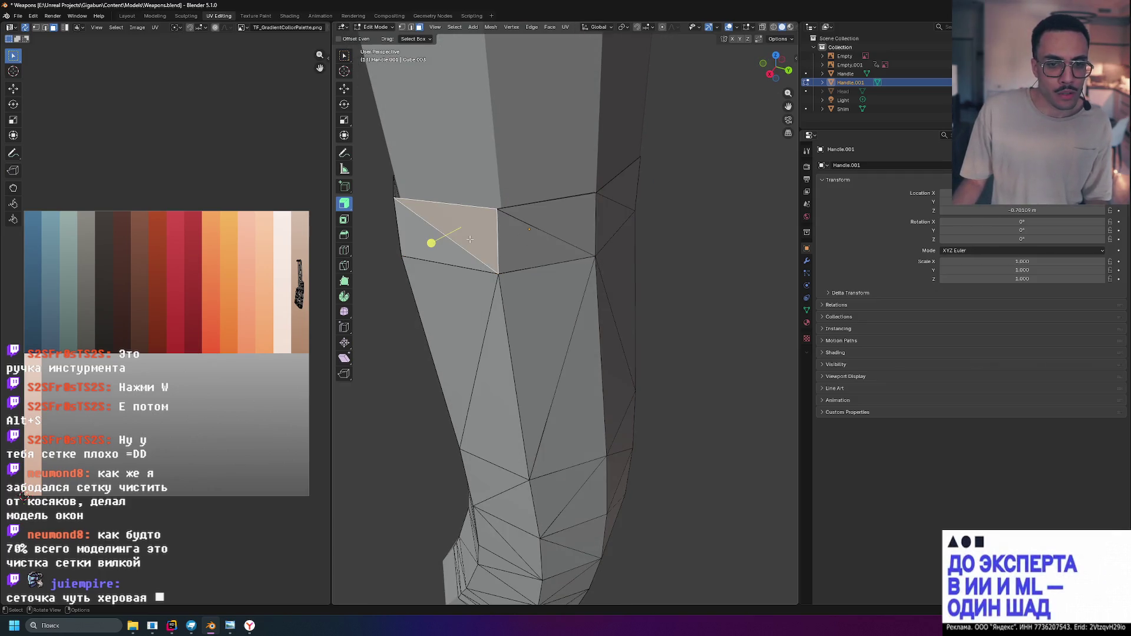
pyautogui.click(536, 232)
pyautogui.scroll(4, 536, 233)
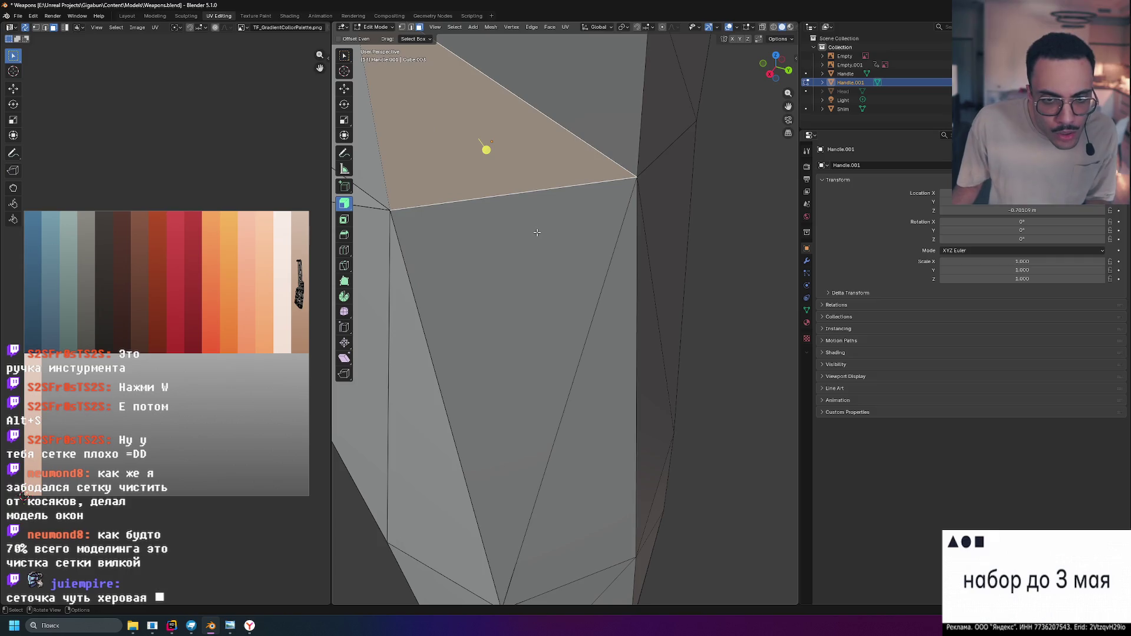
pyautogui.scroll(-3, 537, 233)
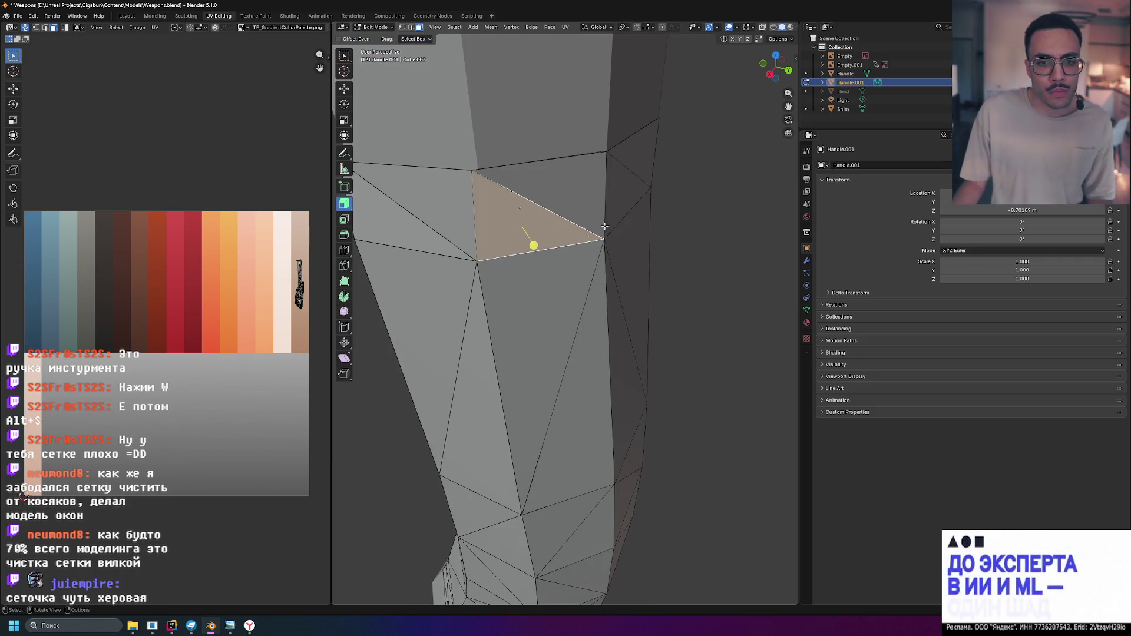
pyautogui.moveTo(533, 245); pyautogui.dragTo(569, 298)
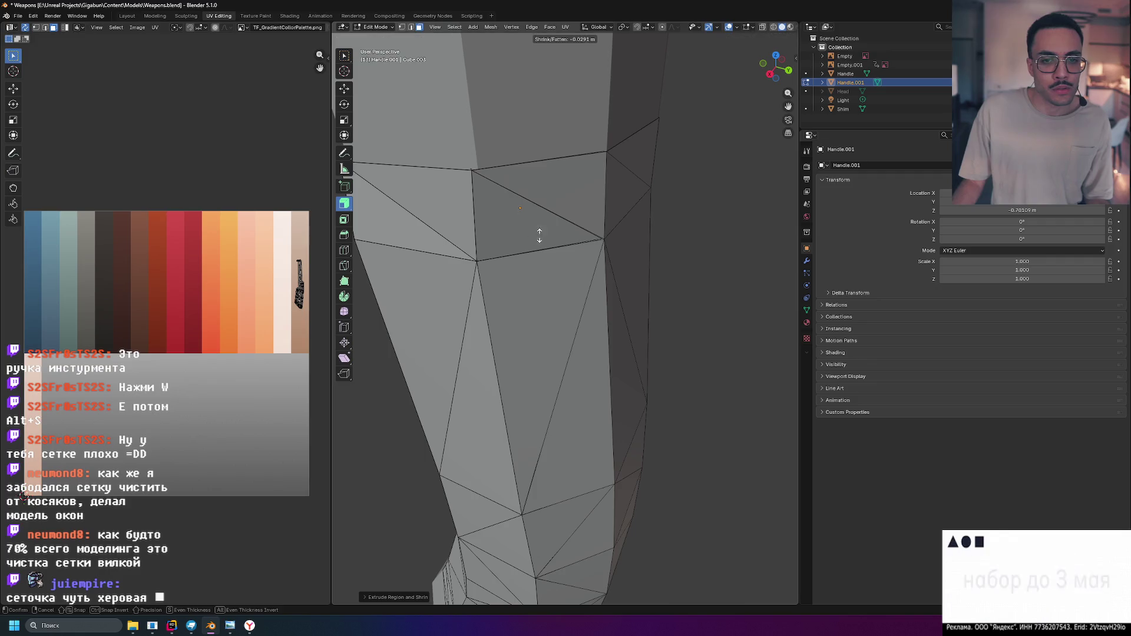
pyautogui.scroll(-3, 571, 256)
pyautogui.scroll(2, 618, 252)
pyautogui.scroll(-2, 651, 247)
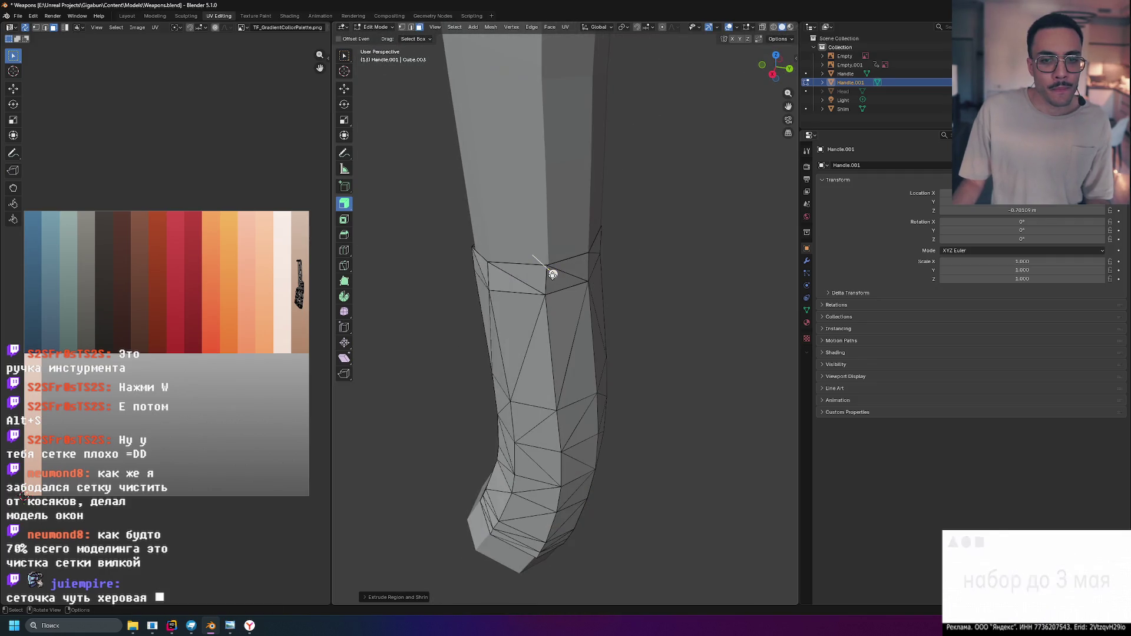
pyautogui.click(562, 282)
pyautogui.moveTo(584, 301); pyautogui.dragTo(626, 339)
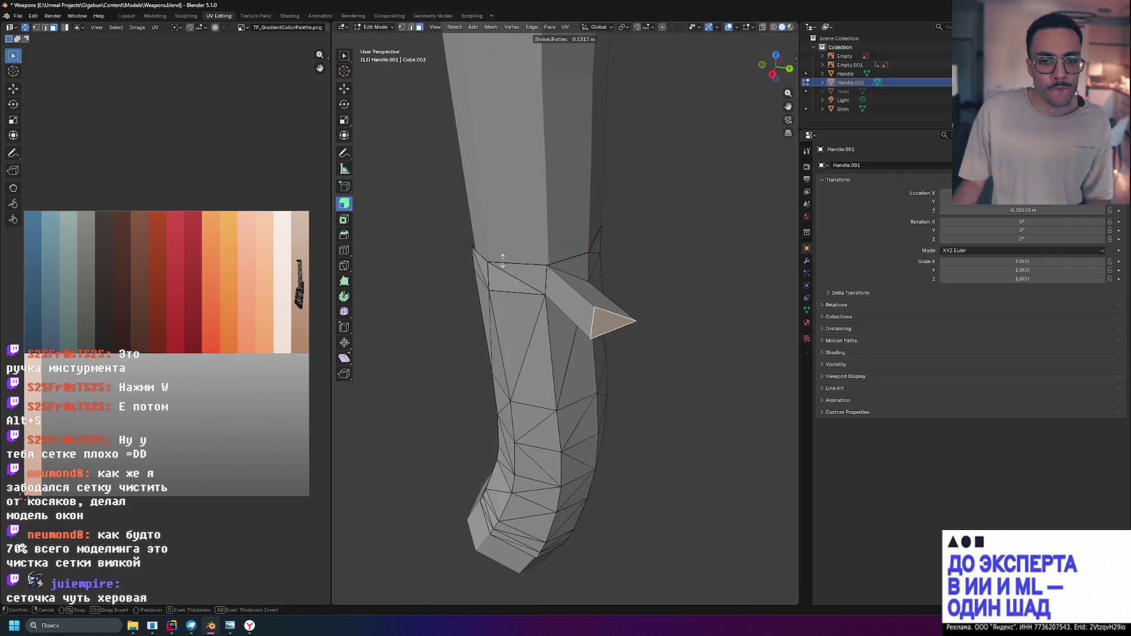
pyautogui.moveTo(627, 338); pyautogui.dragTo(521, 255, button='middle')
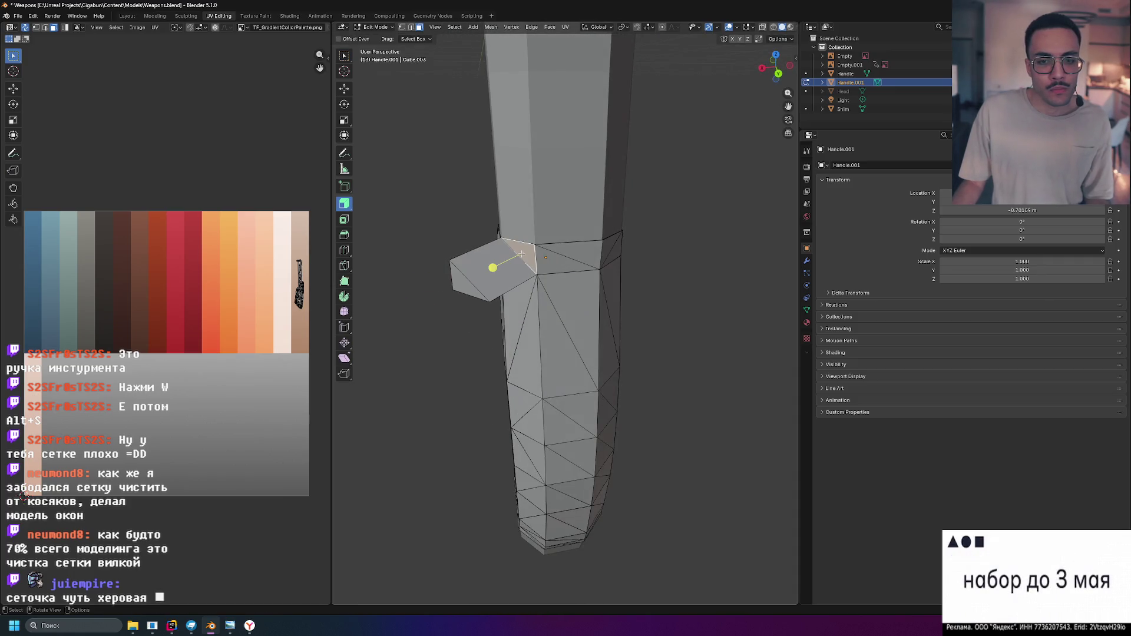
pyautogui.hotkey('alt', 's')
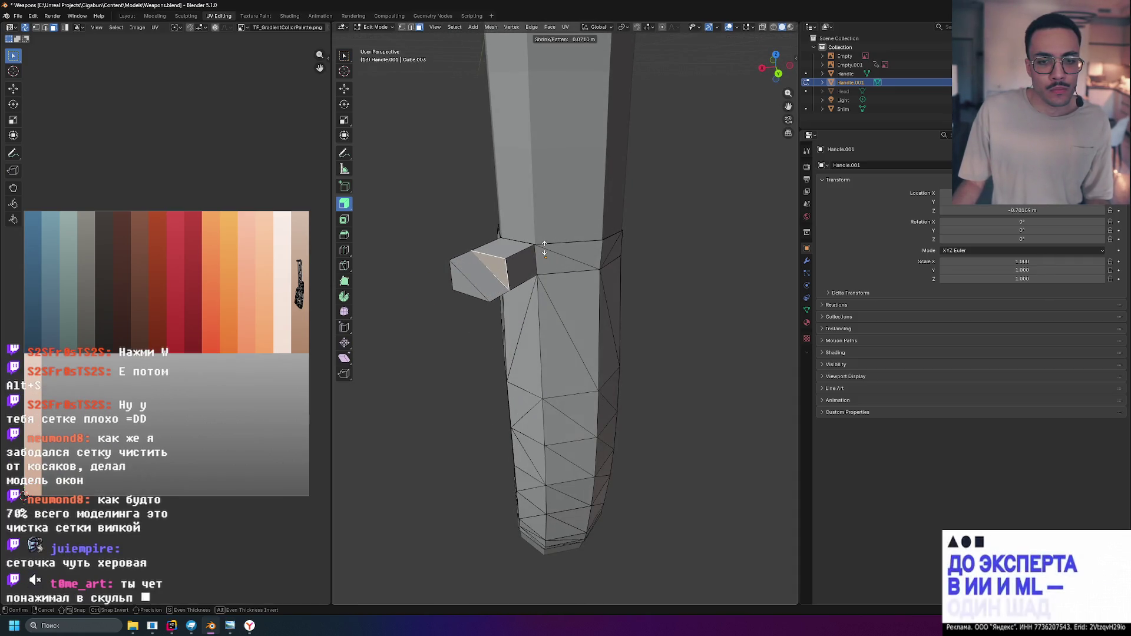
pyautogui.click(544, 239)
pyautogui.moveTo(544, 238); pyautogui.dragTo(651, 248, button='middle')
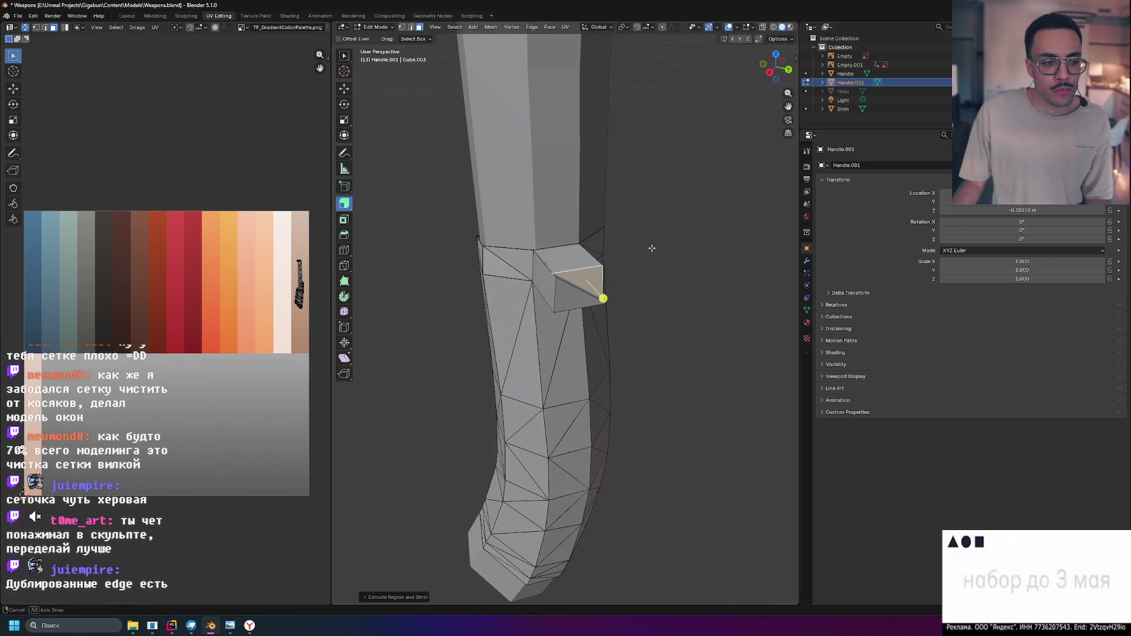
pyautogui.click(607, 249)
pyautogui.click(587, 304)
pyautogui.click(525, 262)
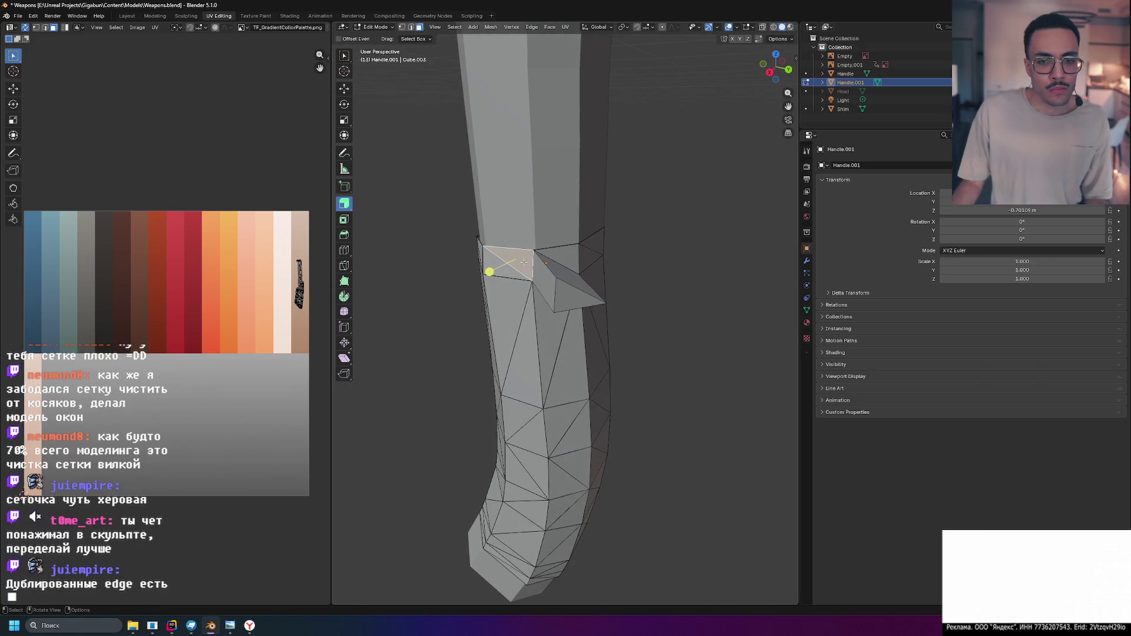
pyautogui.hotkey('ctrl', 'z')
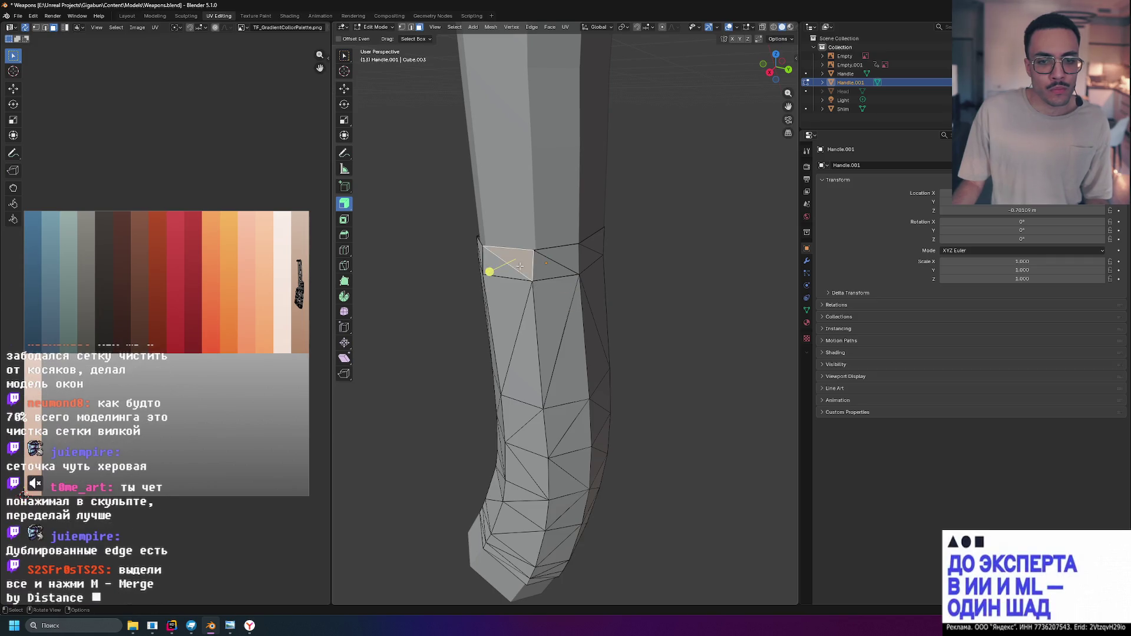
pyautogui.moveTo(489, 272); pyautogui.dragTo(578, 268)
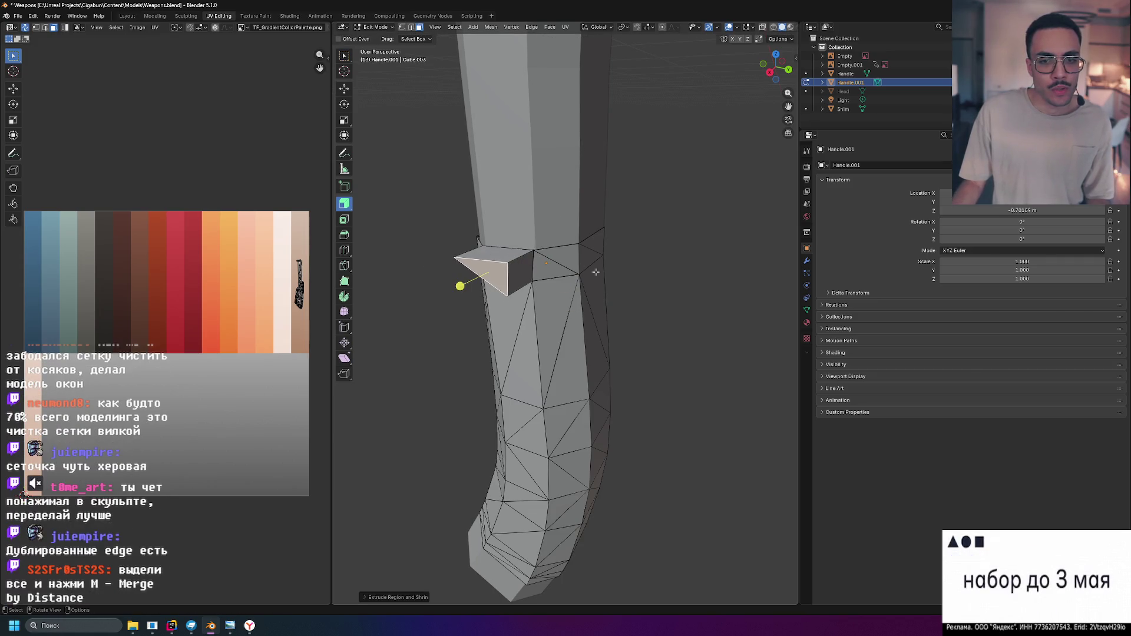
pyautogui.hotkey('ctrl', 'z')
pyautogui.keyDown('alt'); pyautogui.click(479, 265); pyautogui.keyUp('alt')
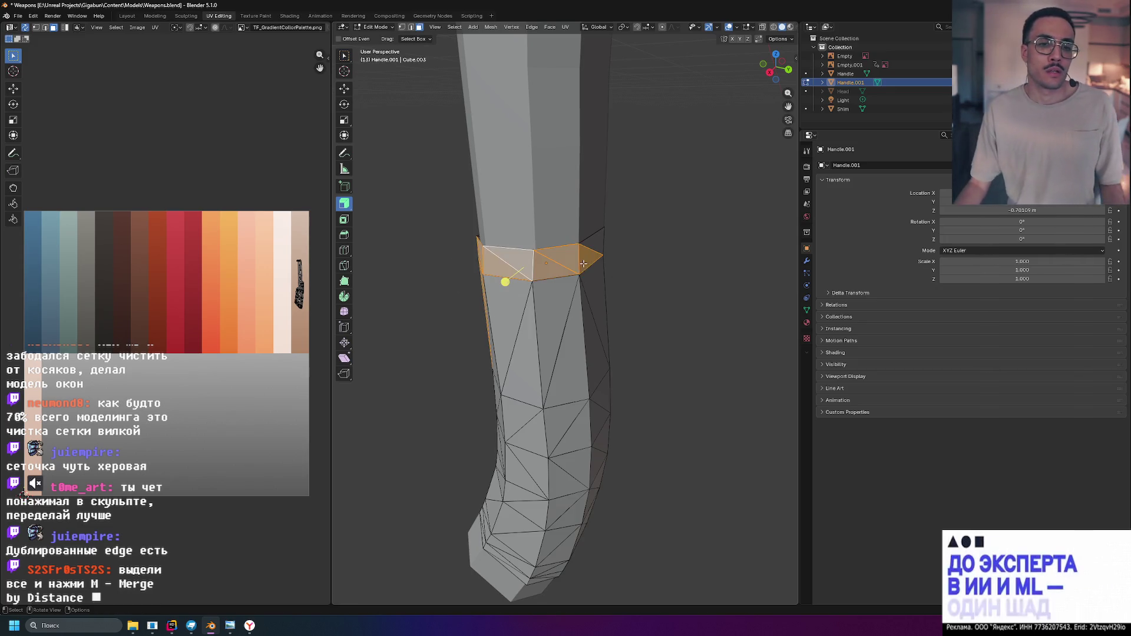
pyautogui.moveTo(467, 287)
pyautogui.mouseDown(button='middle')
pyautogui.moveTo(609, 232)
pyautogui.moveTo(611, 257)
pyautogui.mouseUp(button='middle')
pyautogui.moveTo(579, 274); pyautogui.dragTo(629, 256)
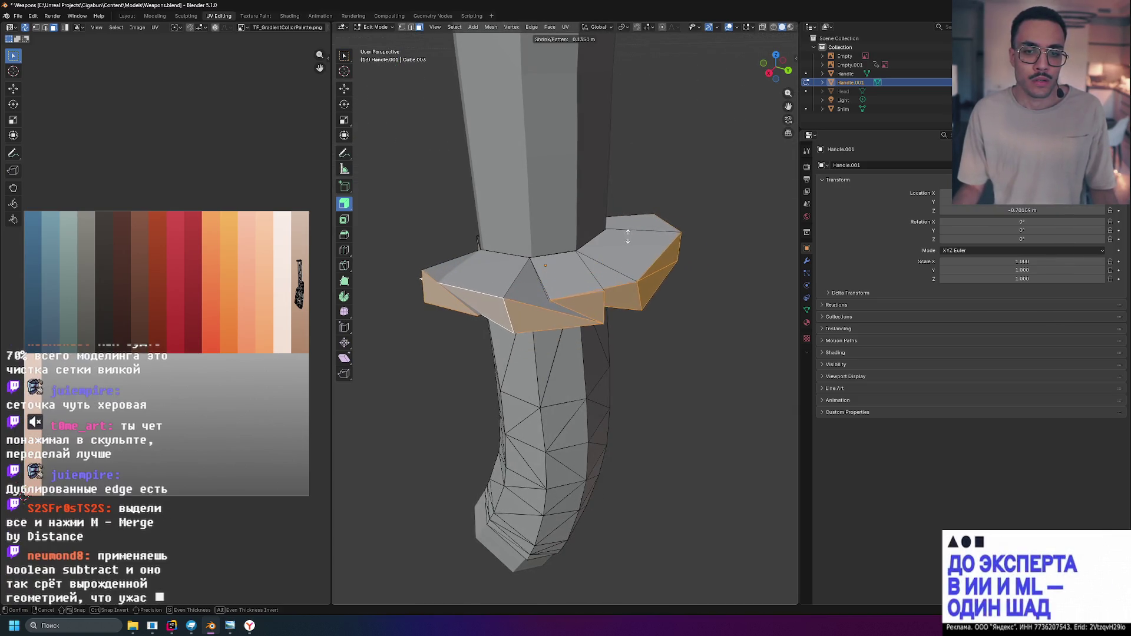
pyautogui.moveTo(629, 256); pyautogui.dragTo(618, 229)
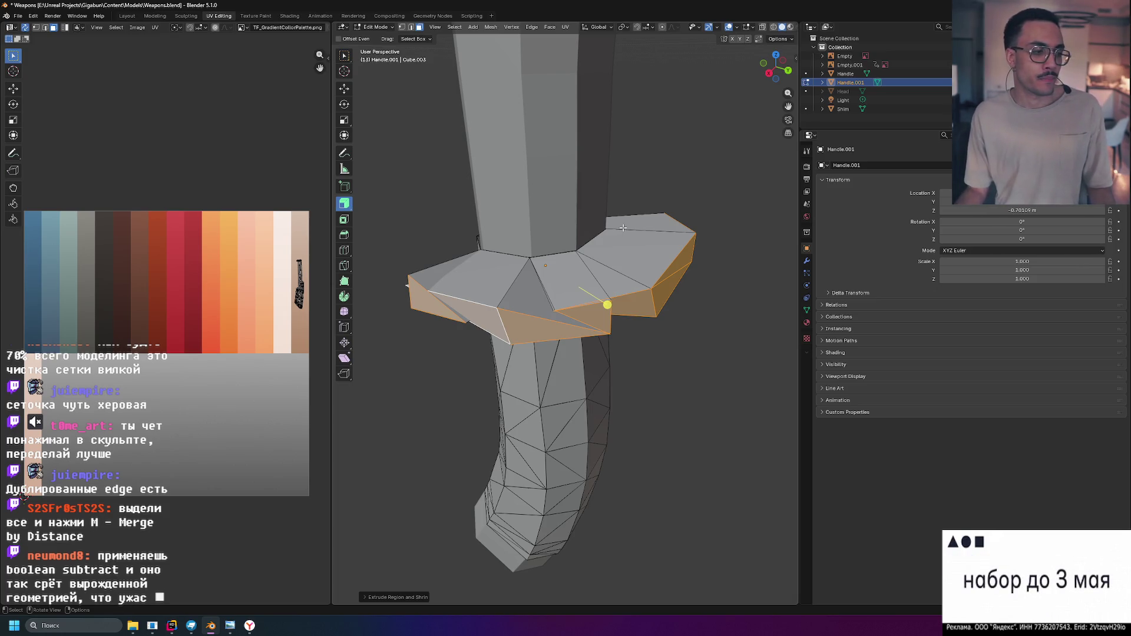
pyautogui.press('Escape')
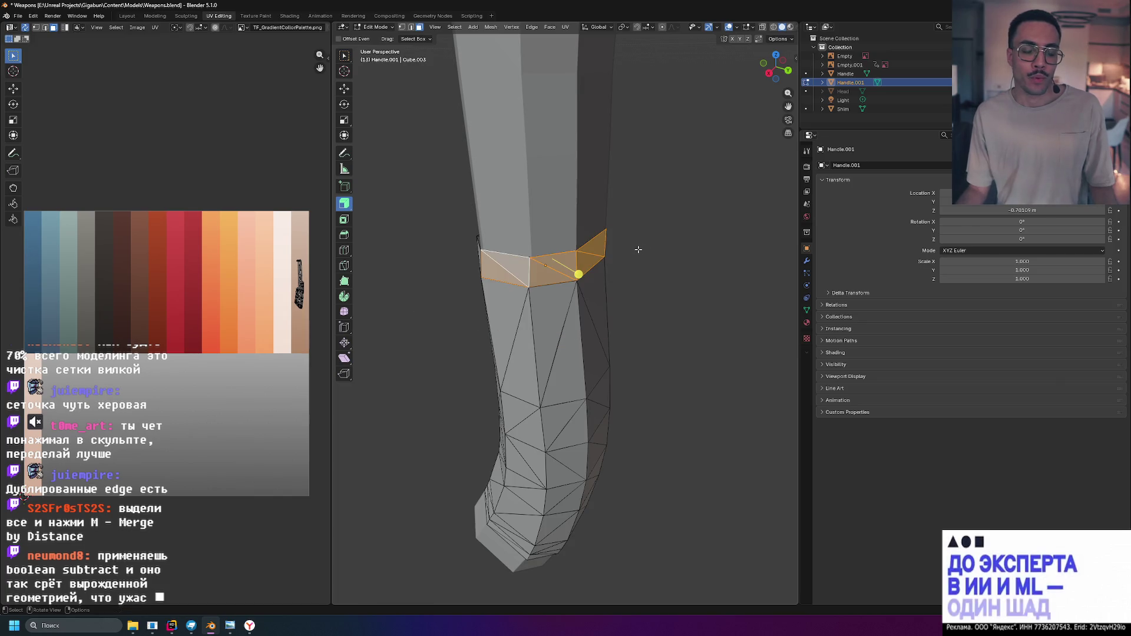
pyautogui.scroll(-3, 634, 248)
# Leave Handle.001, inspect an edge of the upper Handle mesh in Edit Mode, then return to Object Mode
pyautogui.moveTo(645, 256); pyautogui.dragTo(653, 268, button='middle')
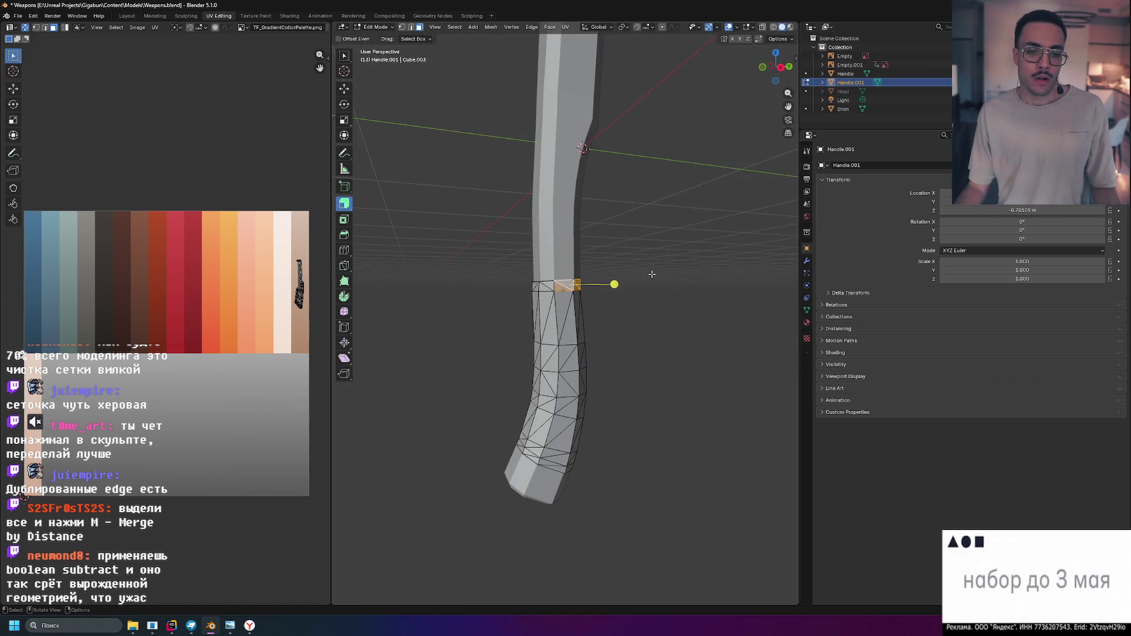
pyautogui.scroll(3, 653, 268)
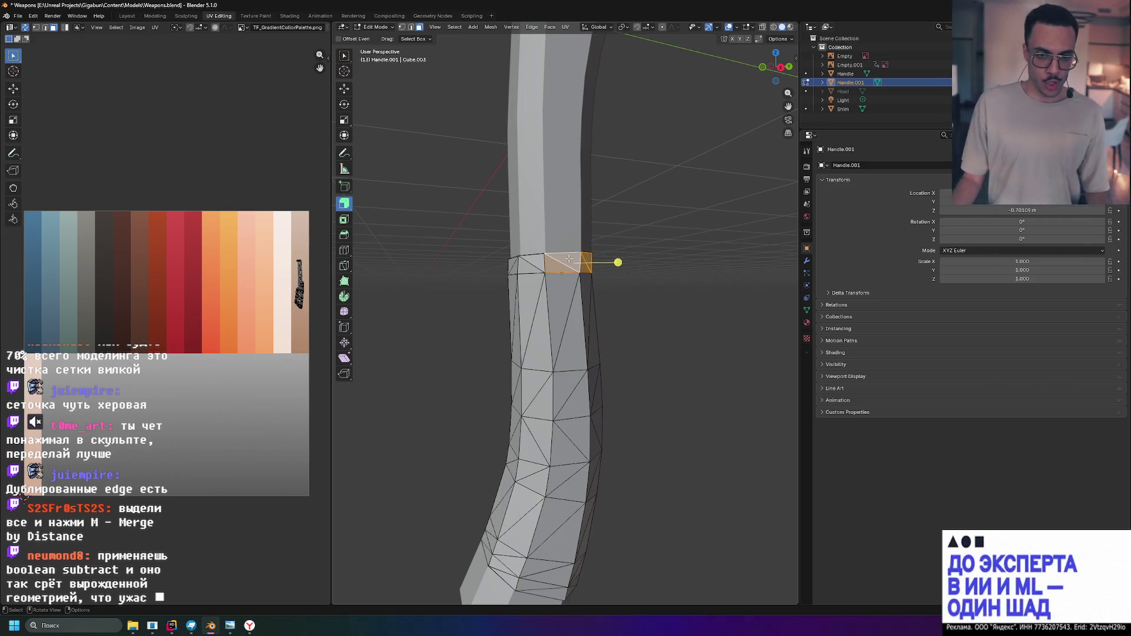
pyautogui.press('Tab')
pyautogui.click(567, 223)
pyautogui.press('Tab')
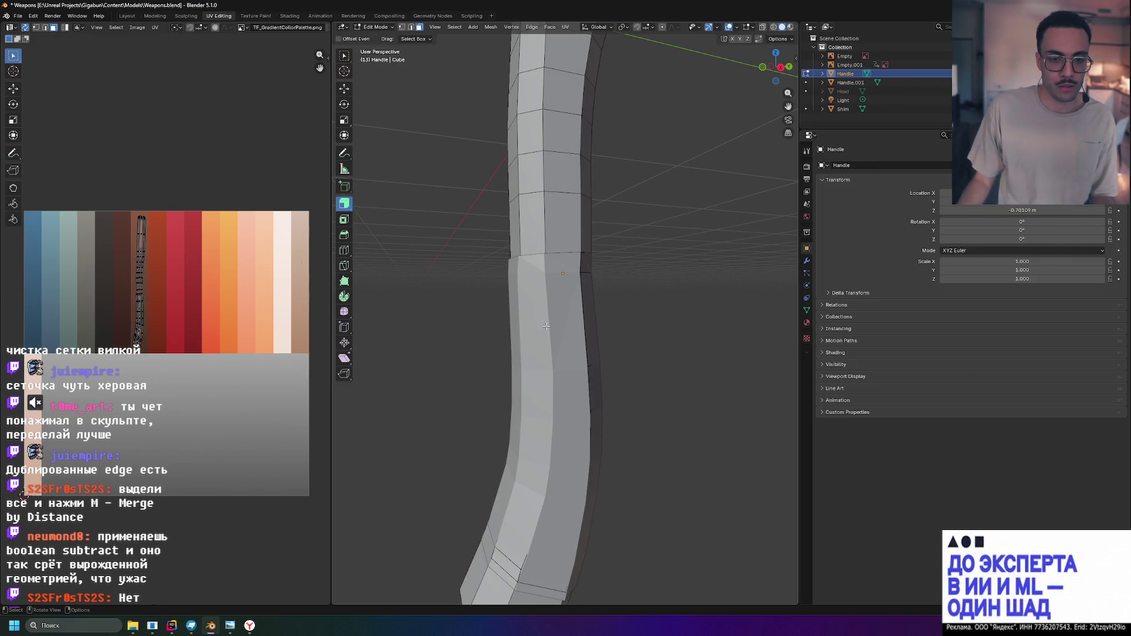
pyautogui.click(584, 322)
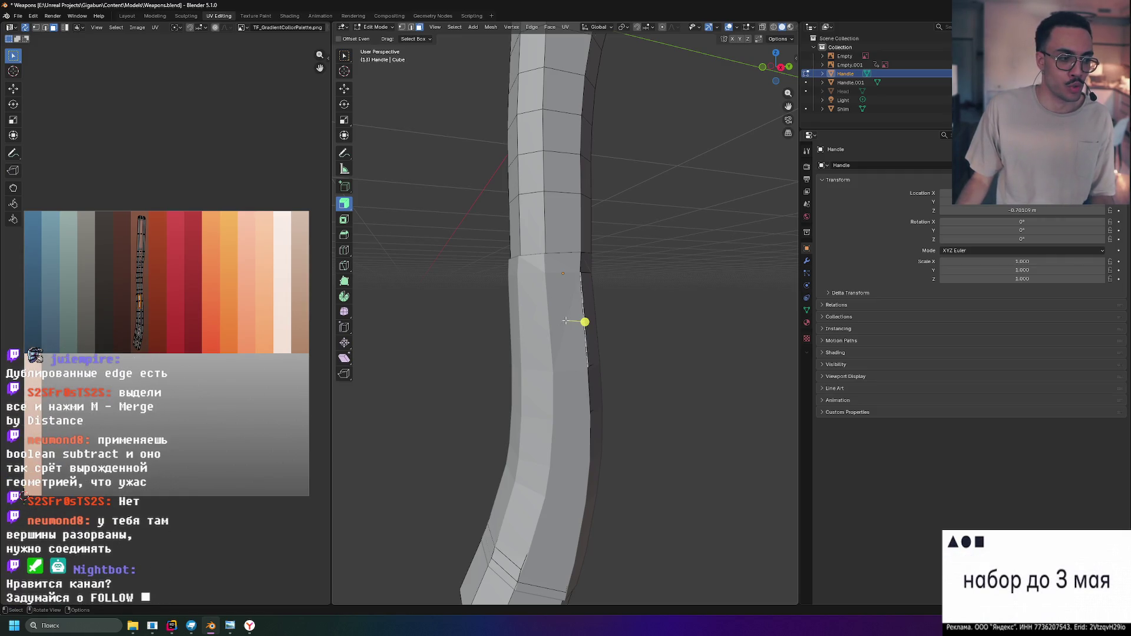
pyautogui.scroll(1, 563, 321)
pyautogui.scroll(2, 528, 298)
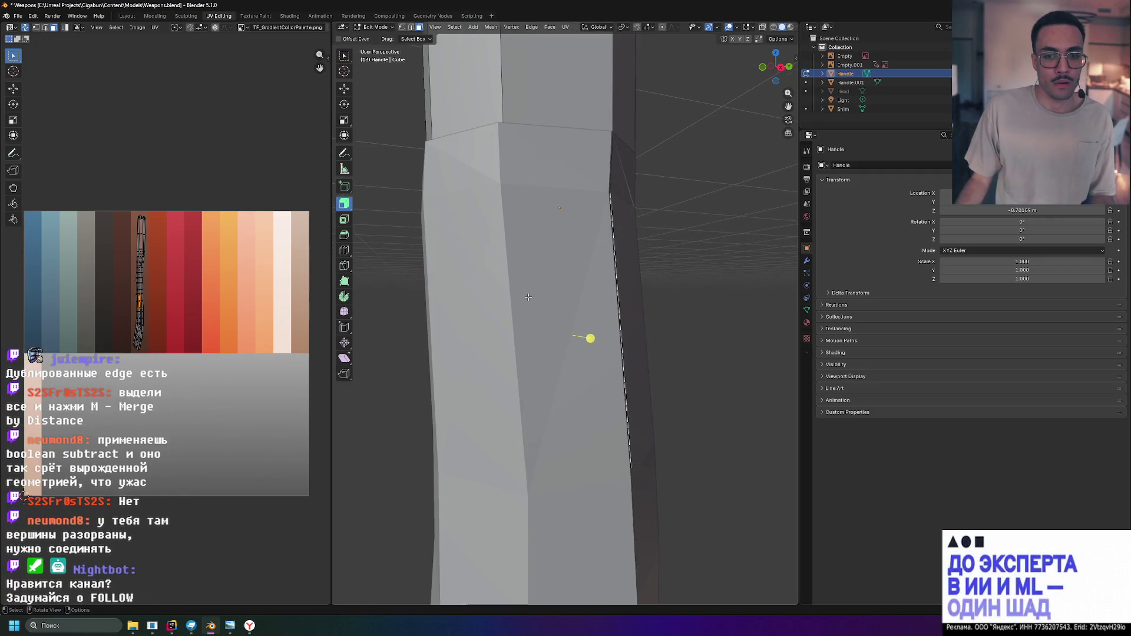
pyautogui.scroll(-2, 469, 205)
pyautogui.press('Tab')
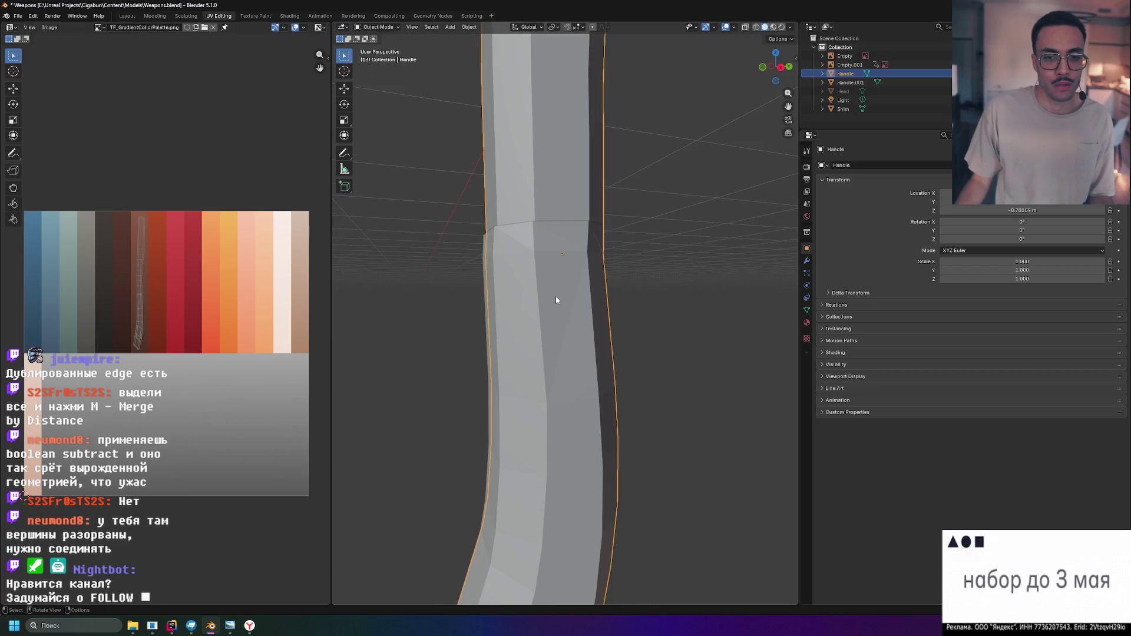
# Make the lower Handle.001 mesh the only selection and select all its vertices in Edit Mode
pyautogui.keyDown('shift'); pyautogui.click(518, 274); pyautogui.keyUp('shift')
pyautogui.press('a')
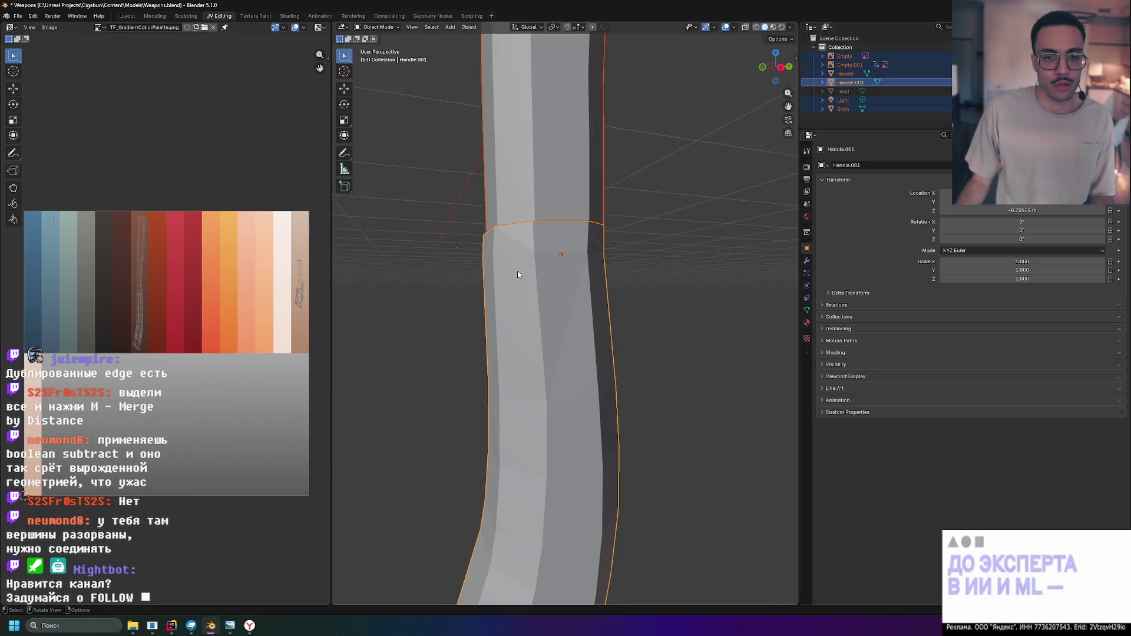
pyautogui.click(572, 282)
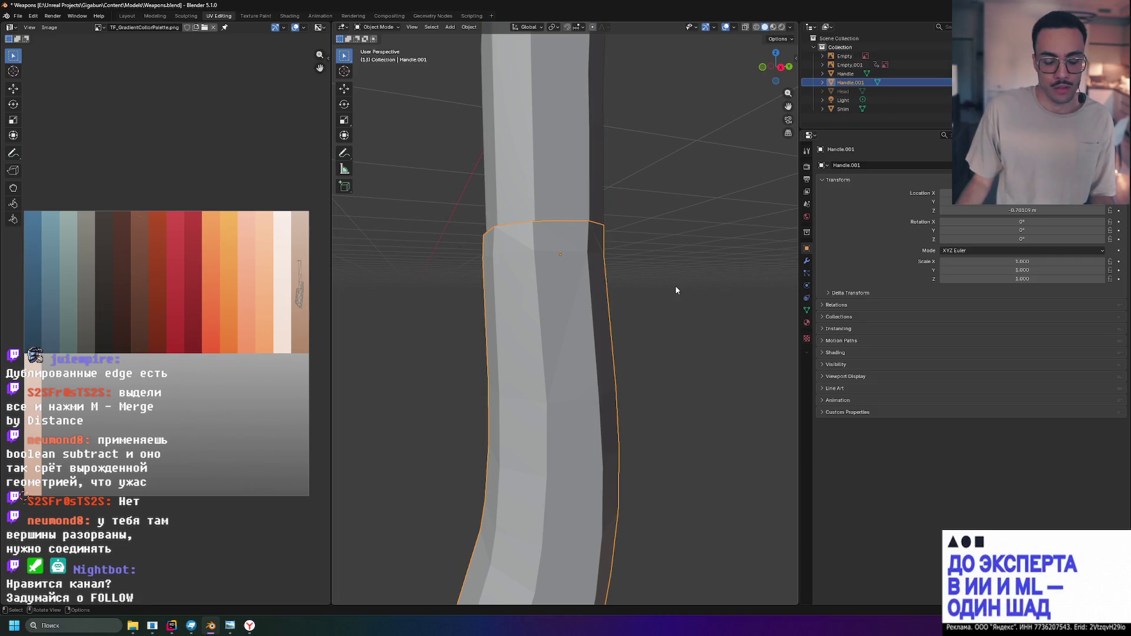
pyautogui.press('Tab')
pyautogui.press('a')
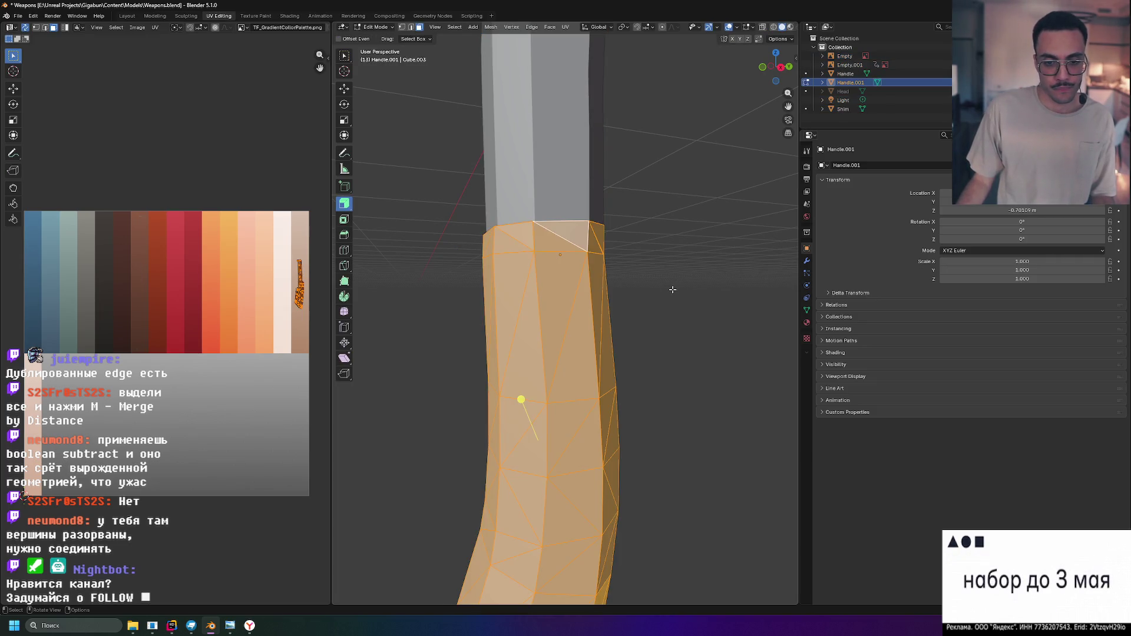
pyautogui.click(402, 27)
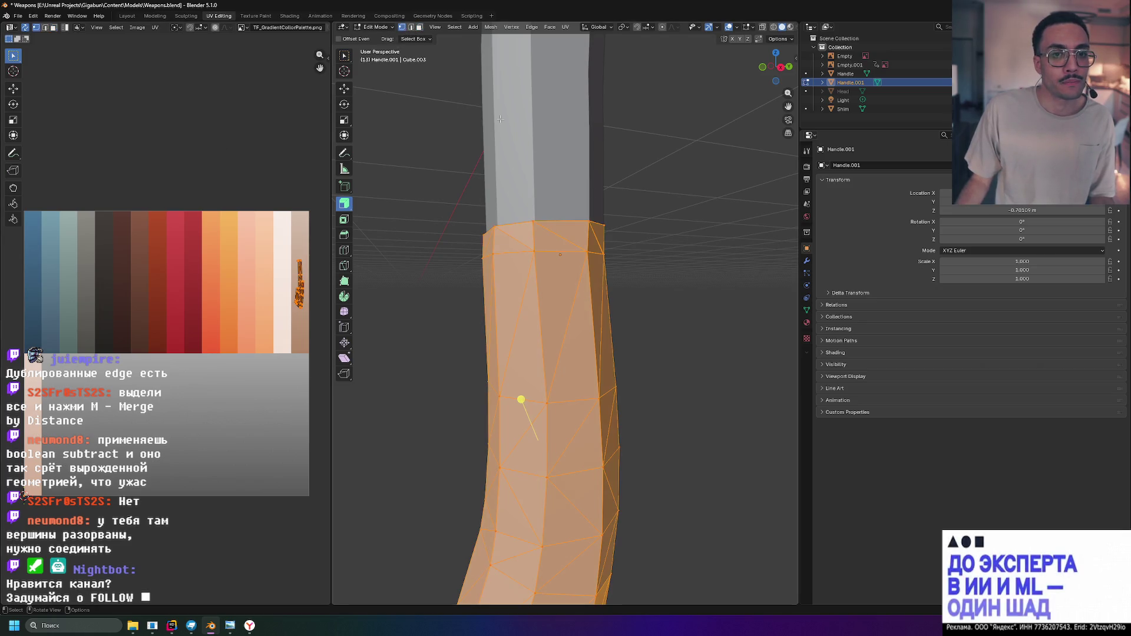
# Merge the mesh's overlapping vertices By Distance, removing 80 duplicates, and clear the selection
pyautogui.press('m')
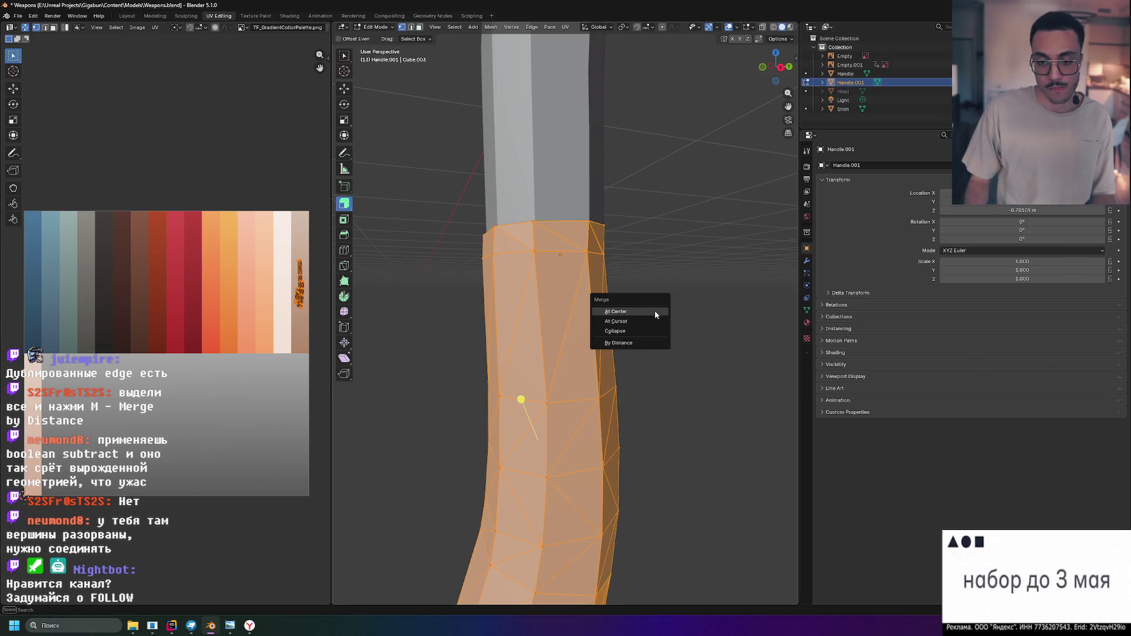
pyautogui.click(640, 343)
pyautogui.click(676, 306)
pyautogui.moveTo(637, 262); pyautogui.dragTo(624, 262, button='middle')
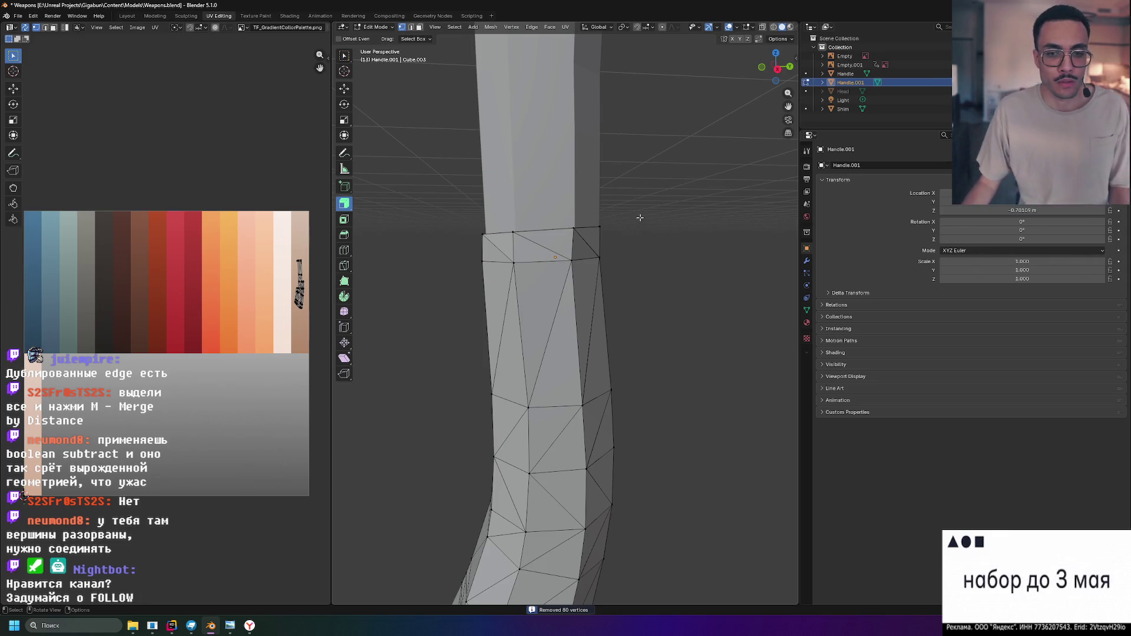
# In face select mode, box-select the band of faces at the top of the grip wrap
pyautogui.click(421, 27)
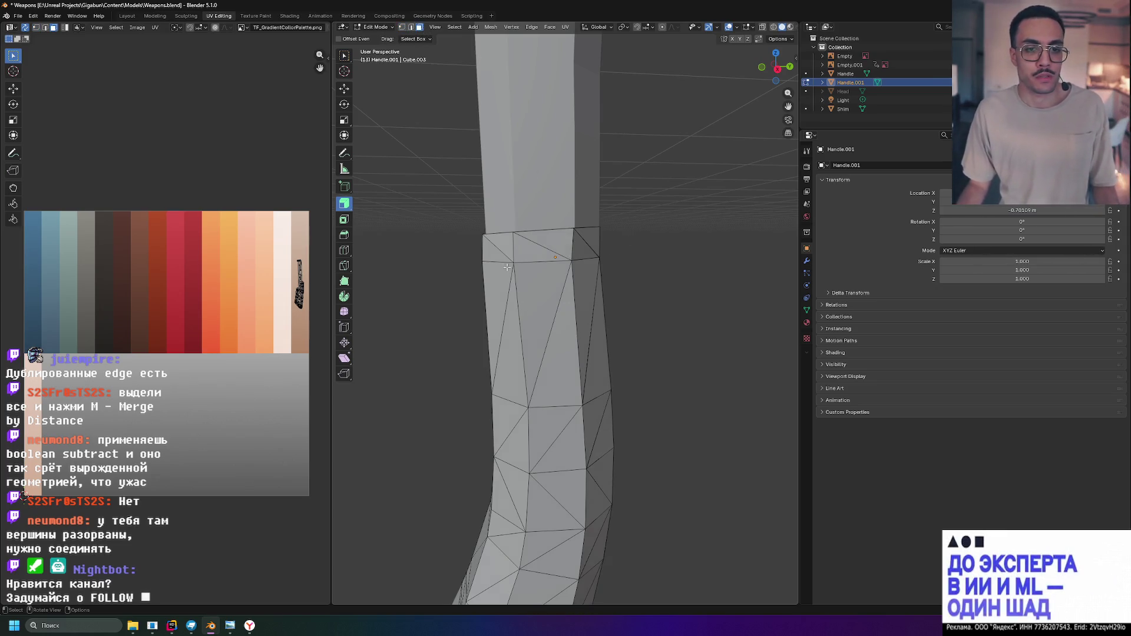
pyautogui.moveTo(626, 247); pyautogui.dragTo(658, 248)
pyautogui.moveTo(658, 249)
pyautogui.mouseDown(button='middle')
pyautogui.moveTo(662, 262)
pyautogui.moveTo(626, 278)
pyautogui.mouseUp(button='middle')
pyautogui.click(776, 56)
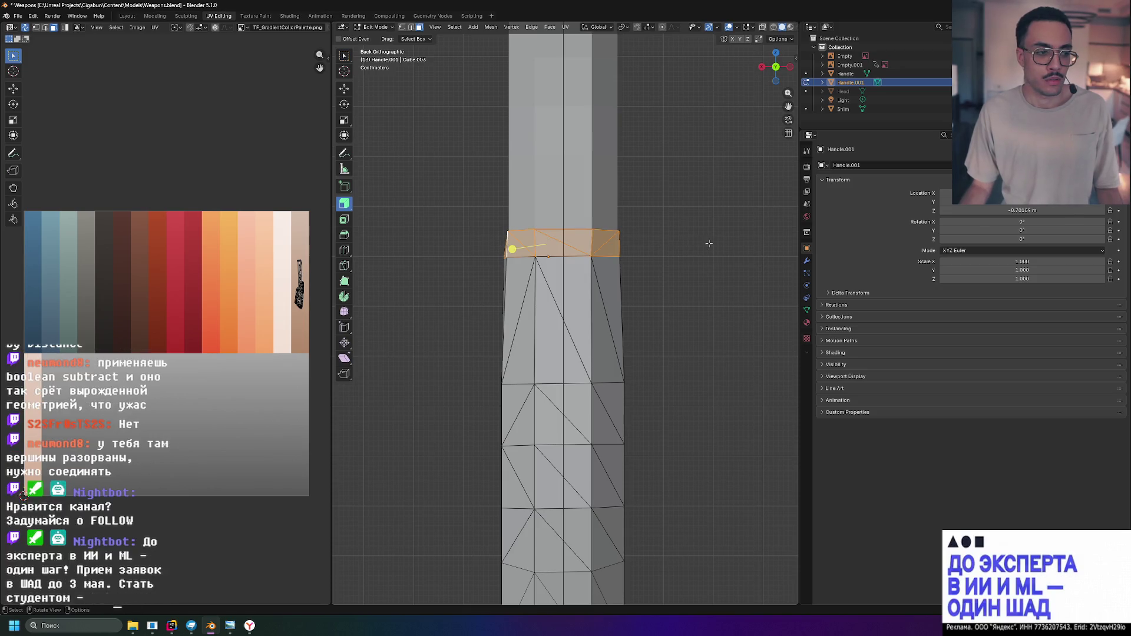
# Check the band from the side and front views and make Extrude Along Normals the active tool
pyautogui.click(791, 69)
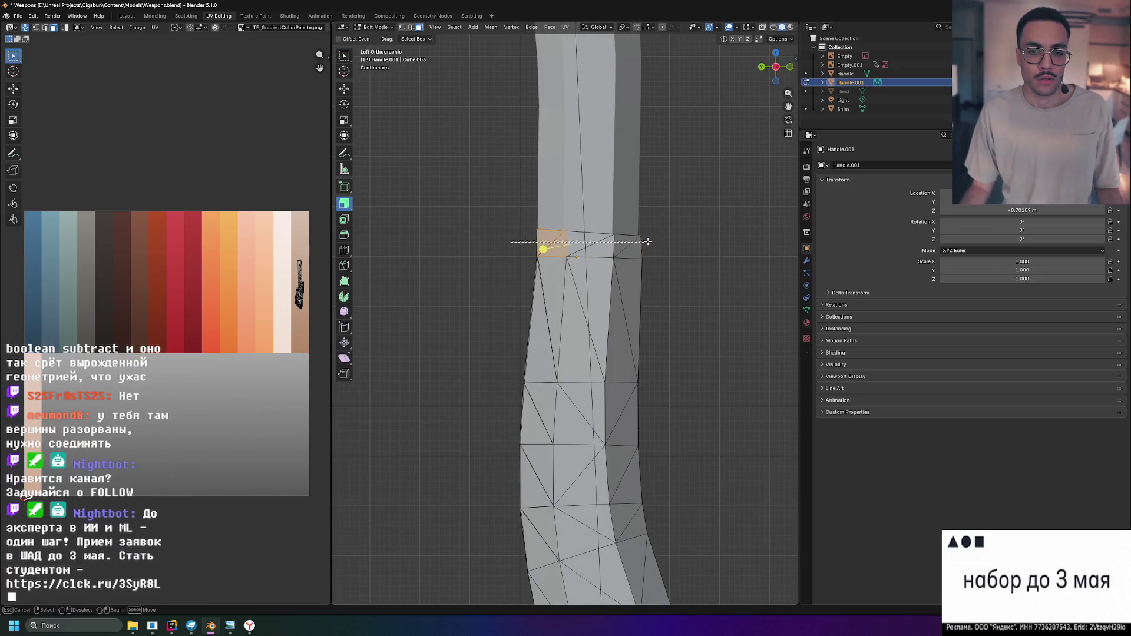
pyautogui.press('Return')
pyautogui.click(791, 67)
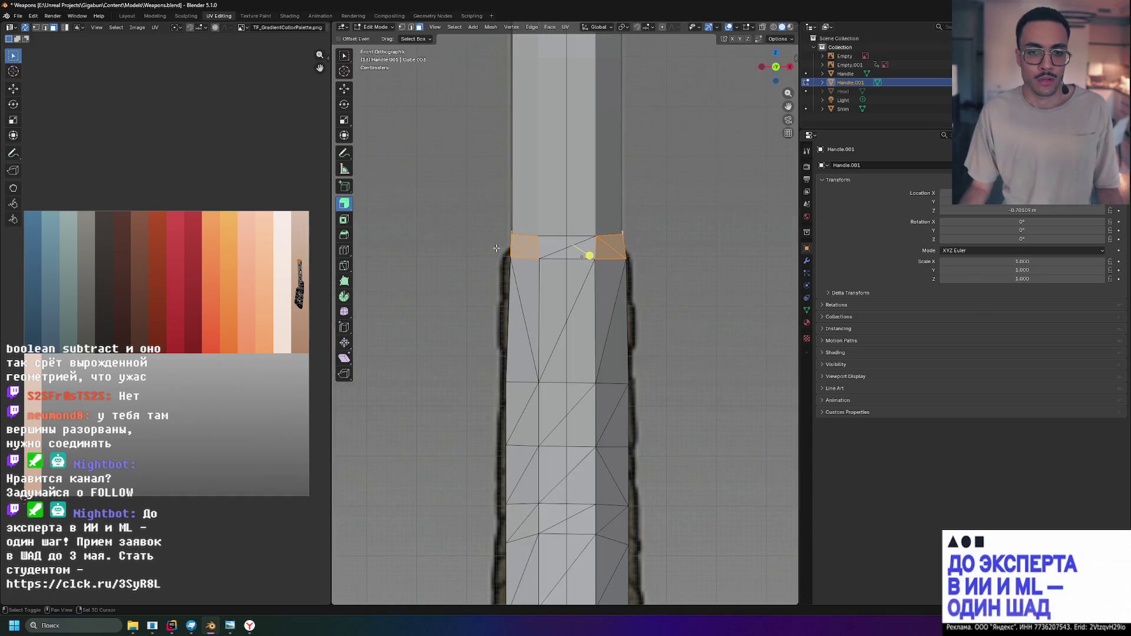
pyautogui.moveTo(641, 233)
pyautogui.mouseDown(button='middle')
pyautogui.moveTo(412, 235)
pyautogui.moveTo(575, 262)
pyautogui.mouseUp(button='middle')
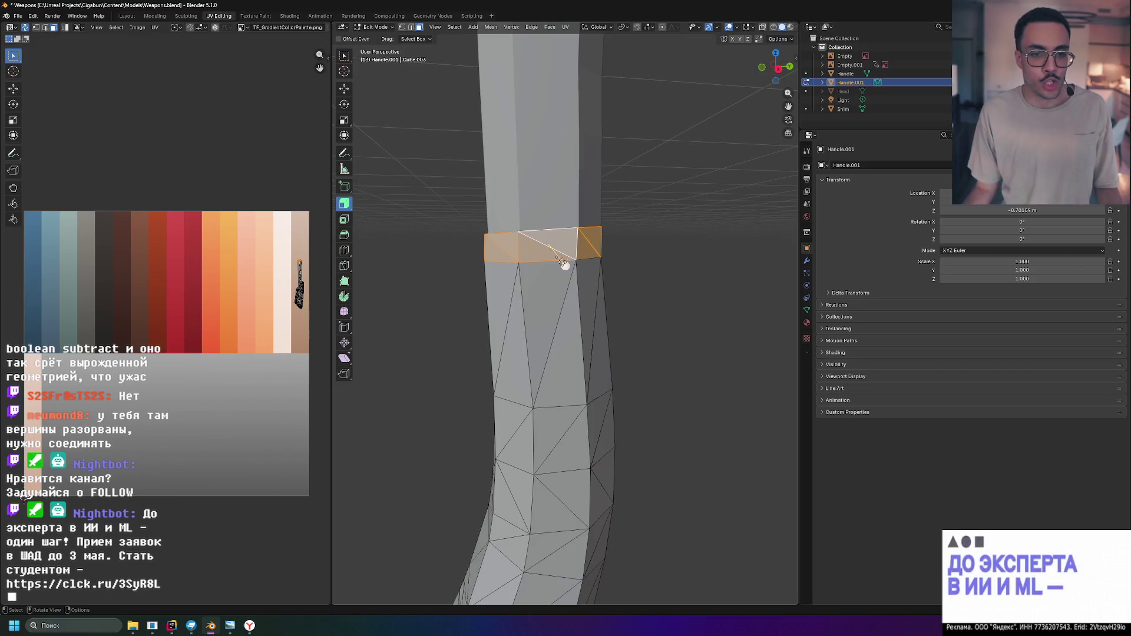
pyautogui.moveTo(345, 212); pyautogui.dragTo(352, 210)
pyautogui.click(385, 244)
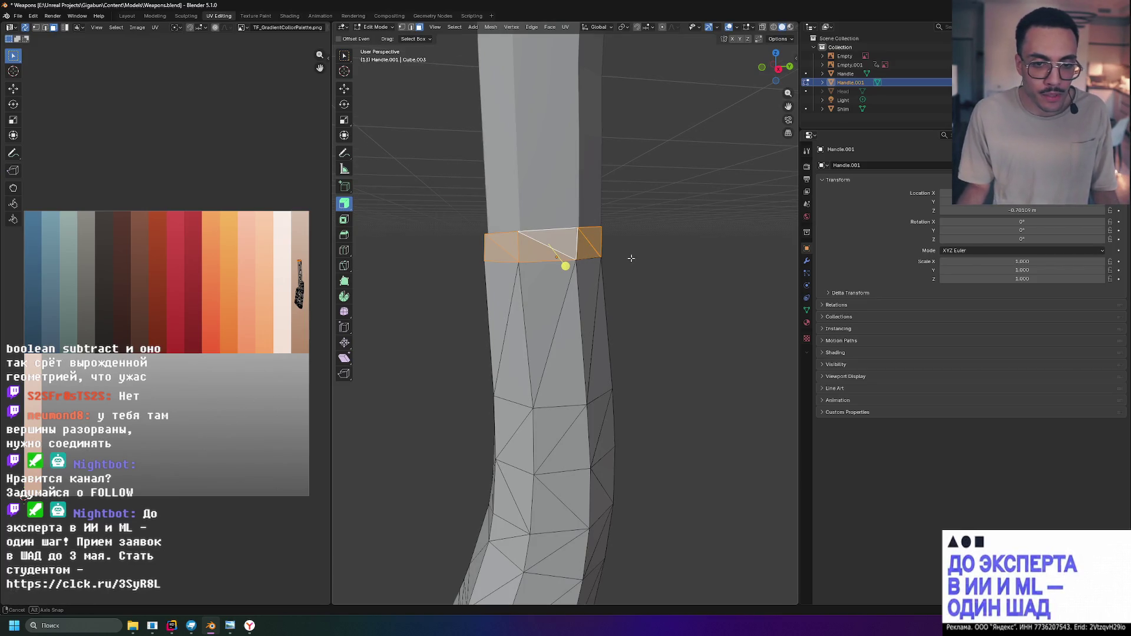
# Push the band outward along its normals and adjust its thickness with Alt+S, then undo so it sits flush
pyautogui.moveTo(631, 258); pyautogui.dragTo(665, 277, button='middle')
pyautogui.moveTo(589, 277); pyautogui.dragTo(620, 266)
pyautogui.moveTo(619, 265)
pyautogui.mouseDown(button='middle')
pyautogui.moveTo(548, 225)
pyautogui.moveTo(571, 254)
pyautogui.mouseUp(button='middle')
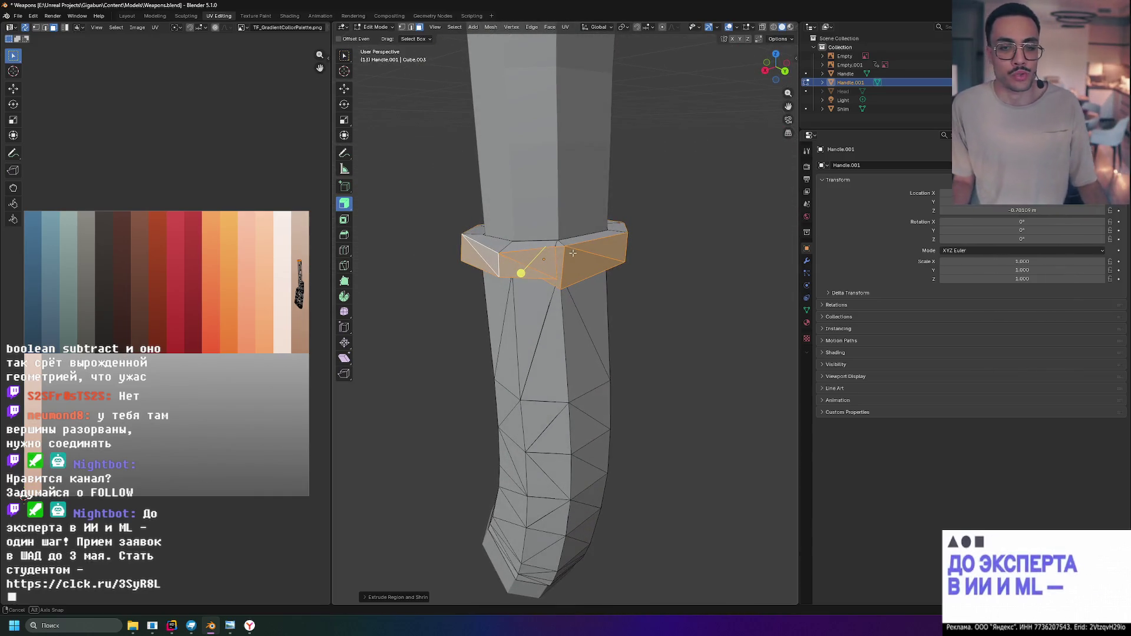
pyautogui.press('KP_3')
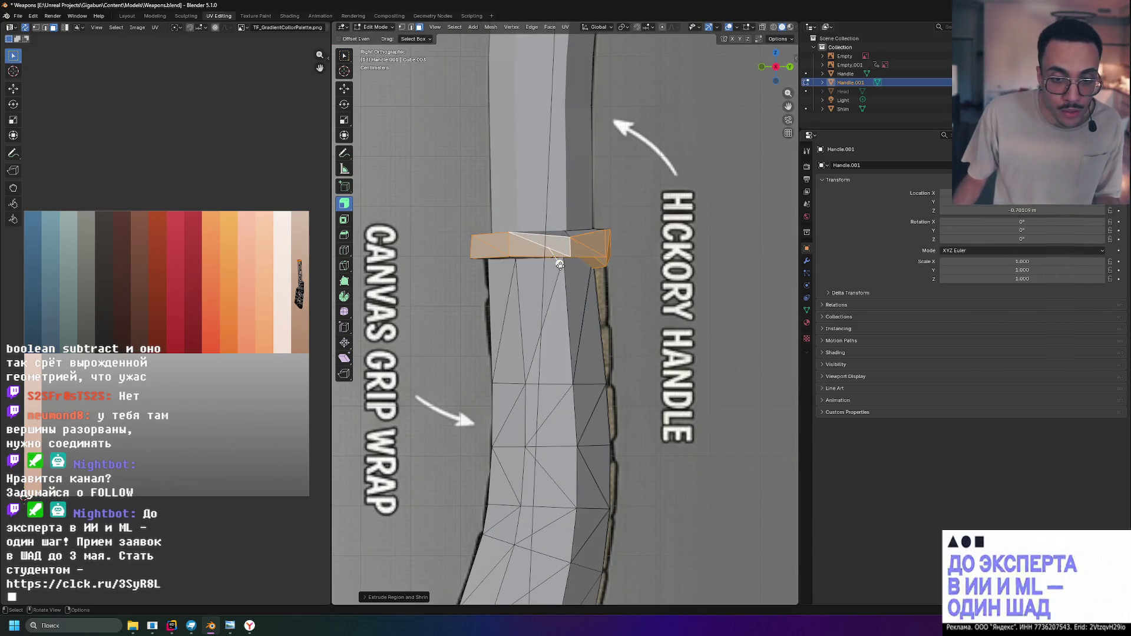
pyautogui.hotkey('alt', 's')
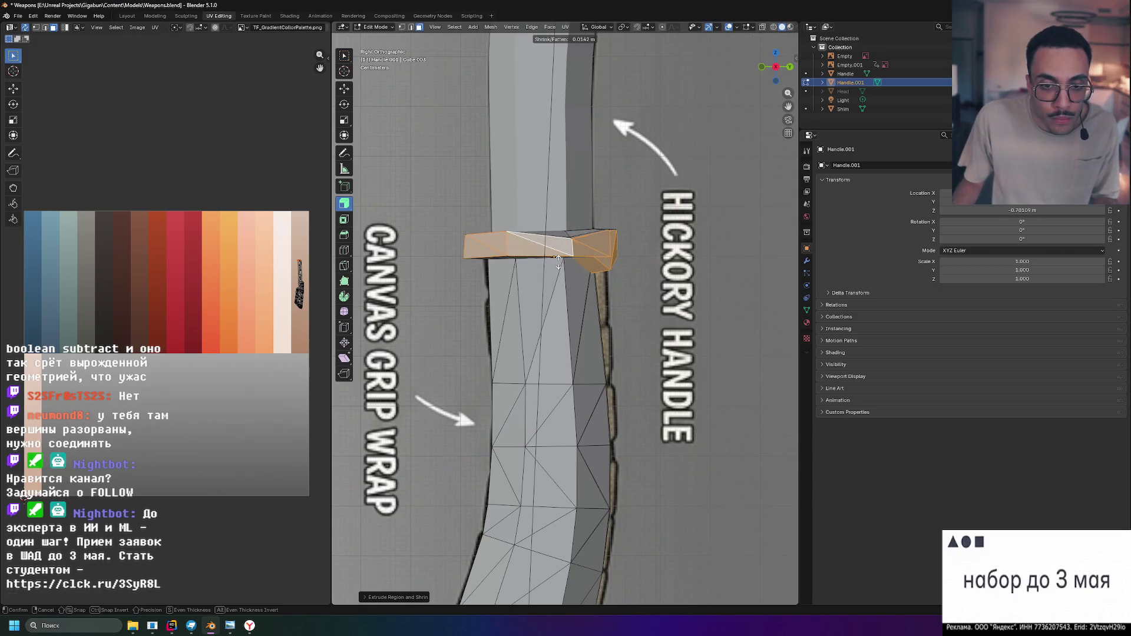
pyautogui.click(557, 256)
pyautogui.hotkey('ctrl', 'z')
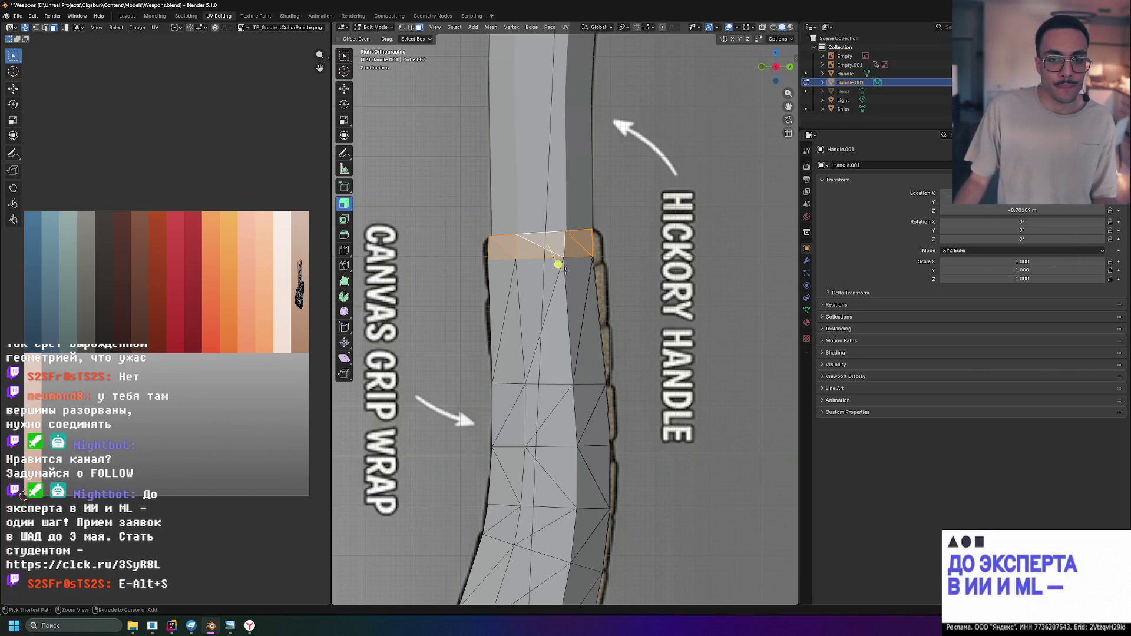
# Add the middle faces to complete the ring and extrude it in place with zero offset
pyautogui.moveTo(630, 270); pyautogui.dragTo(559, 251, button='middle')
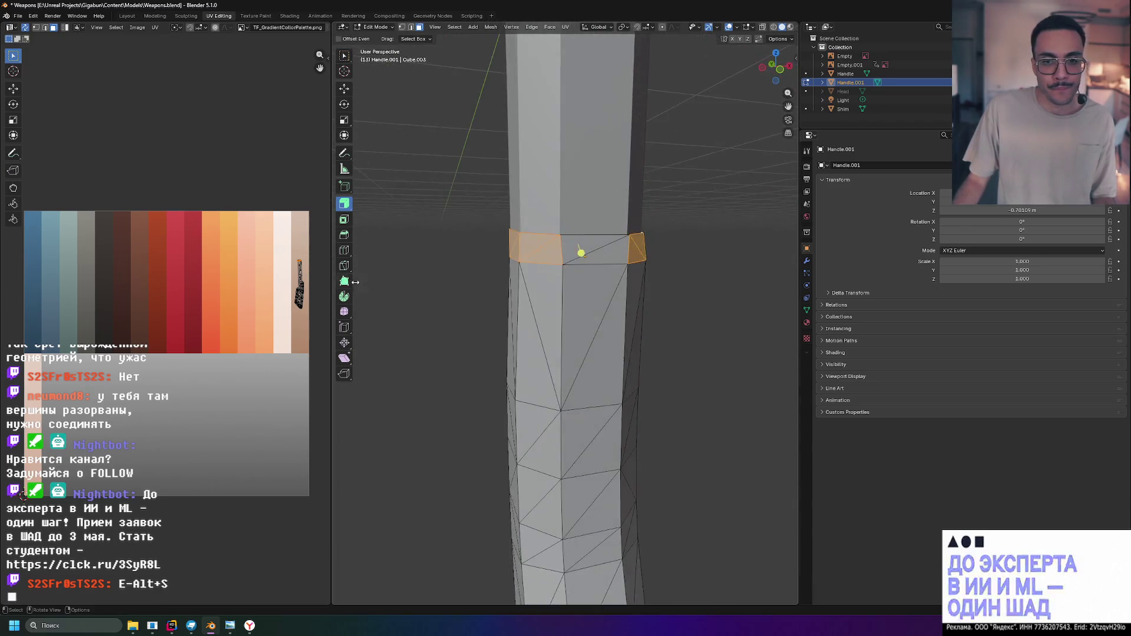
pyautogui.keyDown('shift'); pyautogui.moveTo(648, 253); pyautogui.dragTo(698, 263); pyautogui.keyUp('shift')
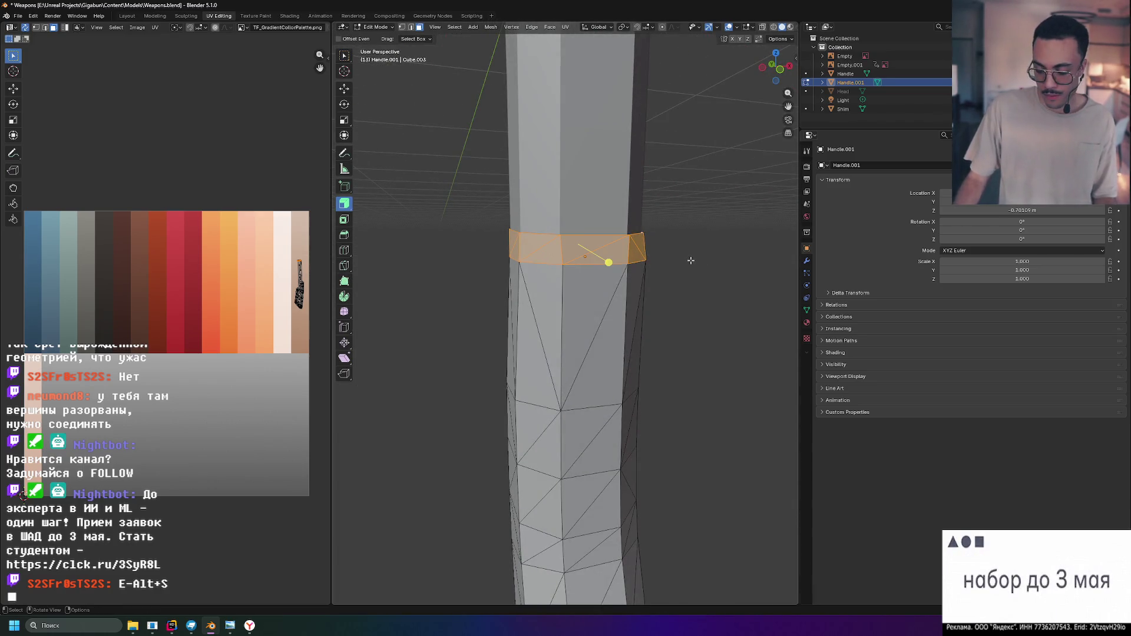
pyautogui.press('KP_3')
pyautogui.press('e')
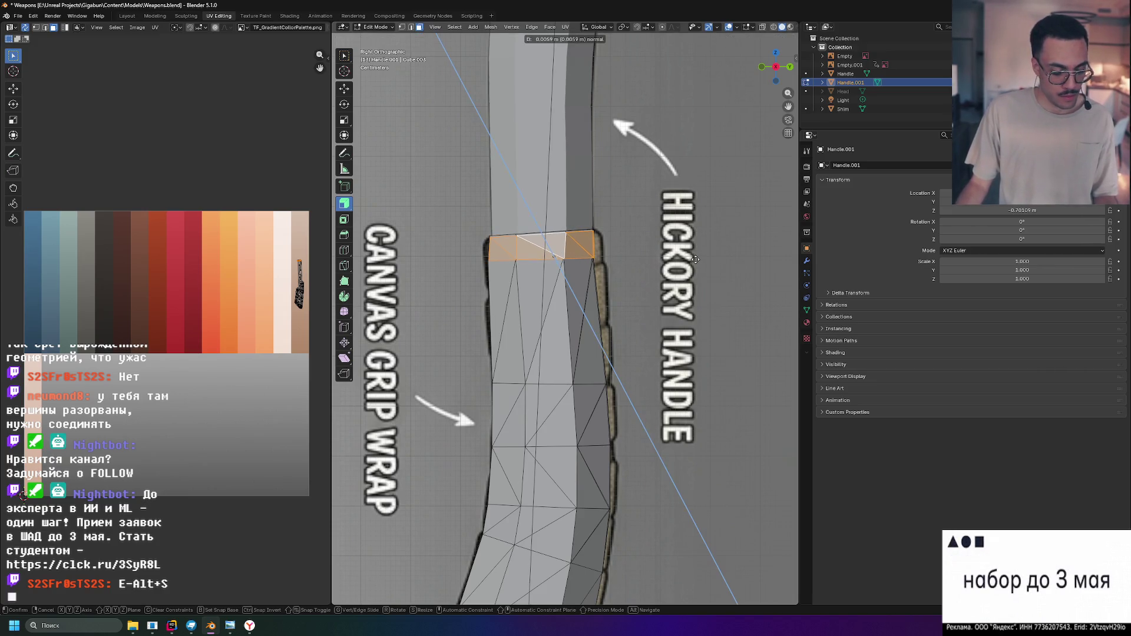
pyautogui.click(696, 259)
pyautogui.moveTo(694, 261)
pyautogui.mouseDown(button='middle')
pyautogui.moveTo(536, 291)
pyautogui.moveTo(420, 275)
pyautogui.mouseUp(button='middle')
# Repeat the in-place extrusion of the ring twice more while checking it in perspective
pyautogui.press('KP_3')
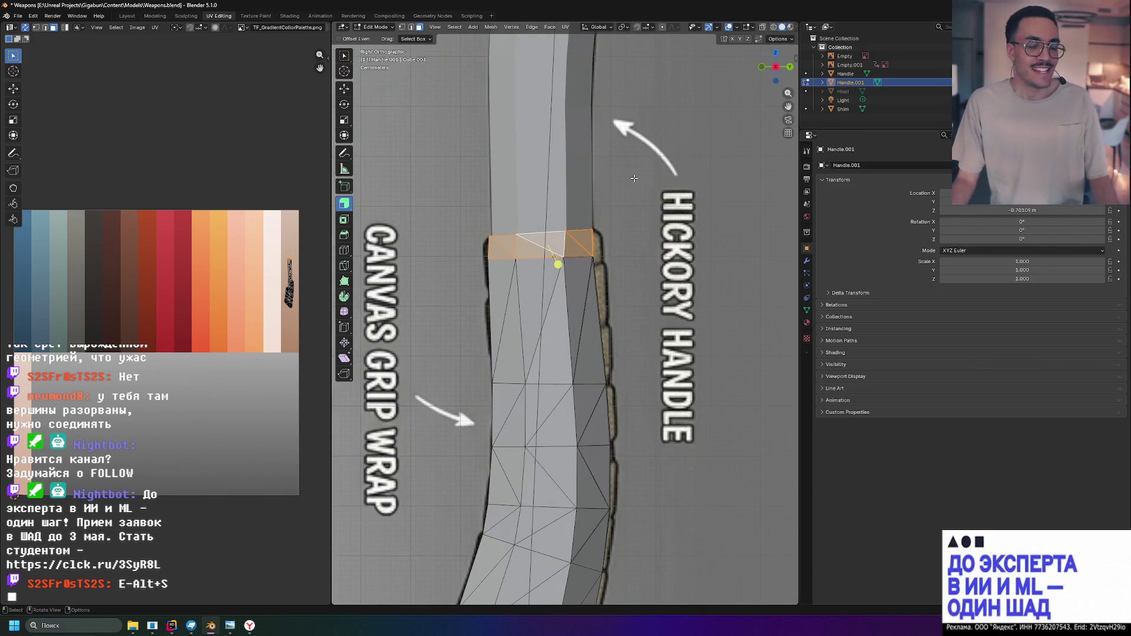
pyautogui.moveTo(634, 177); pyautogui.dragTo(644, 193, button='middle')
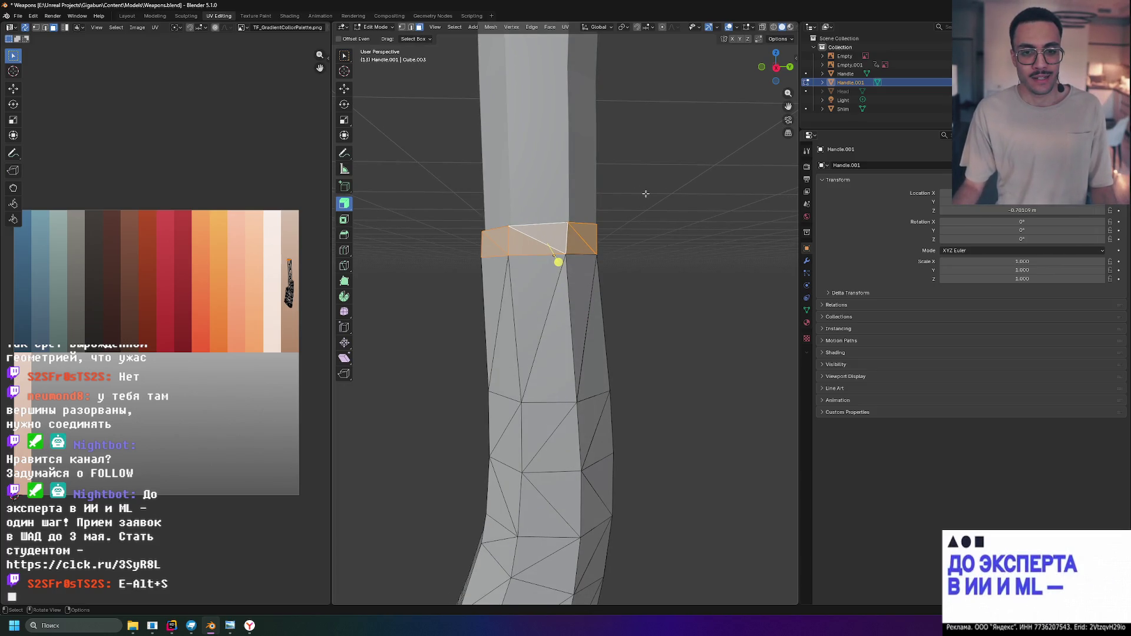
pyautogui.press('e')
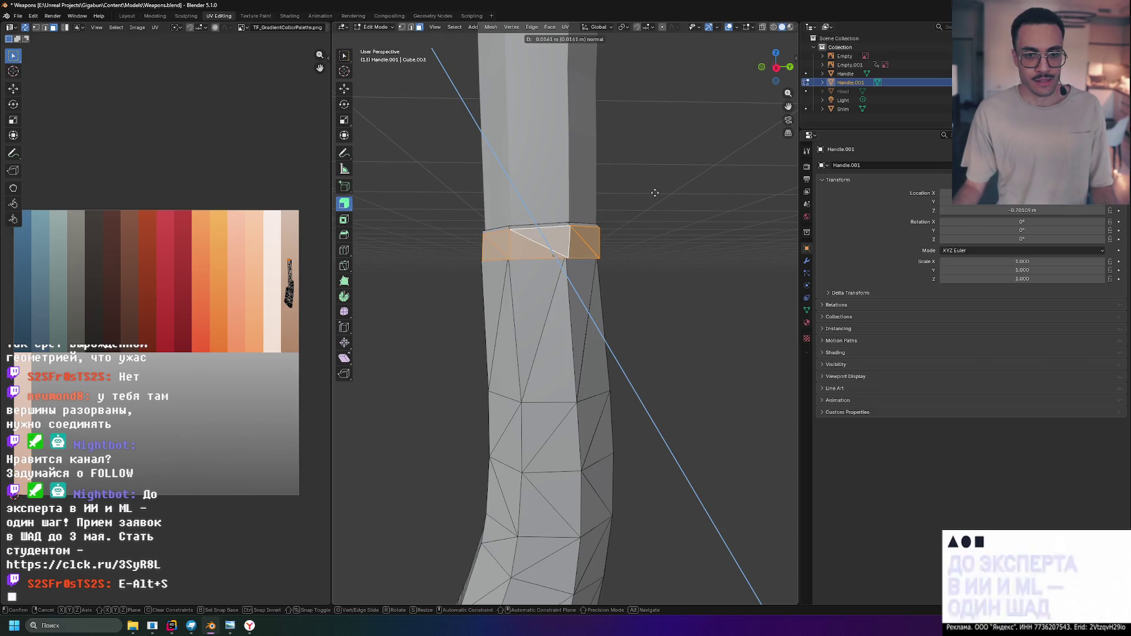
pyautogui.press('Escape')
pyautogui.moveTo(654, 192); pyautogui.dragTo(648, 221, button='middle')
pyautogui.press('e')
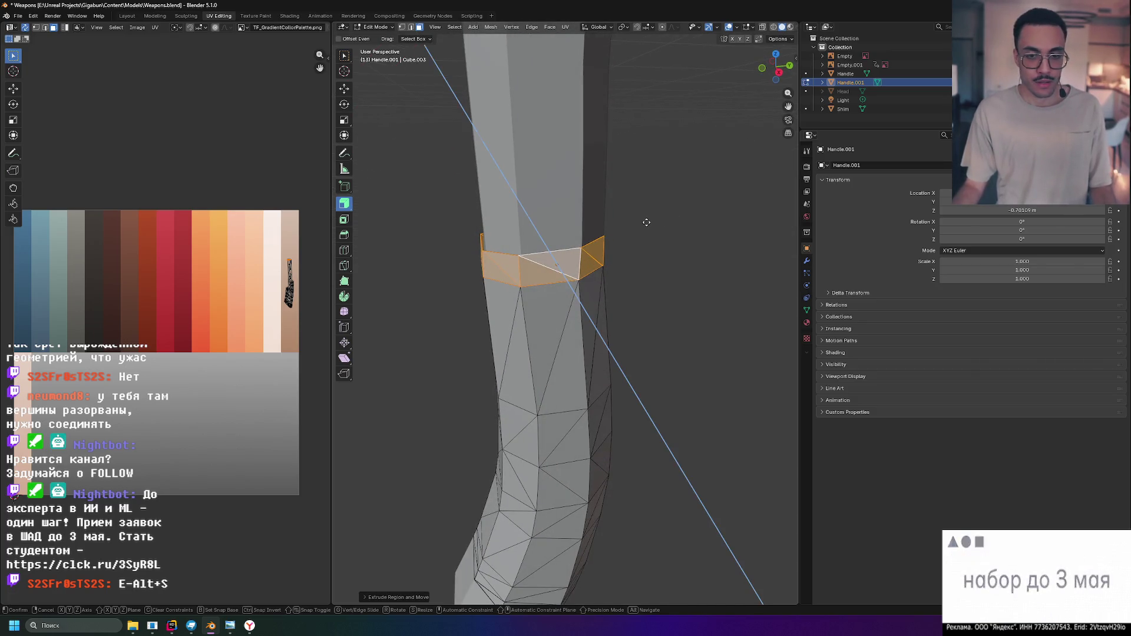
pyautogui.press('Escape')
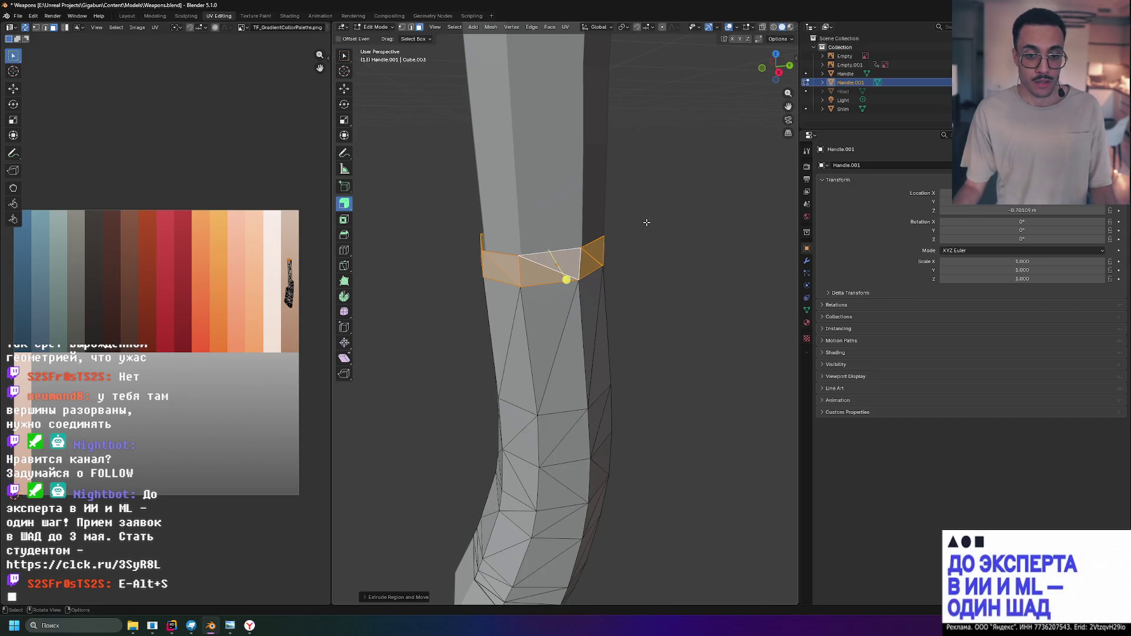
pyautogui.moveTo(344, 204); pyautogui.dragTo(403, 228)
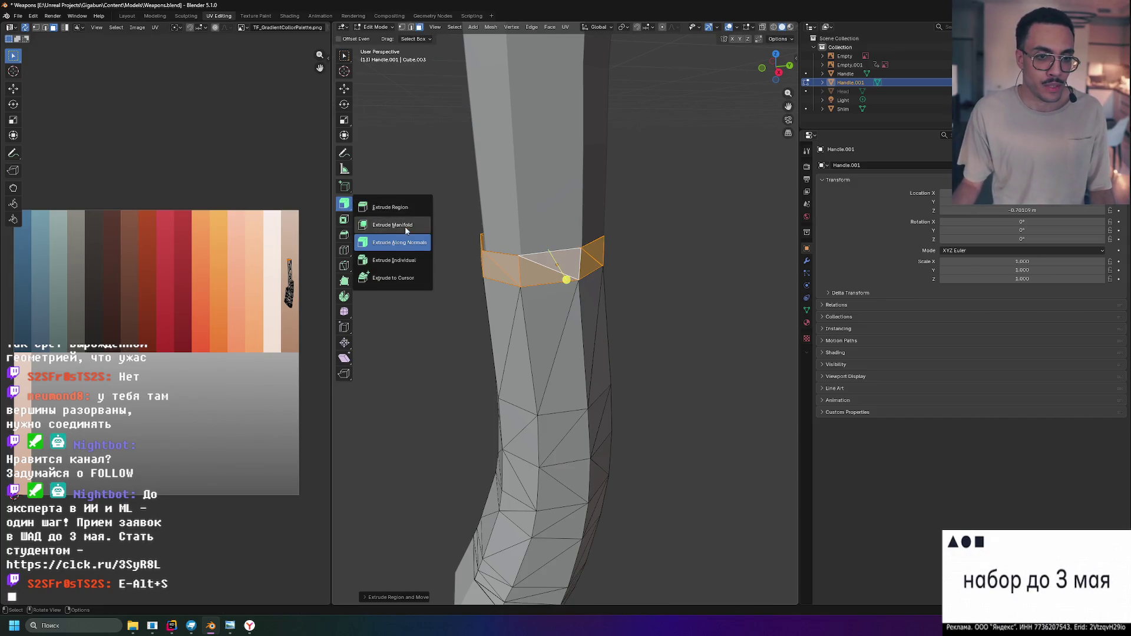
# Extrude the ring along normals and fatten it outward into a collar around the handle
pyautogui.click(413, 247)
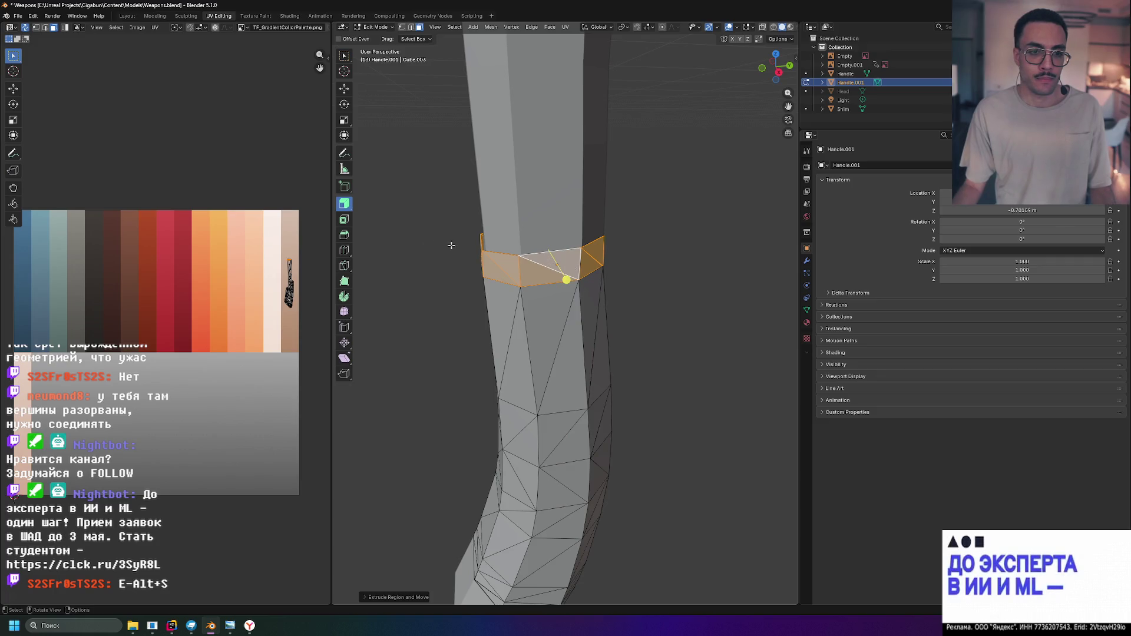
pyautogui.moveTo(566, 281); pyautogui.dragTo(554, 275)
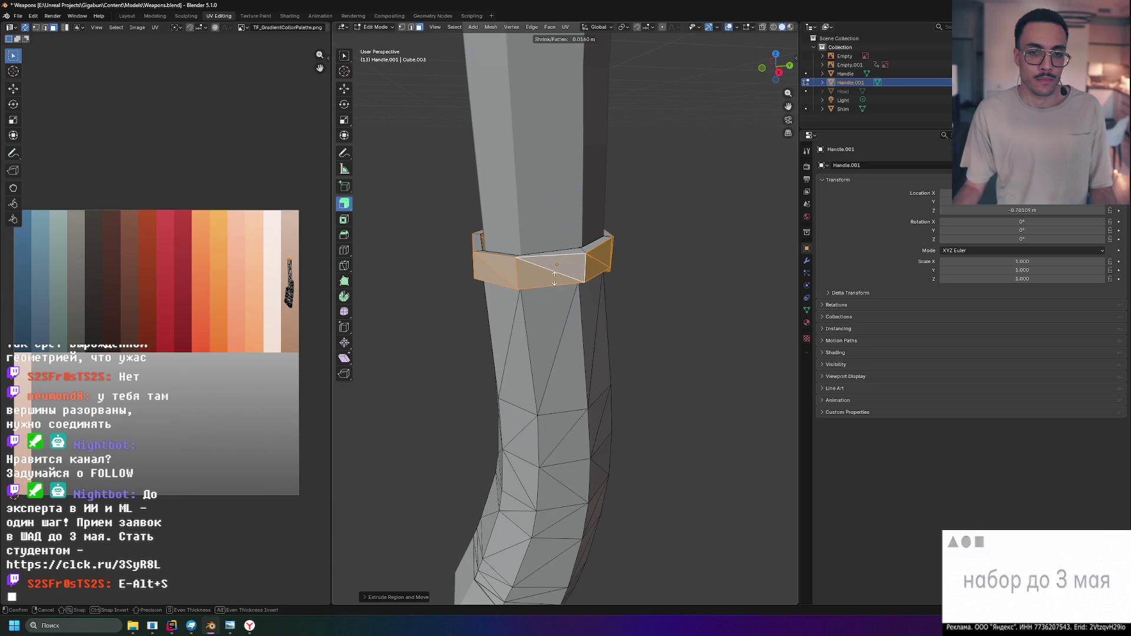
pyautogui.moveTo(554, 276); pyautogui.dragTo(684, 249)
pyautogui.moveTo(684, 249); pyautogui.dragTo(534, 265, button='middle')
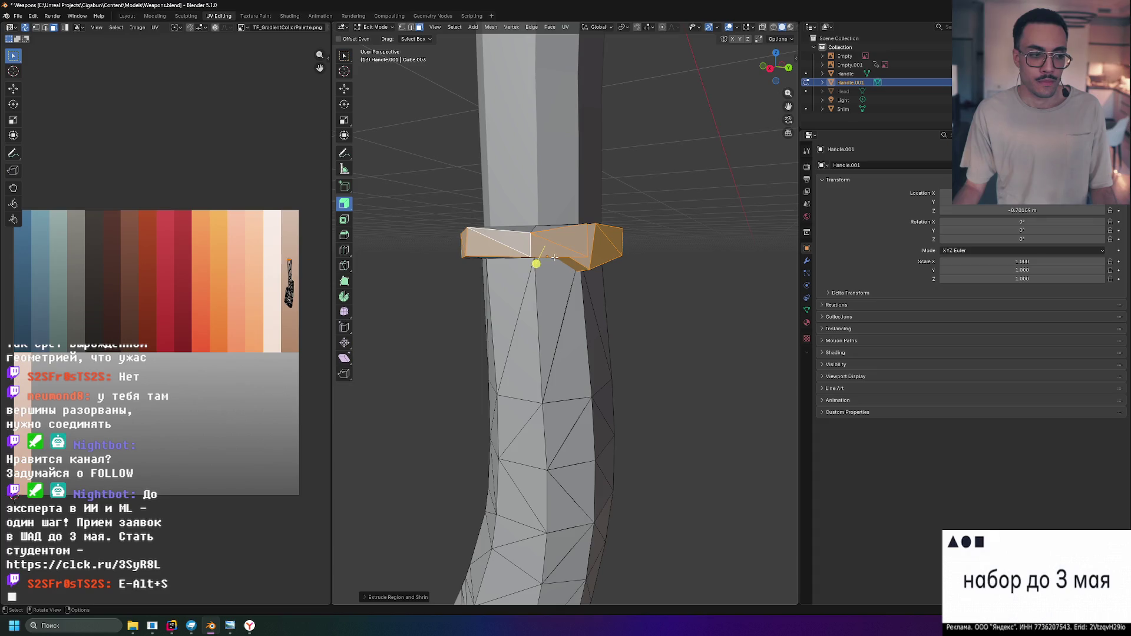
pyautogui.moveTo(660, 218); pyautogui.dragTo(655, 234, button='middle')
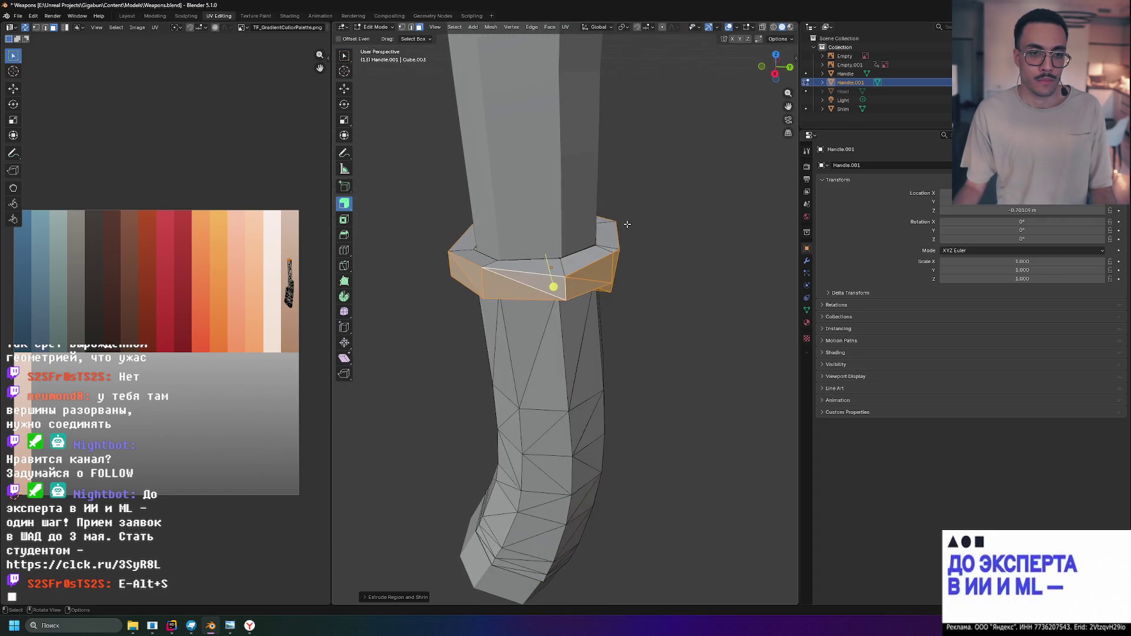
# With the Move tool active, scale the collar down slightly in right orthographic view and confirm its size
pyautogui.click(344, 89)
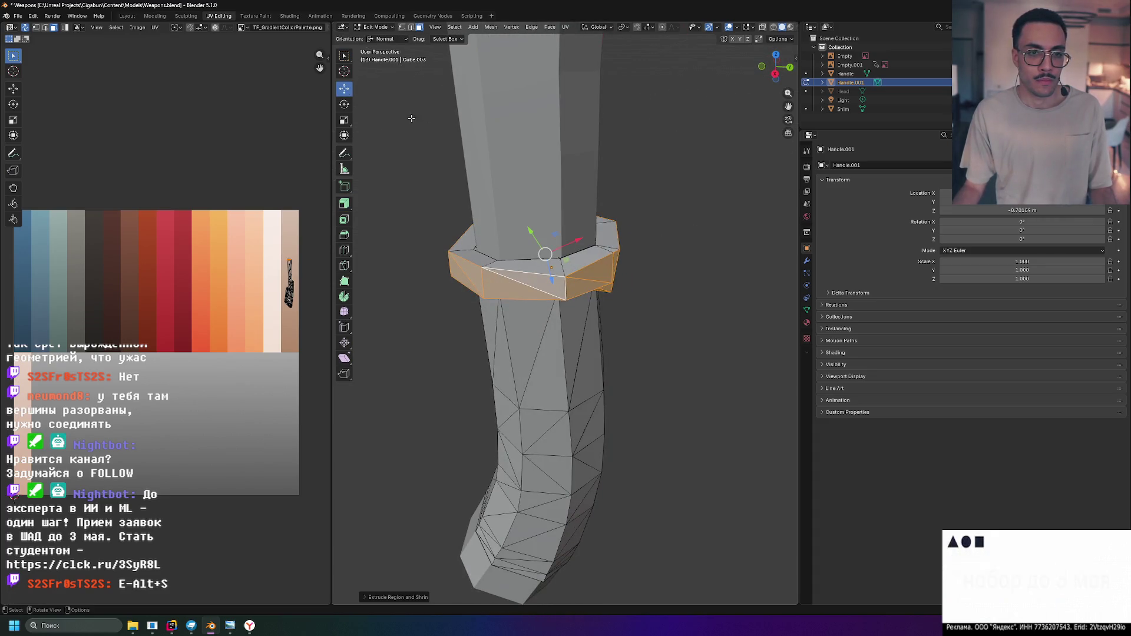
pyautogui.moveTo(619, 221); pyautogui.dragTo(647, 214, button='middle')
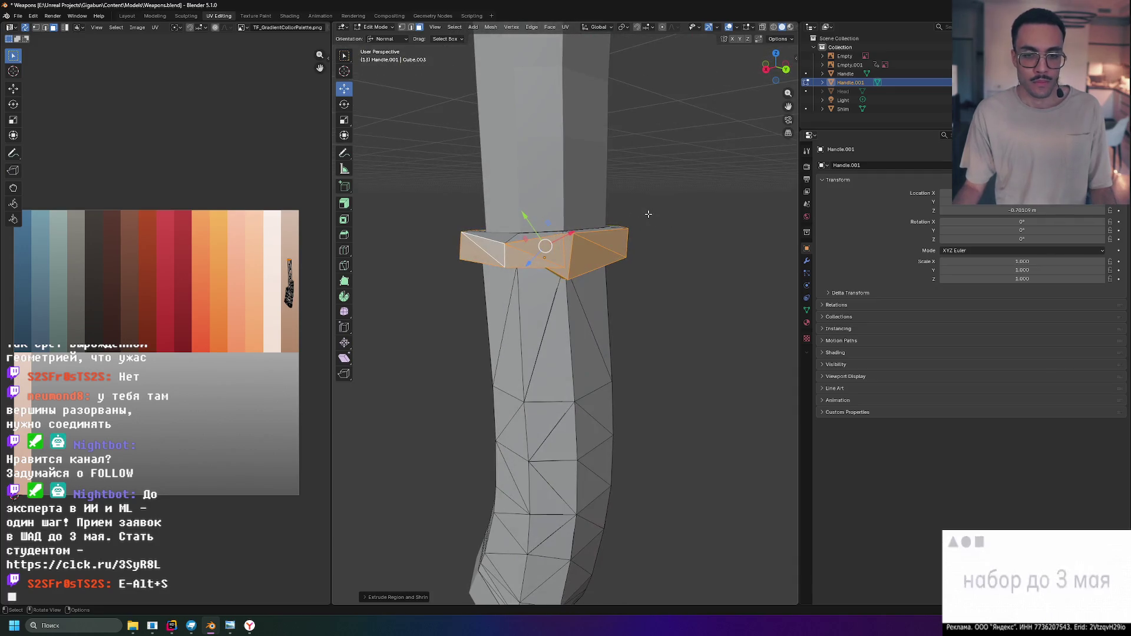
pyautogui.press('KP_3')
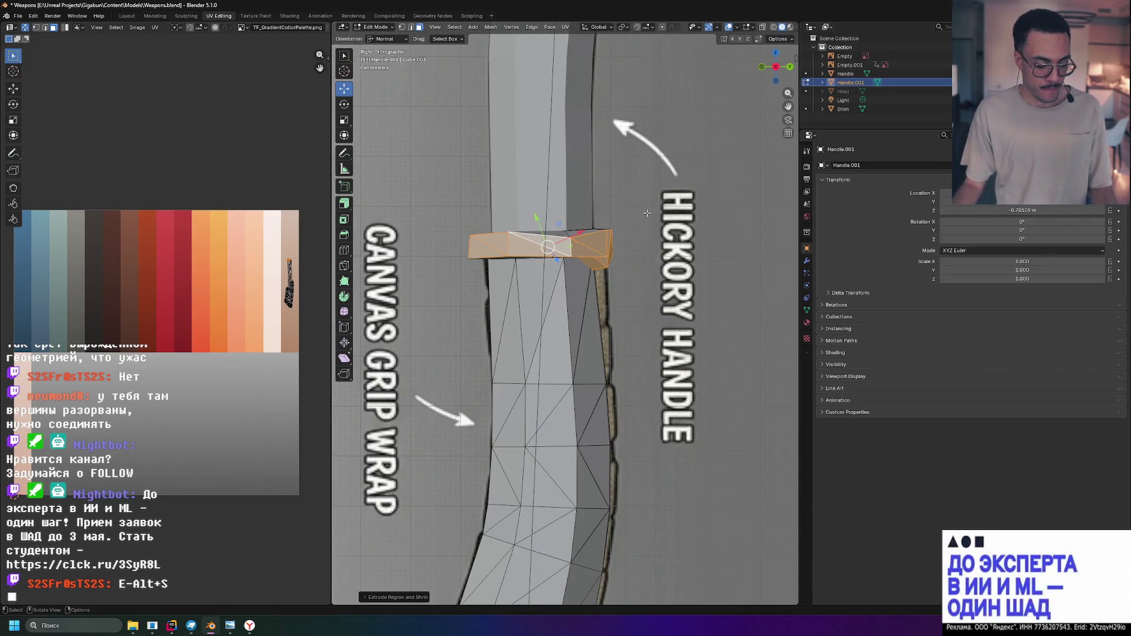
pyautogui.press('s')
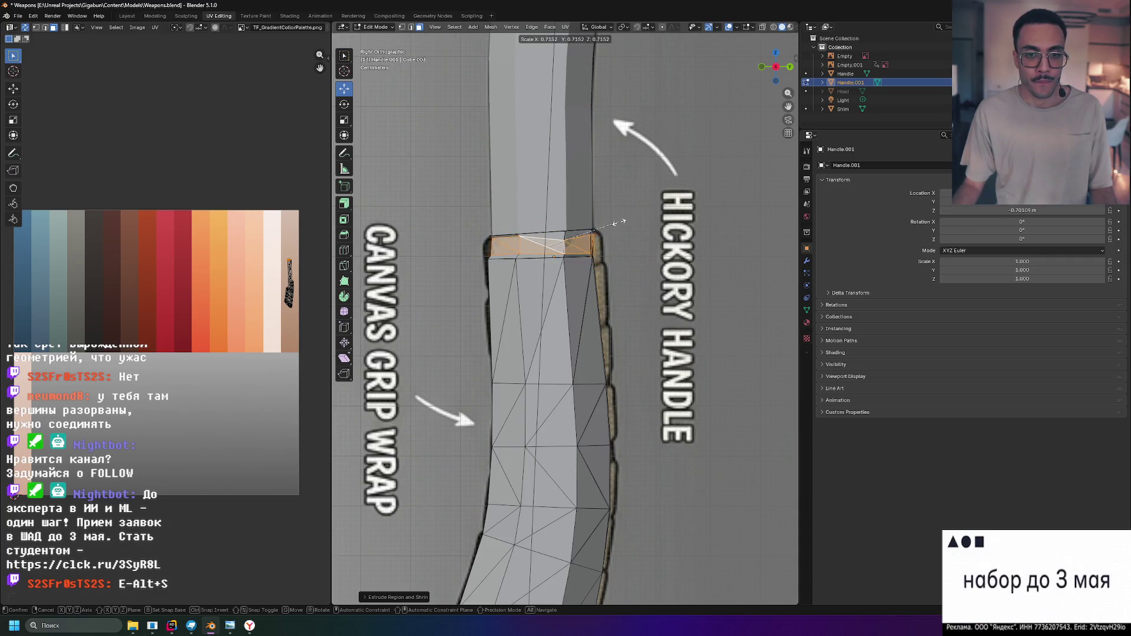
pyautogui.click(628, 223)
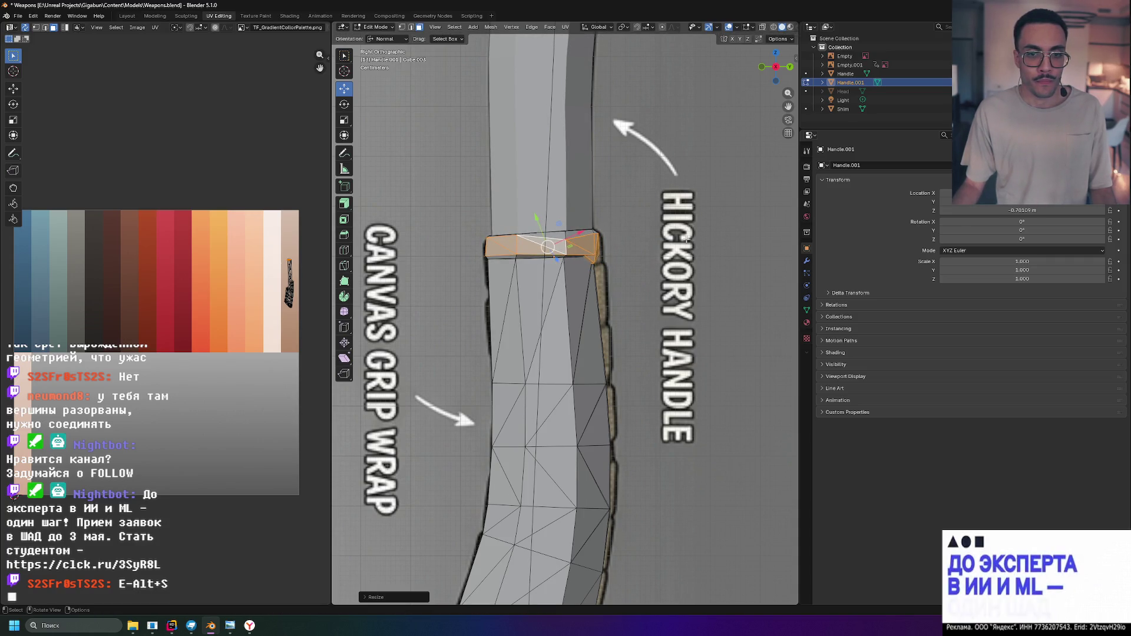
pyautogui.moveTo(613, 231); pyautogui.dragTo(685, 261, button='middle')
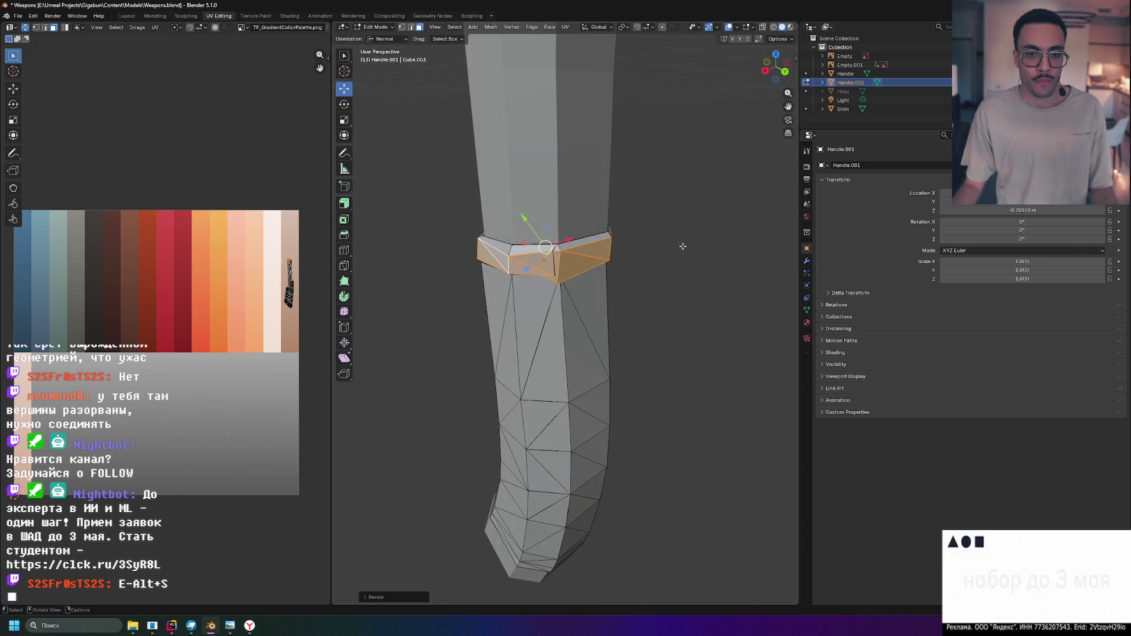
pyautogui.click(686, 260)
pyautogui.scroll(-3, 686, 260)
pyautogui.scroll(-3, 649, 271)
pyautogui.moveTo(649, 271); pyautogui.dragTo(751, 229, button='middle')
pyautogui.scroll(4, 698, 265)
pyautogui.scroll(-2, 644, 286)
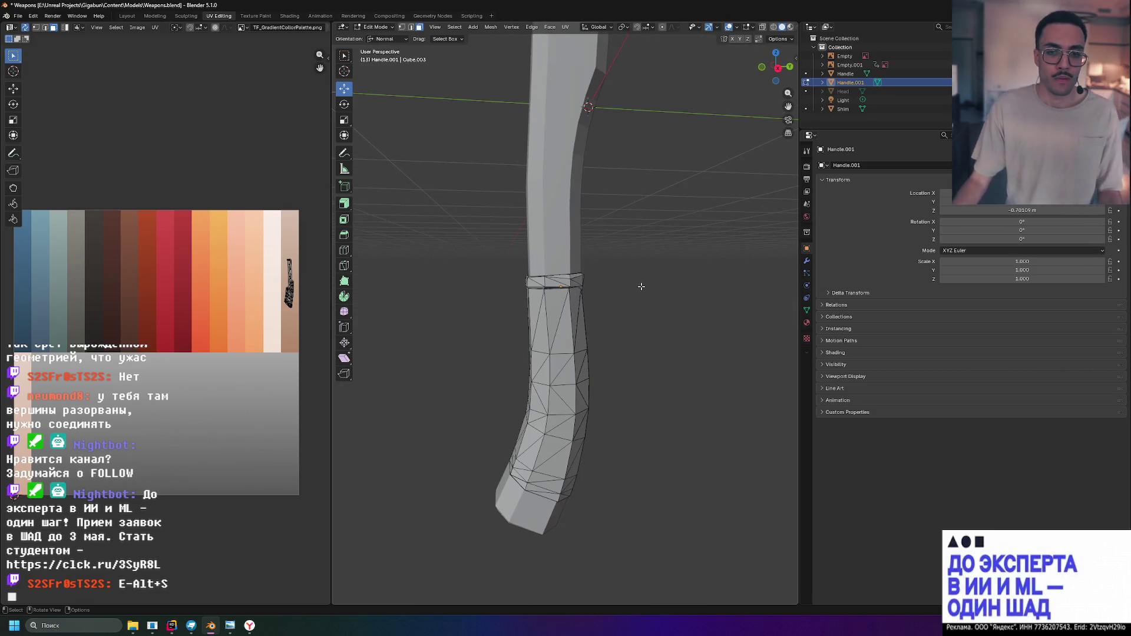
pyautogui.moveTo(593, 266); pyautogui.dragTo(645, 291, button='middle')
pyautogui.scroll(2, 620, 274)
pyautogui.scroll(2, 698, 275)
pyautogui.scroll(-1, 652, 290)
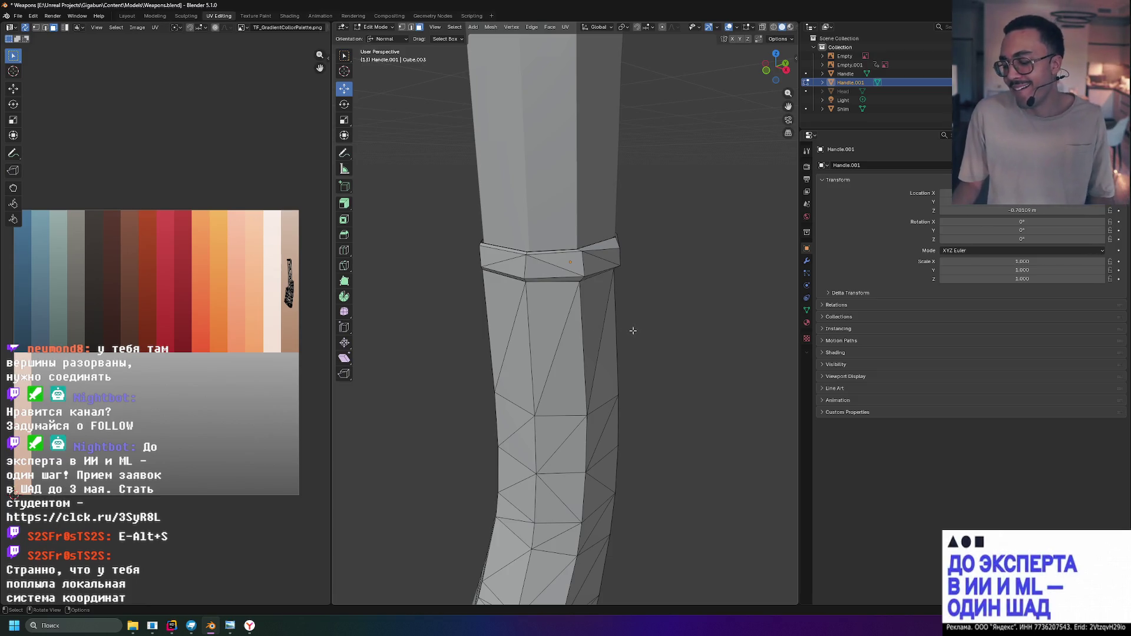
pyautogui.keyDown('alt'); pyautogui.click(605, 298); pyautogui.keyUp('alt')
pyautogui.press('s')
# Confirm the collar ring scaled flush with the handle surface
pyautogui.click(655, 287)
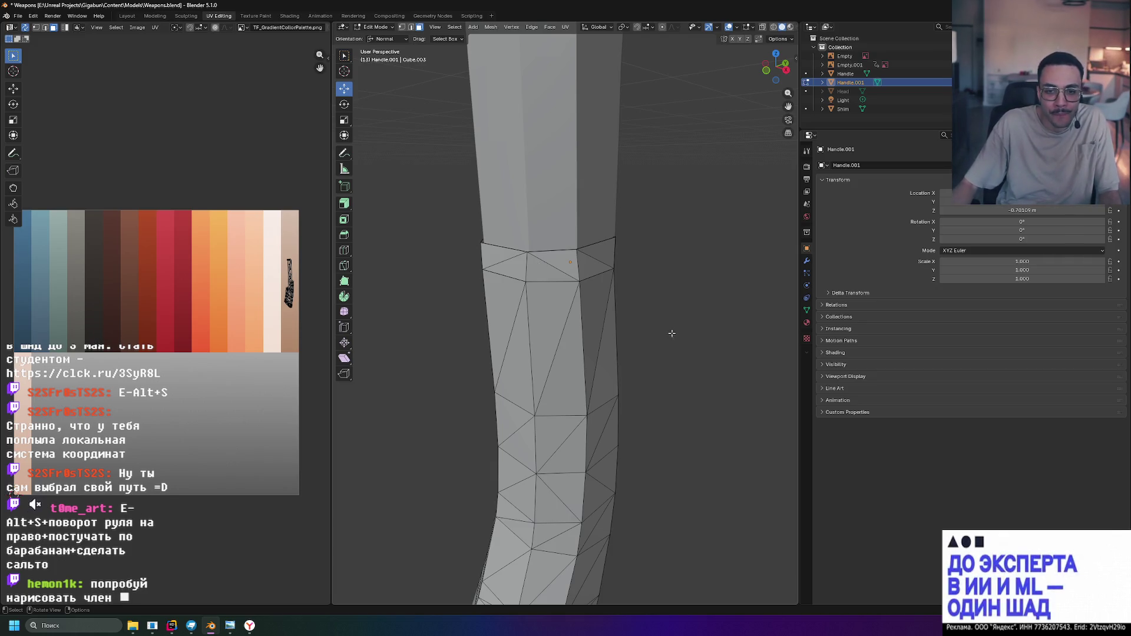
pyautogui.scroll(-6, 602, 303)
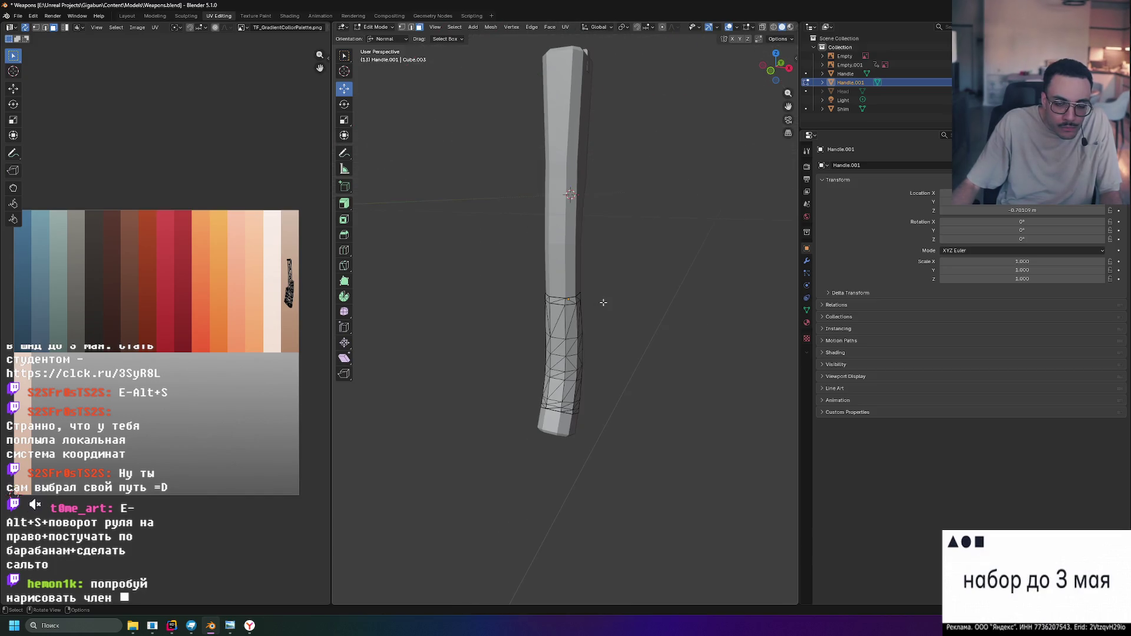
# Leave edit mode with material preview, select the grip and view it in Right Orthographic
pyautogui.moveTo(622, 298)
pyautogui.mouseDown(button='middle')
pyautogui.moveTo(726, 262)
pyautogui.moveTo(569, 275)
pyautogui.mouseUp(button='middle')
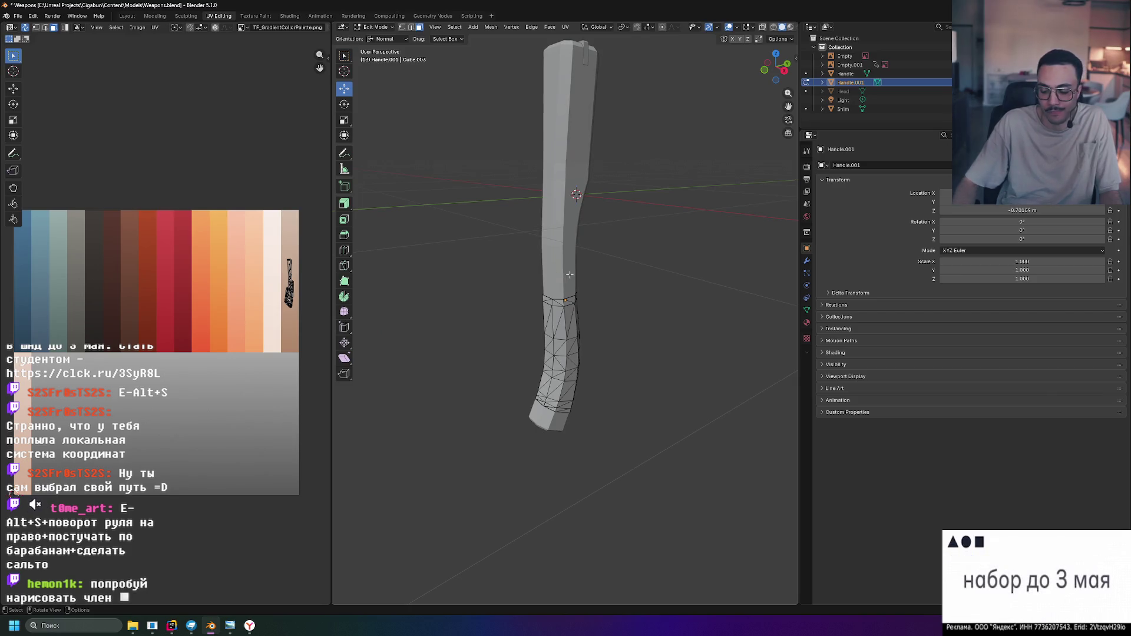
pyautogui.click(783, 28)
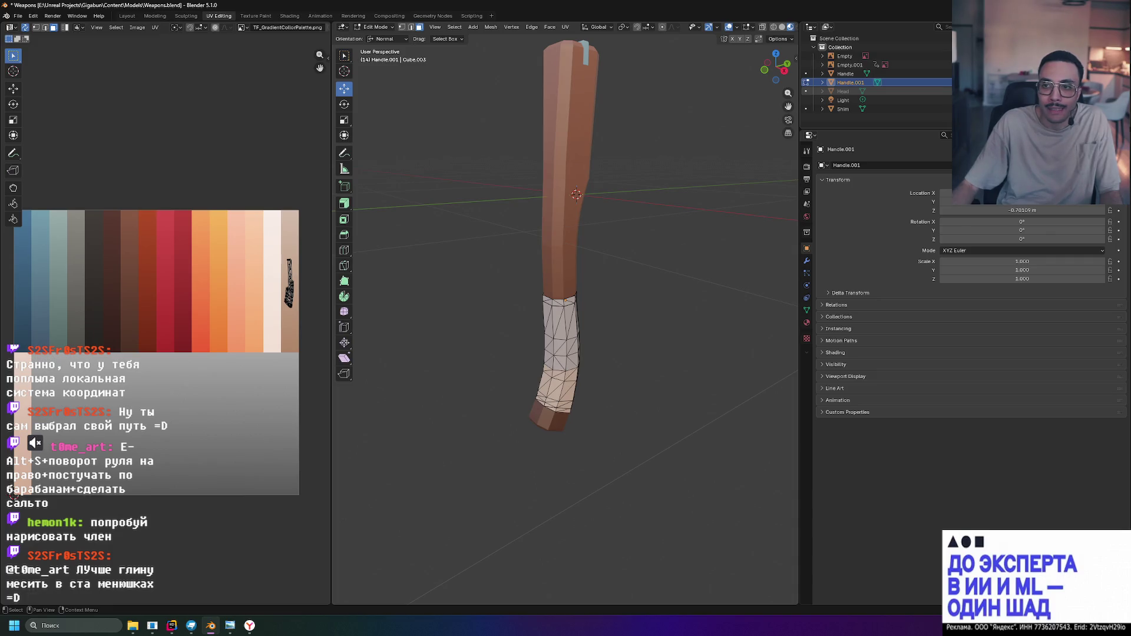
pyautogui.press('Tab')
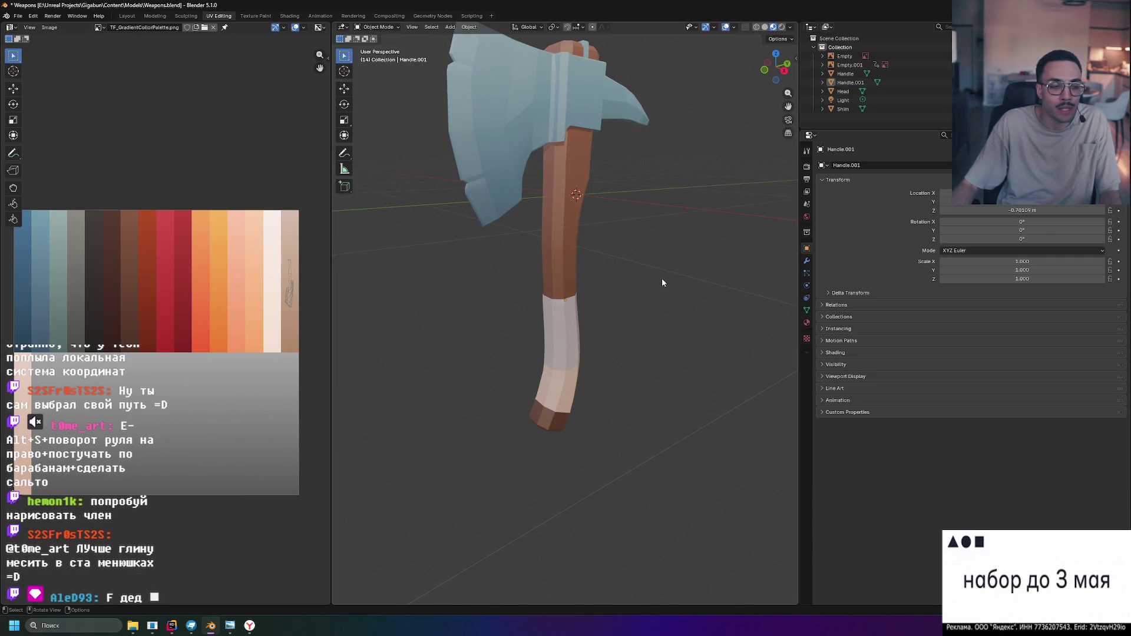
pyautogui.scroll(-5, 662, 282)
pyautogui.moveTo(678, 306)
pyautogui.mouseDown(button='middle')
pyautogui.moveTo(635, 276)
pyautogui.moveTo(706, 299)
pyautogui.moveTo(645, 295)
pyautogui.mouseUp(button='middle')
pyautogui.click(569, 352)
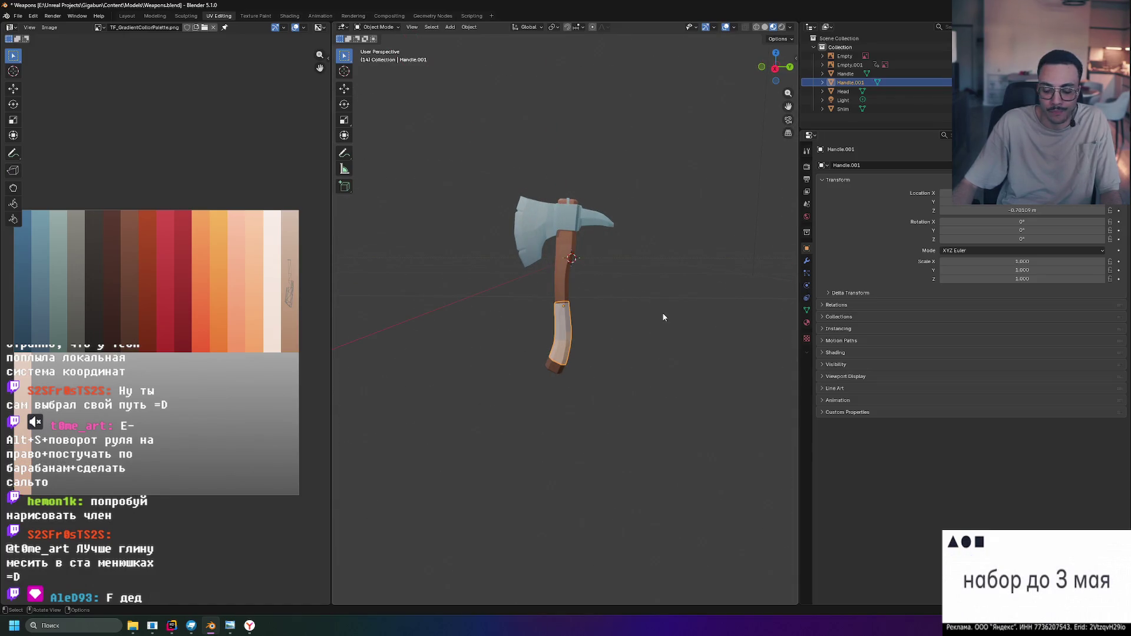
pyautogui.press('KP_3')
pyautogui.scroll(4, 664, 316)
pyautogui.scroll(2, 602, 323)
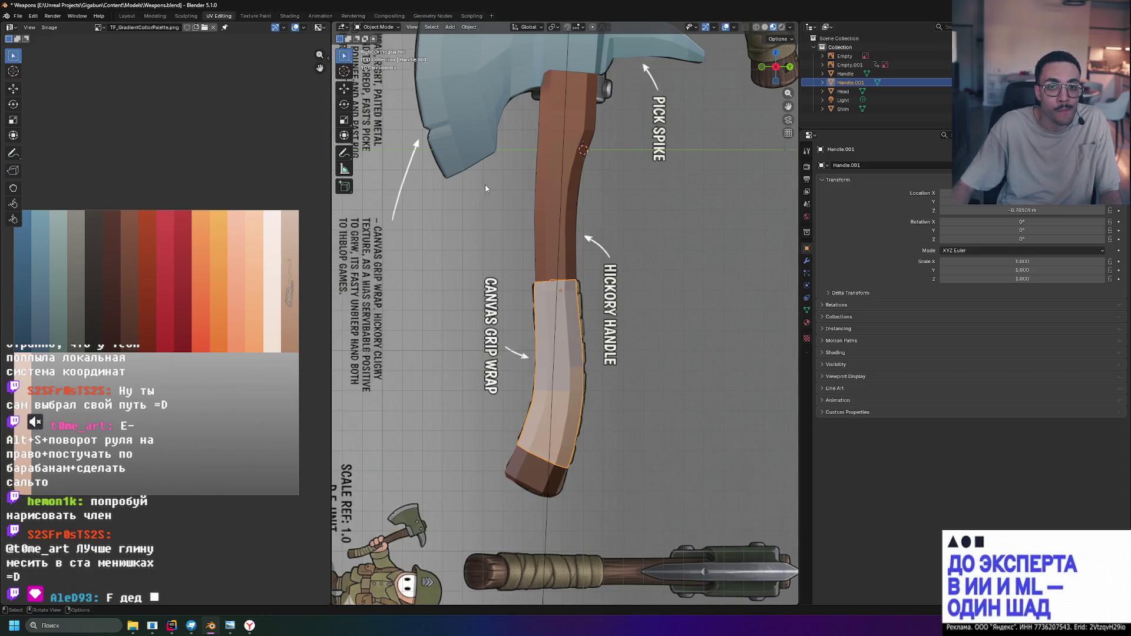
pyautogui.scroll(2, 566, 356)
# Reproject the grip's UVs with Project from View (Bounds) from the side view
pyautogui.press('Tab')
pyautogui.click(563, 26)
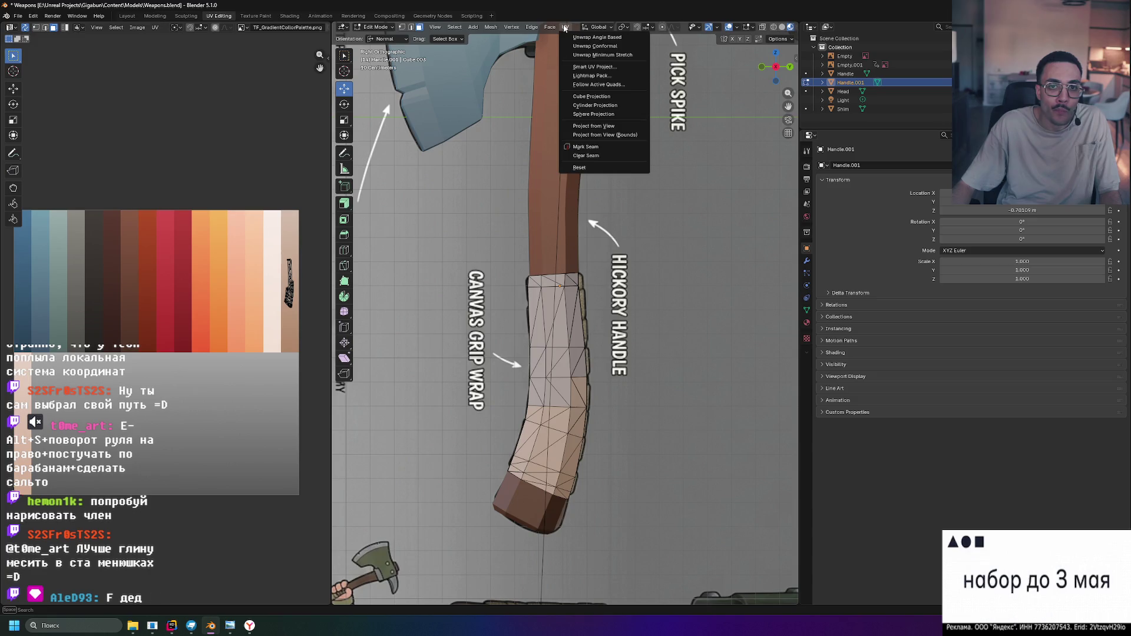
pyautogui.click(646, 134)
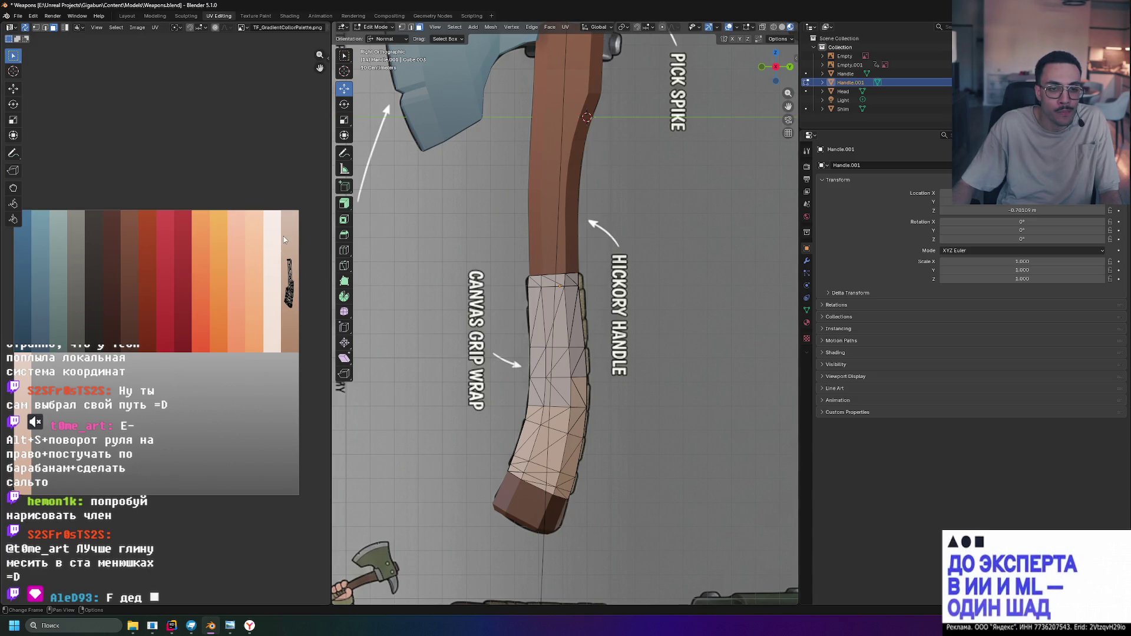
pyautogui.scroll(3, 542, 380)
pyautogui.scroll(-2, 541, 380)
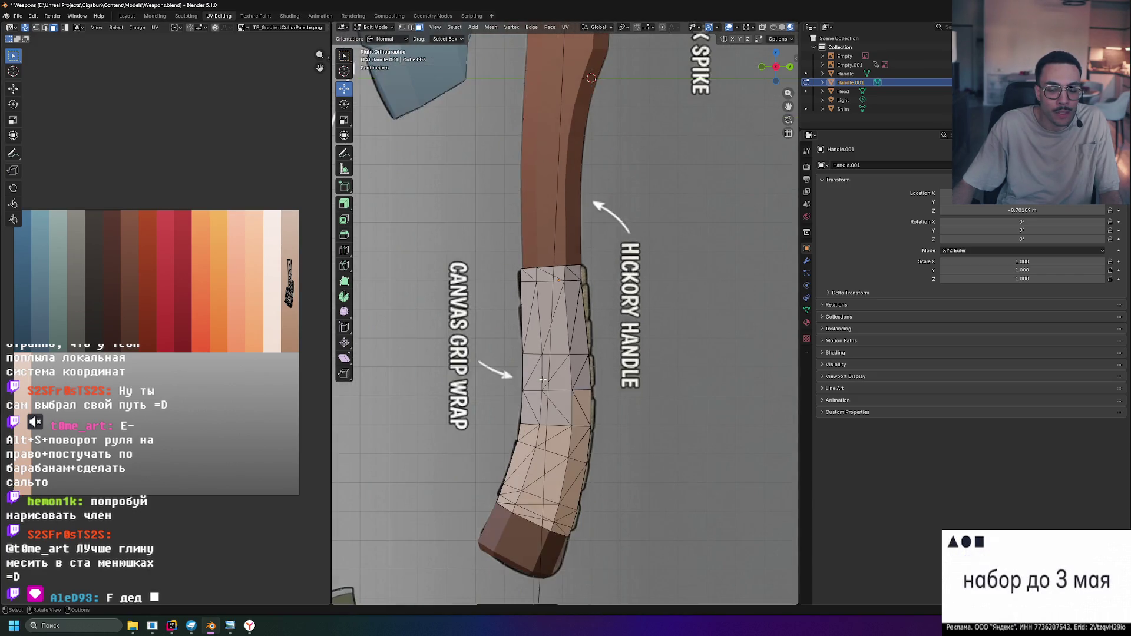
pyautogui.scroll(3, 540, 286)
# Inspect the grip mesh in perspective, toggling between solid and material preview shading
pyautogui.moveTo(540, 287); pyautogui.dragTo(724, 330, button='middle')
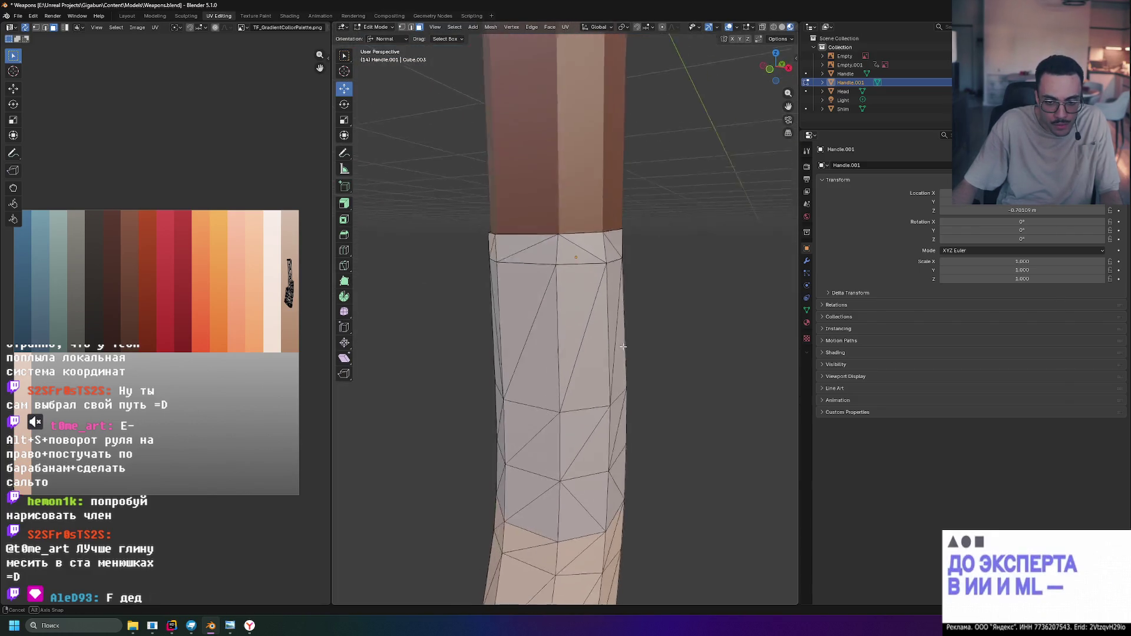
pyautogui.click(773, 27)
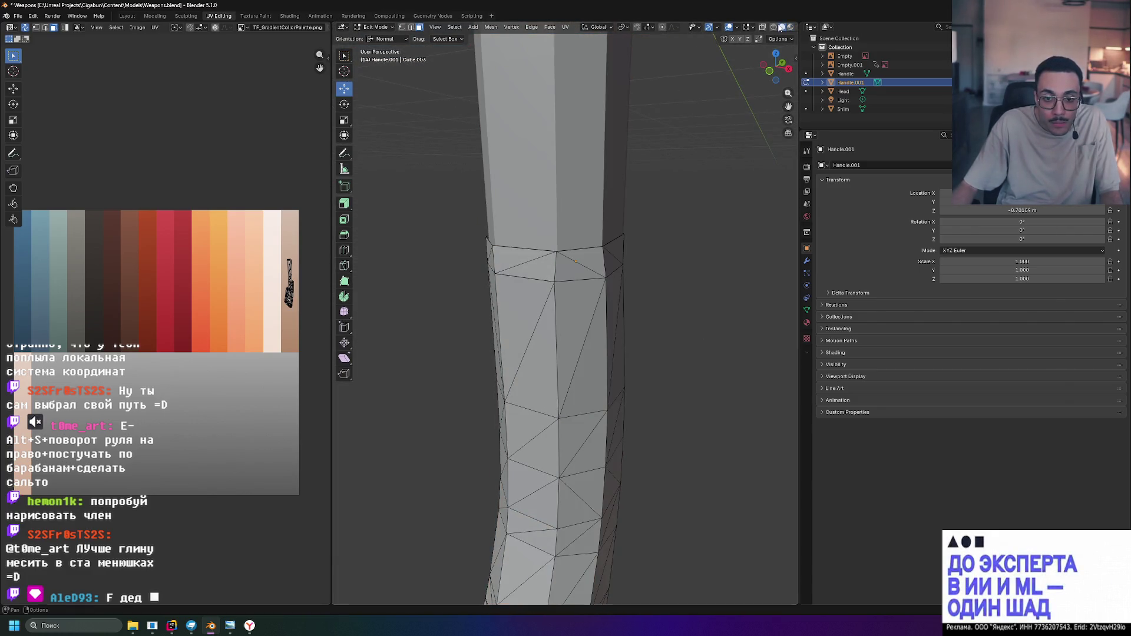
pyautogui.click(773, 27)
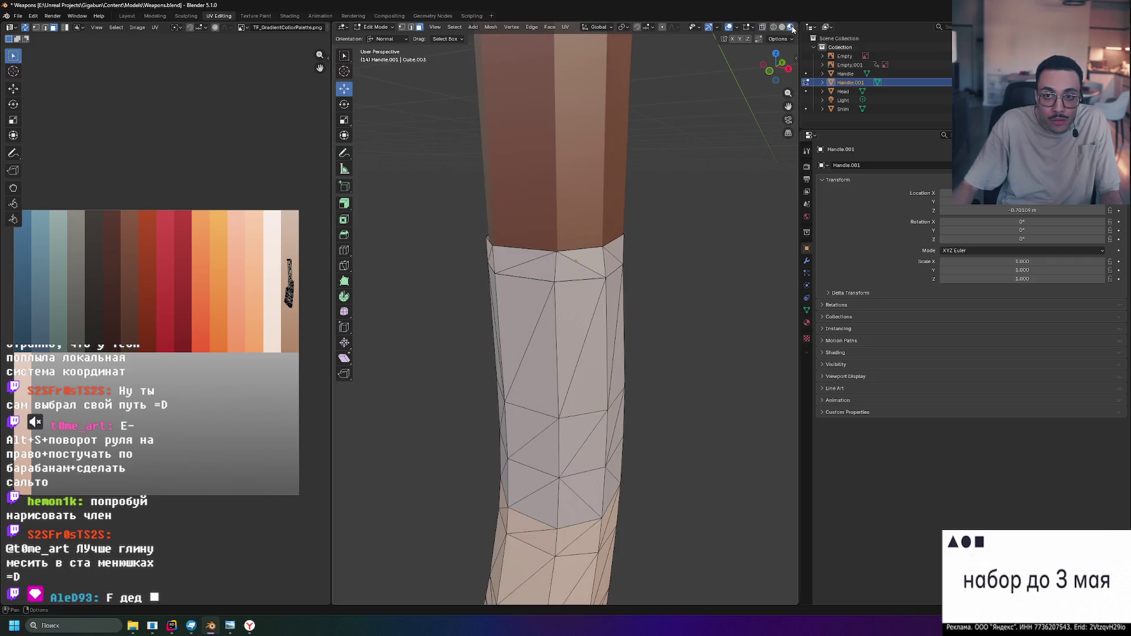
pyautogui.moveTo(799, 27); pyautogui.dragTo(840, 27)
pyautogui.click(814, 26)
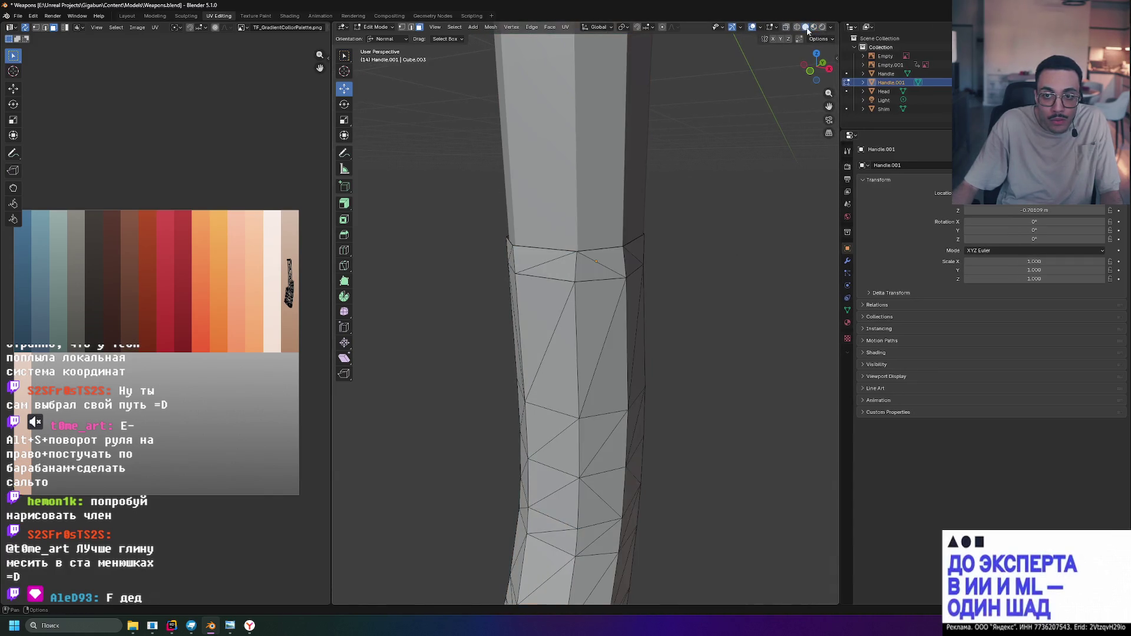
pyautogui.scroll(-3, 702, 248)
# Box-select the lower grip UV island and scale it down over the pale palette colours
pyautogui.moveTo(664, 252); pyautogui.dragTo(630, 252, button='middle')
pyautogui.scroll(3, 266, 295)
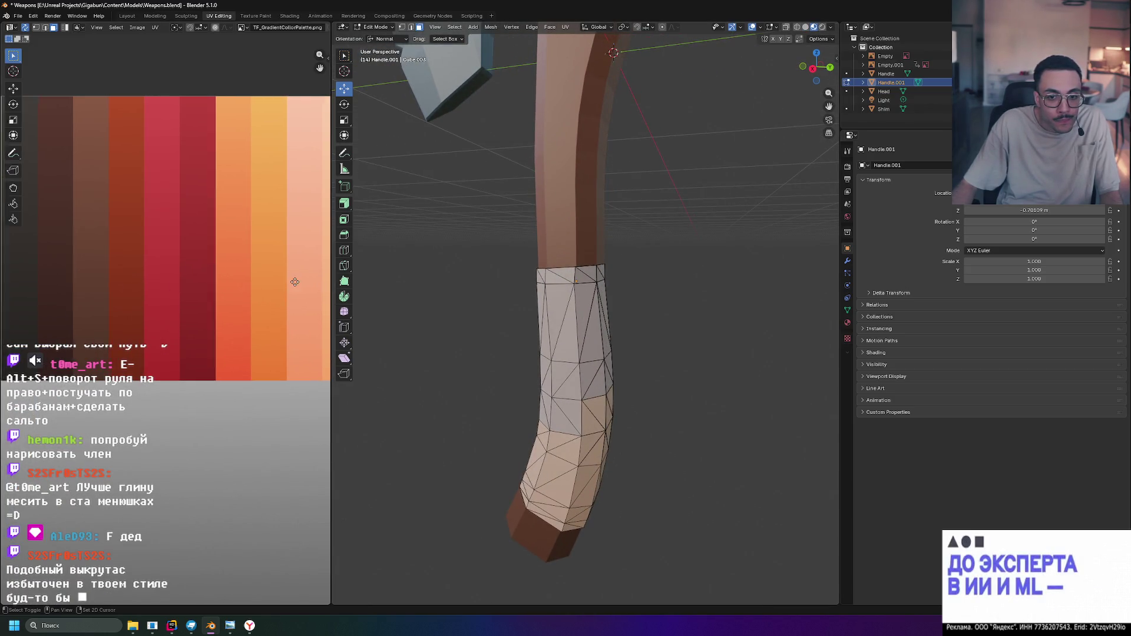
pyautogui.moveTo(309, 282); pyautogui.dragTo(169, 293, button='middle')
pyautogui.moveTo(284, 218); pyautogui.dragTo(223, 215, button='middle')
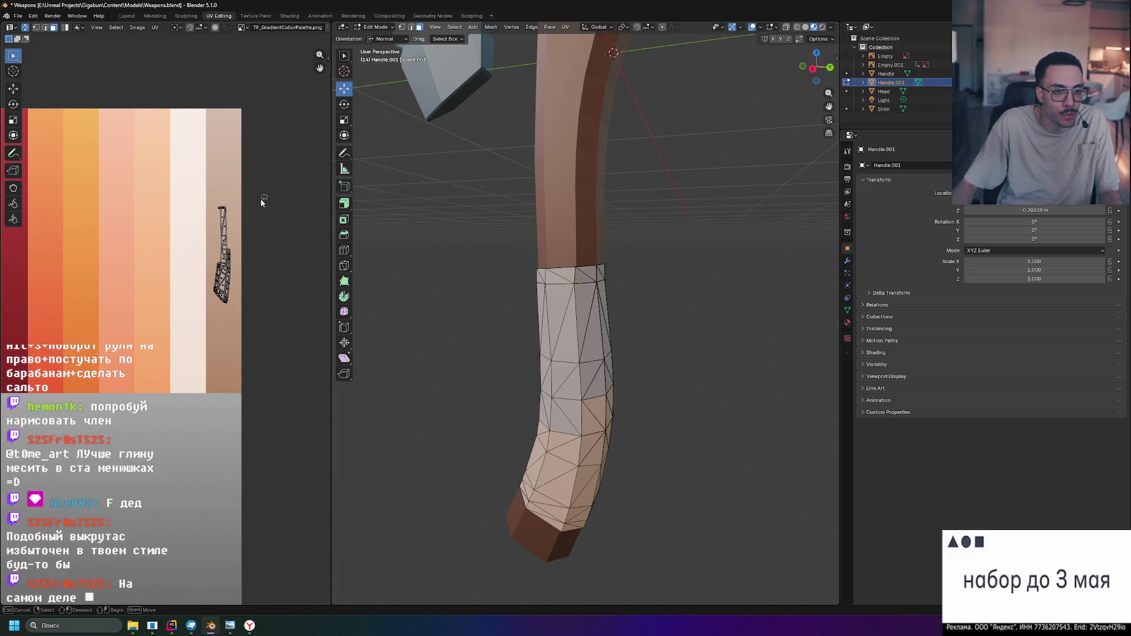
pyautogui.moveTo(263, 197); pyautogui.dragTo(214, 305)
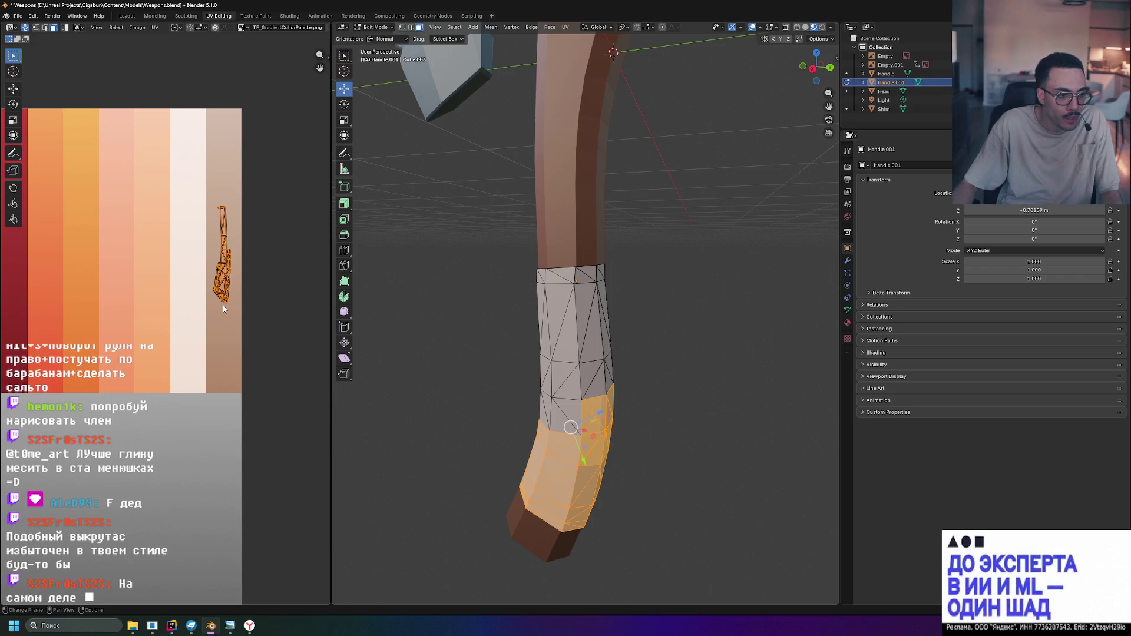
pyautogui.press('s')
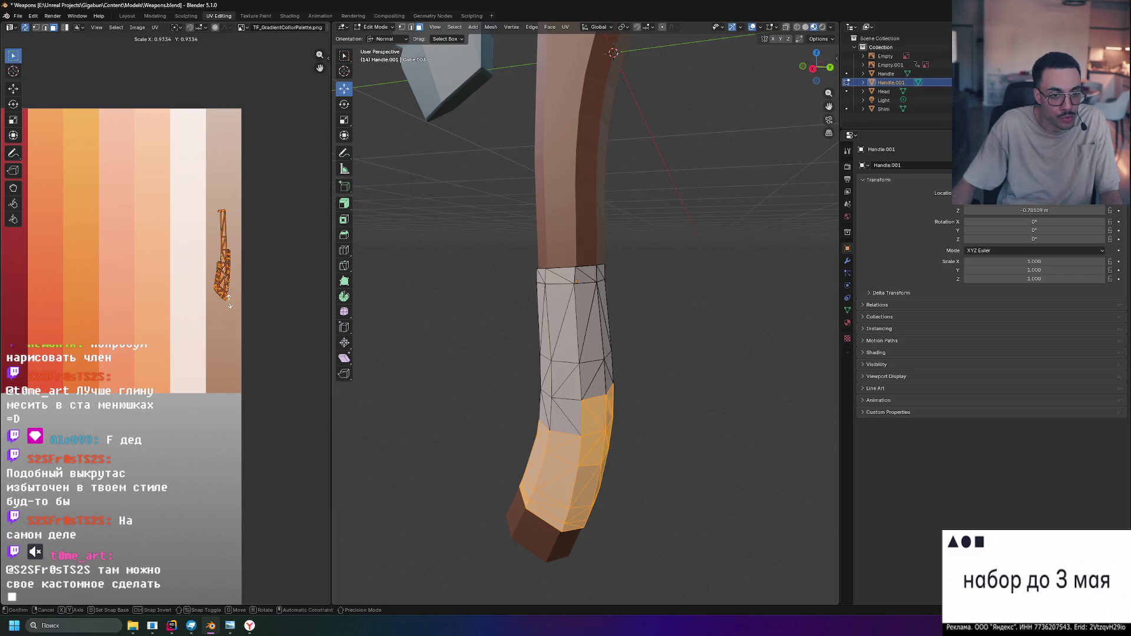
pyautogui.click(226, 306)
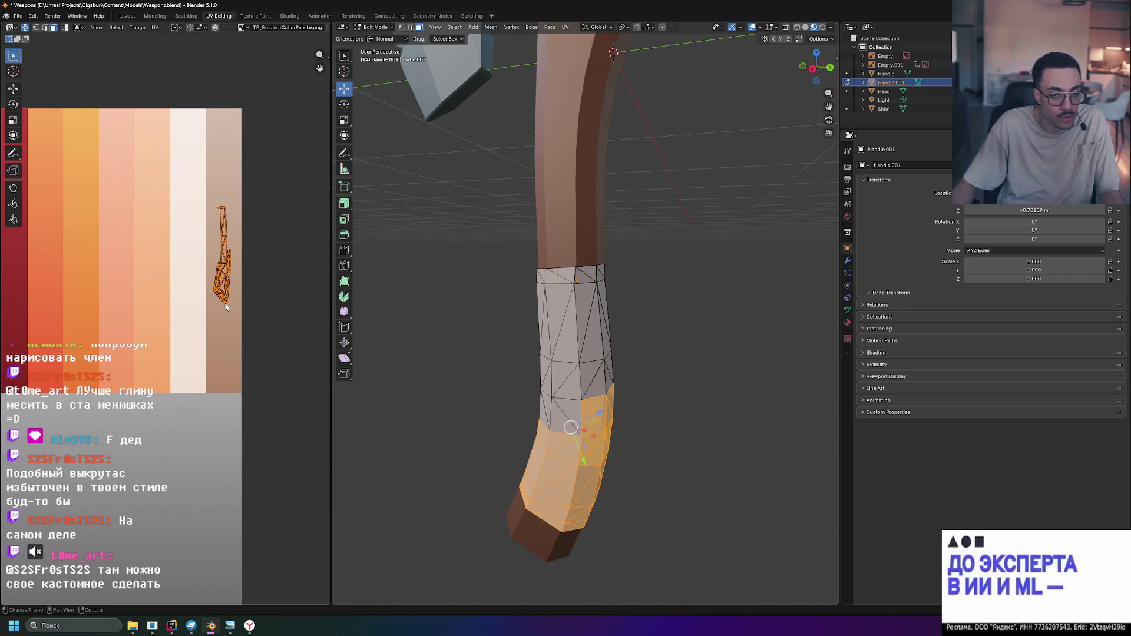
pyautogui.press('s')
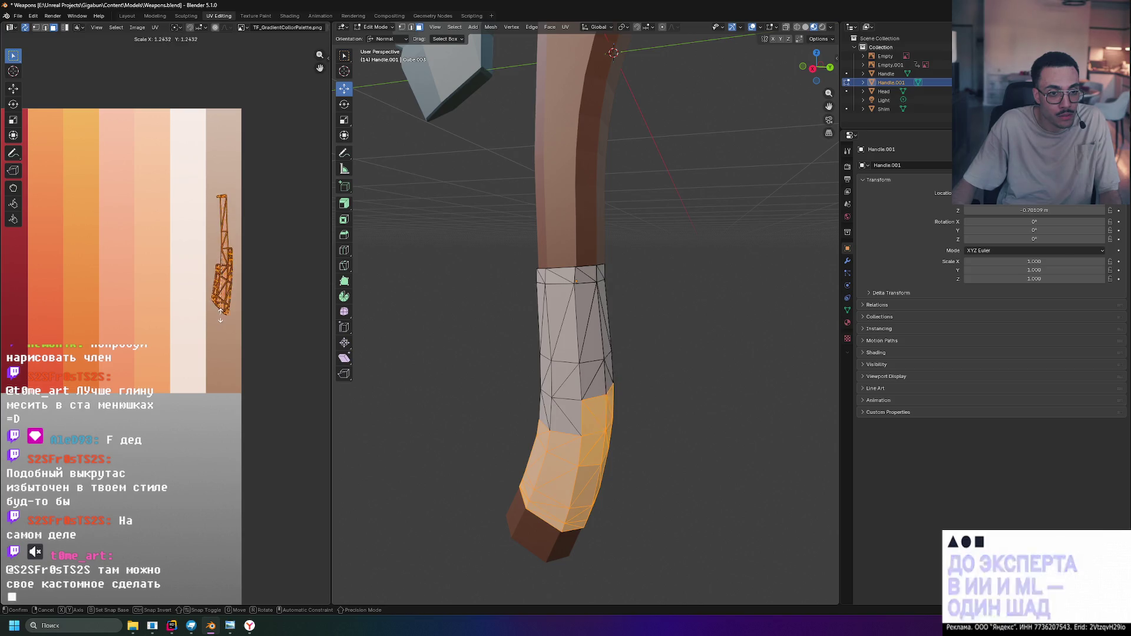
pyautogui.click(224, 314)
# Squash the island vertically twice so it sits small on the pale strip, then deselect
pyautogui.press('s')
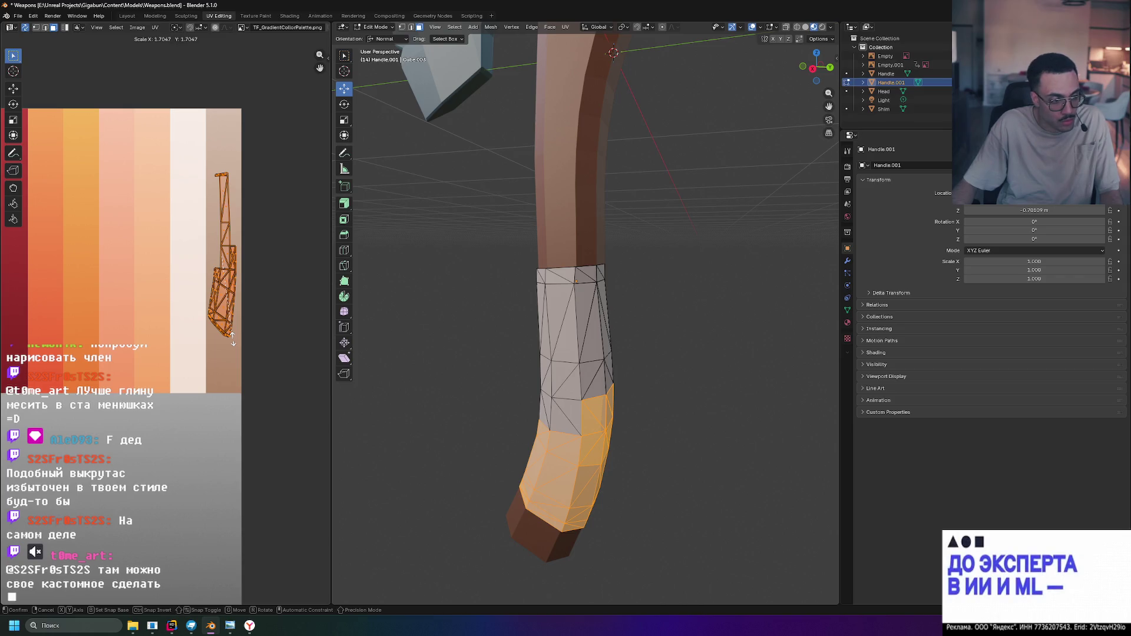
pyautogui.press('y')
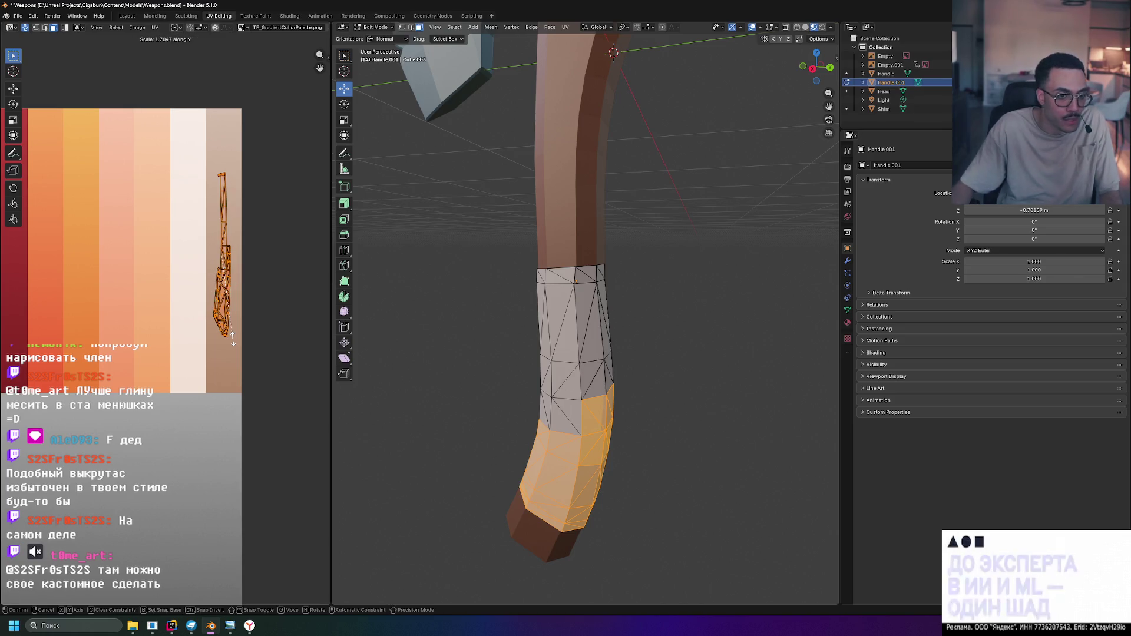
pyautogui.click(223, 257)
pyautogui.press('s')
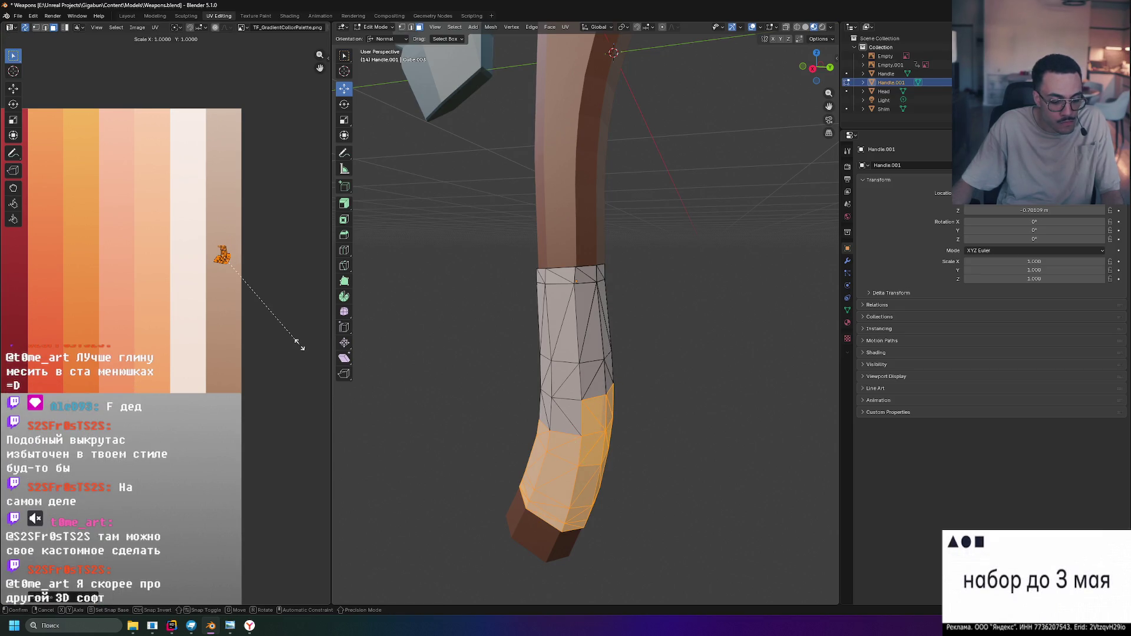
pyautogui.press('y')
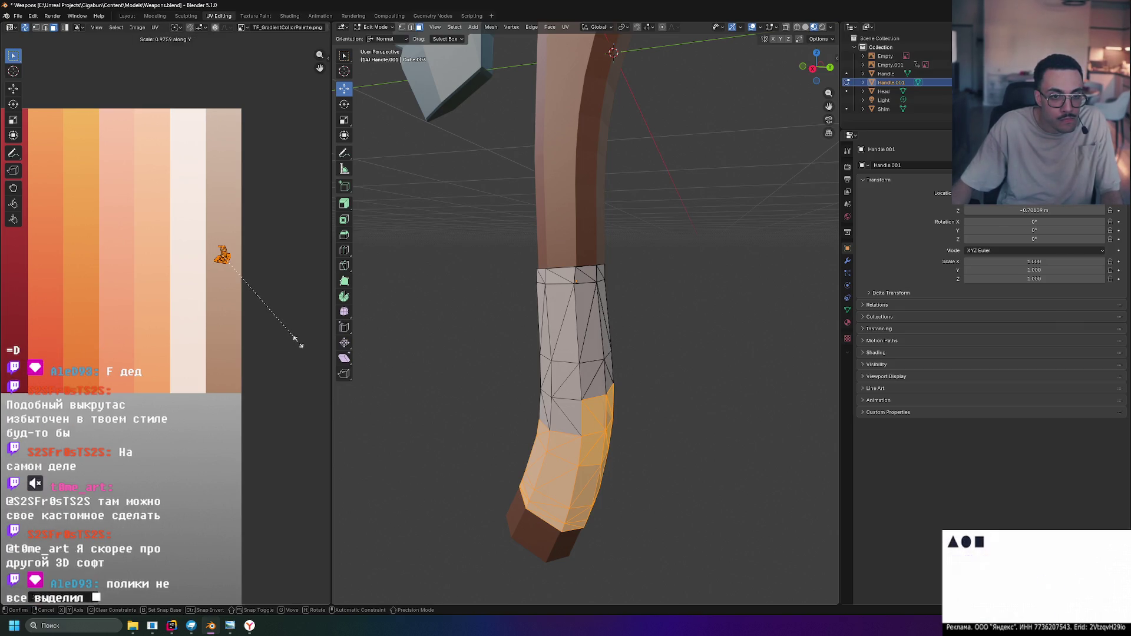
pyautogui.click(298, 342)
pyautogui.click(457, 345)
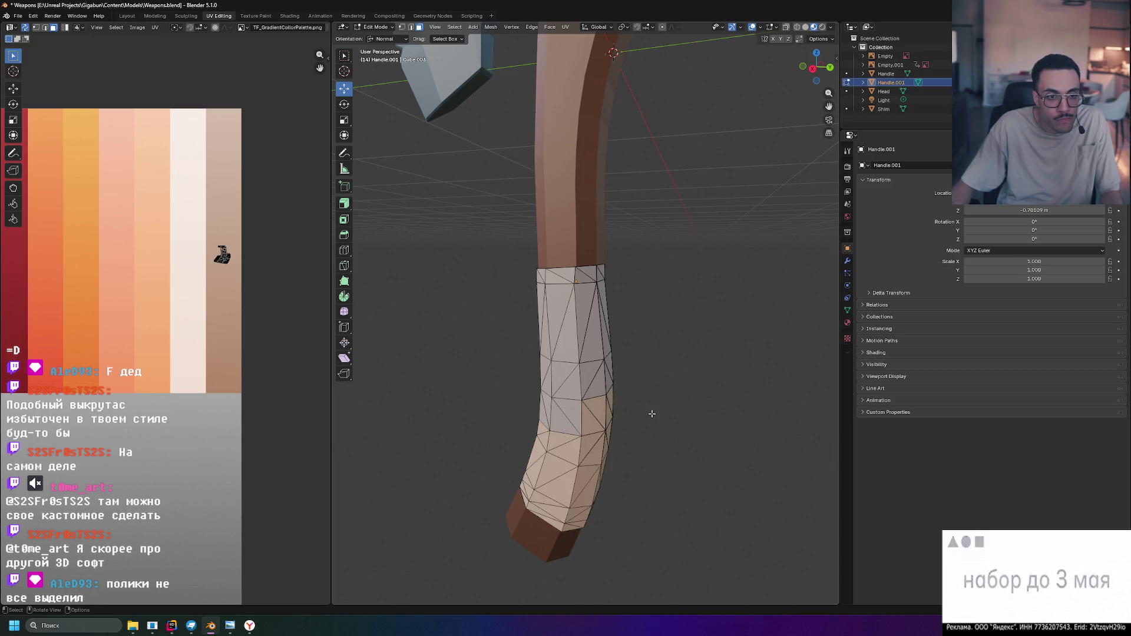
pyautogui.scroll(-4, 651, 413)
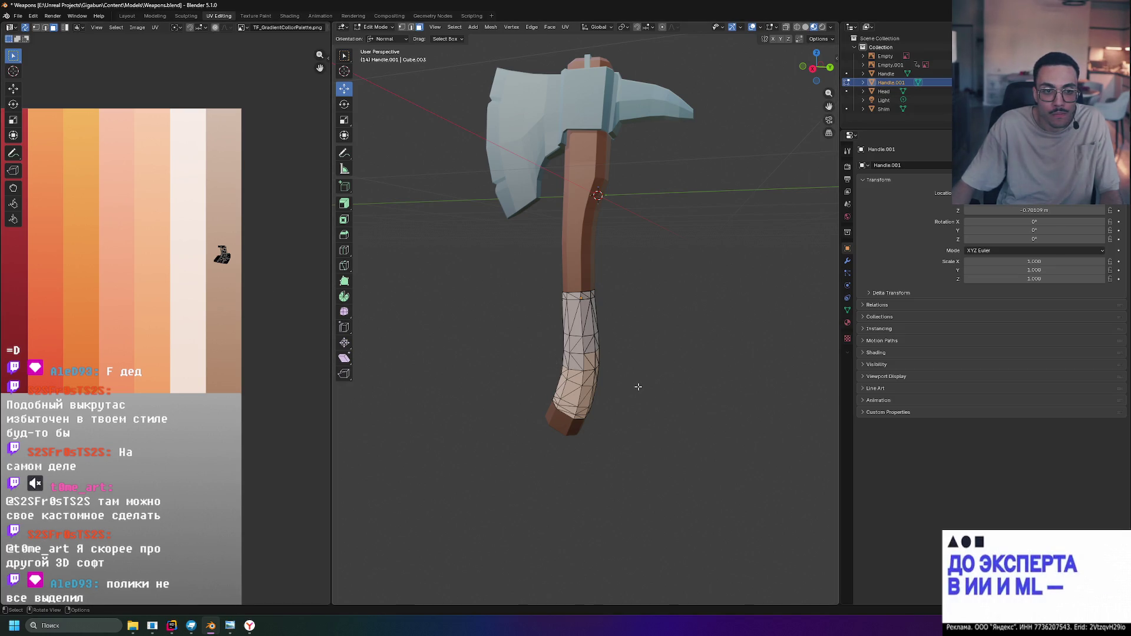
# Select the whole grip, project its UVs from the right view and move the island onto the pale palette
pyautogui.hotkey('ctrl', 'l')
pyautogui.press('KP_3')
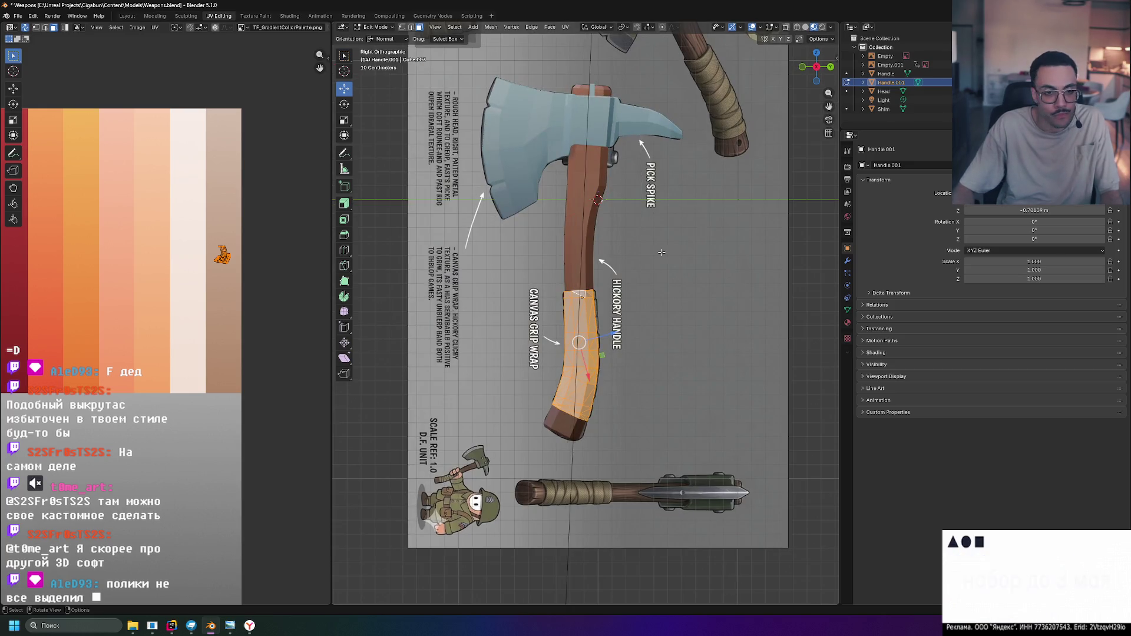
pyautogui.click(565, 27)
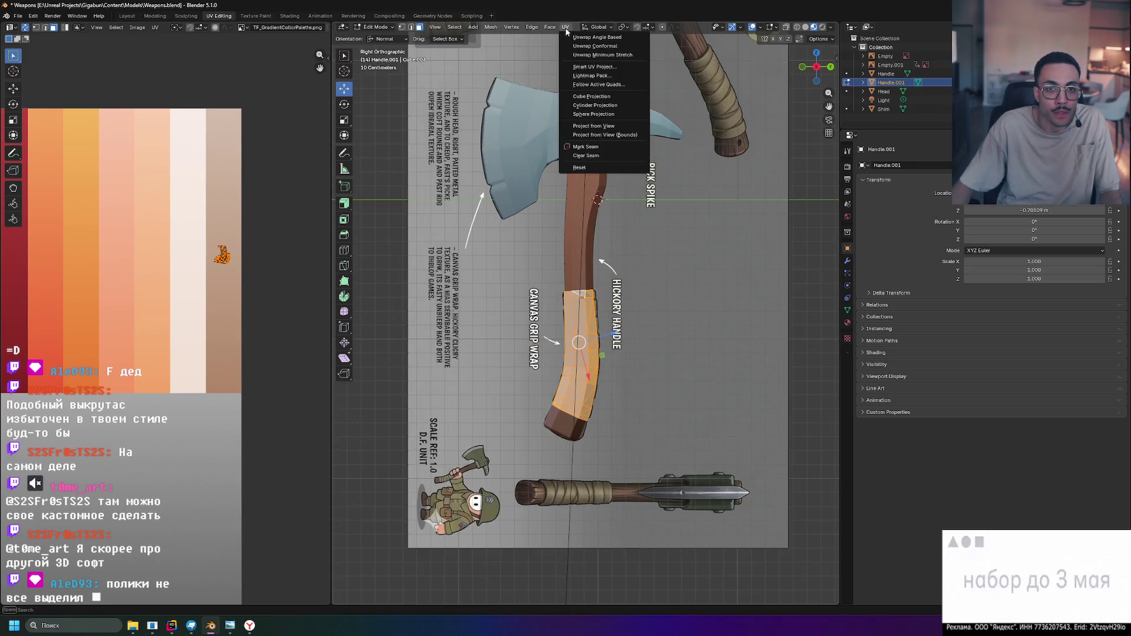
pyautogui.click(633, 128)
pyautogui.scroll(-5, 225, 310)
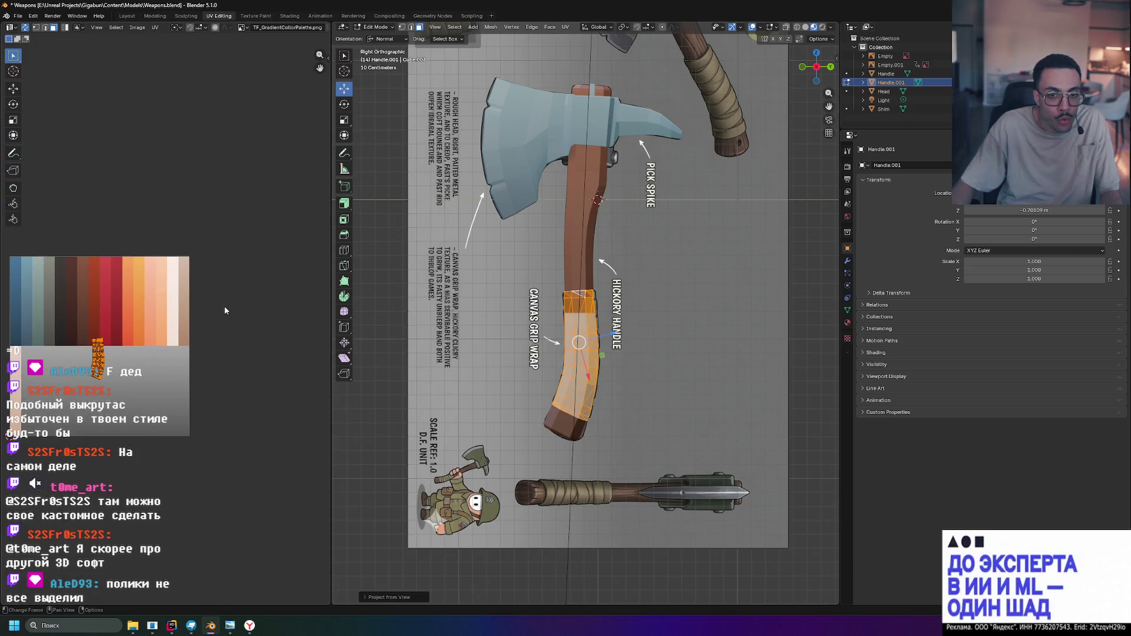
pyautogui.scroll(2, 93, 351)
pyautogui.scroll(1, 142, 340)
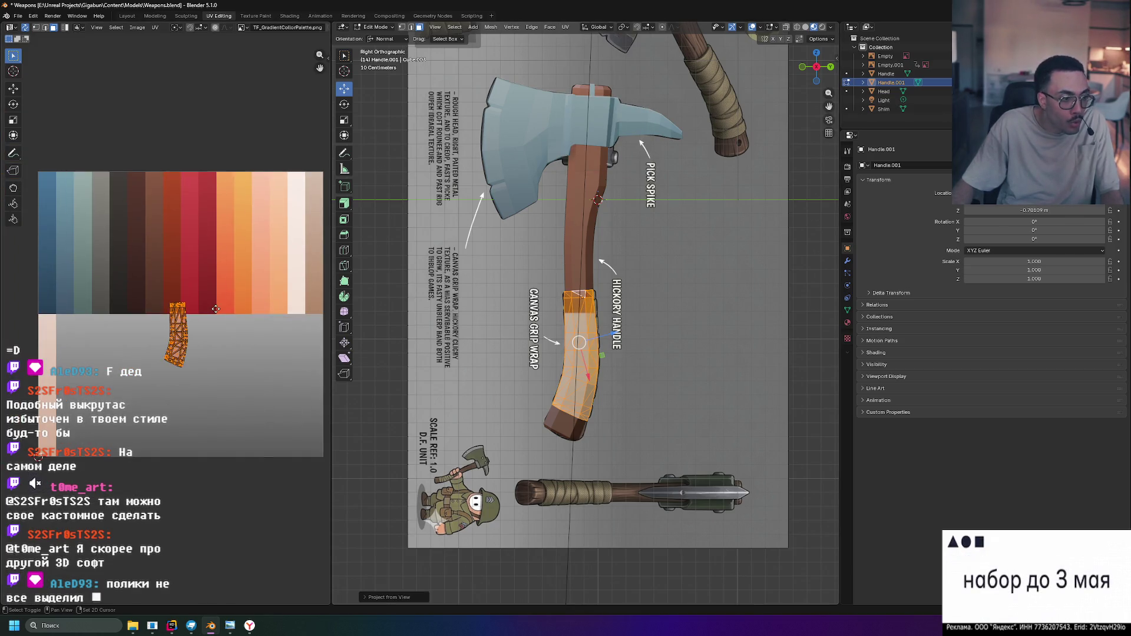
pyautogui.scroll(2, 198, 329)
pyautogui.scroll(-1, 203, 345)
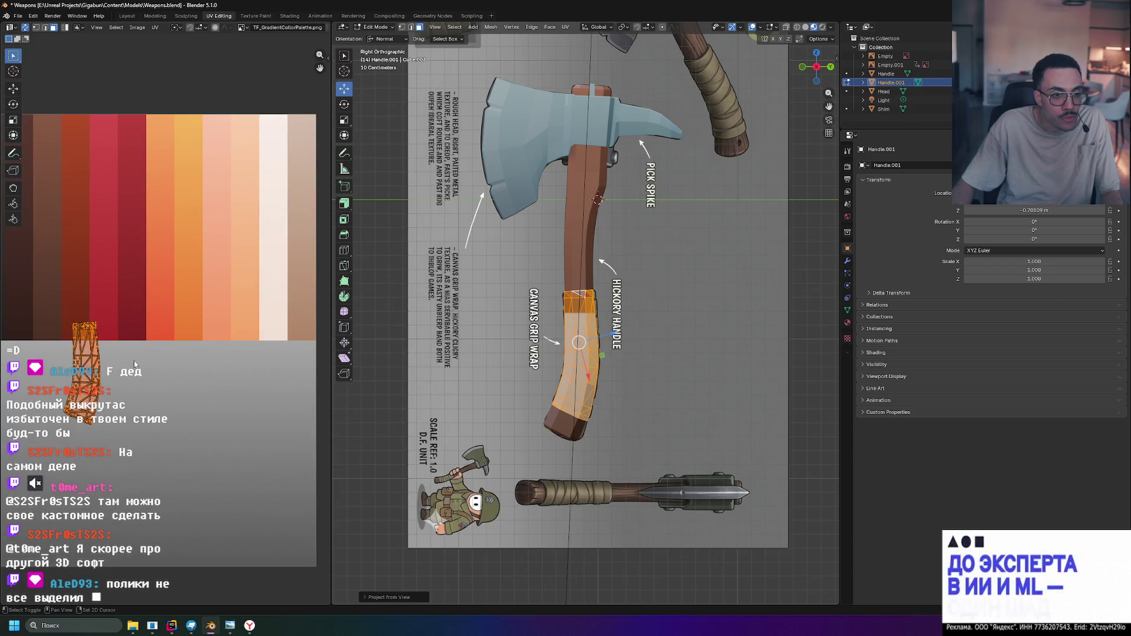
pyautogui.scroll(-1, 136, 364)
pyautogui.press('g')
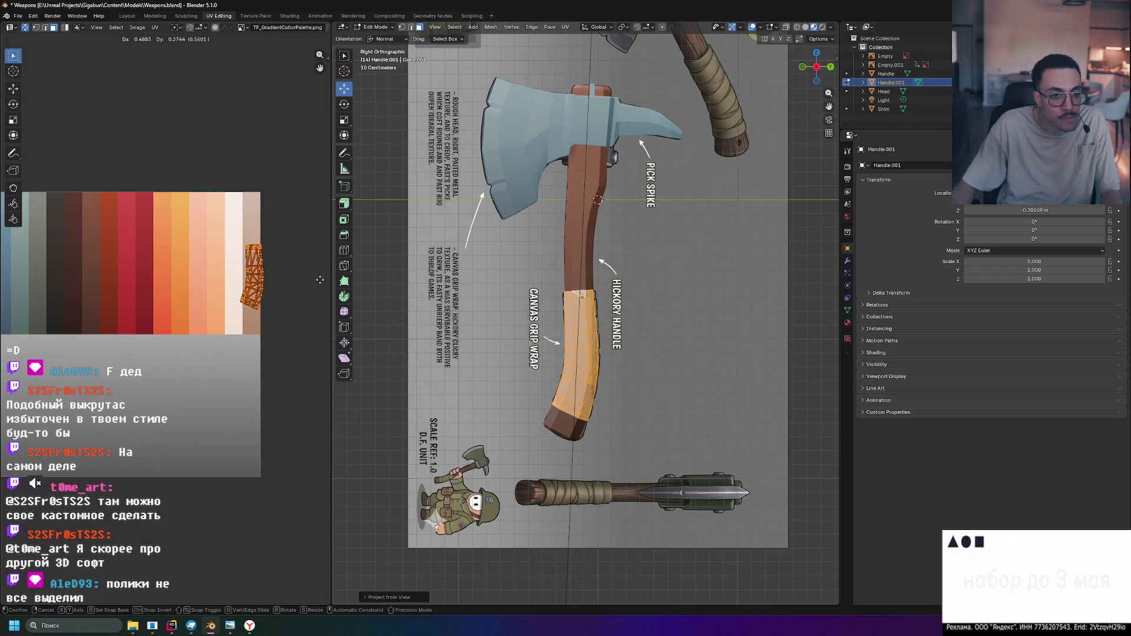
pyautogui.click(319, 276)
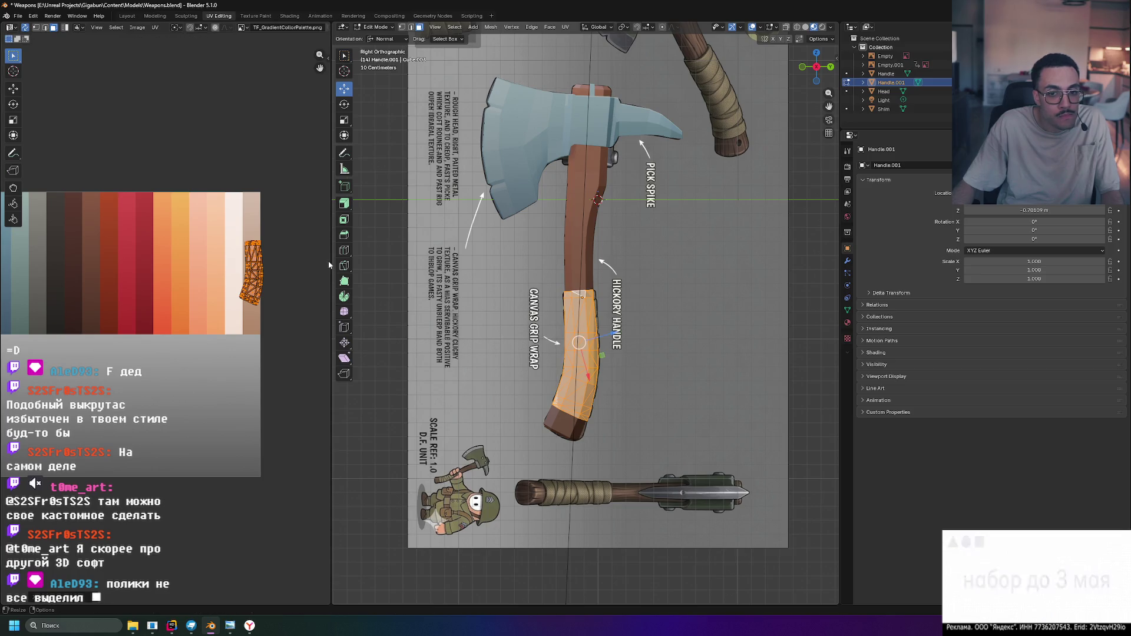
pyautogui.scroll(1, 324, 263)
pyautogui.scroll(1, 182, 297)
# Scale the grip island narrower on X only over the pale swatch, then return to object mode
pyautogui.moveTo(182, 297); pyautogui.dragTo(158, 321, button='middle')
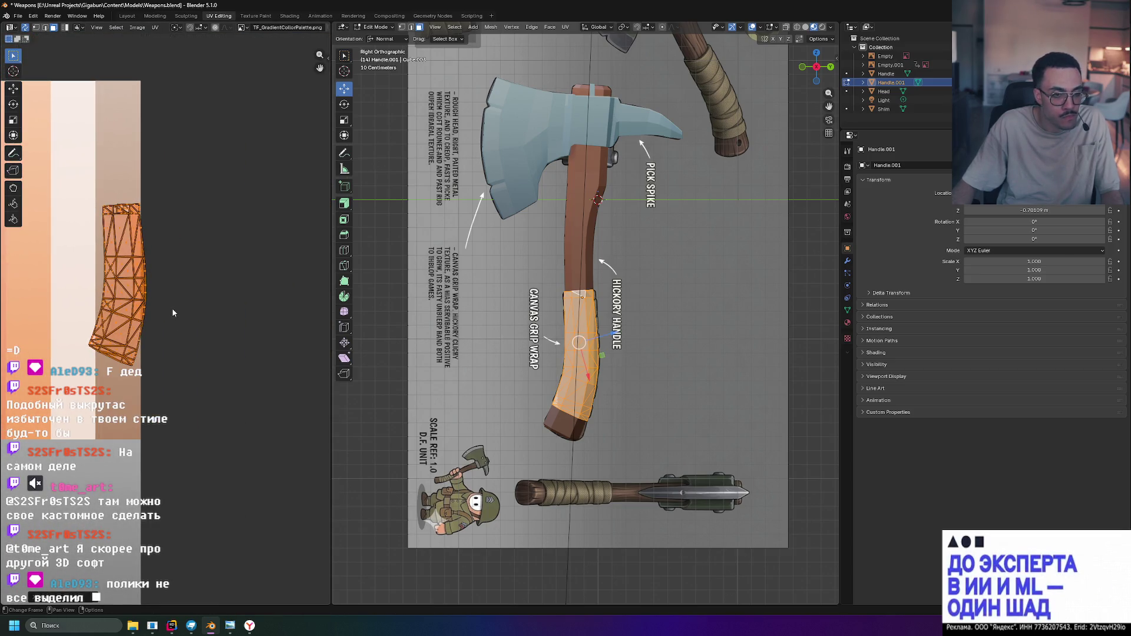
pyautogui.scroll(2, 184, 305)
pyautogui.press('g')
pyautogui.moveTo(249, 318); pyautogui.dragTo(293, 375, button='middle')
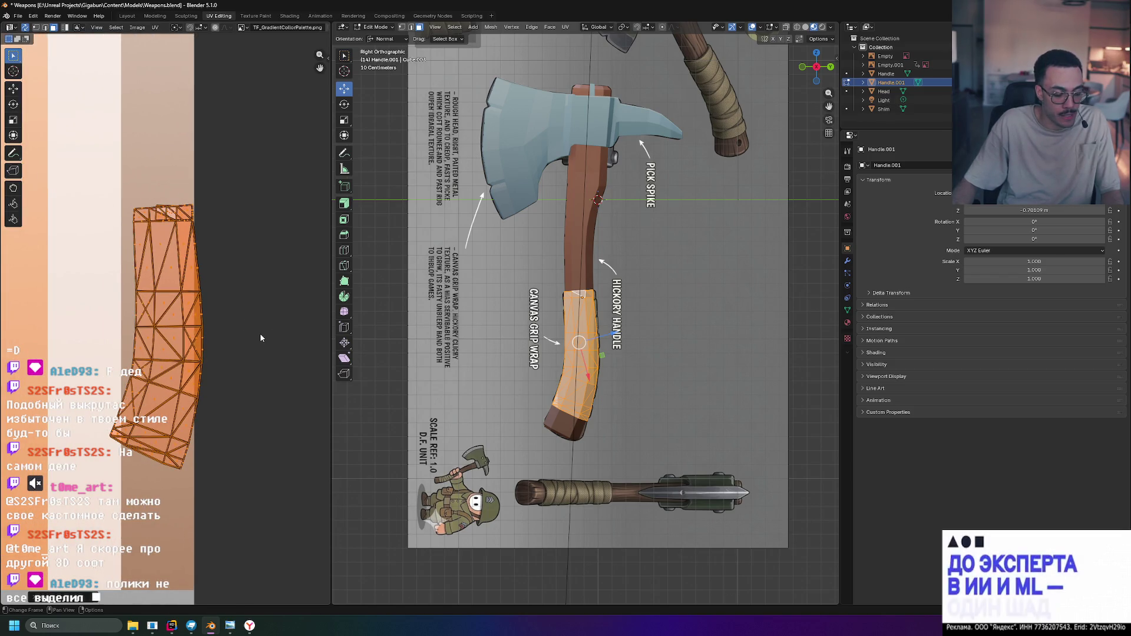
pyautogui.press('s')
pyautogui.press('x')
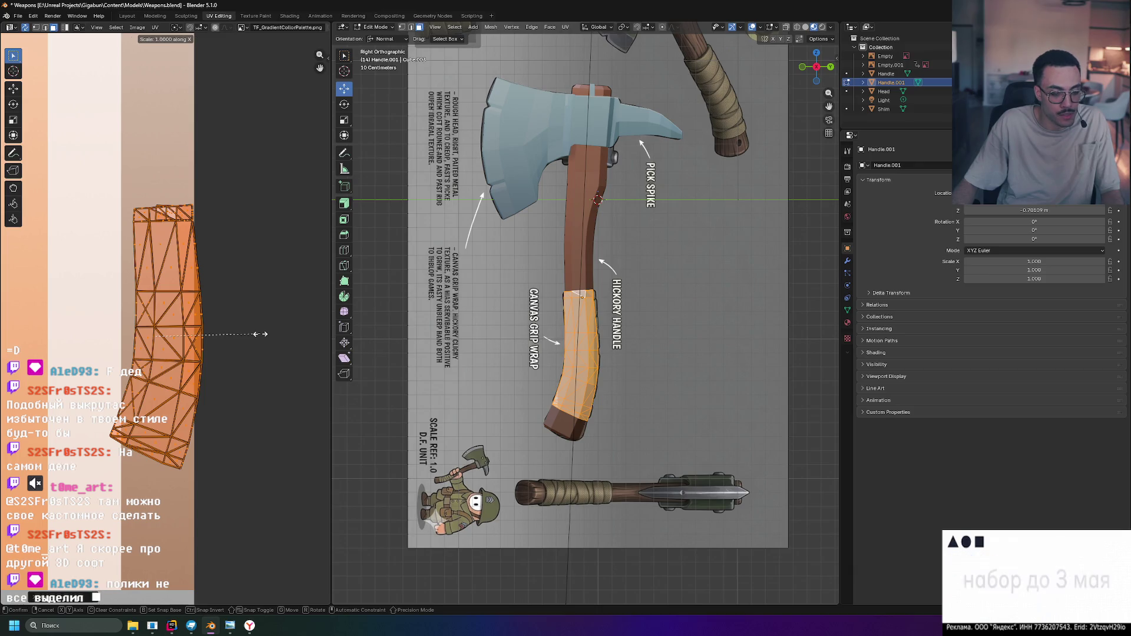
pyautogui.click(220, 332)
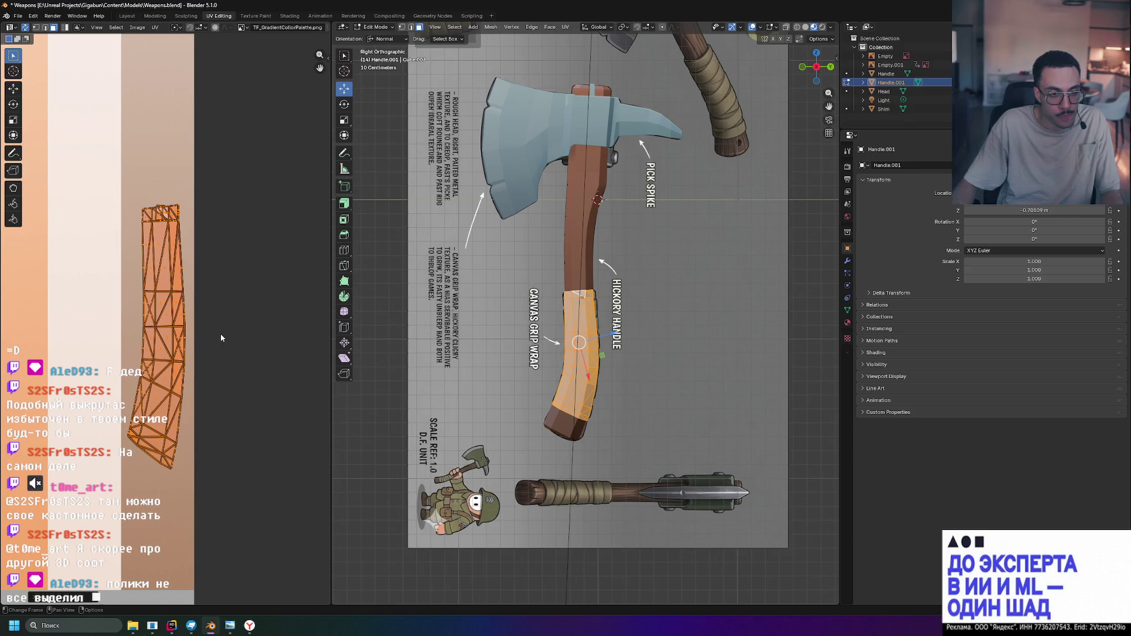
pyautogui.scroll(-3, 221, 333)
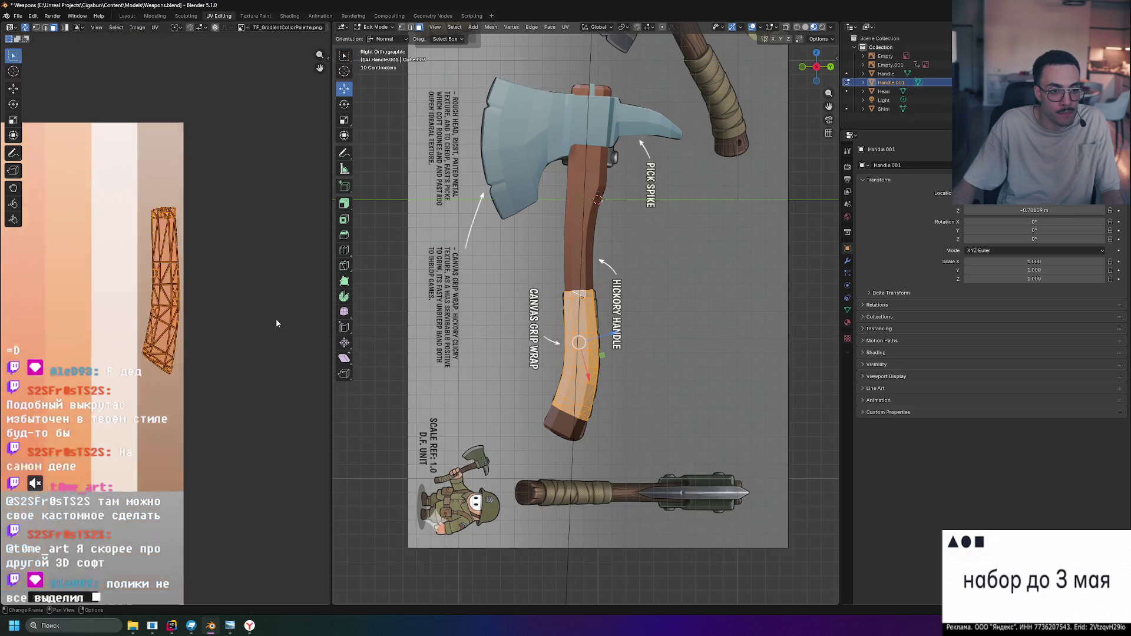
pyautogui.press('Tab')
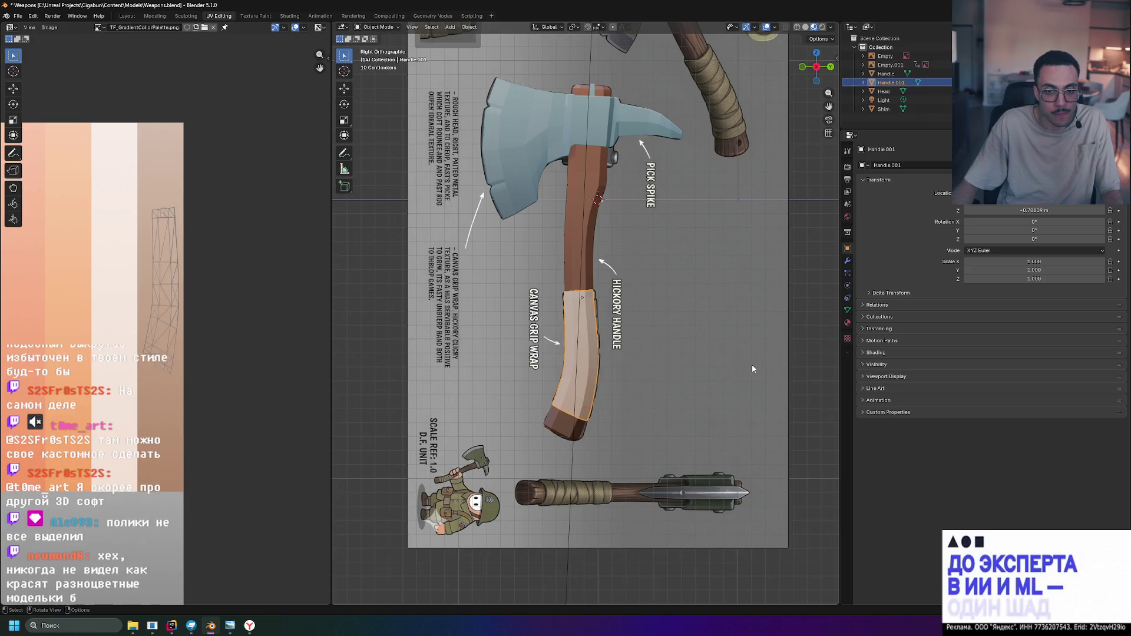
# Look over the axe in perspective, glance at the Shading panel, then select all objects
pyautogui.moveTo(752, 368); pyautogui.dragTo(426, 386, button='middle')
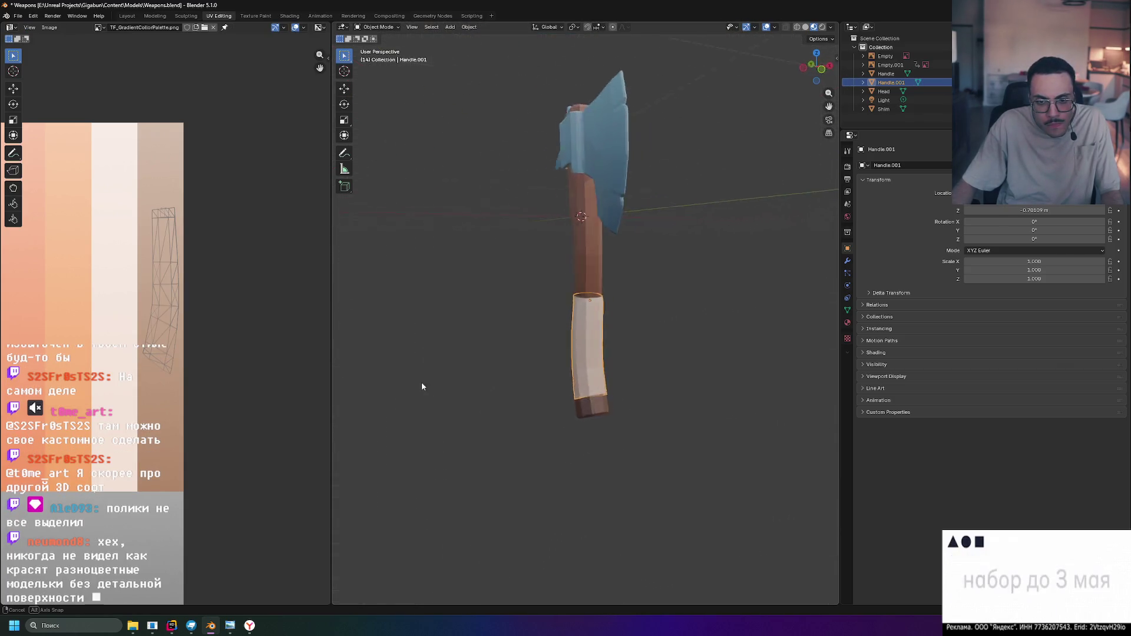
pyautogui.moveTo(425, 385); pyautogui.dragTo(820, 386, button='middle')
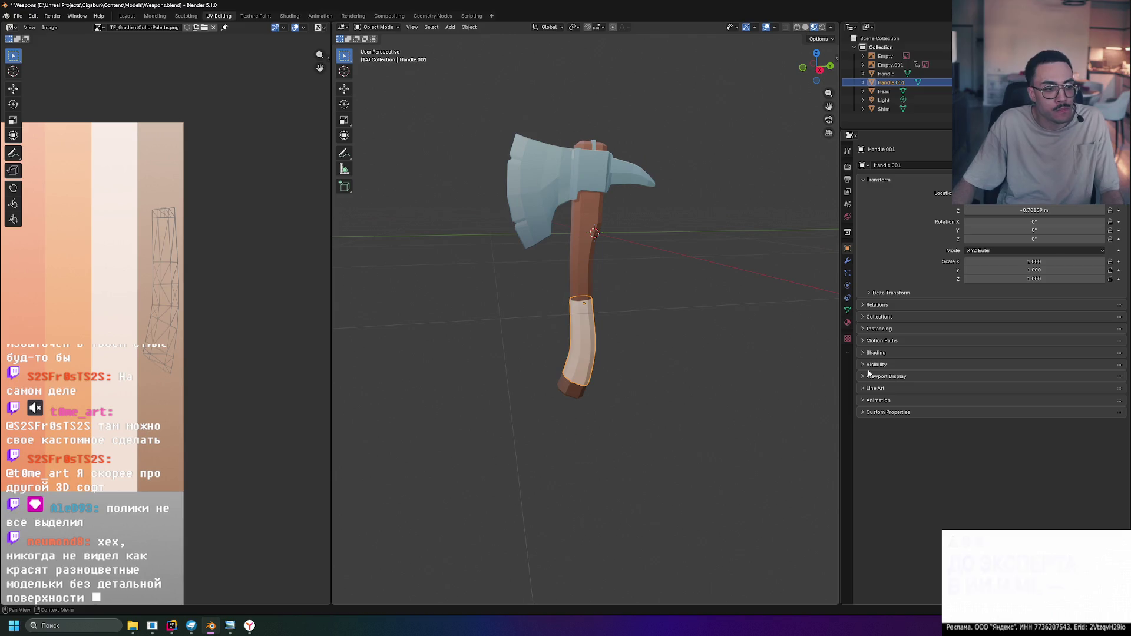
pyautogui.click(874, 353)
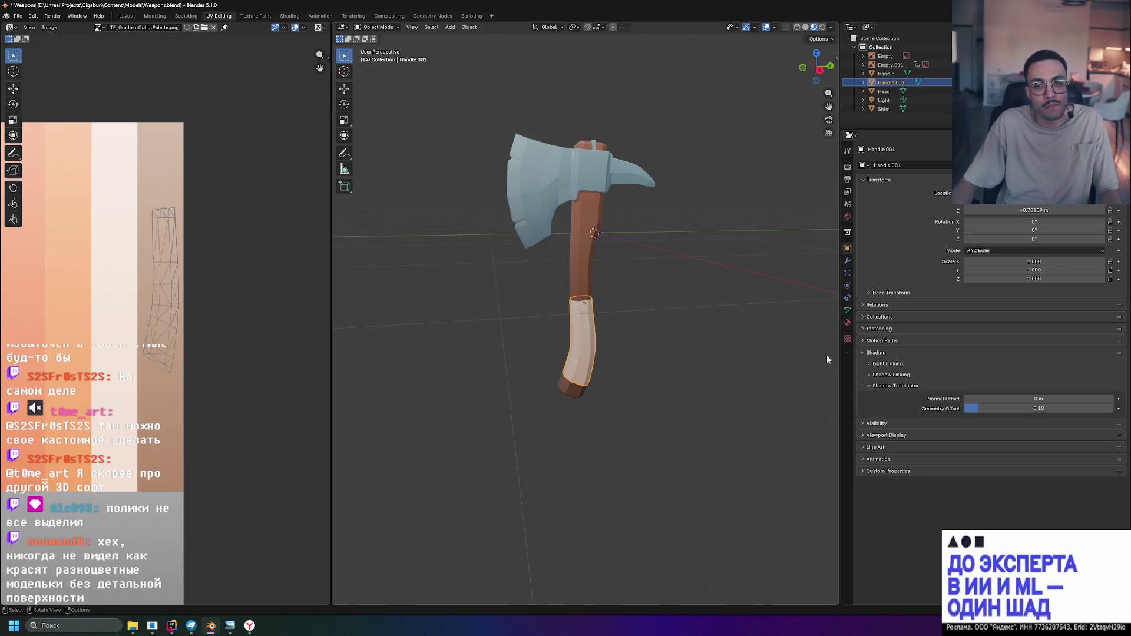
pyautogui.click(773, 333)
pyautogui.click(873, 352)
pyautogui.scroll(-3, 751, 327)
pyautogui.moveTo(751, 329)
pyautogui.mouseDown(button='middle')
pyautogui.moveTo(747, 352)
pyautogui.moveTo(749, 335)
pyautogui.moveTo(452, 303)
pyautogui.moveTo(701, 349)
pyautogui.mouseUp(button='middle')
pyautogui.scroll(-2, 629, 339)
pyautogui.scroll(5, 630, 344)
pyautogui.scroll(6, 630, 344)
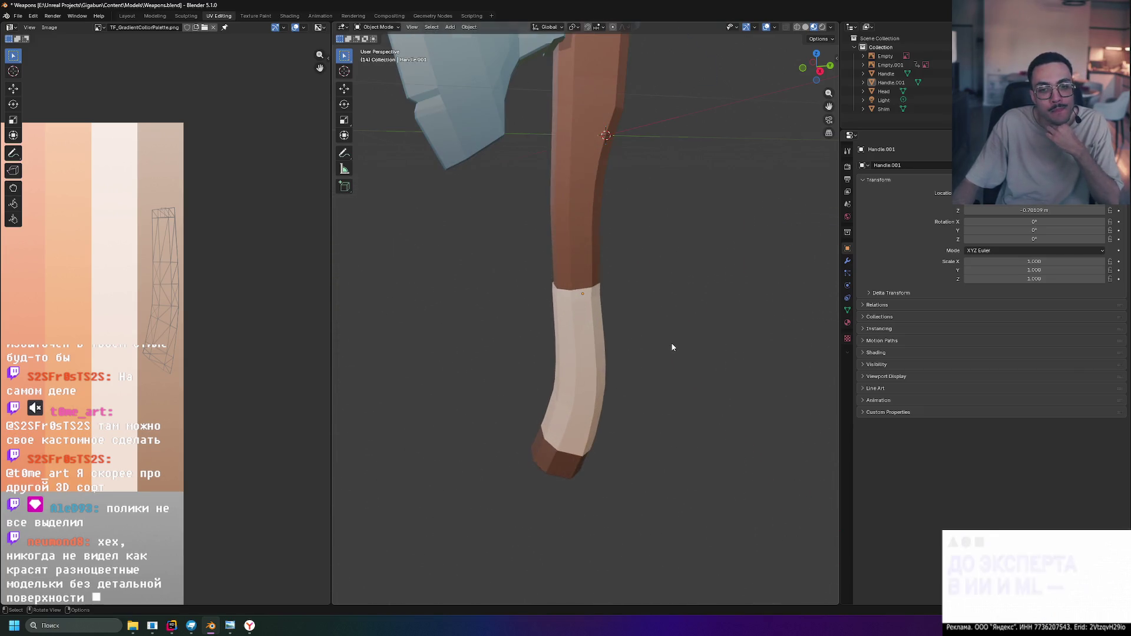
pyautogui.scroll(-6, 672, 342)
pyautogui.scroll(1, 682, 344)
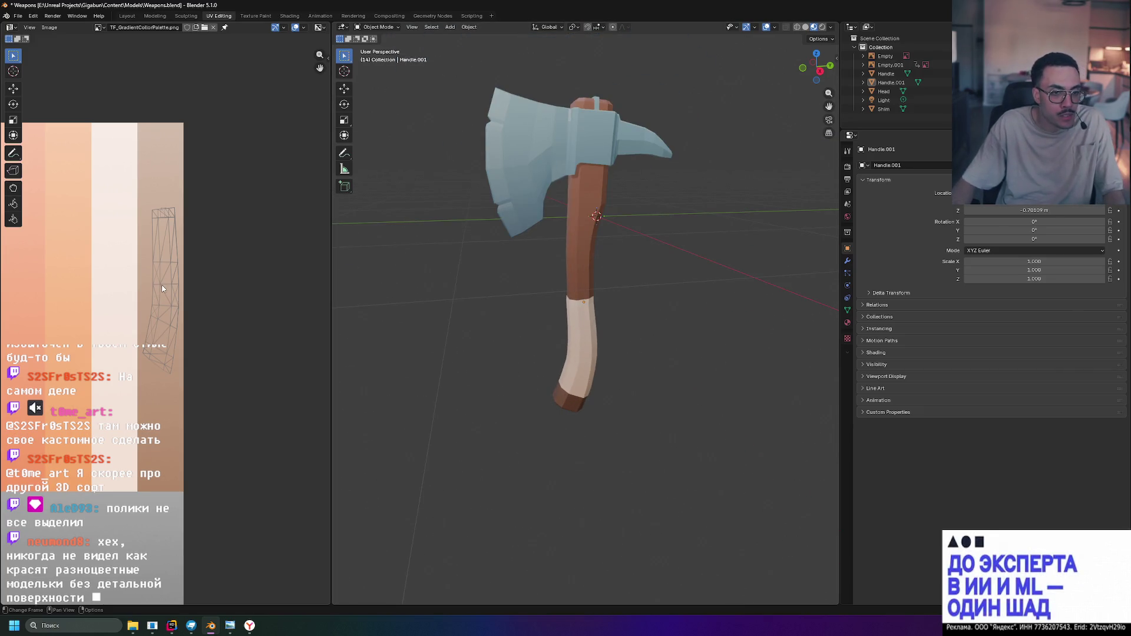
pyautogui.press('a')
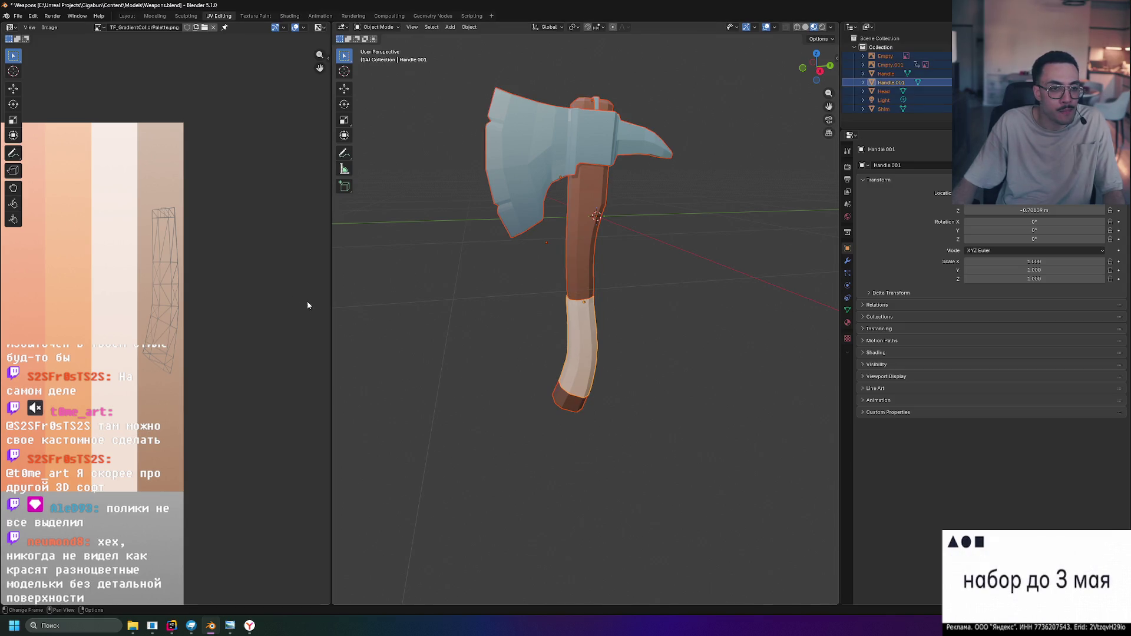
# With all geometry selected in edit mode, move the UV islands down and rotate them slightly
pyautogui.press('Tab')
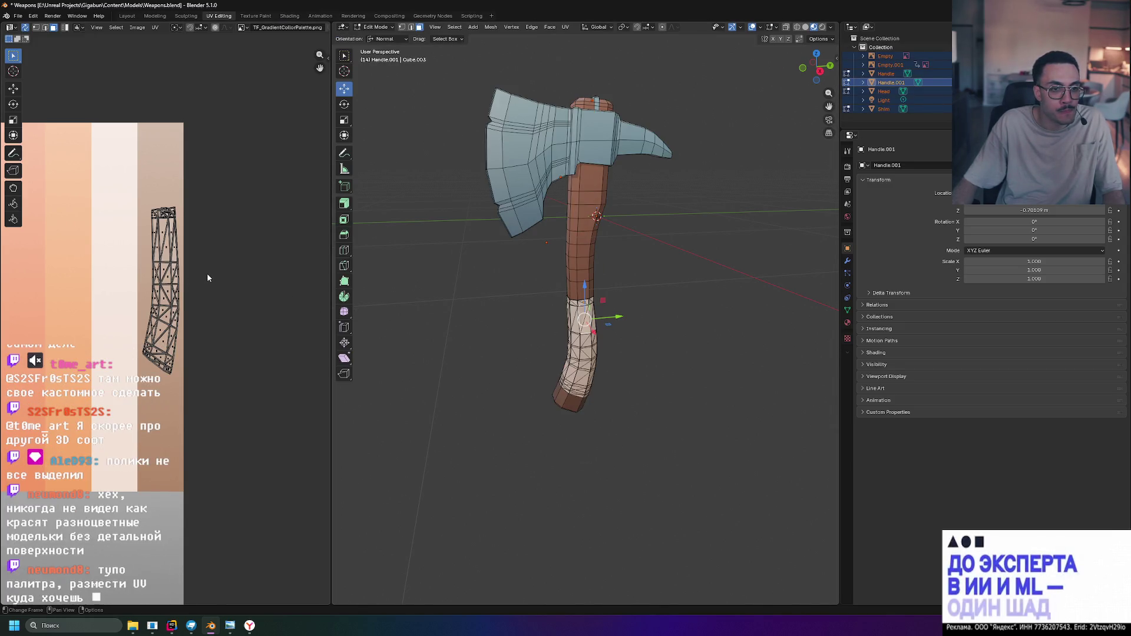
pyautogui.press('a')
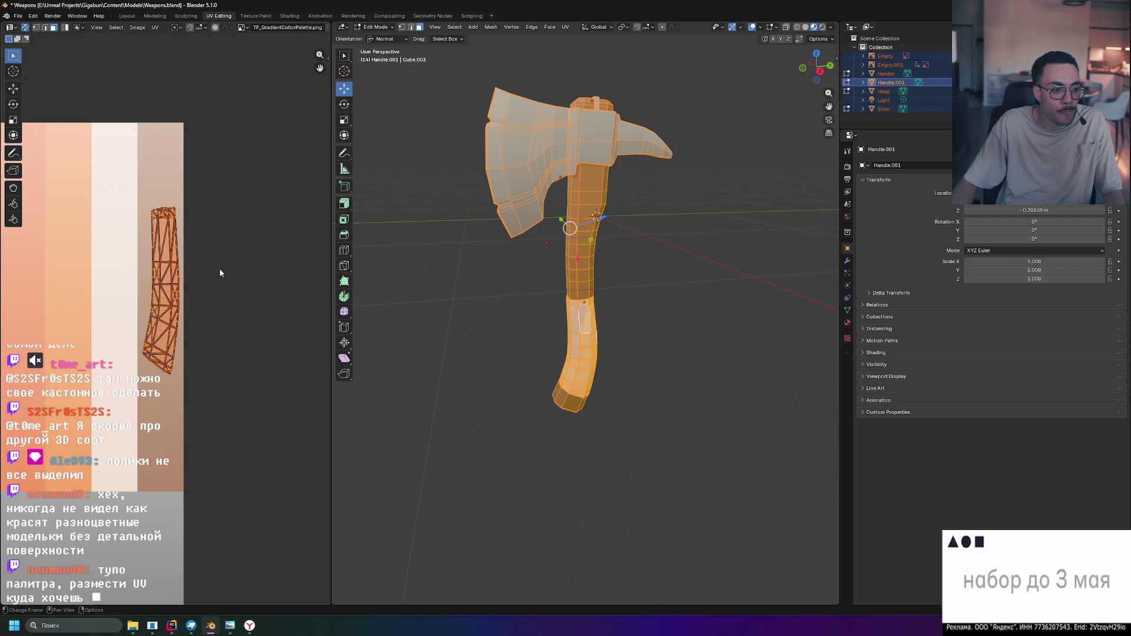
pyautogui.press('g')
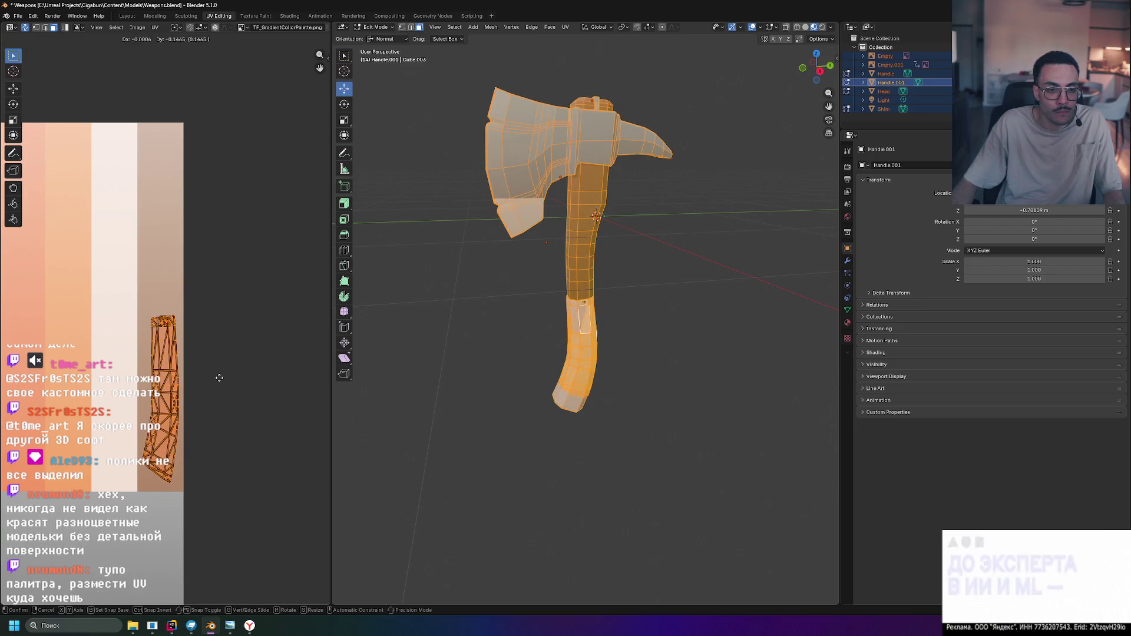
pyautogui.click(219, 289)
pyautogui.press('r')
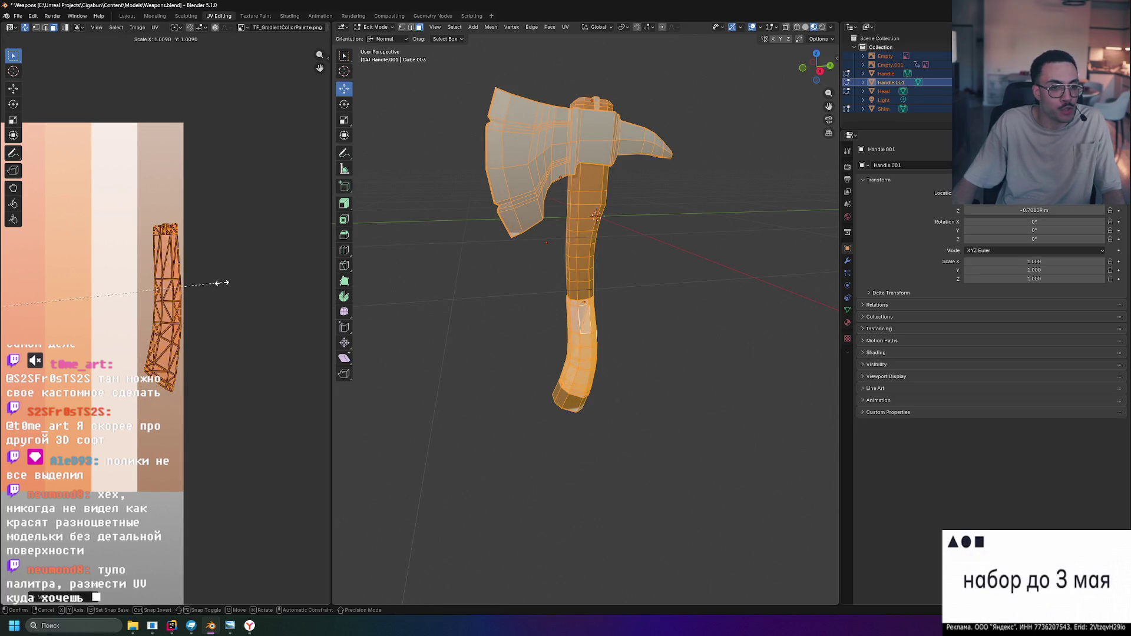
pyautogui.click(217, 282)
pyautogui.scroll(-5, 181, 307)
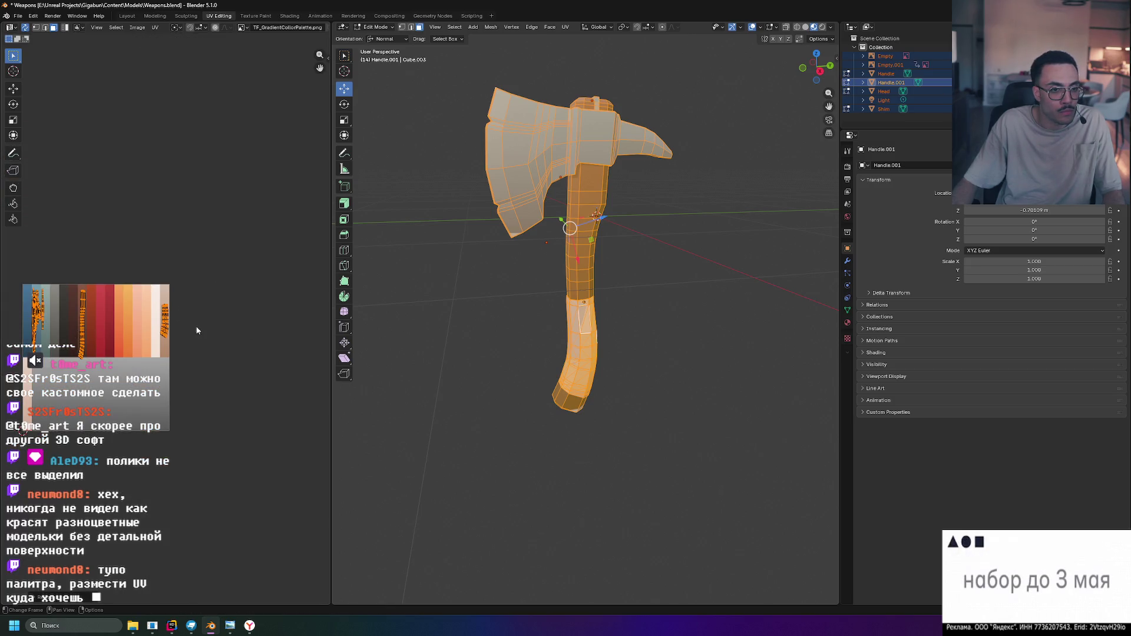
# Isolate the grip faces' UV island, scale it and move it to a new spot on the palette
pyautogui.click(162, 319)
pyautogui.scroll(3, 160, 324)
pyautogui.scroll(-3, 159, 326)
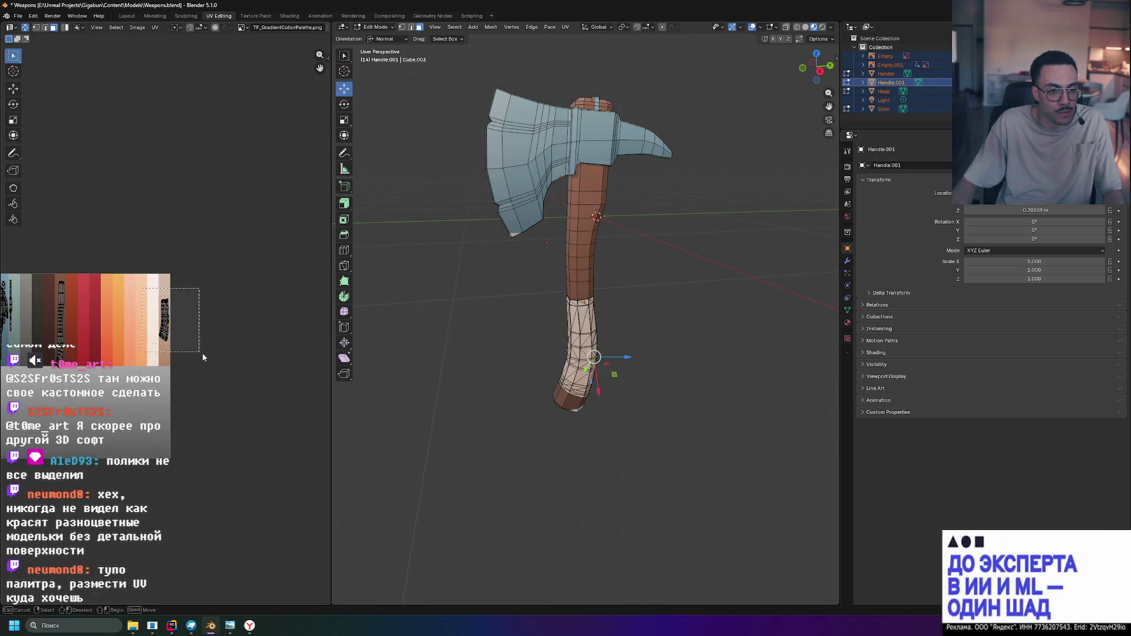
pyautogui.moveTo(193, 348); pyautogui.dragTo(191, 347)
pyautogui.scroll(-1, 184, 314)
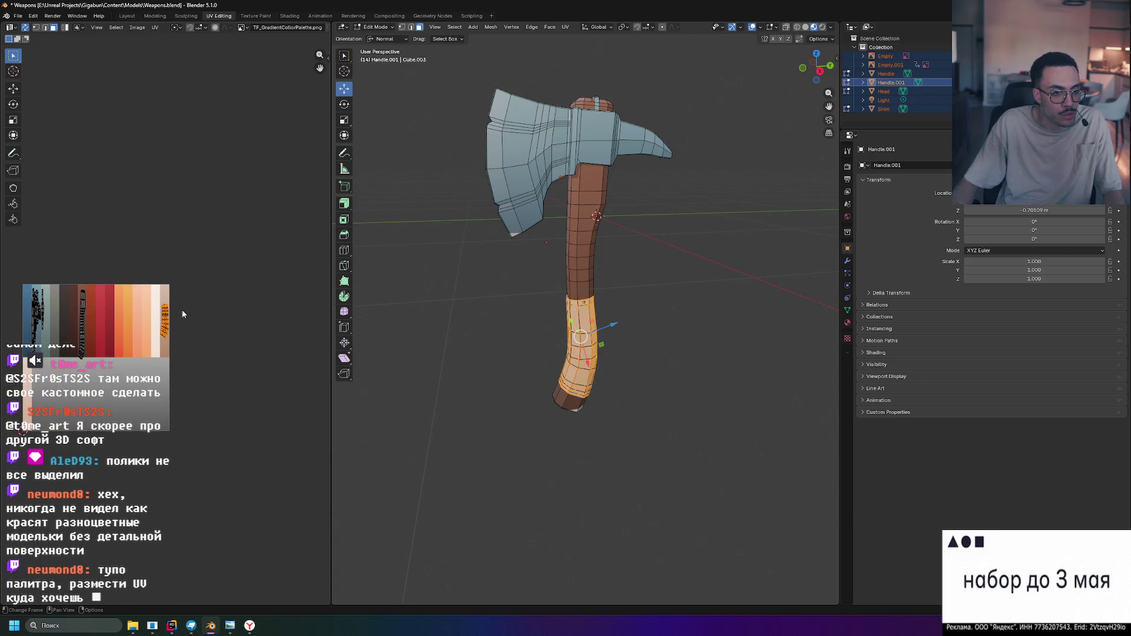
pyautogui.press('a')
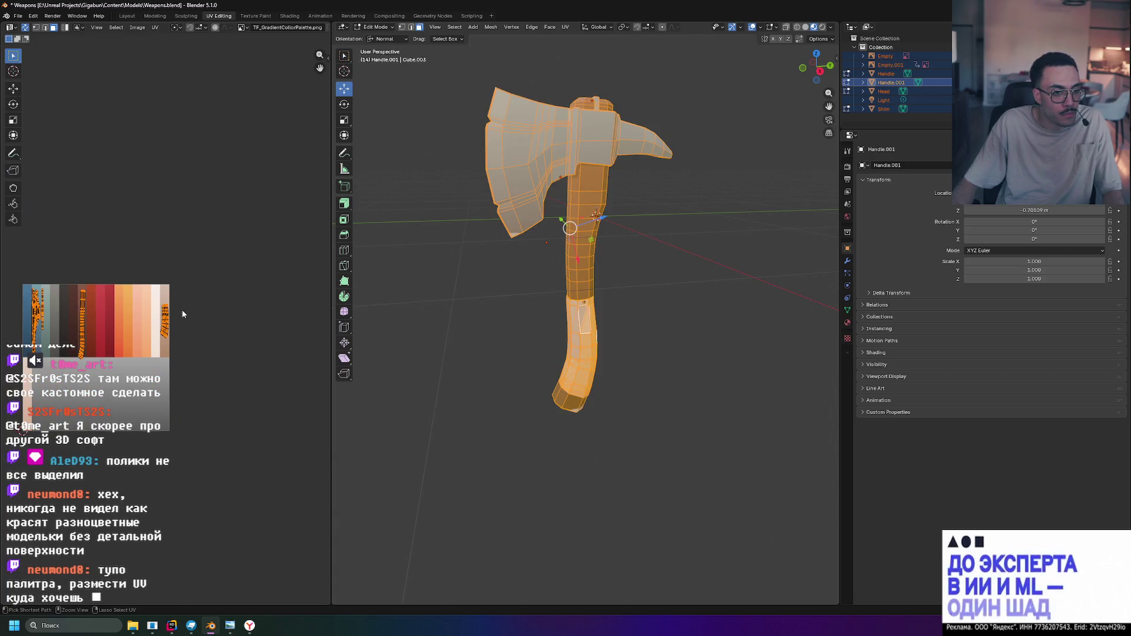
pyautogui.hotkey('alt', 'a')
pyautogui.moveTo(184, 283); pyautogui.dragTo(158, 329)
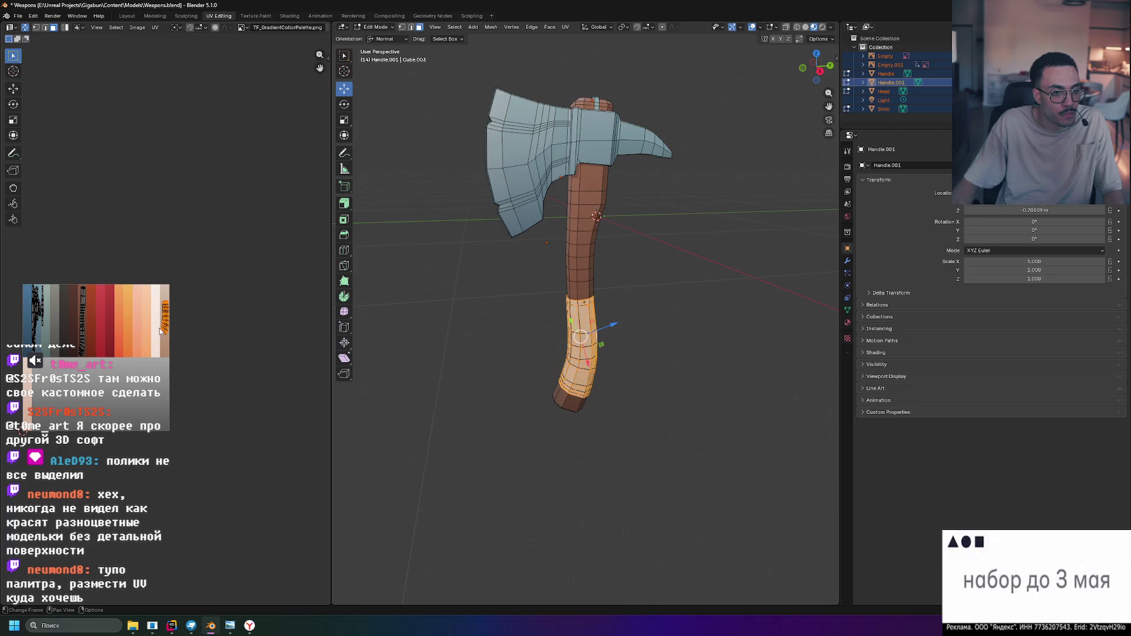
pyautogui.scroll(2, 163, 318)
pyautogui.scroll(3, 168, 309)
pyautogui.press('s')
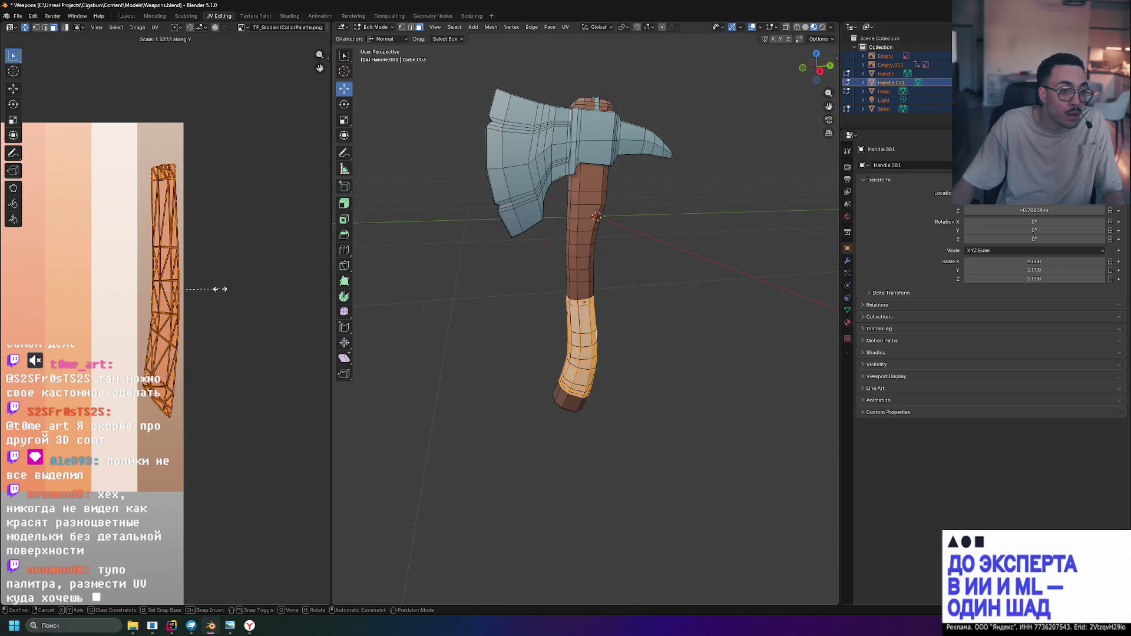
pyautogui.click(235, 292)
pyautogui.press('g')
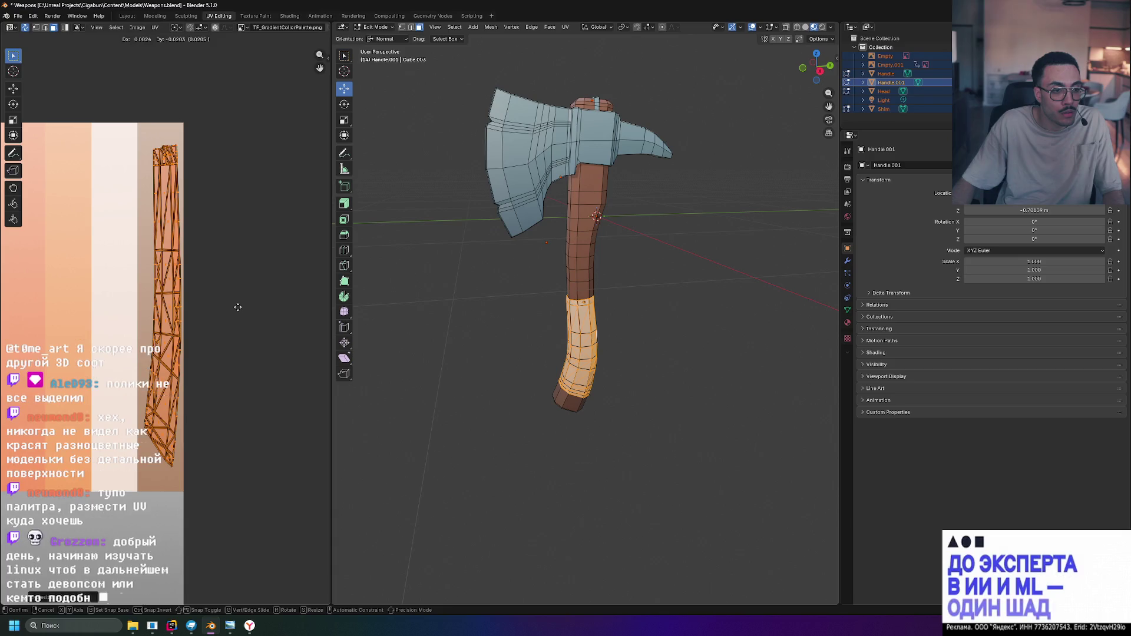
pyautogui.click(237, 307)
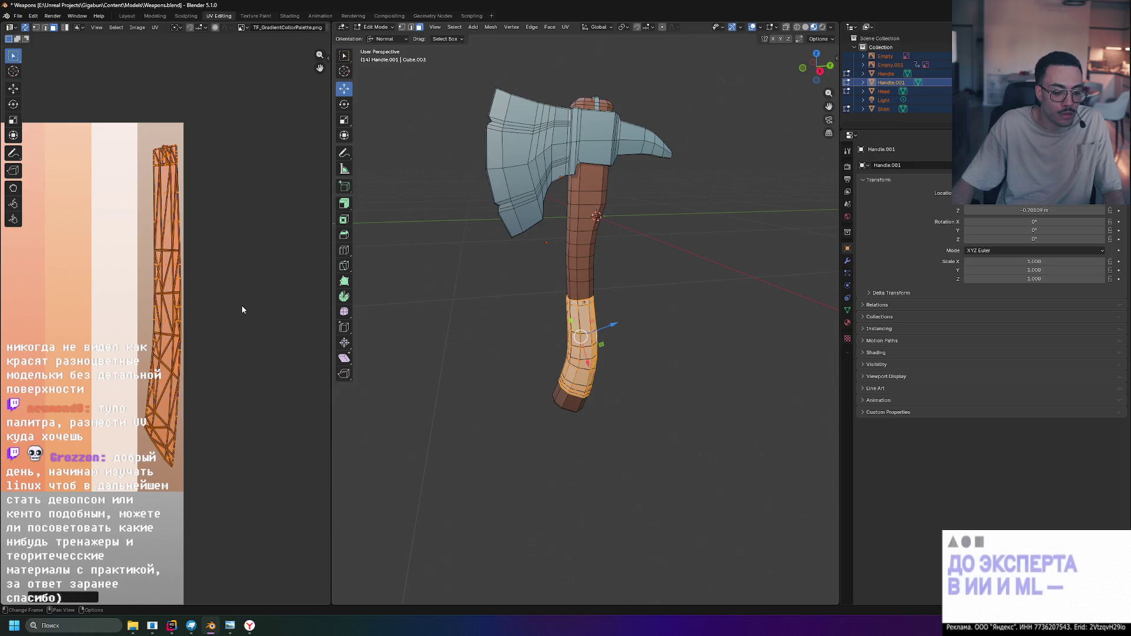
# Stretch the grip island taller on Y, then return to object mode and deselect everything
pyautogui.press('s')
pyautogui.press('y')
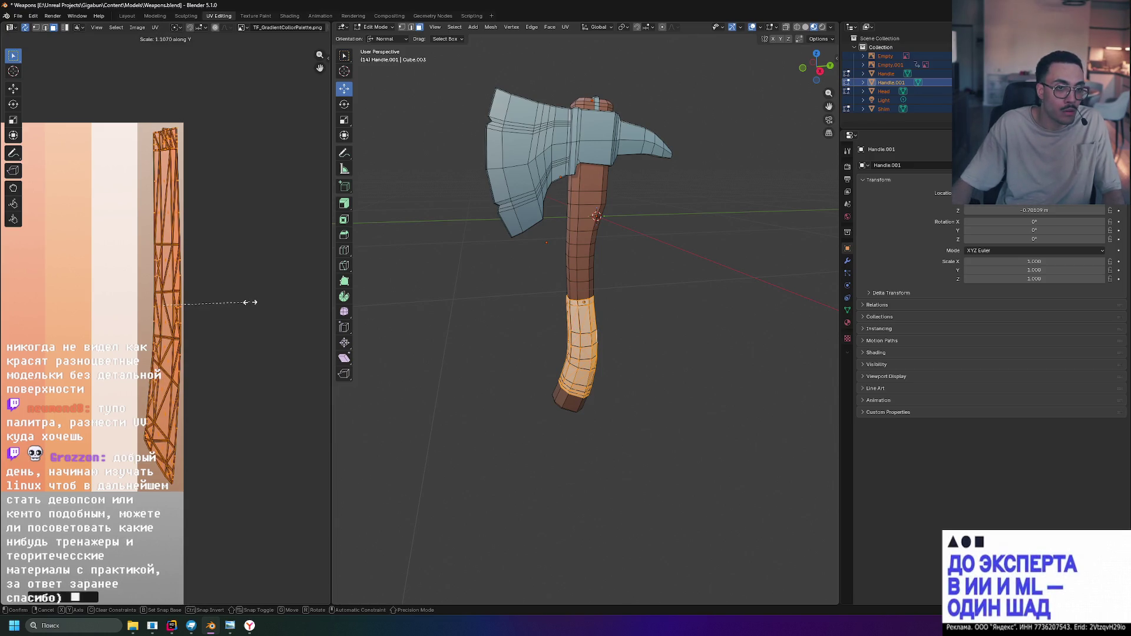
pyautogui.click(248, 304)
pyautogui.click(409, 335)
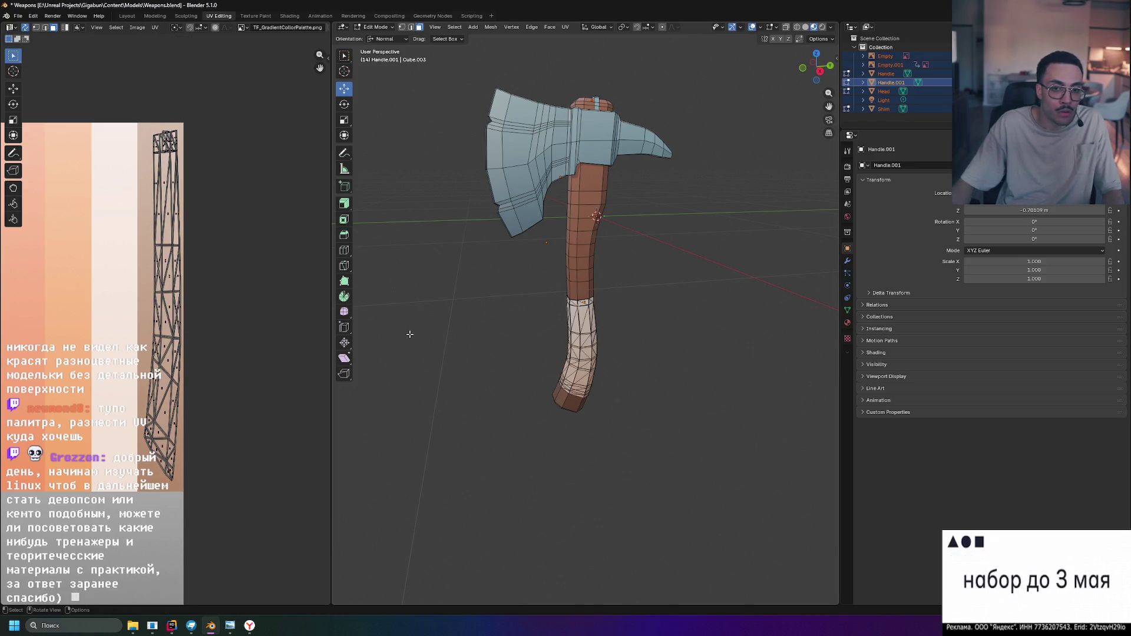
pyautogui.press('Tab')
pyautogui.click(476, 341)
pyautogui.scroll(-3, 442, 323)
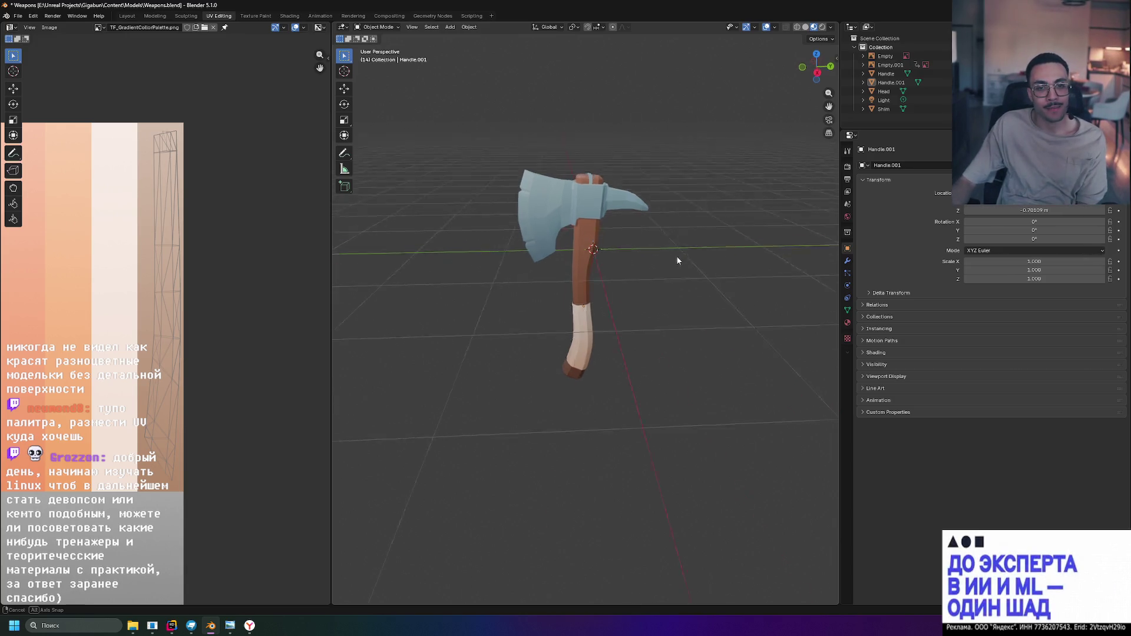
# Switch to Material Preview shading and orbit to inspect the blade from several angles
pyautogui.moveTo(680, 255); pyautogui.dragTo(812, 131, button='middle')
pyautogui.click(823, 27)
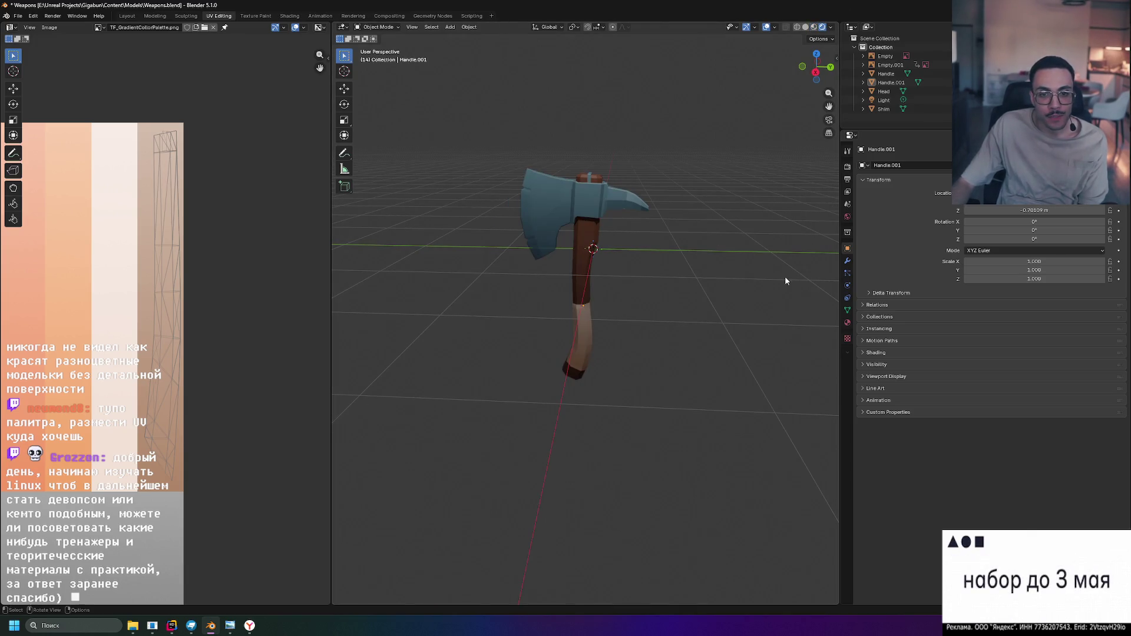
pyautogui.moveTo(670, 352)
pyautogui.mouseDown(button='middle')
pyautogui.moveTo(691, 334)
pyautogui.moveTo(485, 282)
pyautogui.moveTo(428, 285)
pyautogui.moveTo(546, 246)
pyautogui.moveTo(758, 265)
pyautogui.mouseUp(button='middle')
pyautogui.moveTo(675, 237)
pyautogui.mouseDown(button='middle')
pyautogui.moveTo(671, 272)
pyautogui.moveTo(692, 277)
pyautogui.moveTo(637, 168)
pyautogui.moveTo(648, 210)
pyautogui.moveTo(754, 250)
pyautogui.moveTo(536, 233)
pyautogui.moveTo(732, 205)
pyautogui.moveTo(633, 202)
pyautogui.moveTo(667, 223)
pyautogui.moveTo(630, 368)
pyautogui.mouseUp(button='middle')
pyautogui.scroll(-2, 635, 214)
pyautogui.scroll(4, 667, 223)
pyautogui.scroll(3, 631, 368)
pyautogui.moveTo(513, 295)
pyautogui.mouseDown(button='middle')
pyautogui.moveTo(530, 252)
pyautogui.moveTo(480, 240)
pyautogui.moveTo(511, 248)
pyautogui.mouseUp(button='middle')
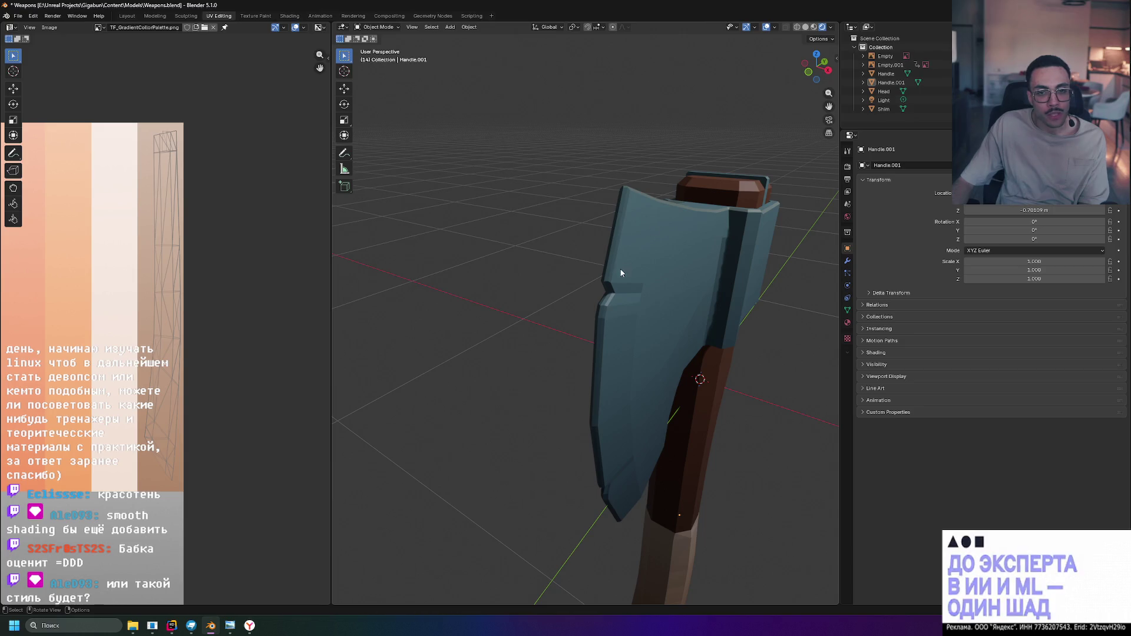
# Edit the axe head's mesh and select the blade-tip vertex from the top view
pyautogui.click(624, 217)
pyautogui.press('Tab')
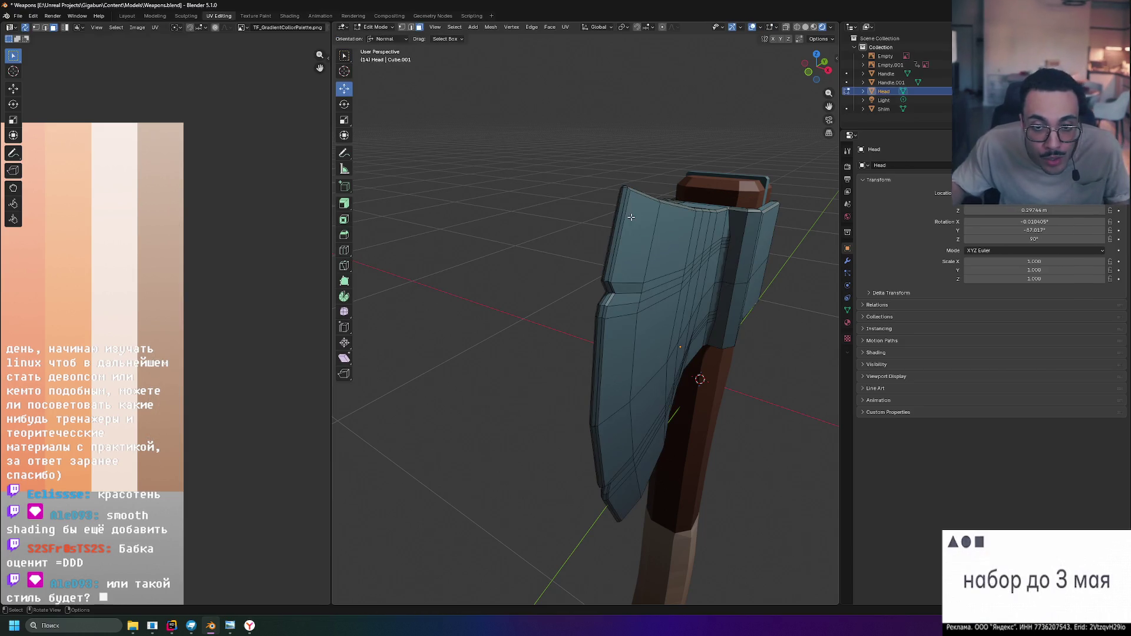
pyautogui.moveTo(625, 217); pyautogui.dragTo(631, 225, button='middle')
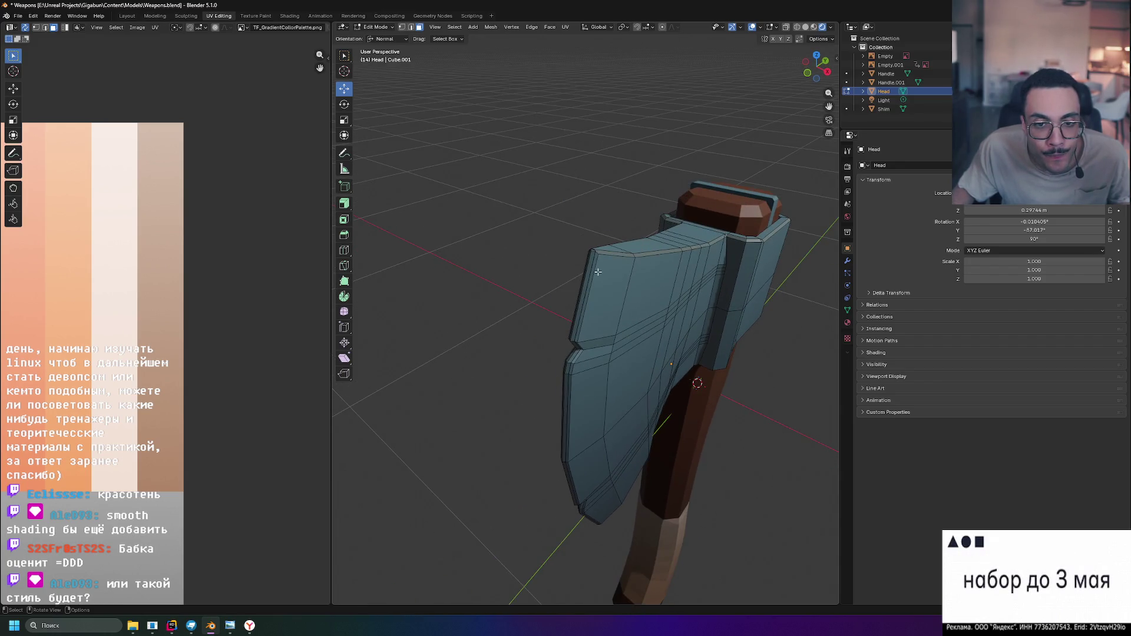
pyautogui.scroll(2, 634, 276)
pyautogui.moveTo(635, 276); pyautogui.dragTo(741, 291, button='middle')
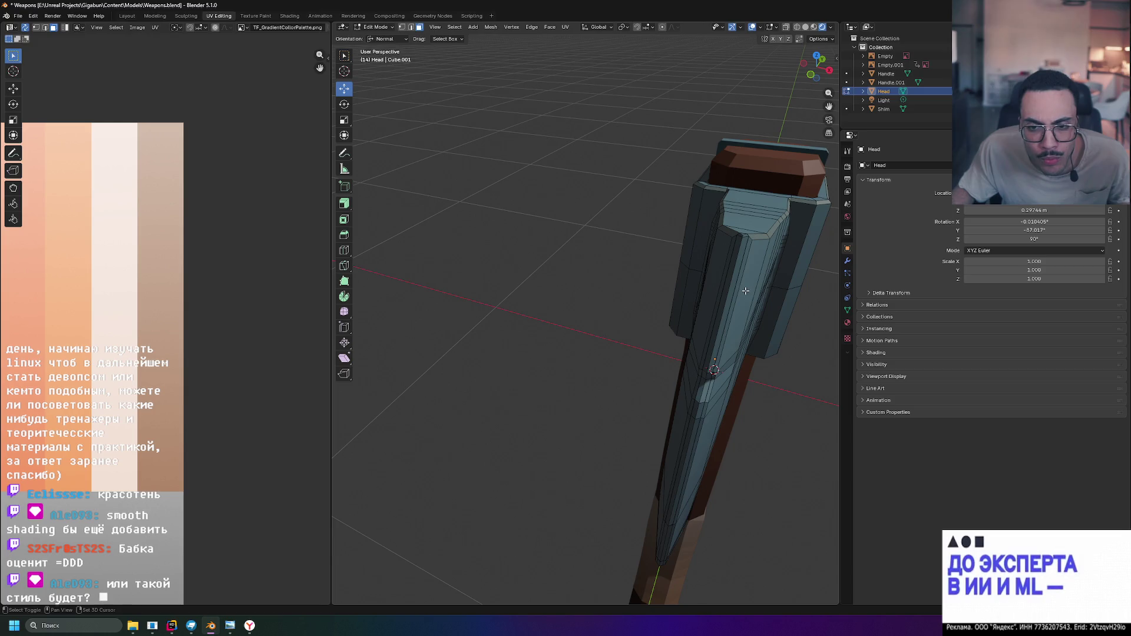
pyautogui.click(815, 58)
pyautogui.scroll(2, 725, 318)
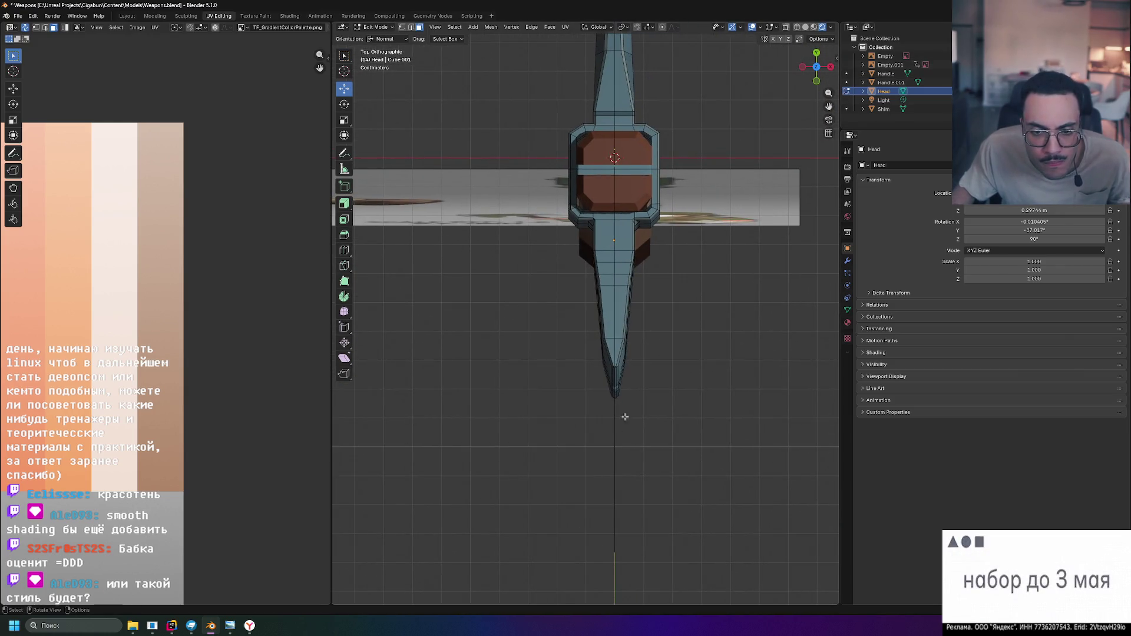
pyautogui.scroll(3, 631, 404)
pyautogui.scroll(2, 648, 295)
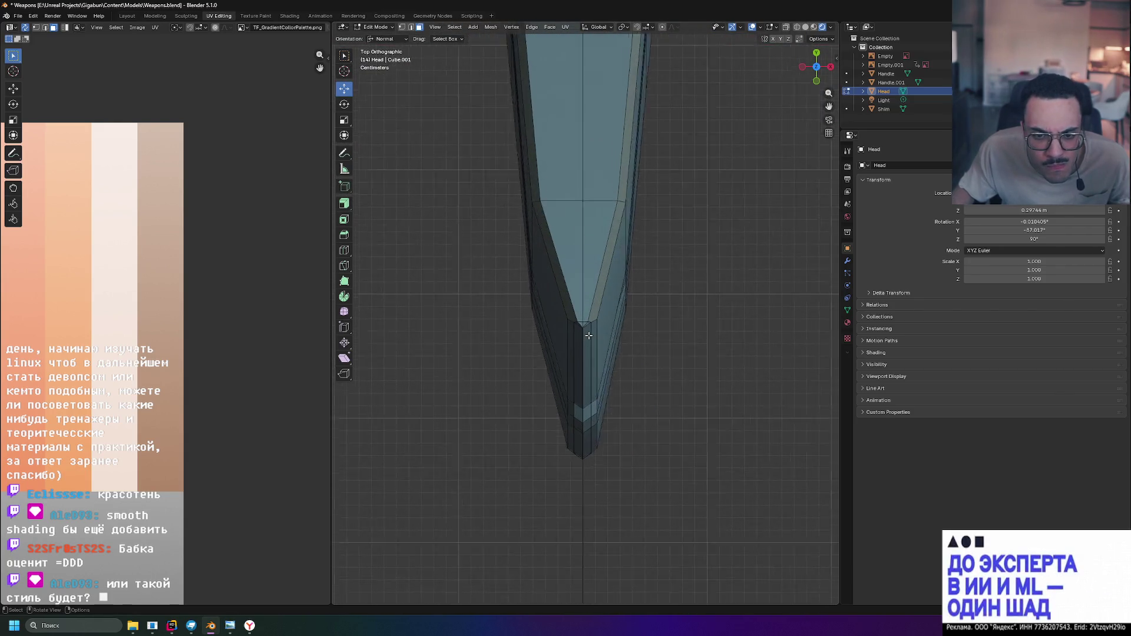
pyautogui.scroll(3, 582, 343)
pyautogui.click(580, 339)
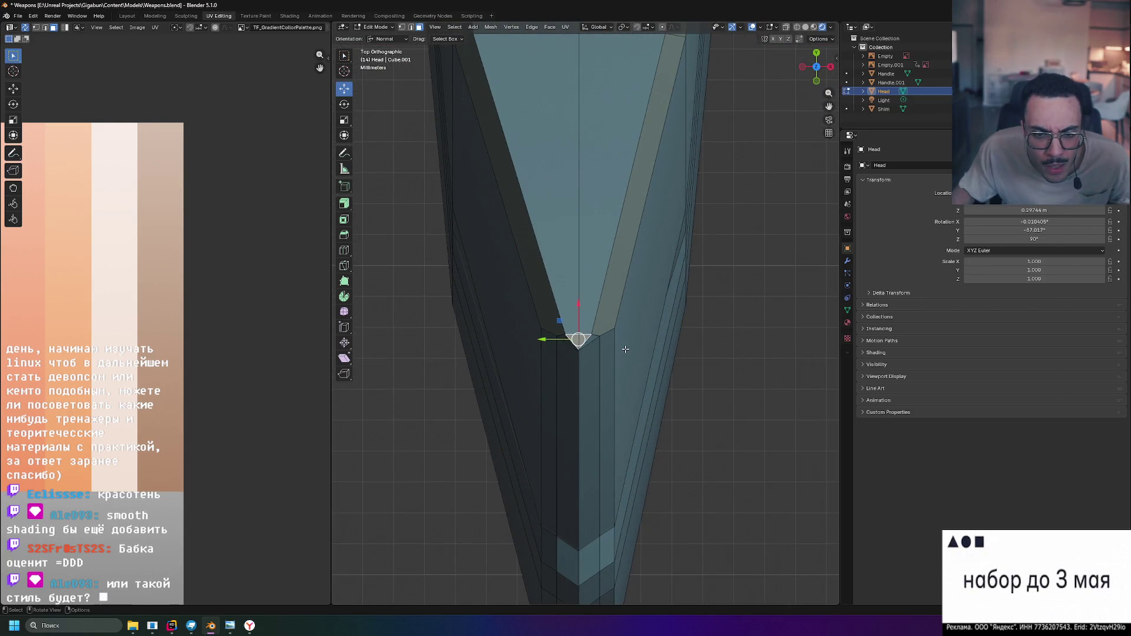
pyautogui.scroll(-1, 619, 349)
pyautogui.scroll(-2, 601, 350)
pyautogui.scroll(1, 593, 354)
pyautogui.scroll(2, 592, 357)
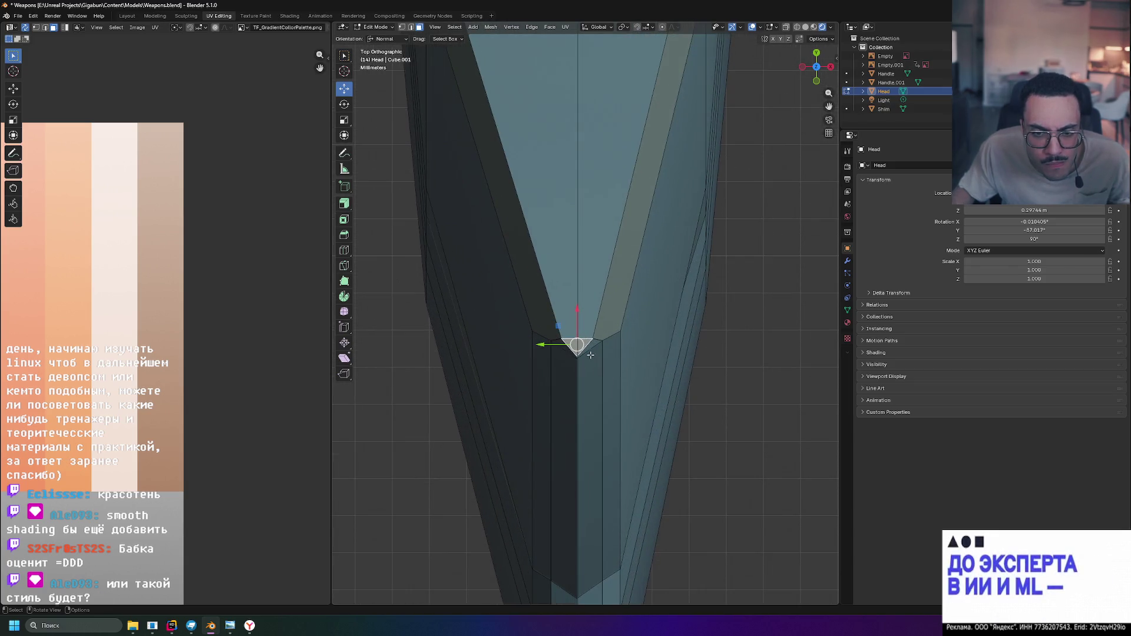
pyautogui.scroll(-3, 623, 426)
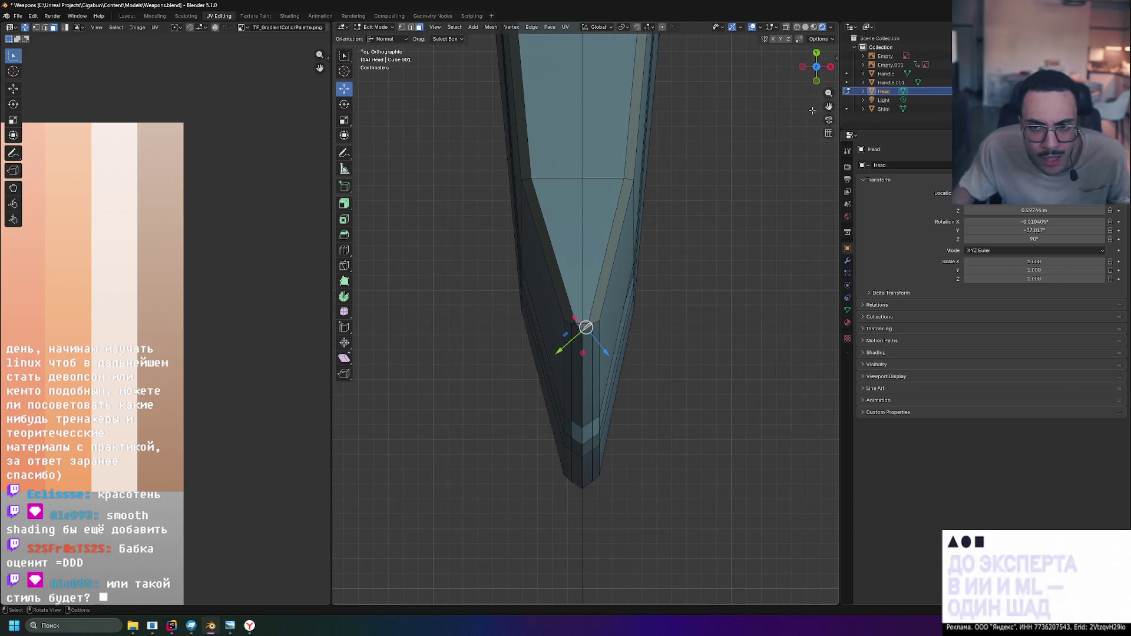
# From the front view, Ctrl+click to select the face strip down the blade centre to the tip
pyautogui.click(817, 80)
pyautogui.scroll(-1, 618, 397)
pyautogui.scroll(-3, 619, 424)
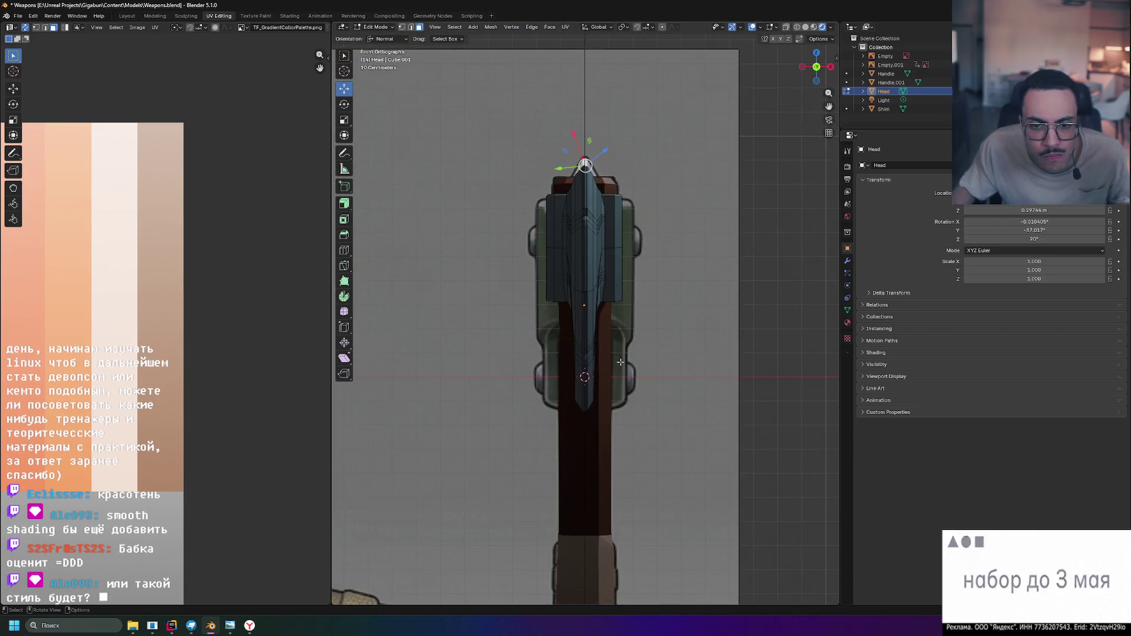
pyautogui.scroll(3, 636, 460)
pyautogui.scroll(1, 654, 503)
pyautogui.moveTo(654, 503)
pyautogui.keyDown('alt'); pyautogui.mouseDown(button='middle')
pyautogui.moveTo(601, 531)
pyautogui.moveTo(560, 480)
pyautogui.mouseUp(button='middle'); pyautogui.keyUp('alt')
pyautogui.scroll(2, 560, 480)
pyautogui.scroll(-1, 603, 507)
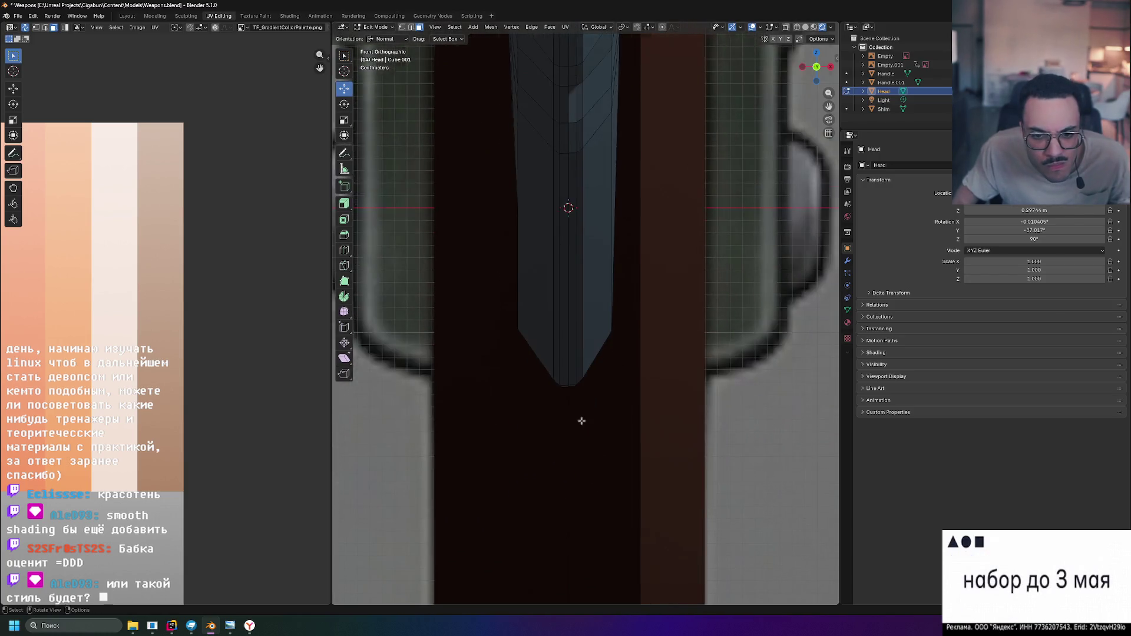
pyautogui.scroll(3, 581, 412)
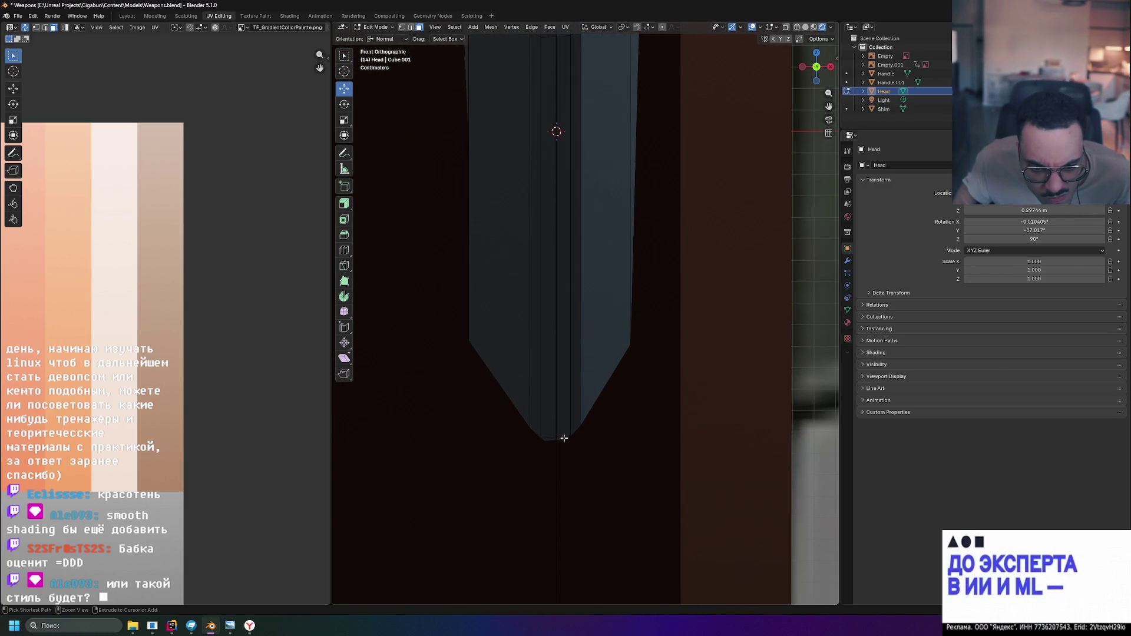
pyautogui.keyDown('ctrl'); pyautogui.click(563, 437); pyautogui.keyUp('ctrl')
pyautogui.scroll(-3, 563, 435)
pyautogui.moveTo(604, 397)
pyautogui.mouseDown(button='middle')
pyautogui.moveTo(674, 88)
pyautogui.moveTo(672, 204)
pyautogui.moveTo(677, 102)
pyautogui.moveTo(657, 209)
pyautogui.moveTo(608, 208)
pyautogui.moveTo(625, 228)
pyautogui.moveTo(552, 327)
pyautogui.mouseUp(button='middle')
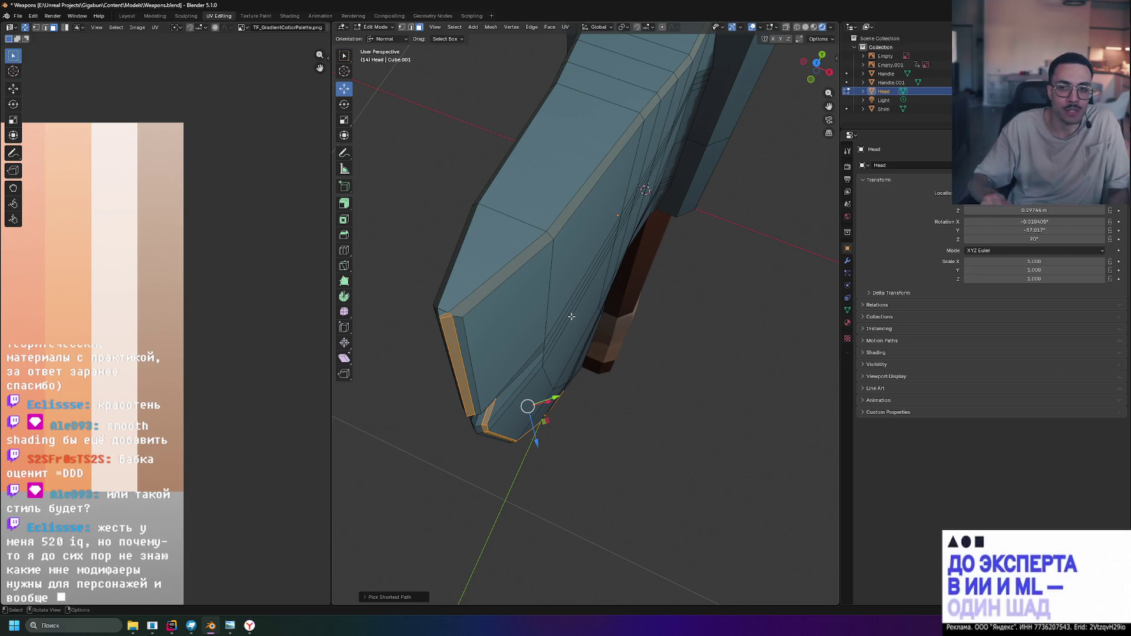
# Orbit the model upright and around to check the face band selected along the cutting edge
pyautogui.moveTo(544, 309)
pyautogui.mouseDown(button='middle')
pyautogui.moveTo(550, 326)
pyautogui.moveTo(572, 297)
pyautogui.mouseUp(button='middle')
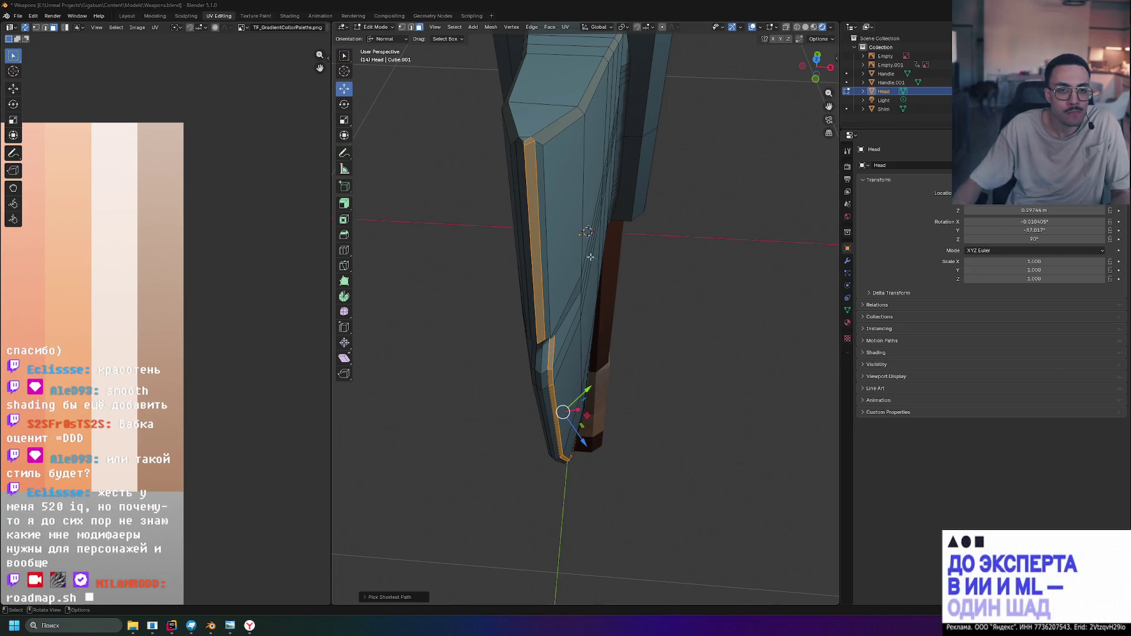
pyautogui.moveTo(582, 254)
pyautogui.mouseDown(button='middle')
pyautogui.moveTo(617, 218)
pyautogui.moveTo(625, 542)
pyautogui.moveTo(636, 227)
pyautogui.mouseUp(button='middle')
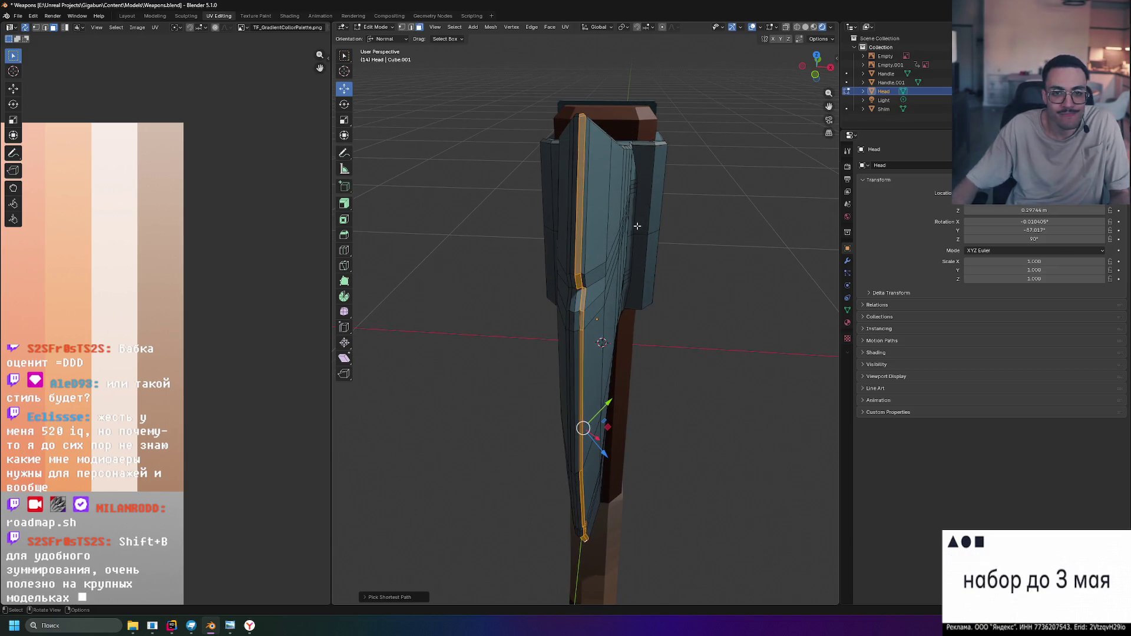
# Clear the selection and pick the narrow face at the top of the blade edge
pyautogui.moveTo(519, 106); pyautogui.dragTo(669, 525)
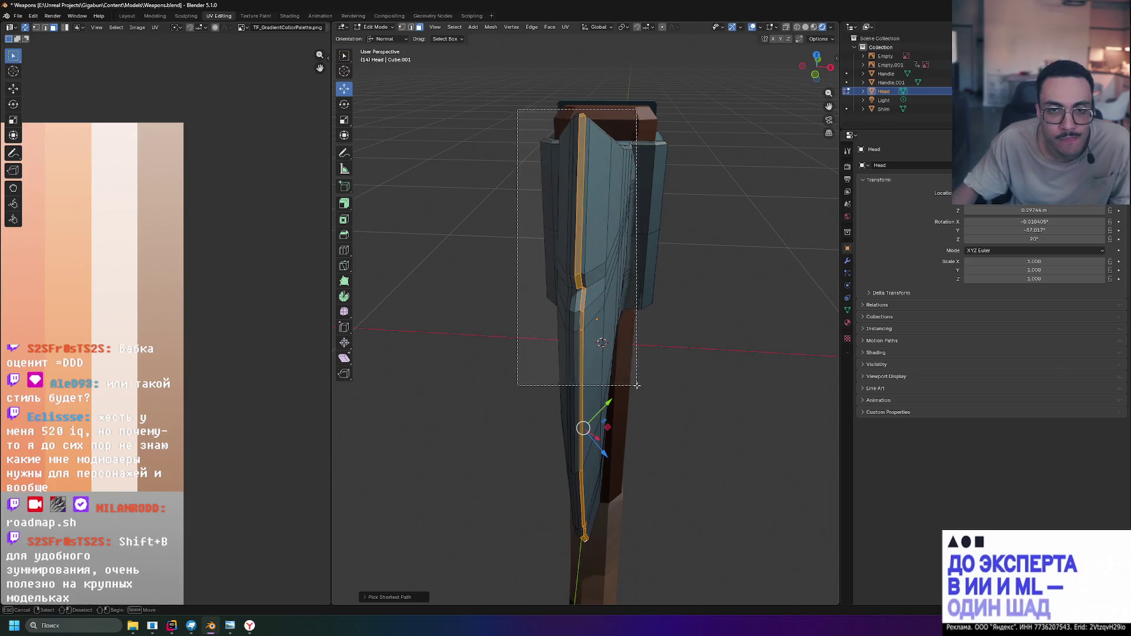
pyautogui.click(742, 297)
pyautogui.moveTo(742, 297)
pyautogui.mouseDown(button='middle')
pyautogui.moveTo(698, 304)
pyautogui.moveTo(733, 153)
pyautogui.moveTo(574, 248)
pyautogui.mouseUp(button='middle')
pyautogui.scroll(4, 698, 305)
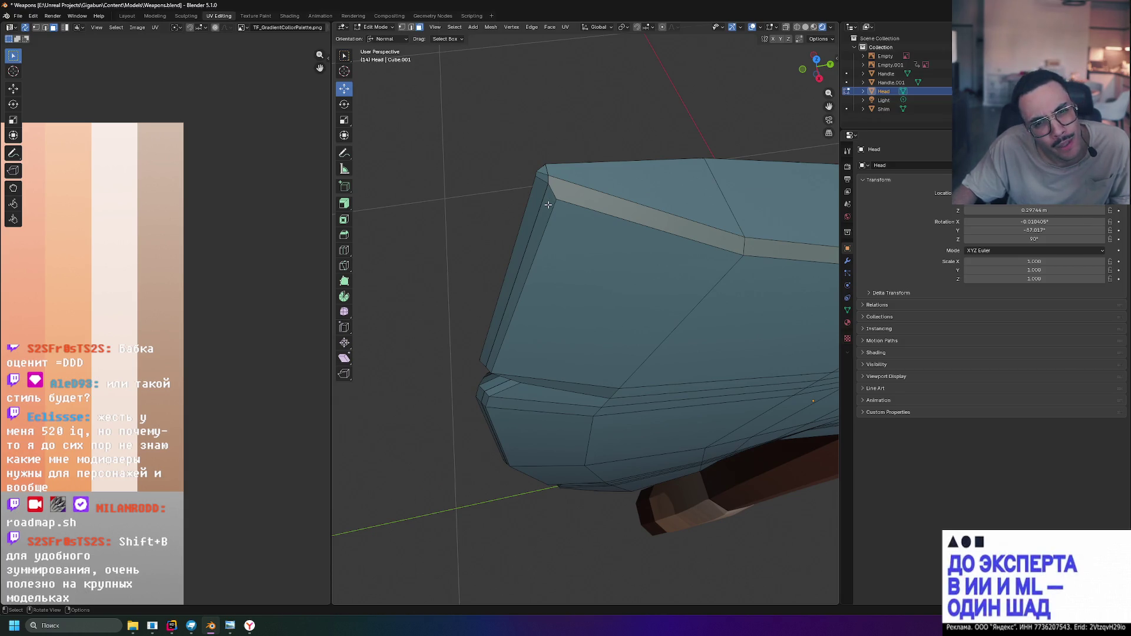
pyautogui.scroll(2, 548, 203)
pyautogui.moveTo(548, 203)
pyautogui.mouseDown(button='middle')
pyautogui.moveTo(548, 183)
pyautogui.moveTo(581, 241)
pyautogui.mouseUp(button='middle')
pyautogui.scroll(-3, 547, 182)
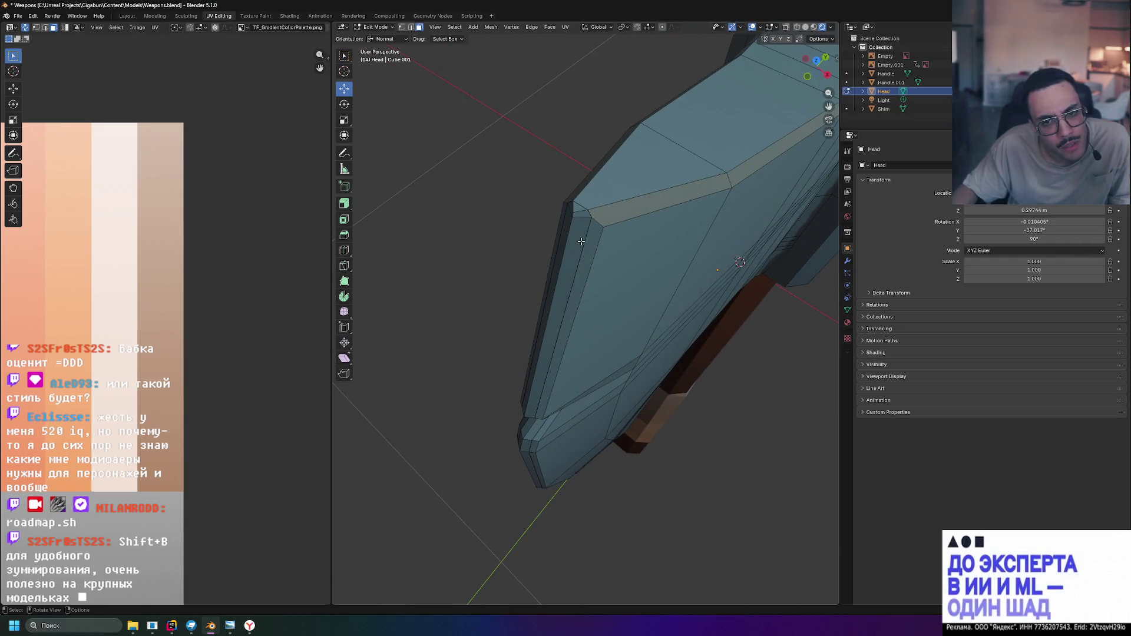
pyautogui.click(578, 239)
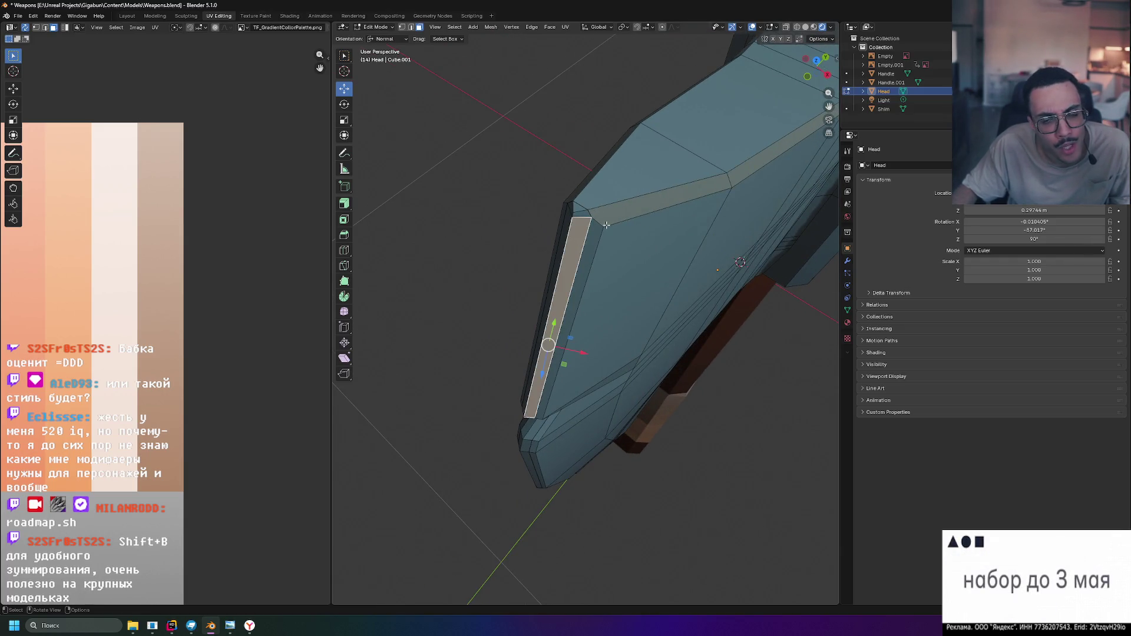
pyautogui.moveTo(605, 224); pyautogui.dragTo(664, 221, button='middle')
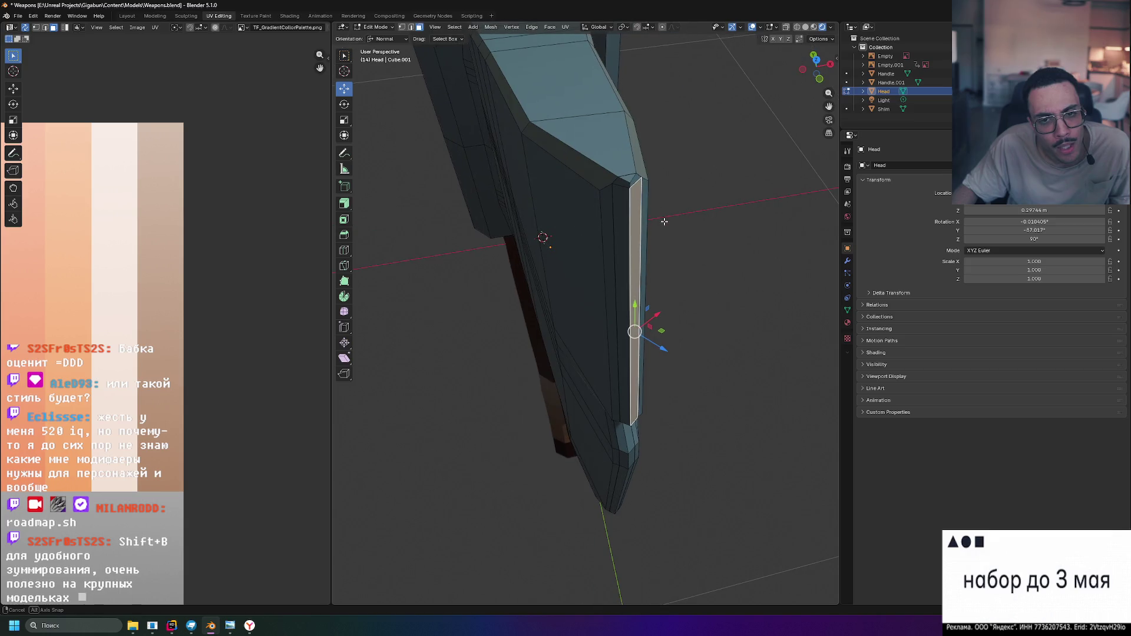
pyautogui.click(630, 178)
pyautogui.click(635, 206)
# Add the top face and extend the selected strip of faces down the blade edge
pyautogui.moveTo(635, 206)
pyautogui.mouseDown(button='middle')
pyautogui.moveTo(642, 259)
pyautogui.moveTo(576, 351)
pyautogui.mouseUp(button='middle')
pyautogui.keyDown('shift'); pyautogui.click(592, 394); pyautogui.keyUp('shift')
pyautogui.moveTo(591, 394); pyautogui.dragTo(585, 413, button='middle')
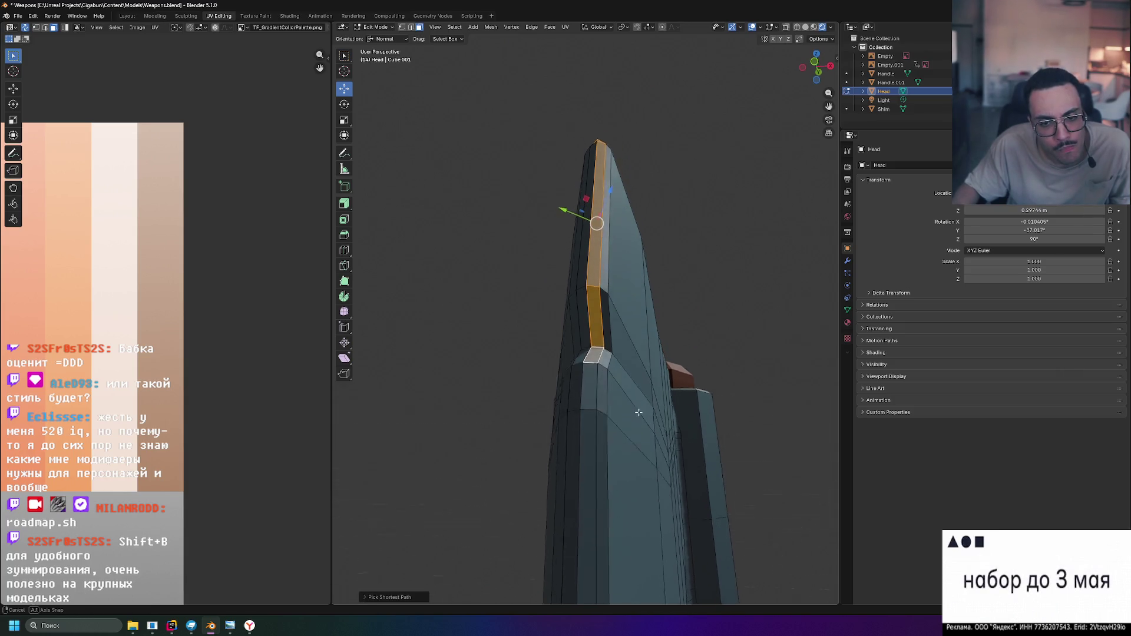
pyautogui.keyDown('shift'); pyautogui.click(589, 357); pyautogui.keyUp('shift')
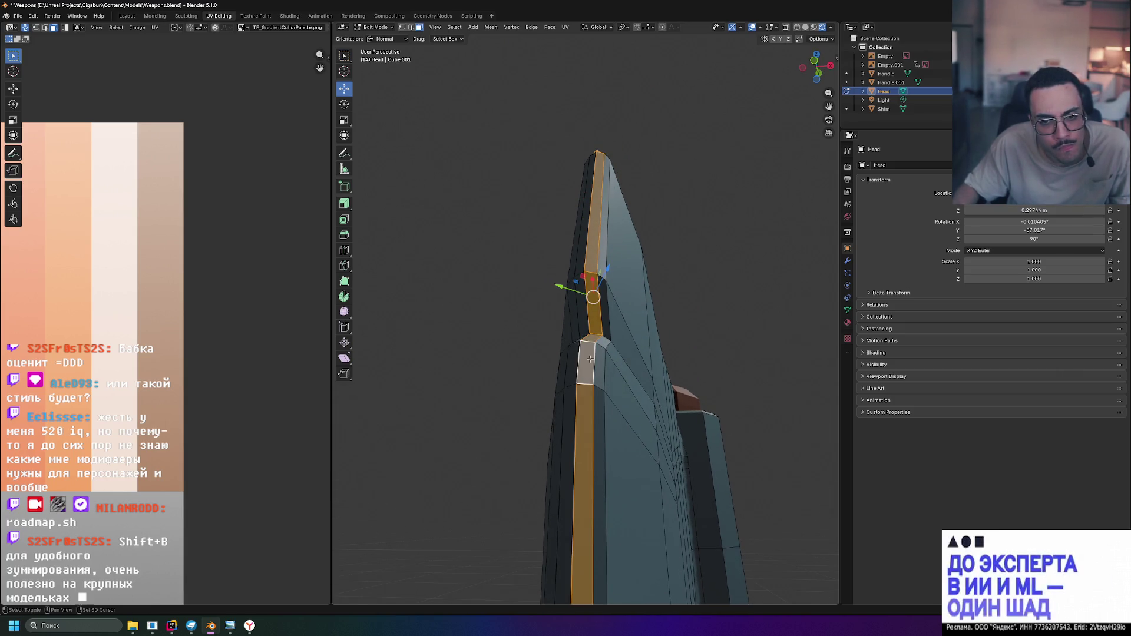
pyautogui.moveTo(589, 358)
pyautogui.mouseDown(button='middle')
pyautogui.moveTo(594, 481)
pyautogui.moveTo(613, 454)
pyautogui.mouseUp(button='middle')
pyautogui.scroll(3, 564, 238)
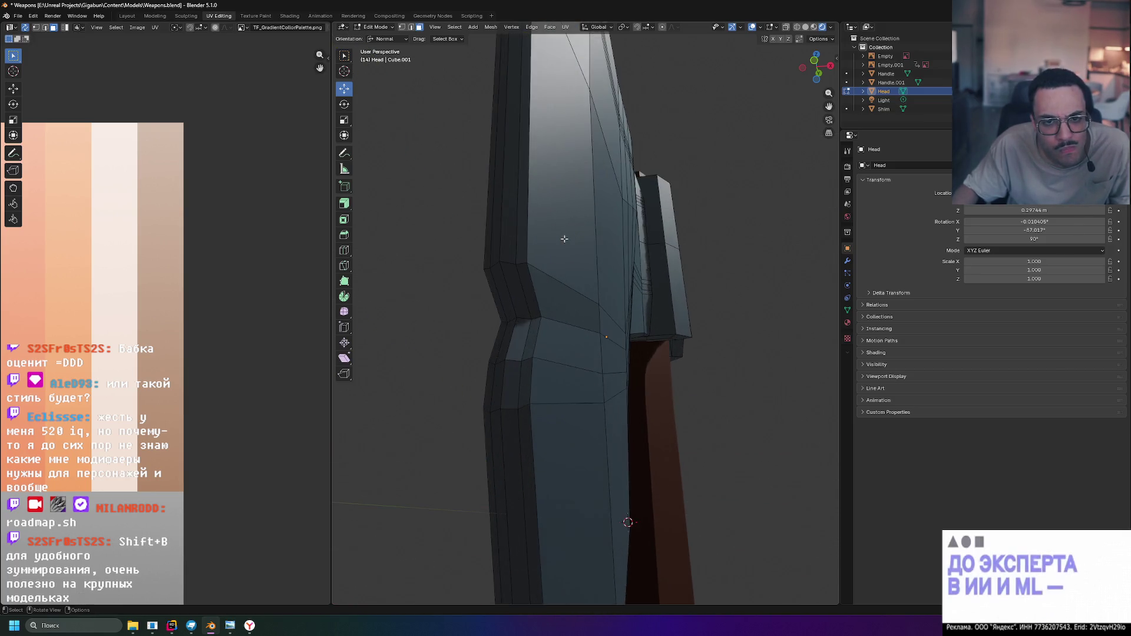
pyautogui.moveTo(564, 239); pyautogui.dragTo(539, 159, button='middle')
pyautogui.keyDown('ctrl'); pyautogui.click(534, 265); pyautogui.keyUp('ctrl')
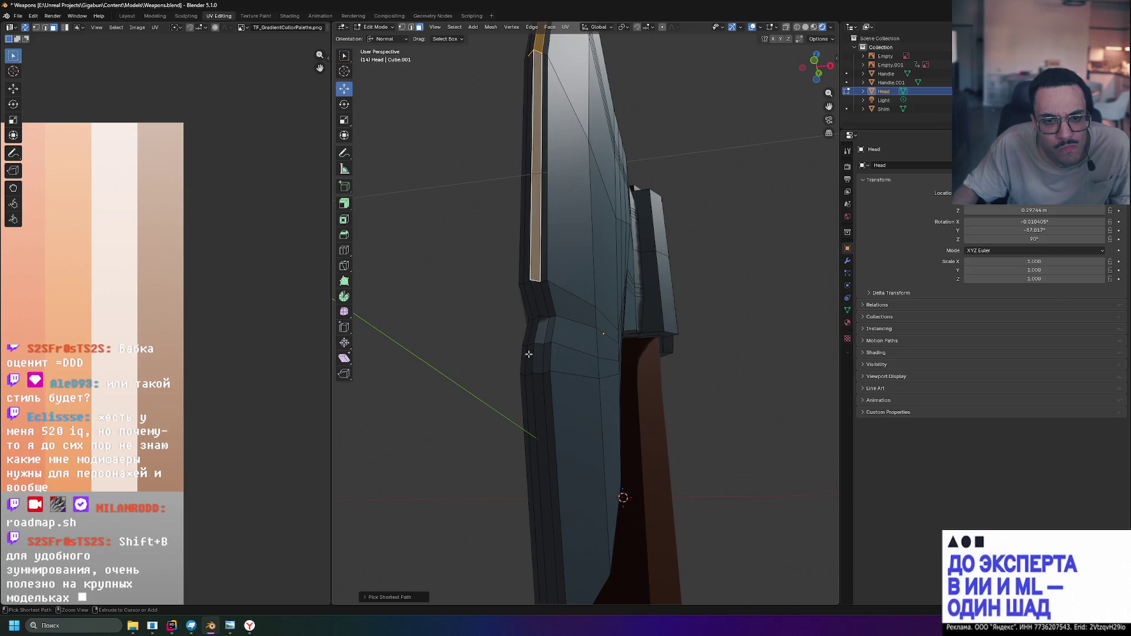
pyautogui.keyDown('ctrl'); pyautogui.click(540, 400); pyautogui.keyUp('ctrl')
# Continue the shortest-path face selection down to the blade tip and inspect the strip
pyautogui.moveTo(540, 399); pyautogui.dragTo(599, 402, button='middle')
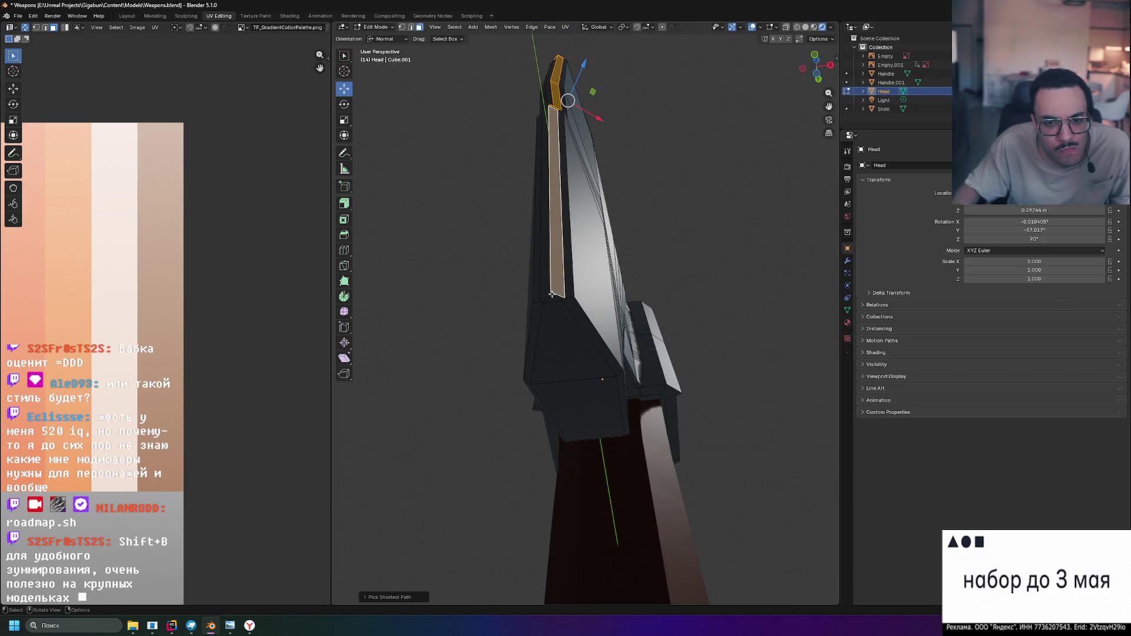
pyautogui.scroll(5, 551, 294)
pyautogui.scroll(-3, 550, 293)
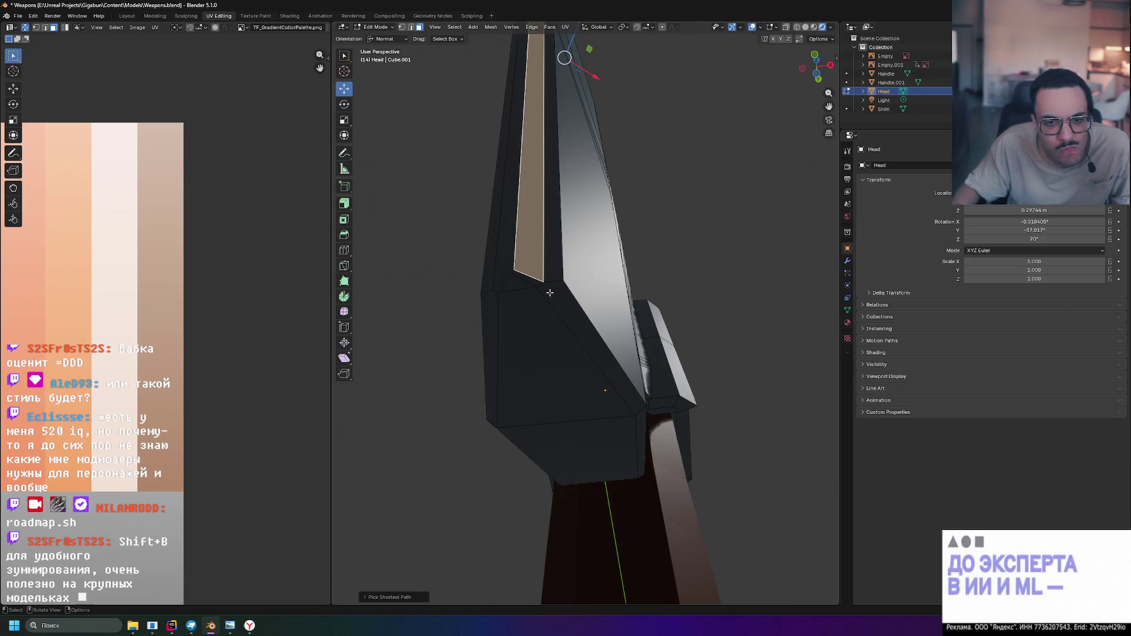
pyautogui.keyDown('ctrl'); pyautogui.click(519, 282); pyautogui.keyUp('ctrl')
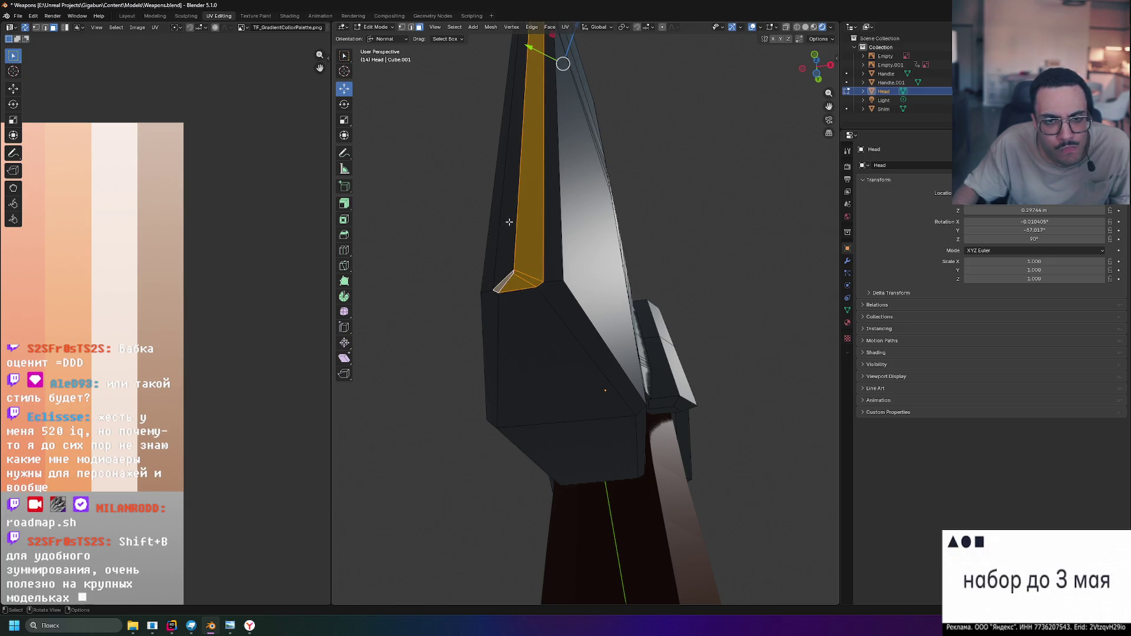
pyautogui.moveTo(509, 221); pyautogui.dragTo(617, 360, button='middle')
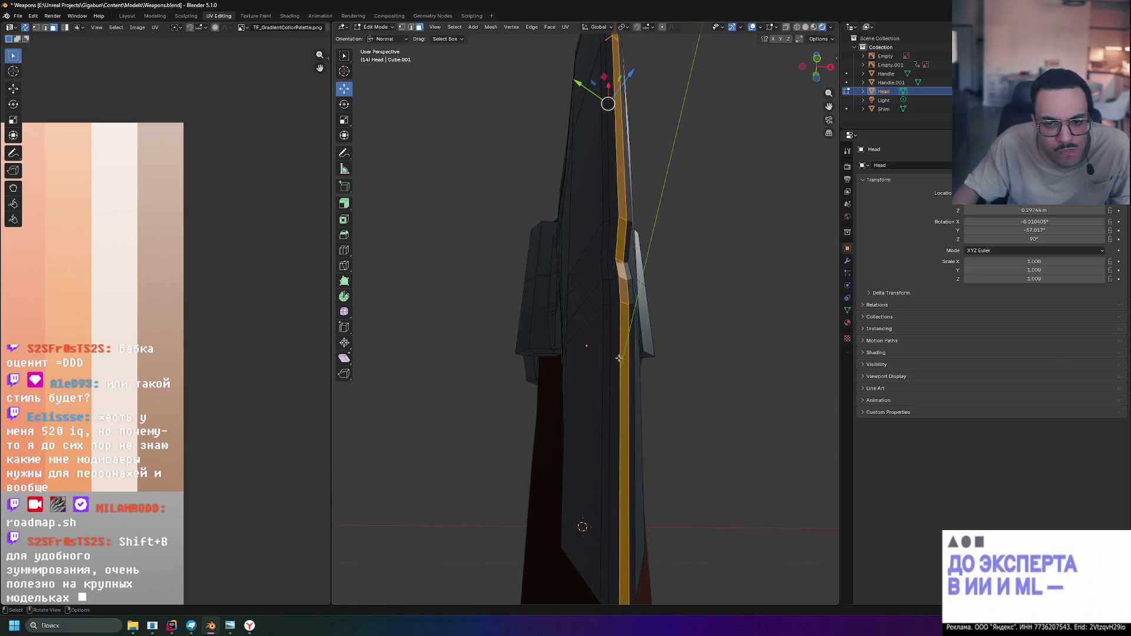
pyautogui.scroll(2, 618, 360)
pyautogui.keyDown('ctrl'); pyautogui.click(631, 315); pyautogui.keyUp('ctrl')
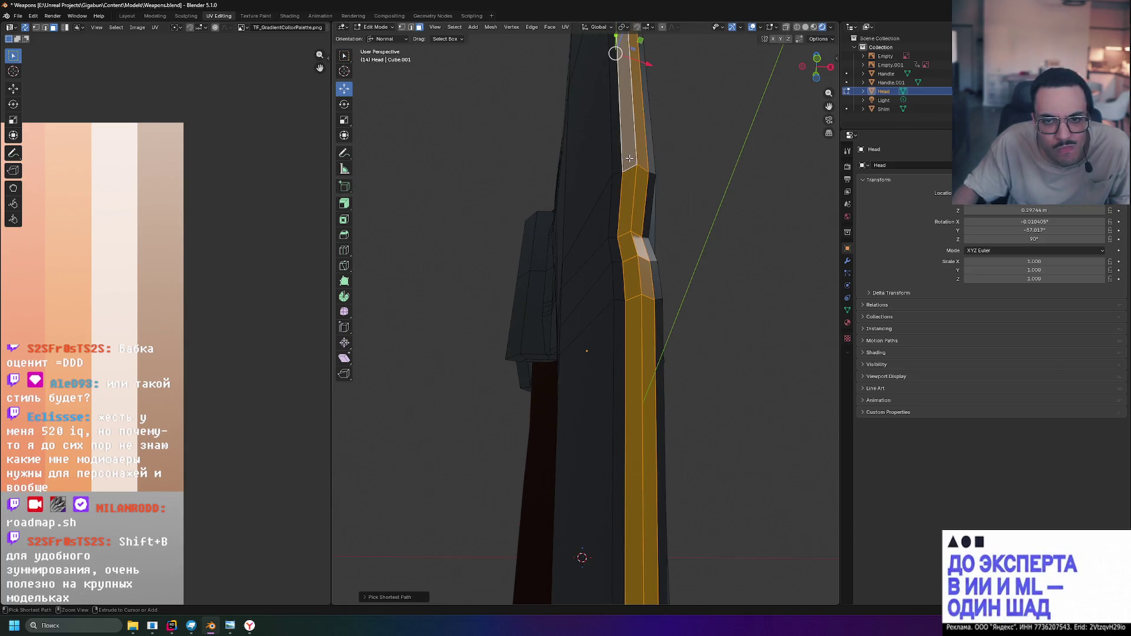
pyautogui.moveTo(630, 315)
pyautogui.mouseDown(button='middle')
pyautogui.moveTo(689, 252)
pyautogui.moveTo(662, 302)
pyautogui.moveTo(698, 281)
pyautogui.mouseUp(button='middle')
pyautogui.scroll(-5, 645, 287)
pyautogui.scroll(4, 672, 283)
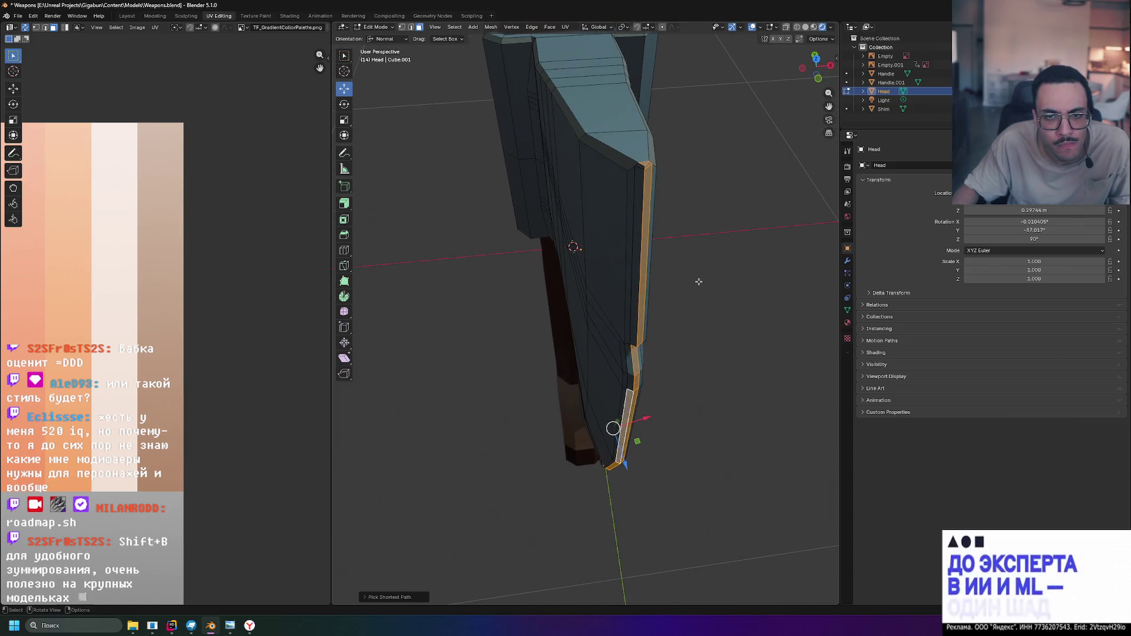
pyautogui.keyDown('ctrl'); pyautogui.click(636, 194); pyautogui.keyUp('ctrl')
pyautogui.moveTo(659, 160); pyautogui.dragTo(671, 283, button='middle')
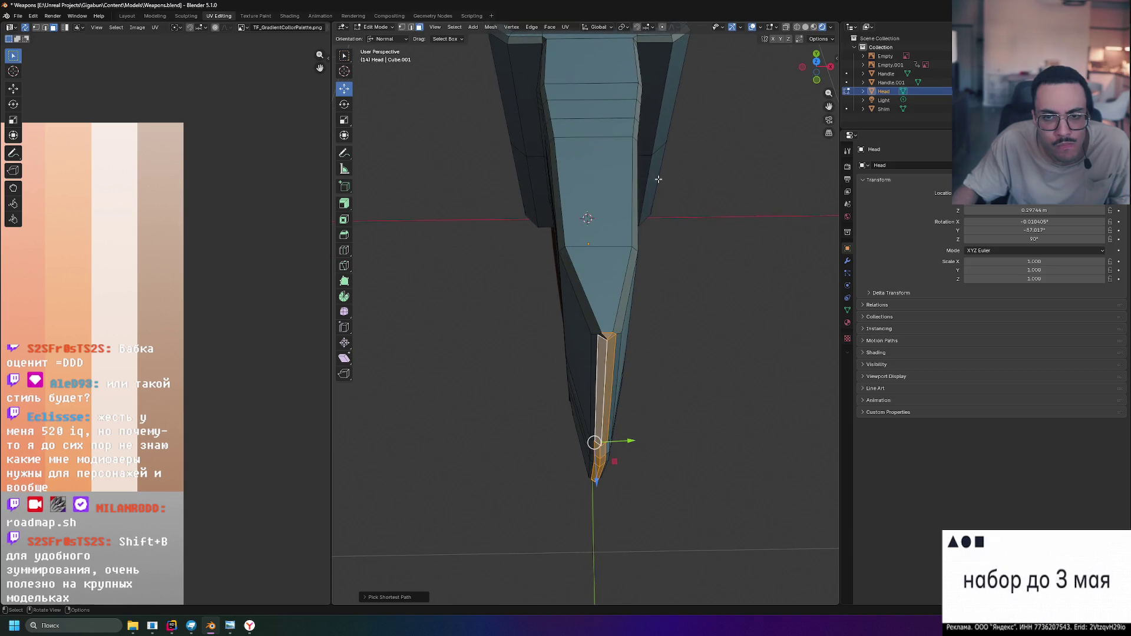
pyautogui.scroll(3, 682, 400)
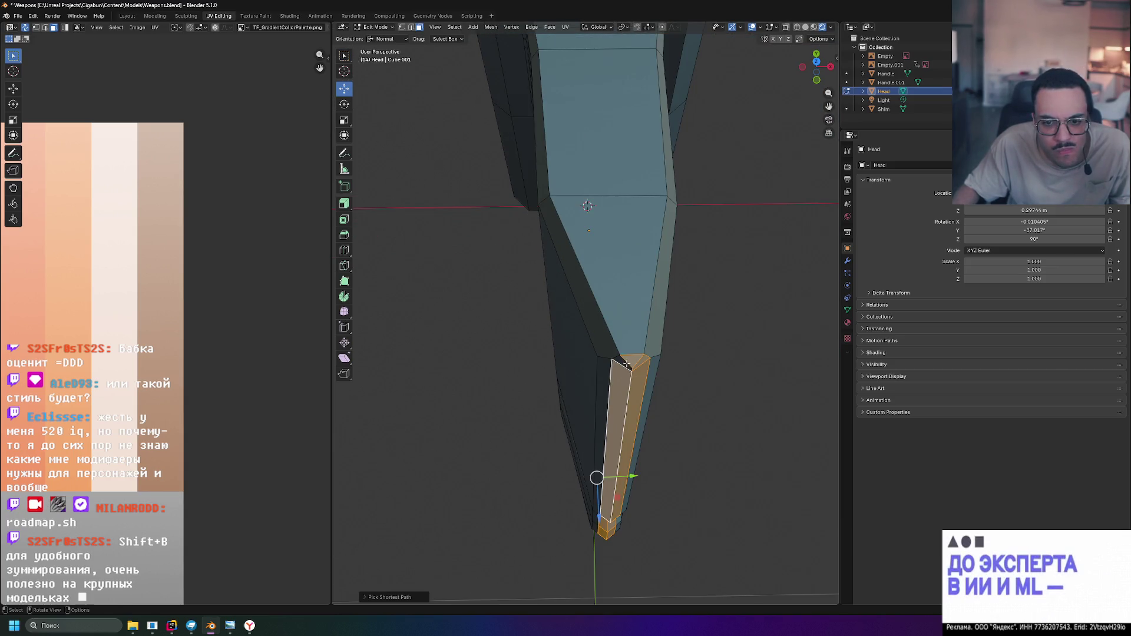
pyautogui.moveTo(623, 364); pyautogui.dragTo(643, 358, button='middle')
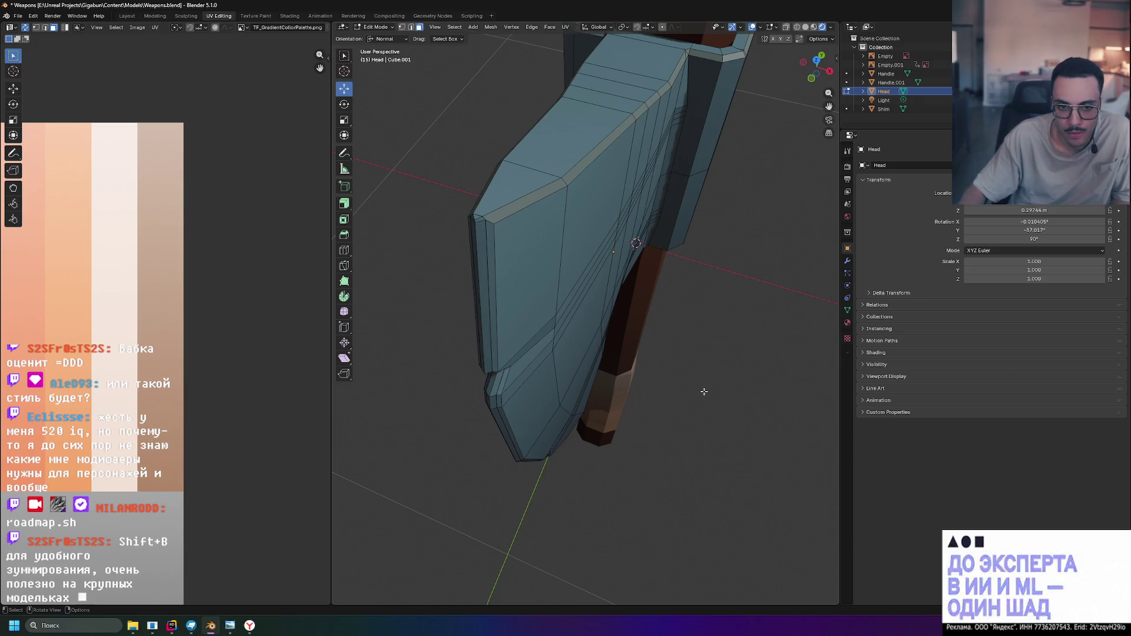
pyautogui.press('KP_3')
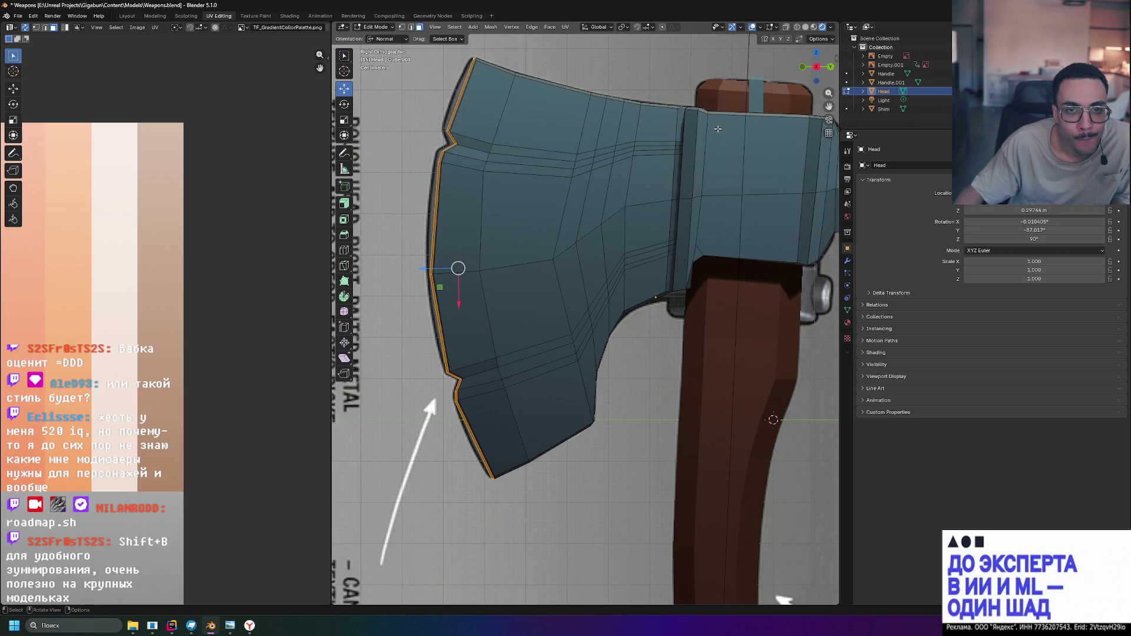
pyautogui.moveTo(647, 146); pyautogui.dragTo(238, 218, button='middle')
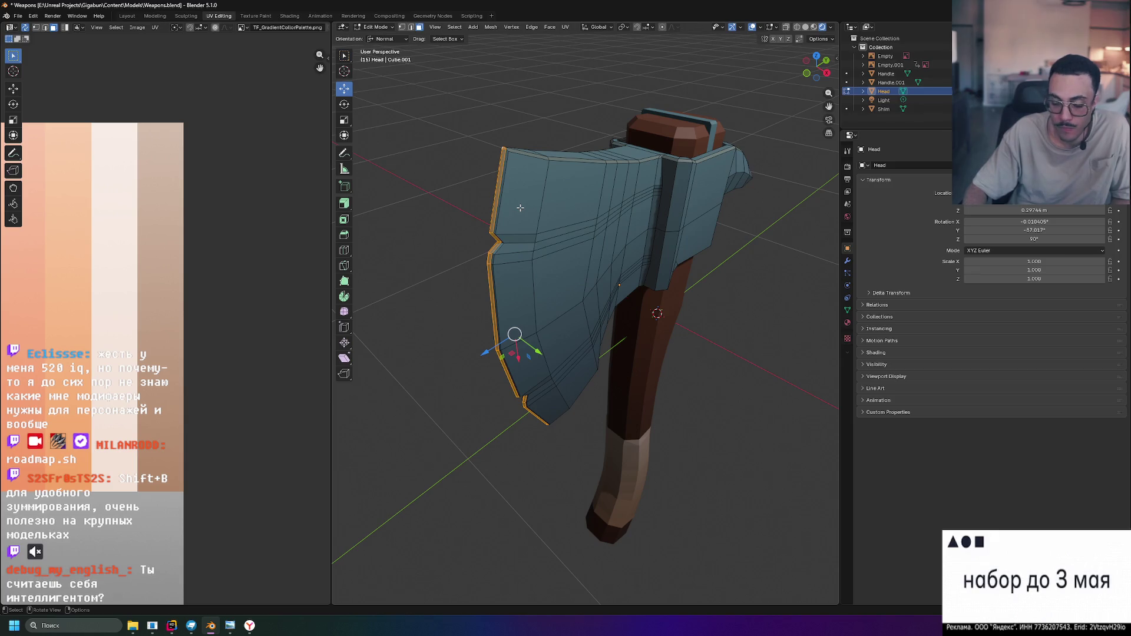
pyautogui.press('KP_3')
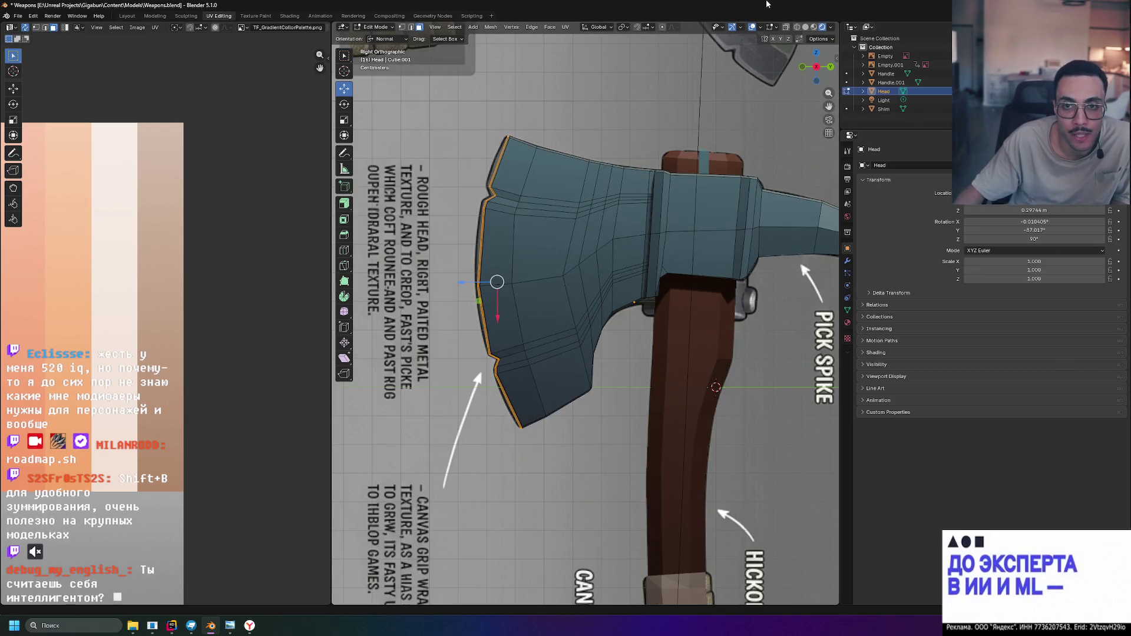
pyautogui.click(565, 27)
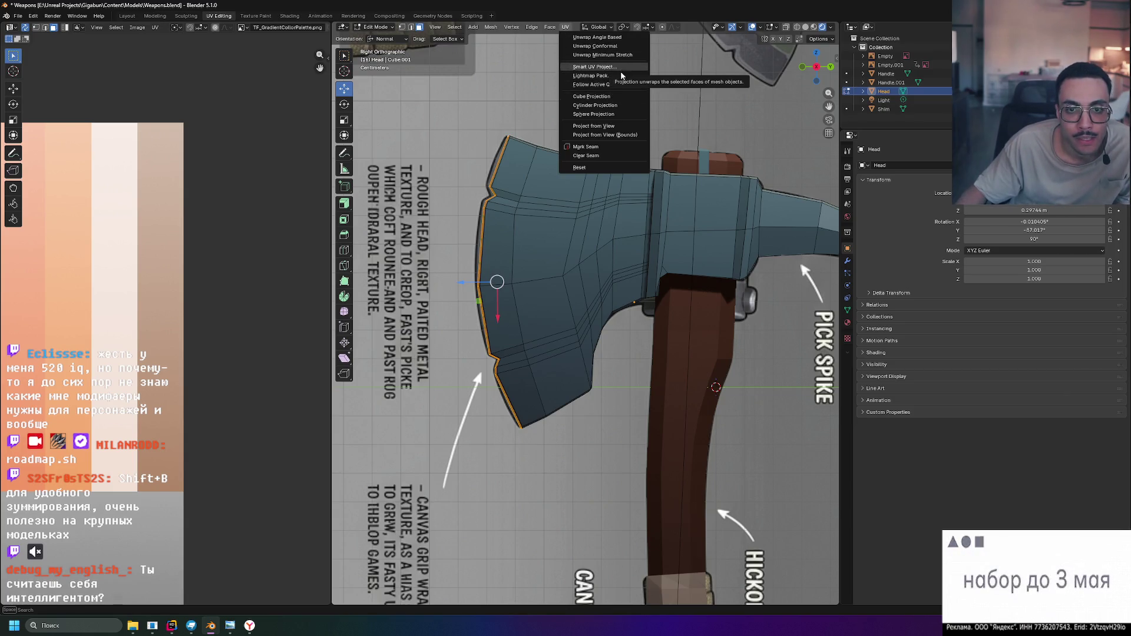
# Apply UV > Project from View to the blade-edge faces from the side view
pyautogui.click(610, 128)
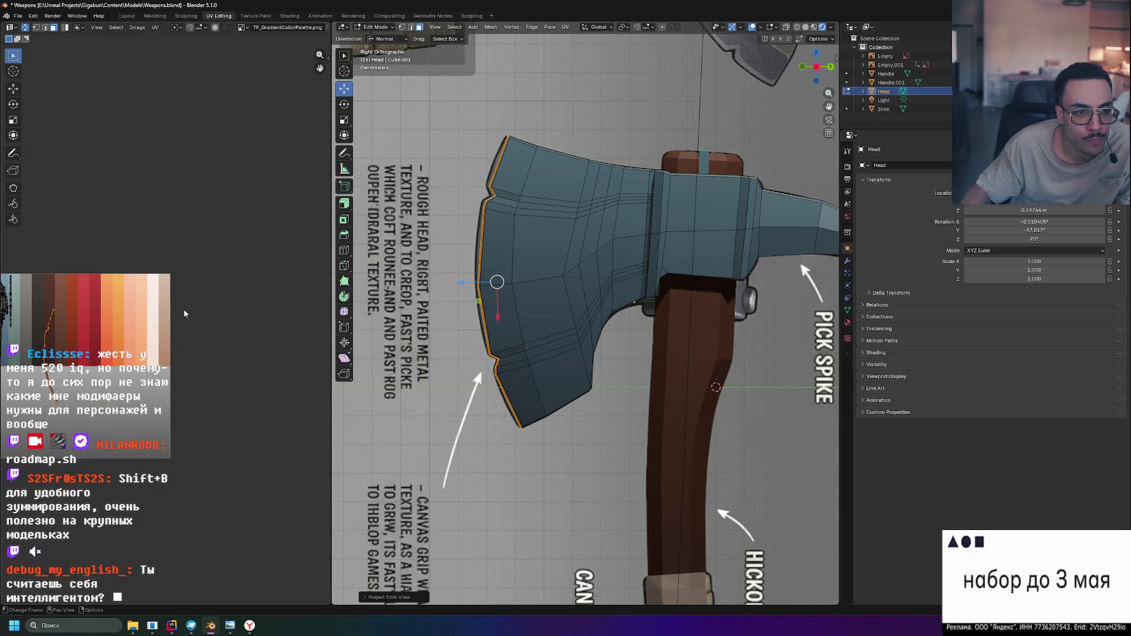
pyautogui.scroll(5, 154, 337)
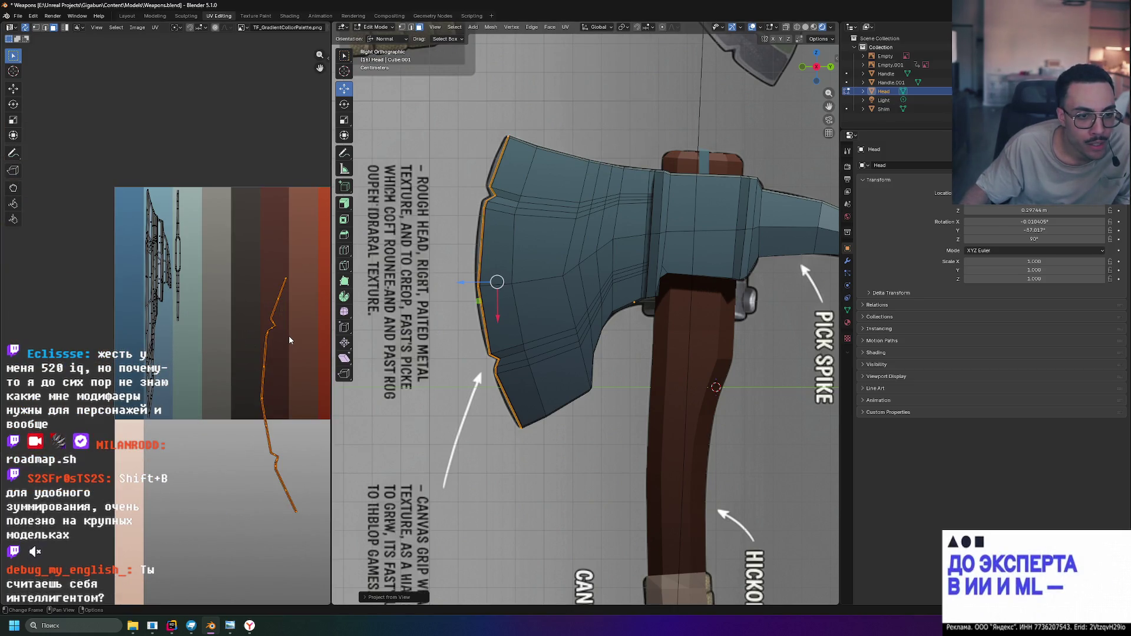
pyautogui.moveTo(289, 336); pyautogui.dragTo(250, 318, button='middle')
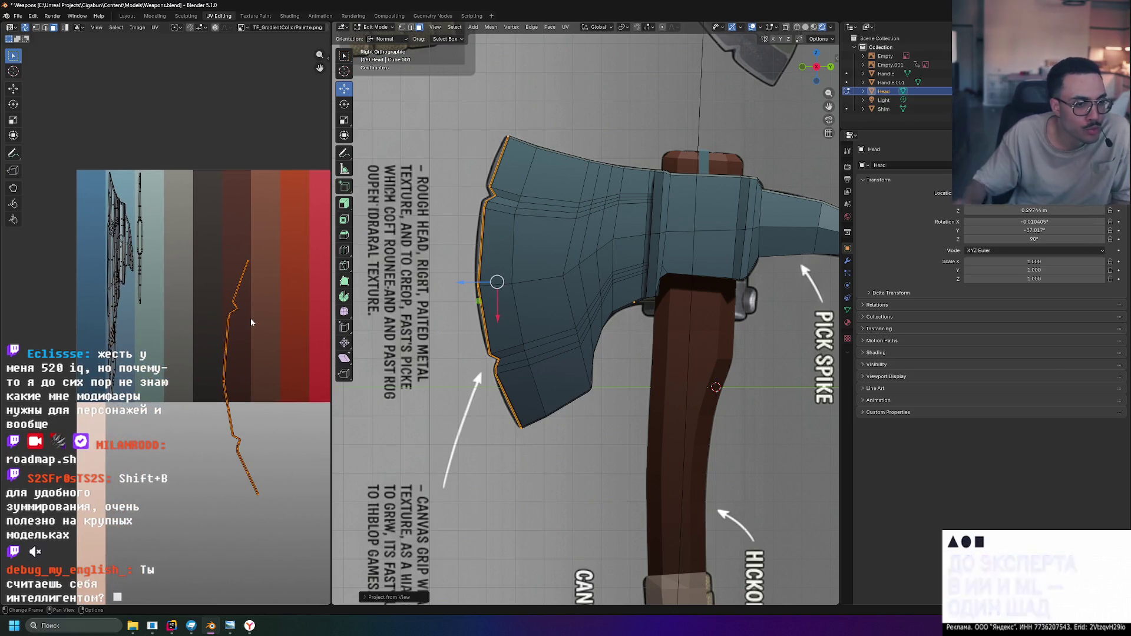
pyautogui.moveTo(250, 318)
pyautogui.mouseDown(button='middle')
pyautogui.moveTo(131, 340)
pyautogui.moveTo(254, 339)
pyautogui.mouseUp(button='middle')
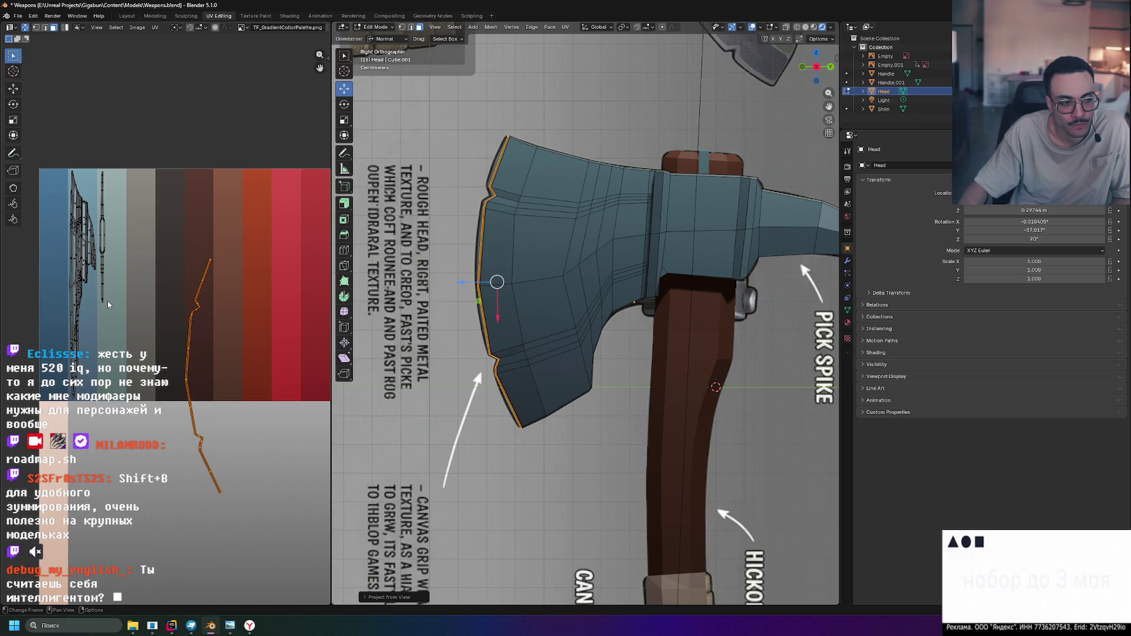
pyautogui.moveTo(211, 320)
pyautogui.mouseDown(button='middle')
pyautogui.moveTo(200, 343)
pyautogui.moveTo(271, 322)
pyautogui.mouseUp(button='middle')
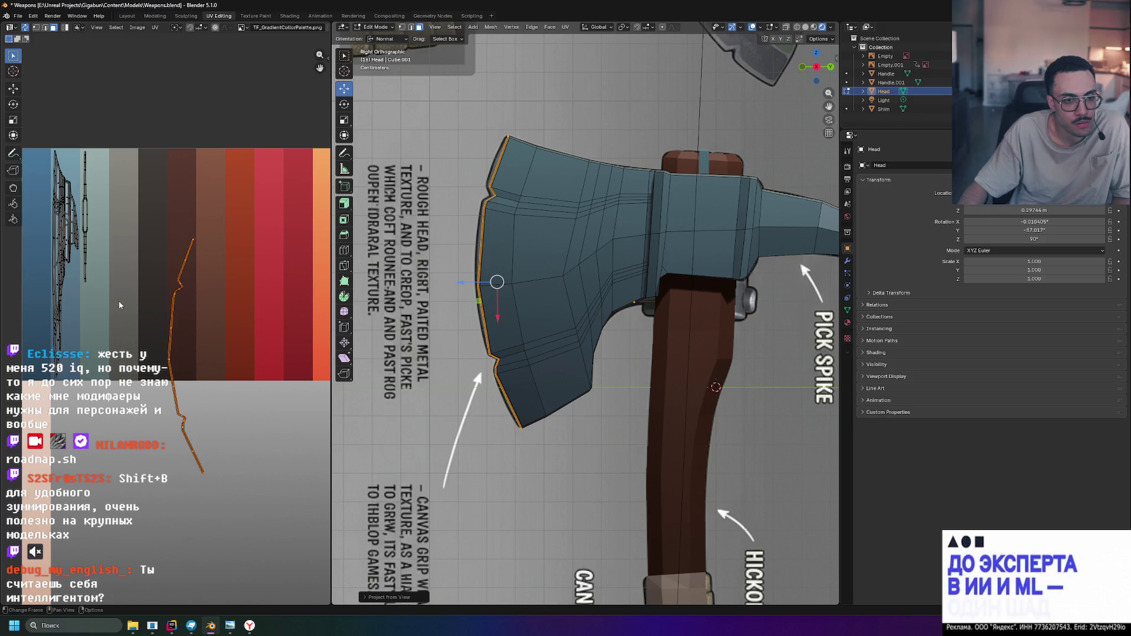
pyautogui.moveTo(283, 339); pyautogui.dragTo(245, 333, button='middle')
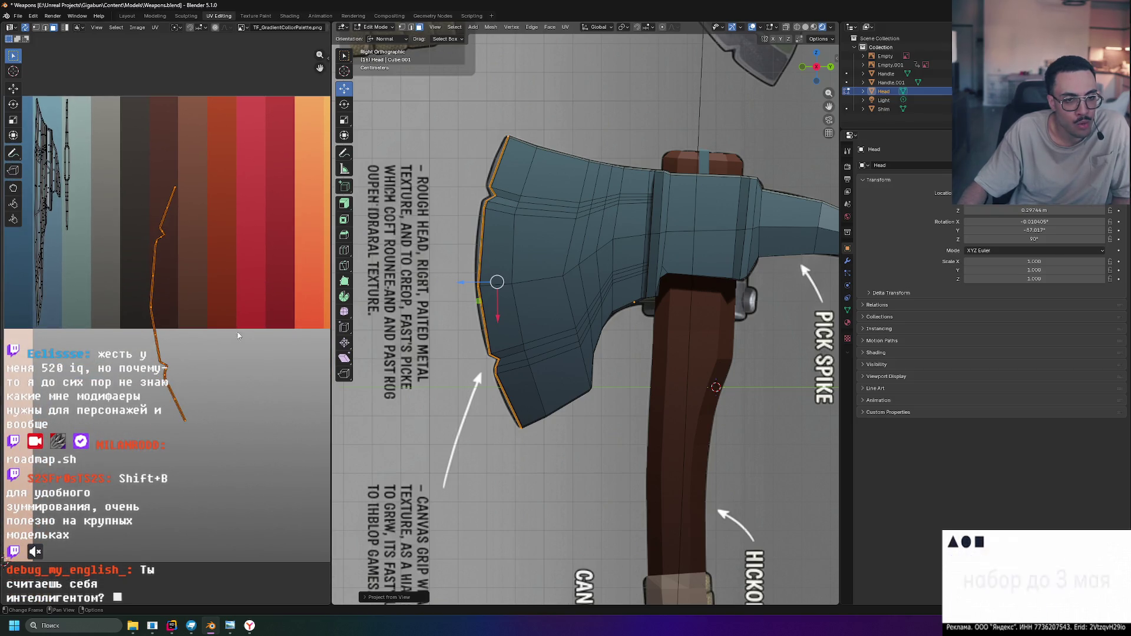
pyautogui.moveTo(292, 296); pyautogui.dragTo(136, 384, button='middle')
pyautogui.press('g')
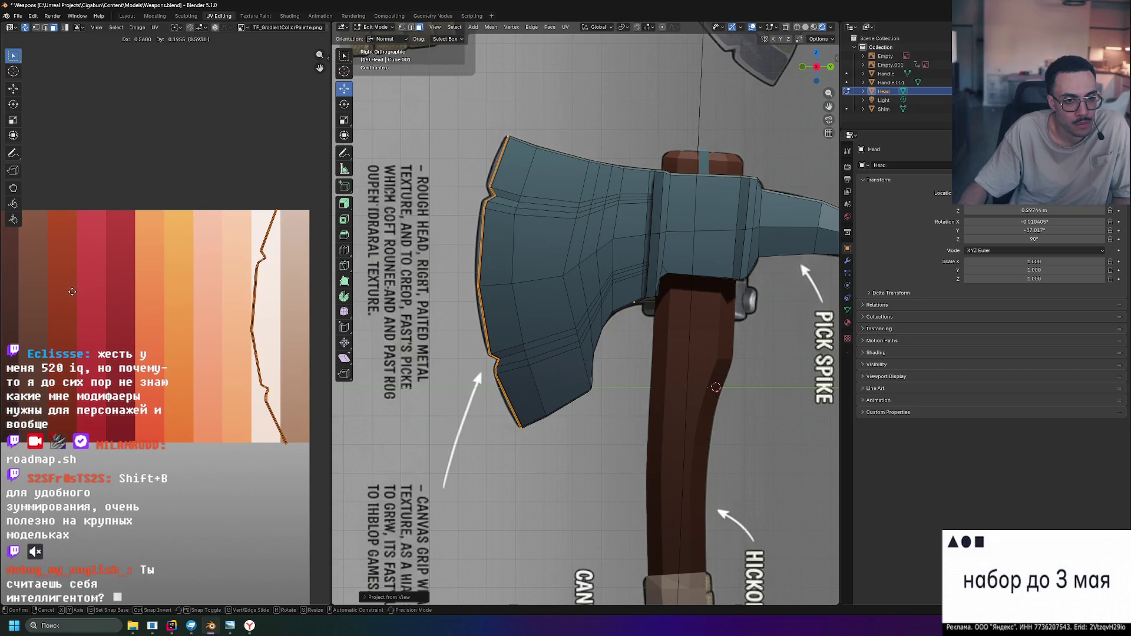
# Scale the UV island narrower in X, move it onto the cream stripe and stretch it in Y
pyautogui.press('s')
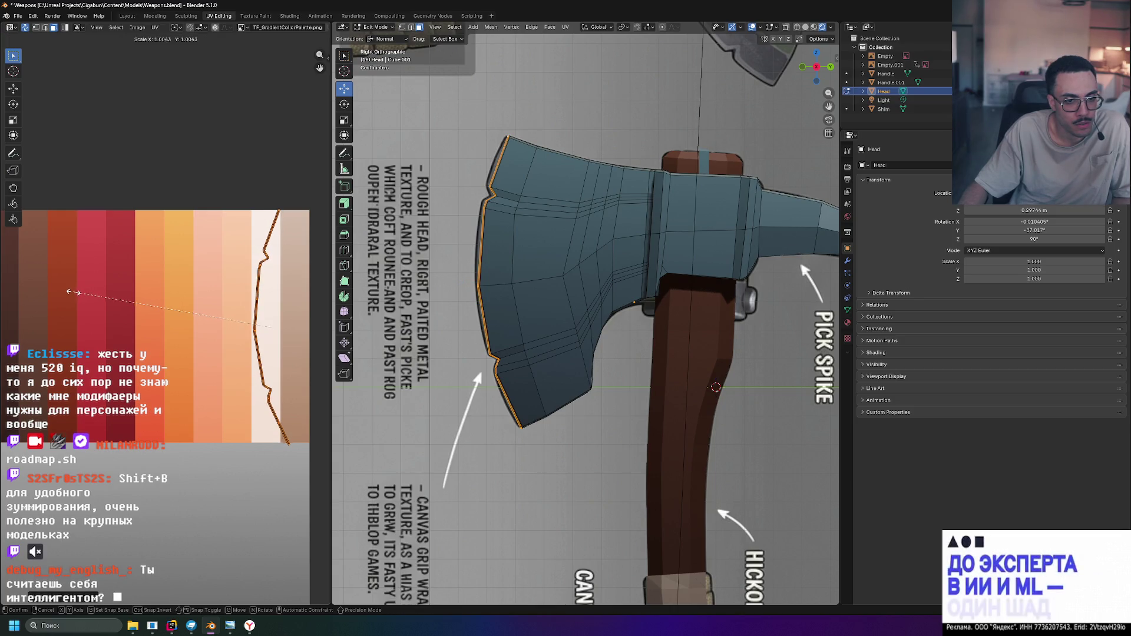
pyautogui.press('x')
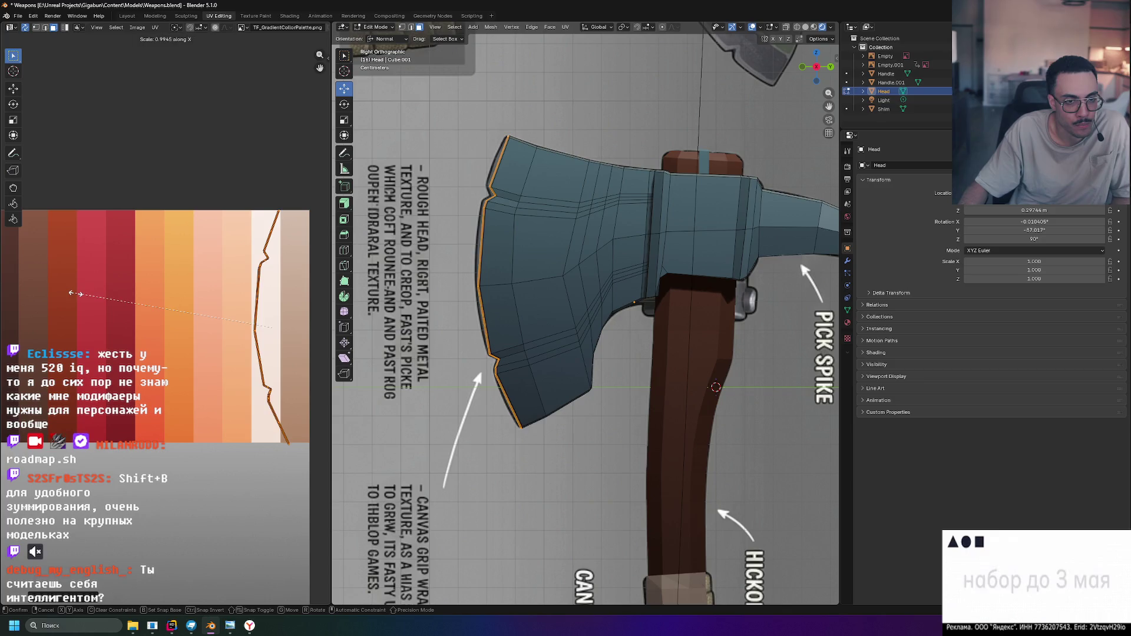
pyautogui.click(158, 311)
pyautogui.press('g')
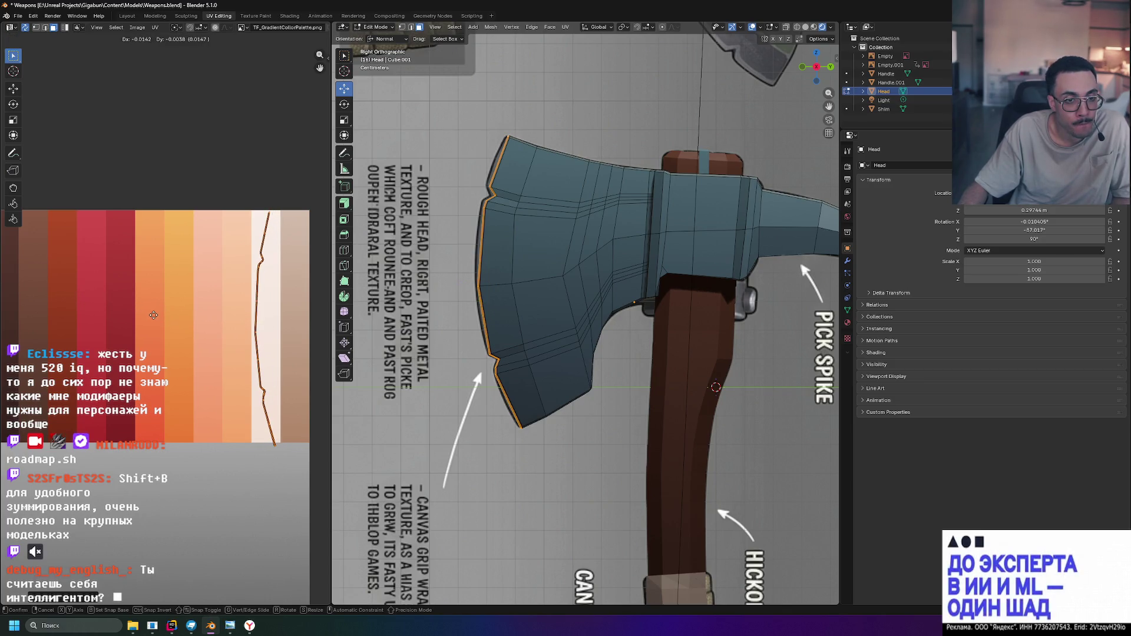
pyautogui.click(155, 314)
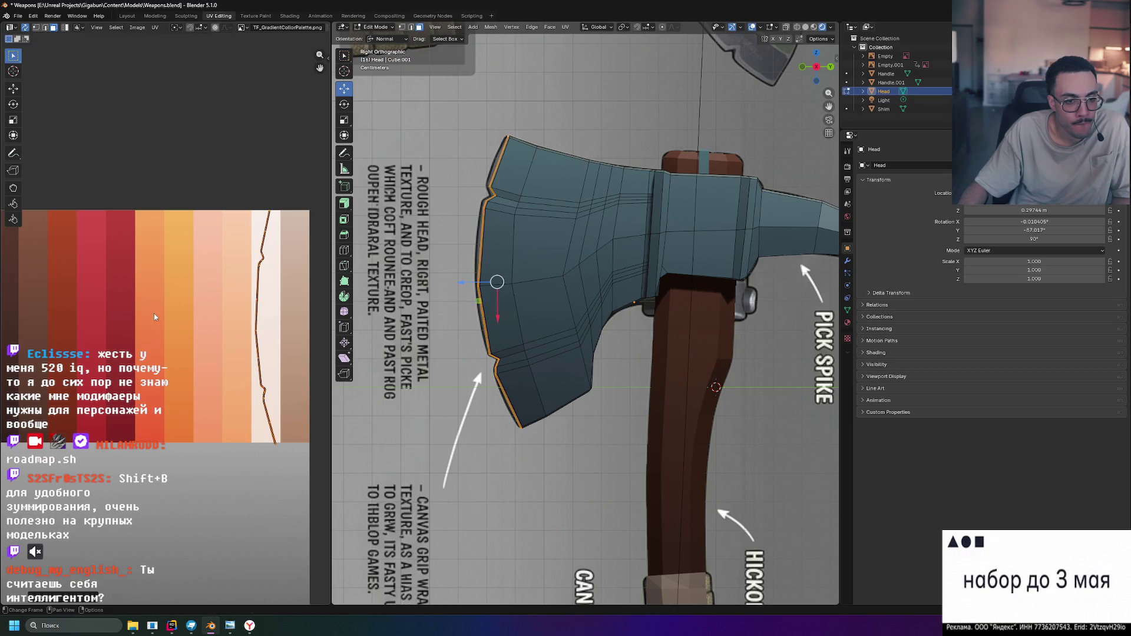
pyautogui.press('s')
pyautogui.press('y')
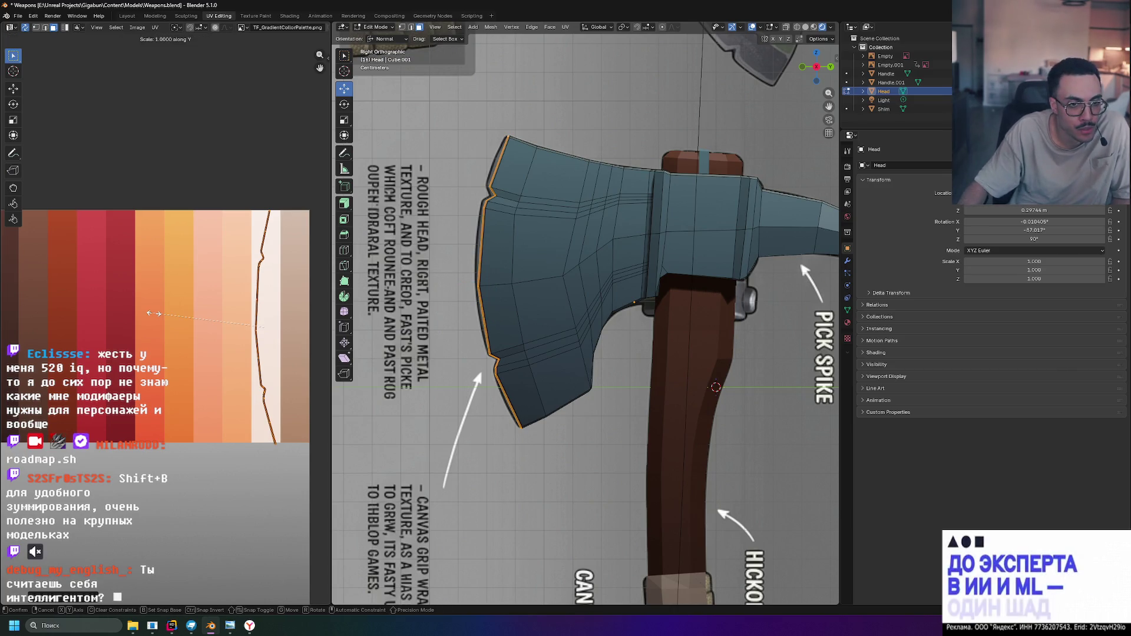
pyautogui.click(154, 314)
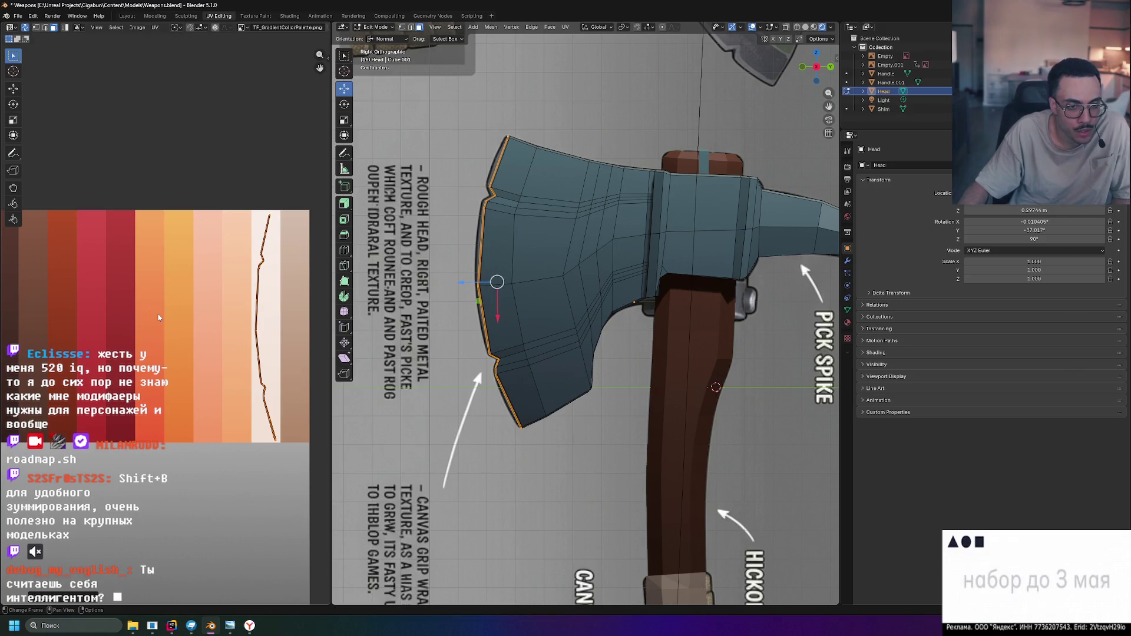
pyautogui.moveTo(402, 289); pyautogui.dragTo(512, 190, button='middle')
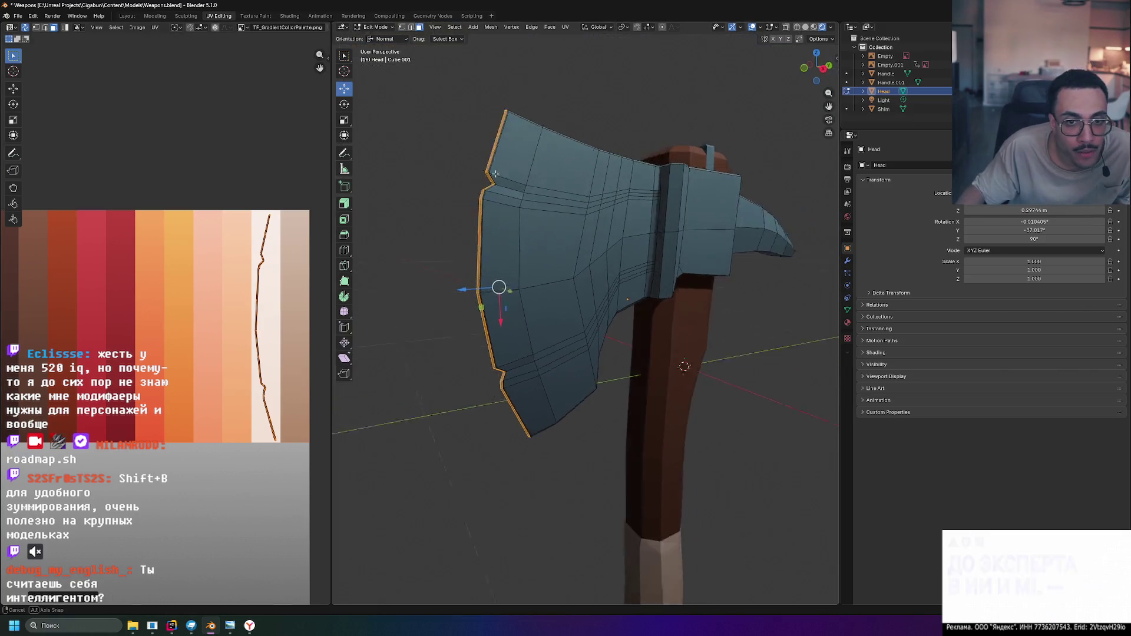
# Preview the whole axe lit in Object Mode, then return to editing the blade edge
pyautogui.click(823, 28)
pyautogui.press('Tab')
pyautogui.moveTo(602, 63)
pyautogui.mouseDown(button='middle')
pyautogui.moveTo(667, 88)
pyautogui.moveTo(638, 104)
pyautogui.moveTo(588, 85)
pyautogui.moveTo(571, 58)
pyautogui.moveTo(625, 31)
pyautogui.mouseUp(button='middle')
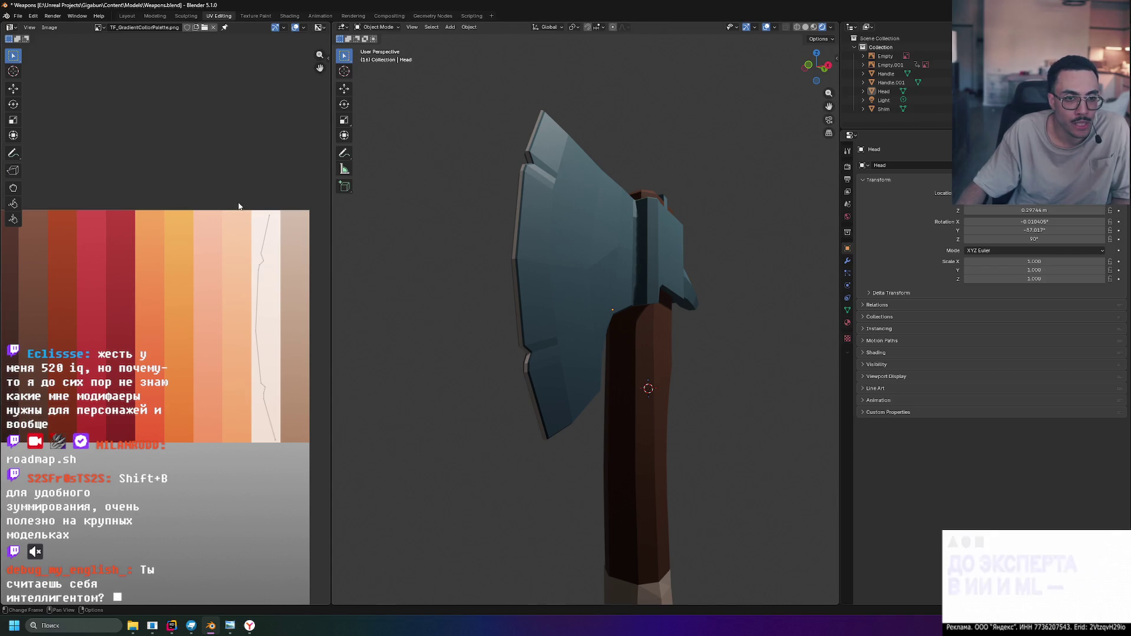
pyautogui.press('Tab')
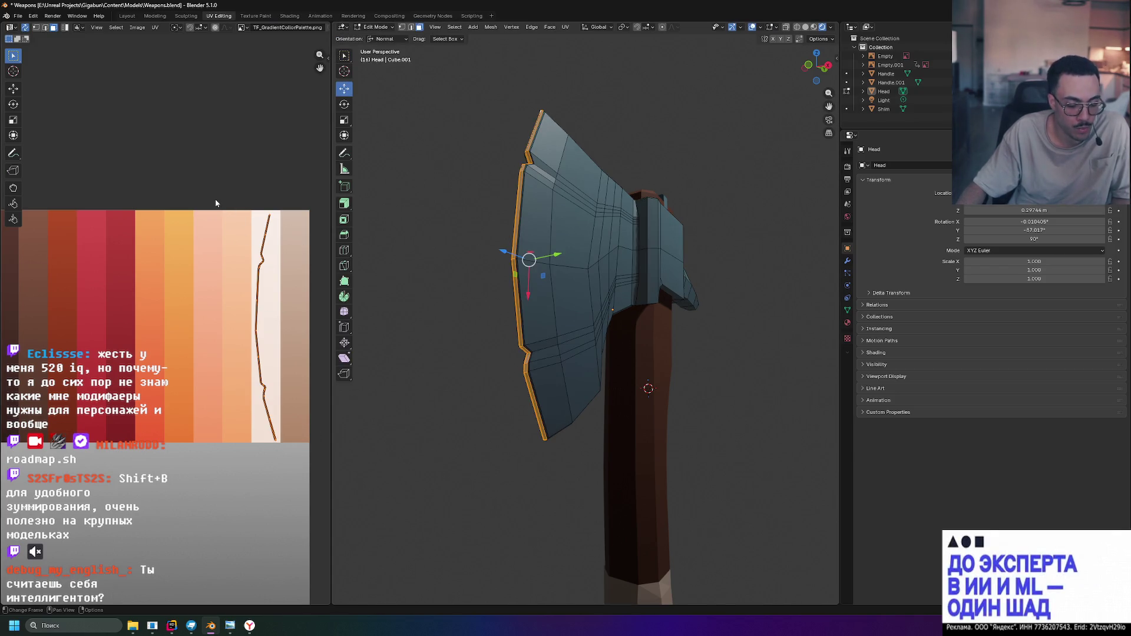
# Slide the blade-edge UVs along X onto the red stripe and preview the red edge
pyautogui.press('g')
pyautogui.press('x')
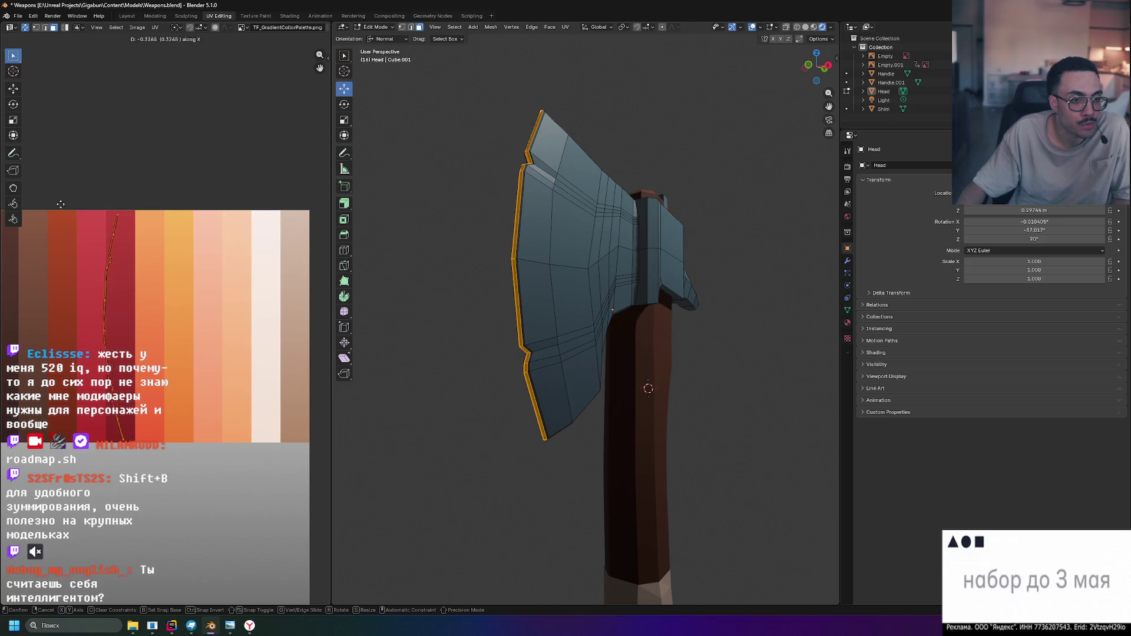
pyautogui.click(41, 205)
pyautogui.click(447, 209)
pyautogui.moveTo(447, 209)
pyautogui.mouseDown(button='middle')
pyautogui.moveTo(407, 270)
pyautogui.moveTo(539, 257)
pyautogui.moveTo(427, 229)
pyautogui.moveTo(459, 252)
pyautogui.moveTo(495, 256)
pyautogui.mouseUp(button='middle')
pyautogui.press('Tab')
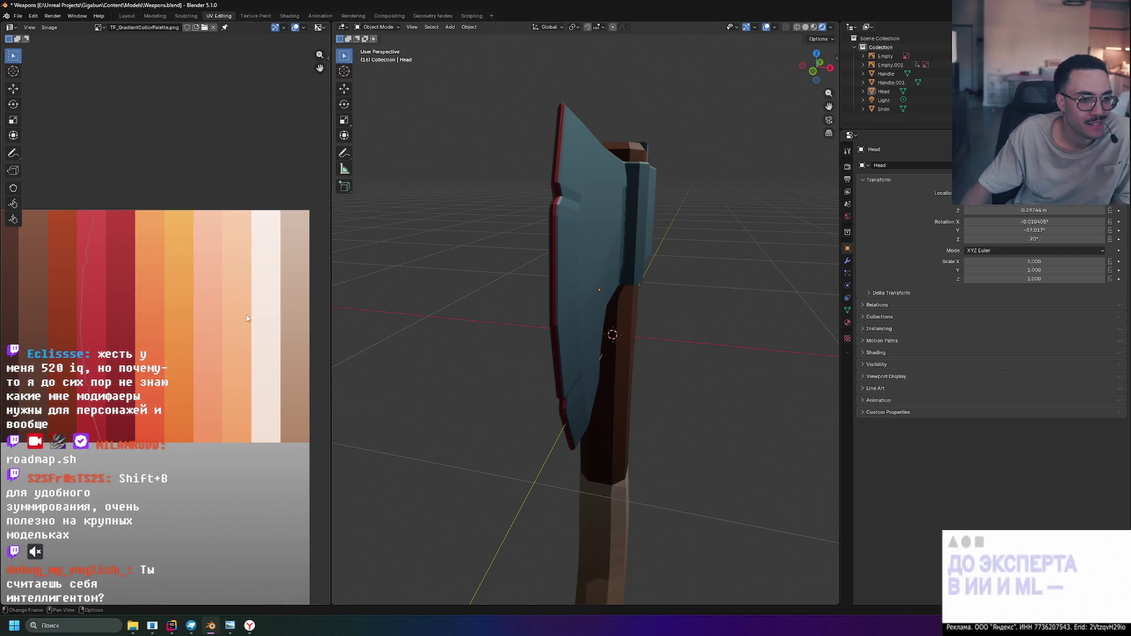
# Move the blade-edge UVs along X off the red stripe onto blue and preview the all-blue blade
pyautogui.press('Tab')
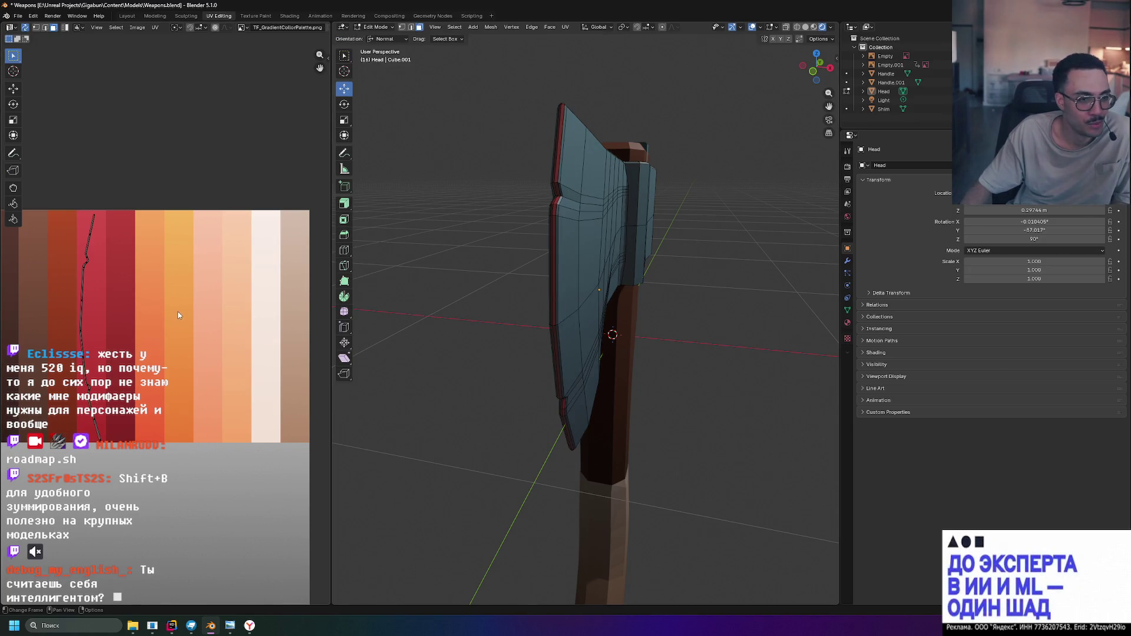
pyautogui.scroll(-1, 178, 313)
pyautogui.press('Tab')
pyautogui.press('Tab')
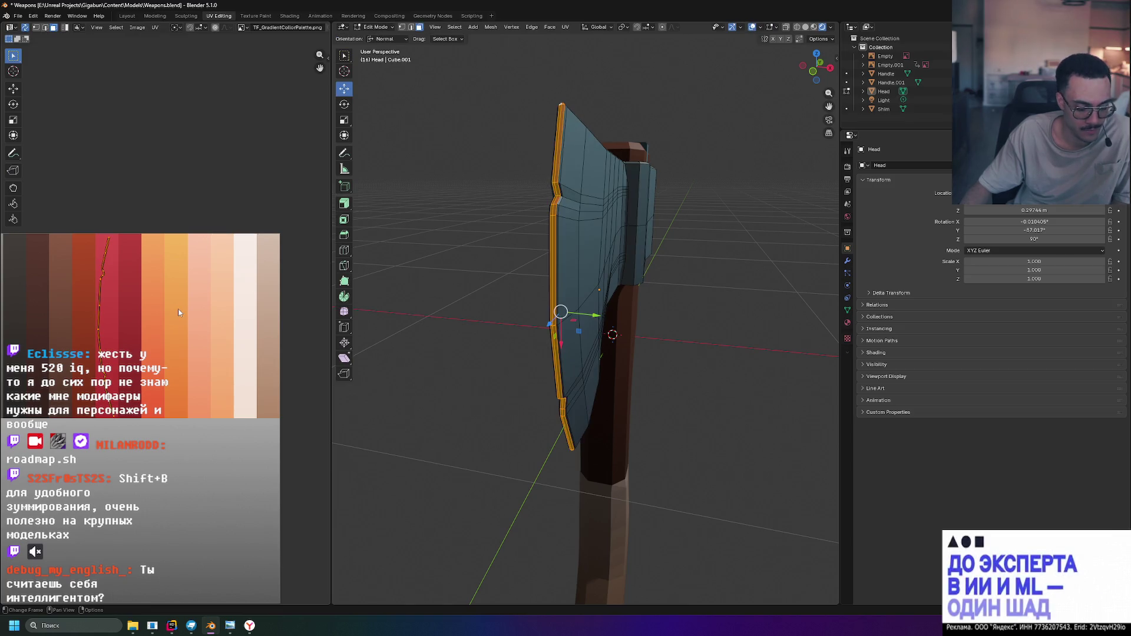
pyautogui.moveTo(178, 309); pyautogui.dragTo(298, 317, button='middle')
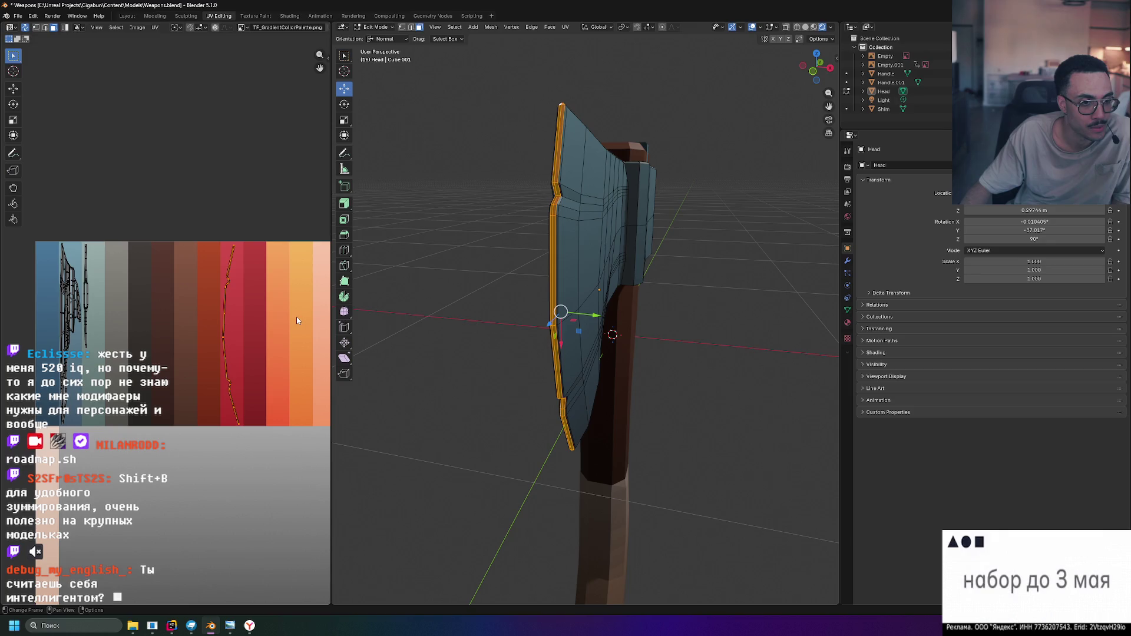
pyautogui.press('g')
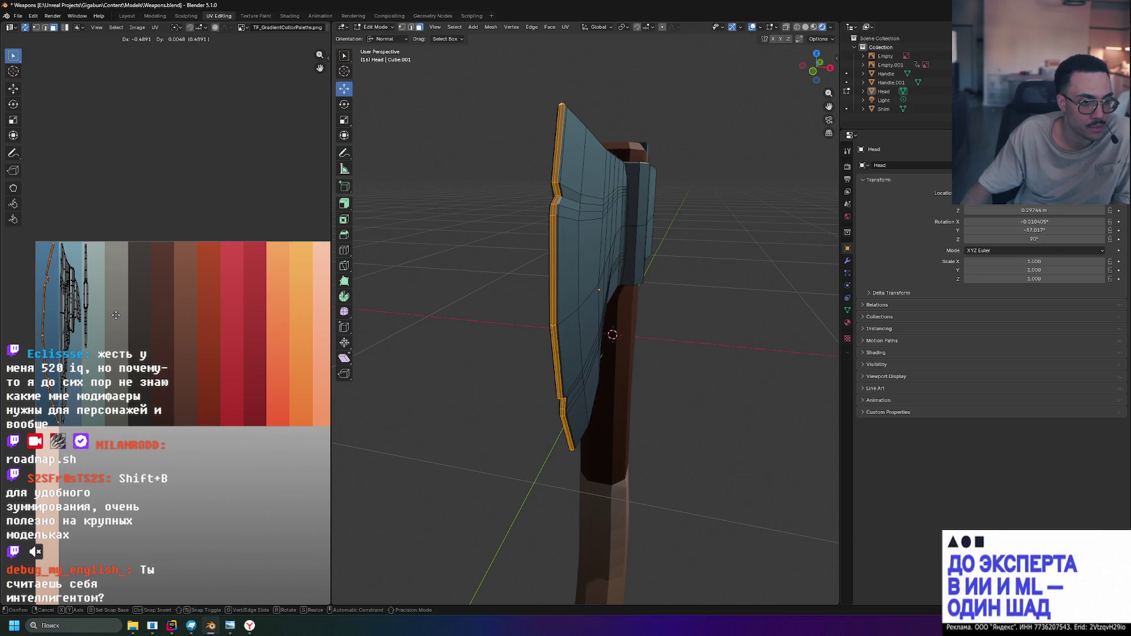
pyautogui.press('x')
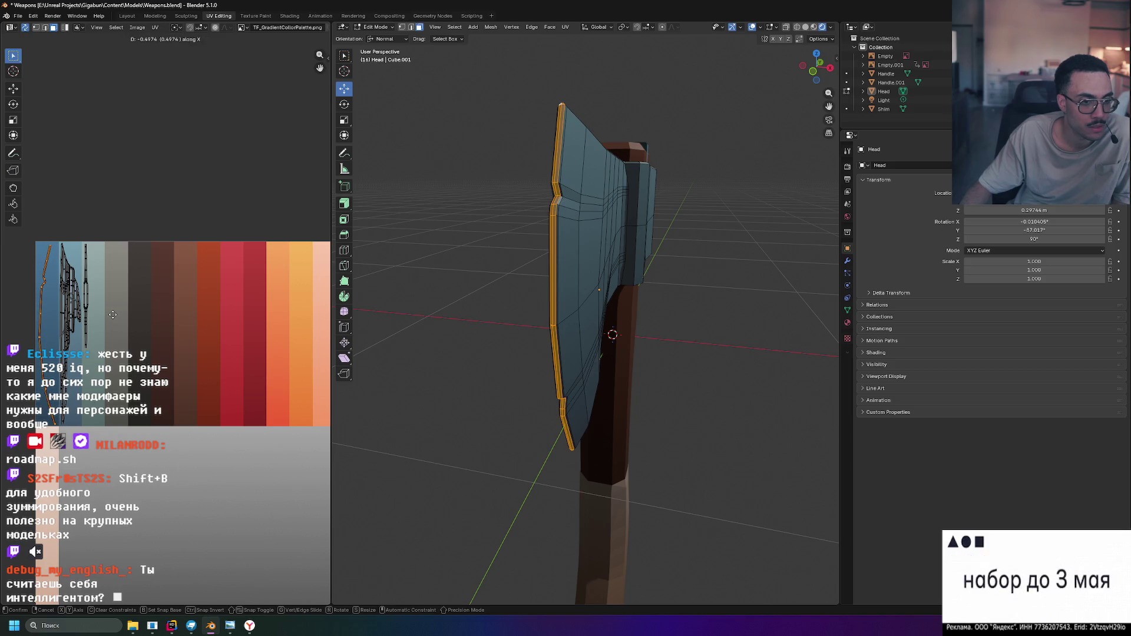
pyautogui.click(113, 313)
pyautogui.moveTo(424, 345)
pyautogui.mouseDown(button='middle')
pyautogui.moveTo(521, 309)
pyautogui.moveTo(501, 316)
pyautogui.moveTo(452, 246)
pyautogui.moveTo(447, 316)
pyautogui.moveTo(532, 325)
pyautogui.moveTo(486, 317)
pyautogui.moveTo(427, 276)
pyautogui.moveTo(477, 245)
pyautogui.moveTo(468, 282)
pyautogui.mouseUp(button='middle')
pyautogui.scroll(3, 418, 347)
pyautogui.press('Tab')
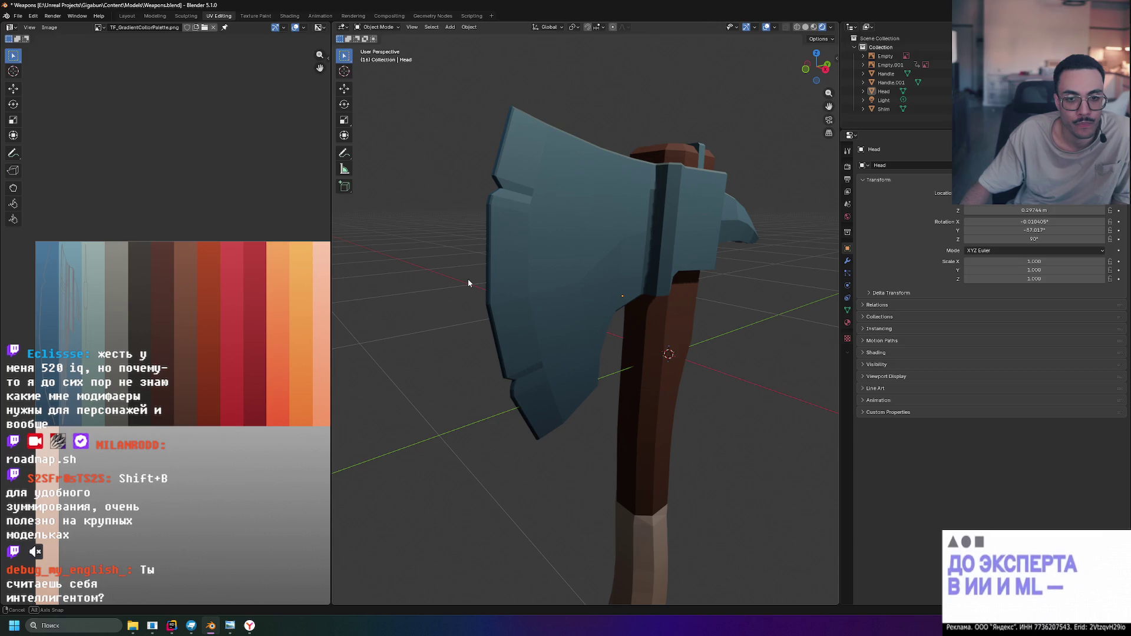
pyautogui.scroll(-3, 467, 278)
# Select the Head object and orbit to a lower side view of the axe
pyautogui.moveTo(465, 280)
pyautogui.mouseDown(button='middle')
pyautogui.moveTo(339, 276)
pyautogui.moveTo(832, 276)
pyautogui.moveTo(357, 311)
pyautogui.moveTo(441, 317)
pyautogui.moveTo(477, 299)
pyautogui.moveTo(487, 270)
pyautogui.moveTo(469, 272)
pyautogui.moveTo(609, 278)
pyautogui.moveTo(431, 275)
pyautogui.moveTo(473, 275)
pyautogui.mouseUp(button='middle')
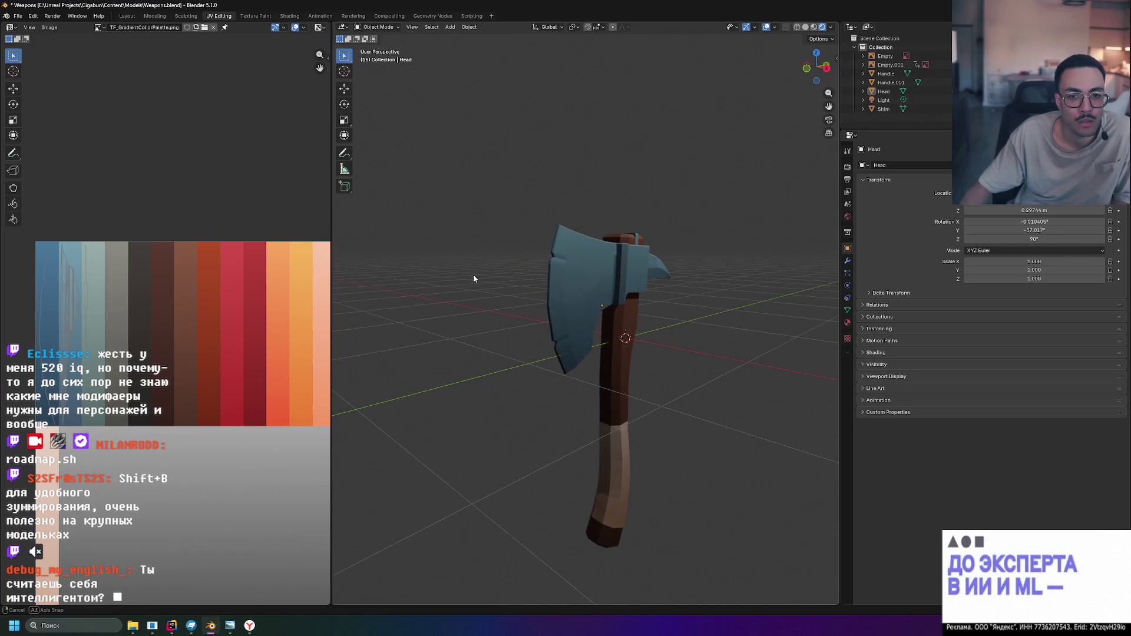
pyautogui.scroll(5, 473, 275)
pyautogui.scroll(-4, 502, 274)
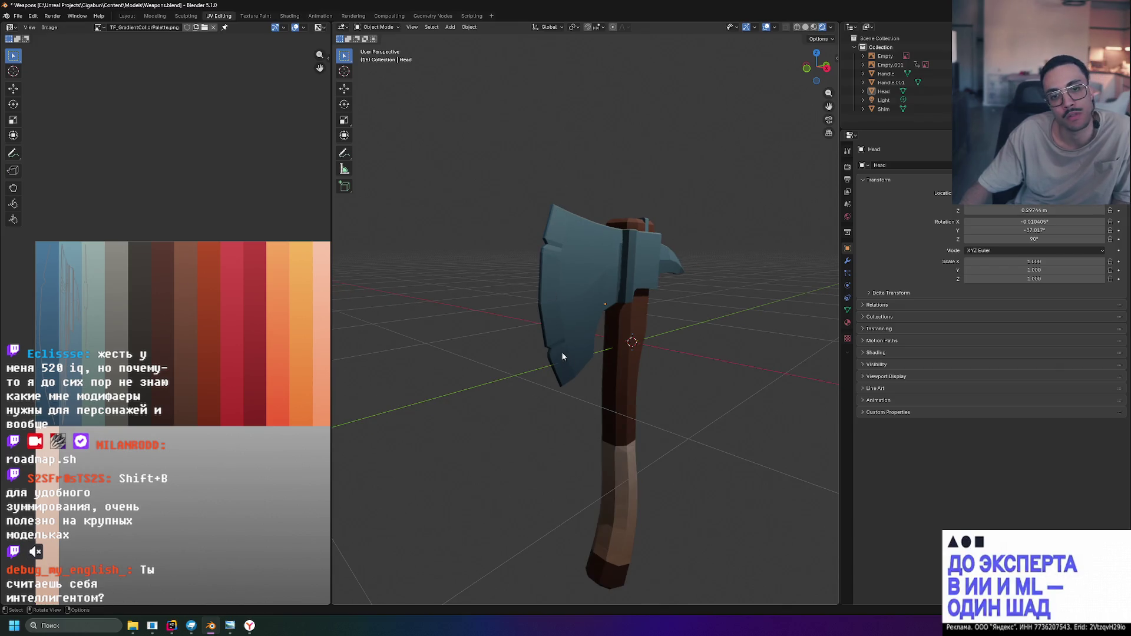
pyautogui.scroll(4, 538, 229)
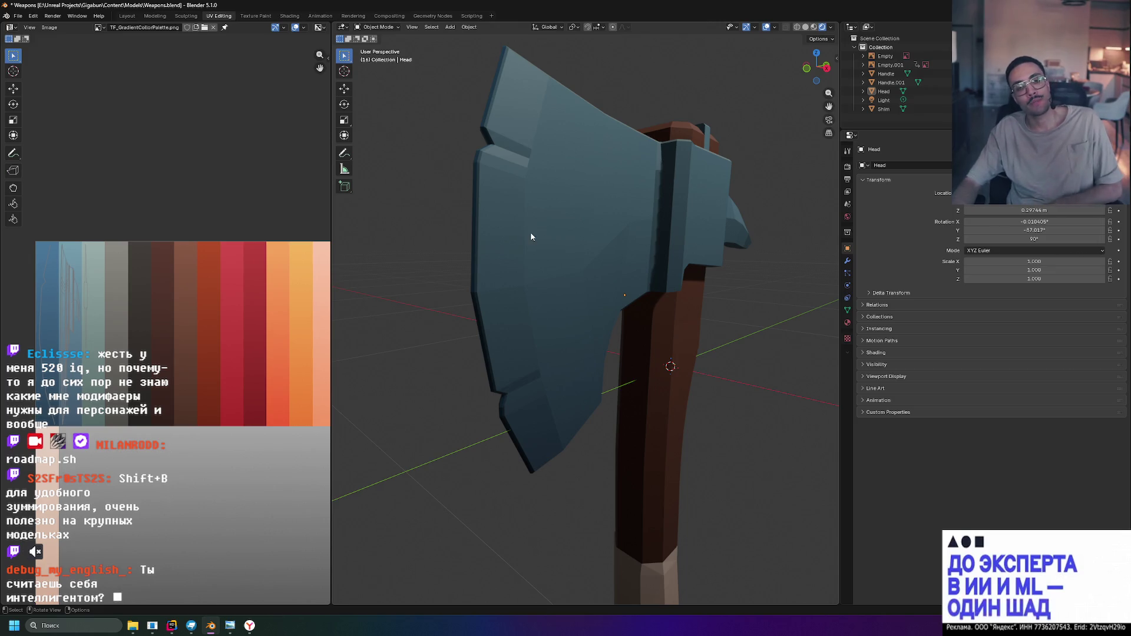
pyautogui.scroll(-2, 498, 239)
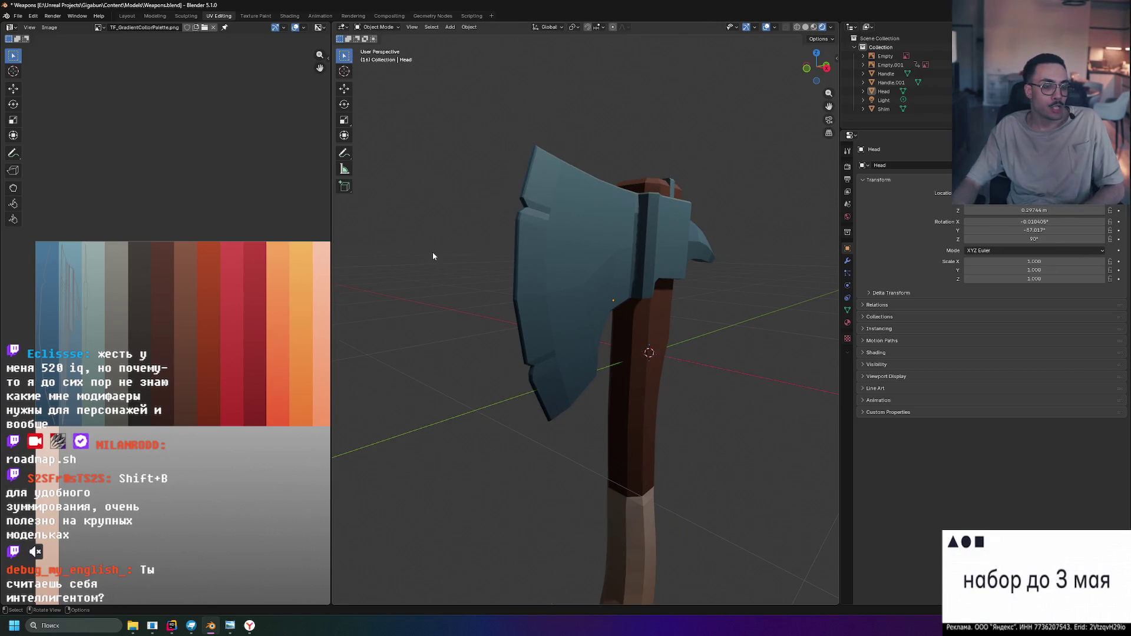
pyautogui.scroll(2, 543, 223)
pyautogui.scroll(1, 507, 183)
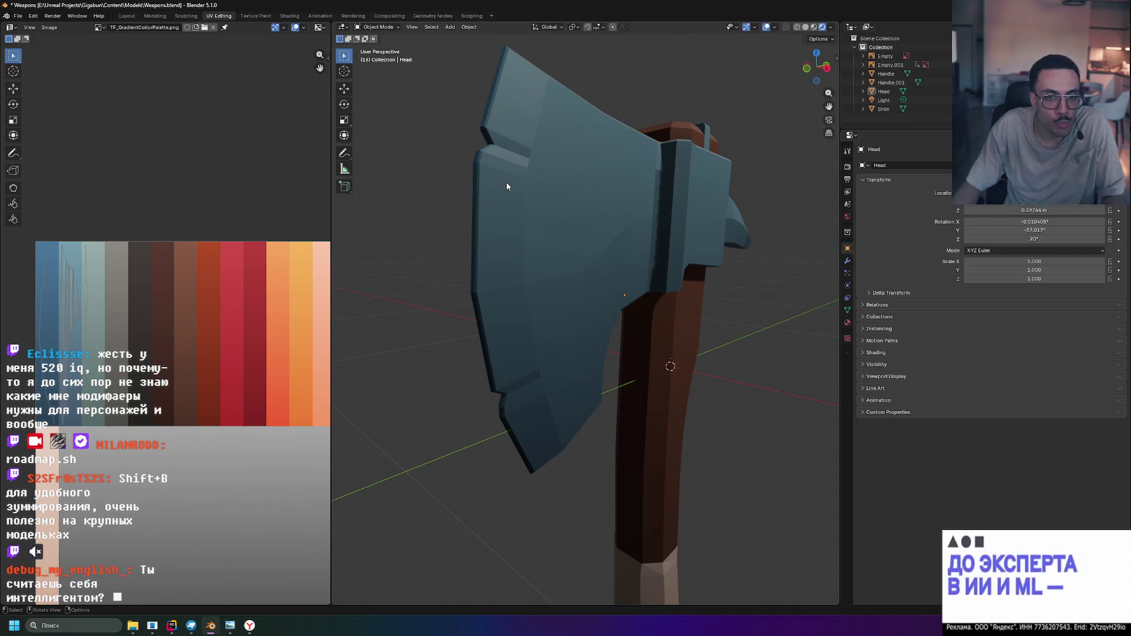
pyautogui.click(507, 182)
pyautogui.moveTo(534, 158); pyautogui.dragTo(495, 198, button='middle')
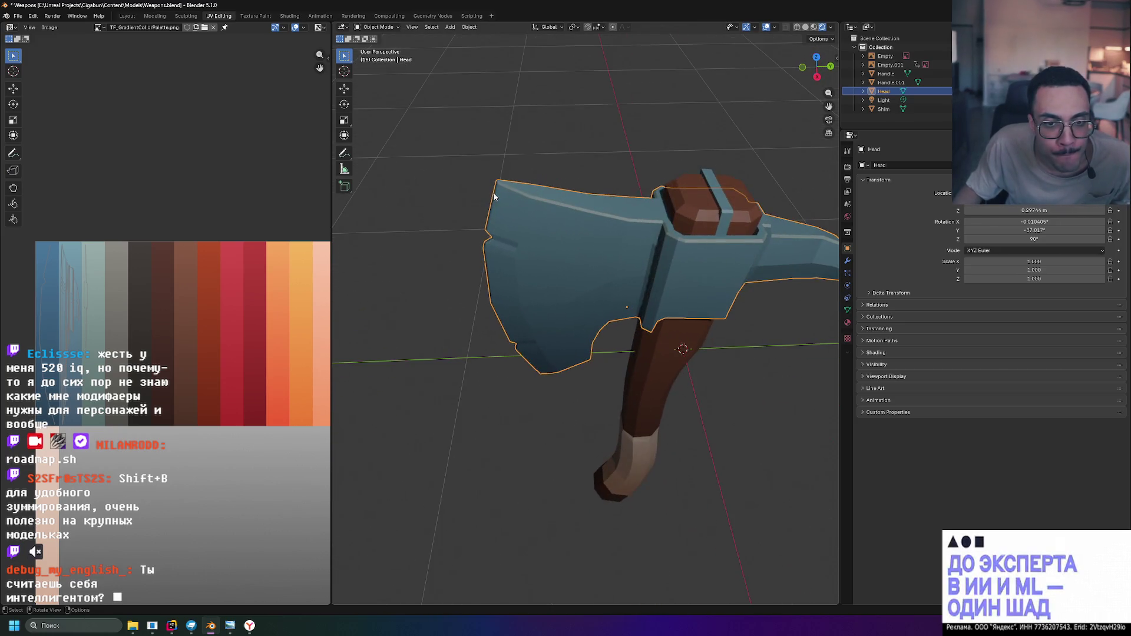
# Enter Edit Mode and select the top corner face and narrow strip on the blade edge
pyautogui.press('Tab')
pyautogui.scroll(1, 497, 218)
pyautogui.click(493, 181)
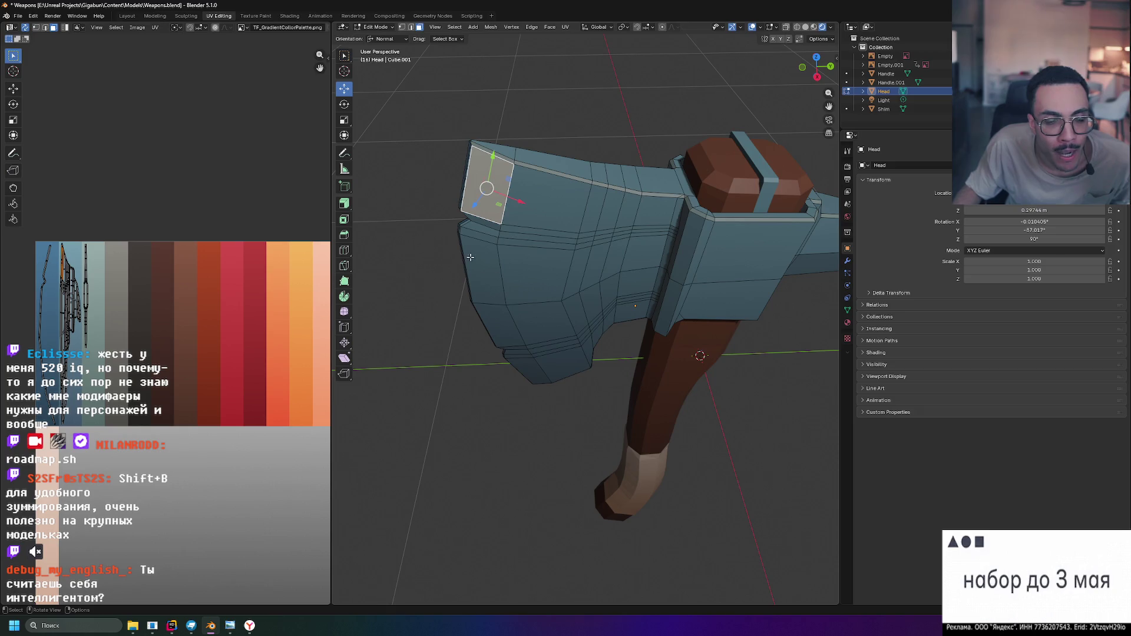
pyautogui.moveTo(482, 227)
pyautogui.mouseDown(button='middle')
pyautogui.moveTo(521, 207)
pyautogui.moveTo(502, 226)
pyautogui.mouseUp(button='middle')
pyautogui.scroll(3, 528, 204)
pyautogui.scroll(-3, 518, 187)
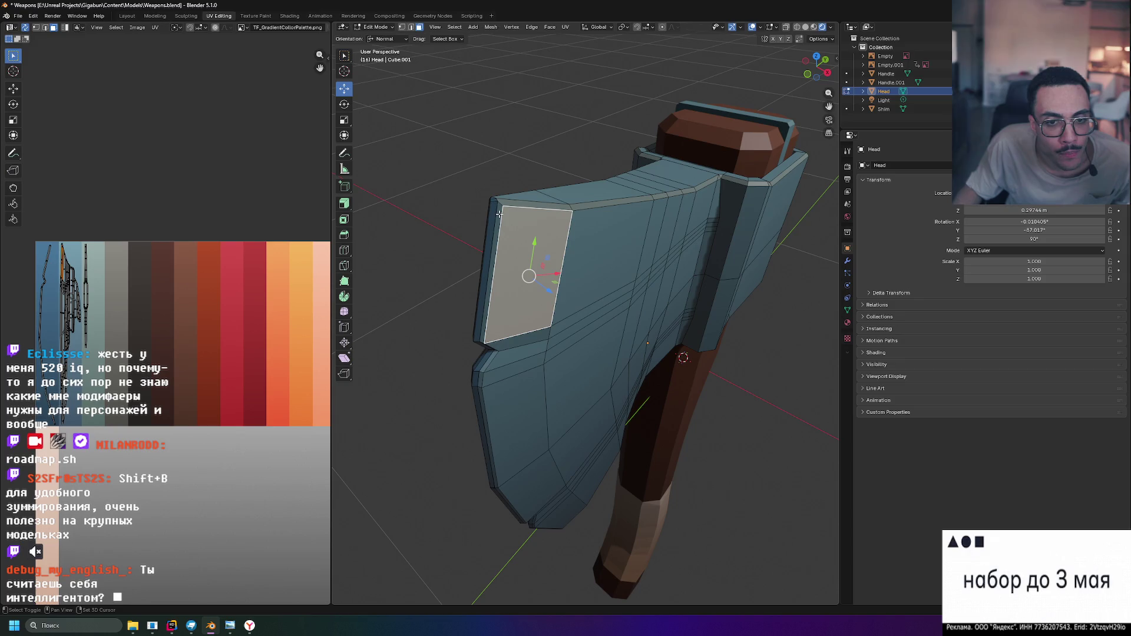
pyautogui.click(500, 213)
pyautogui.moveTo(514, 285); pyautogui.dragTo(532, 267, button='middle')
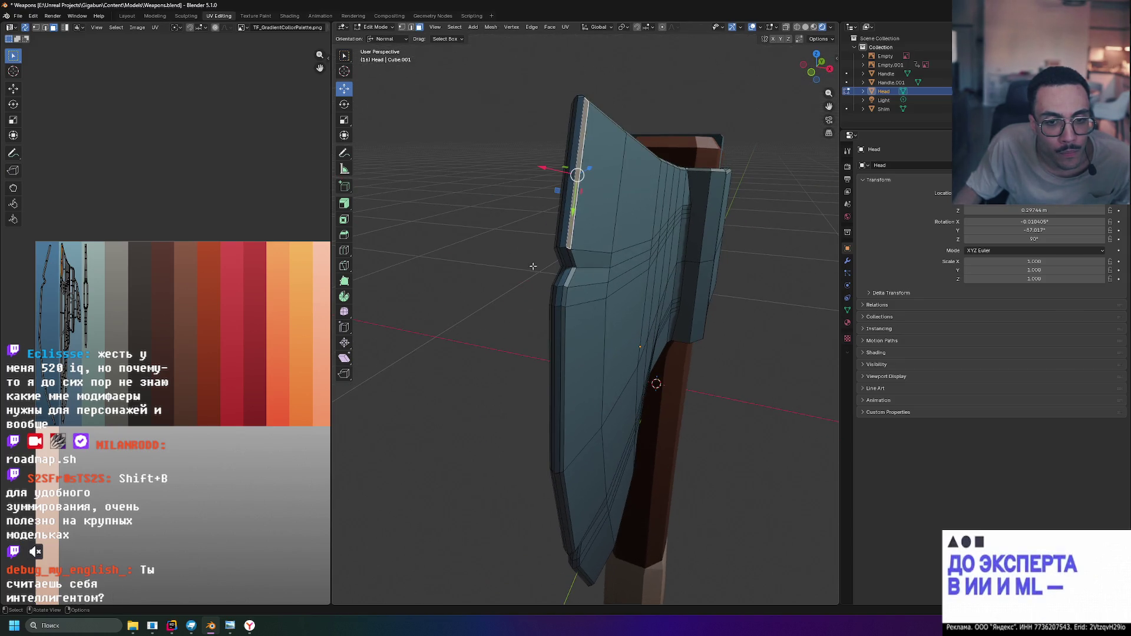
# Extend the shortest-path selection down the blade side, undoing a stray loop select
pyautogui.keyDown('ctrl'); pyautogui.click(571, 274); pyautogui.keyUp('ctrl')
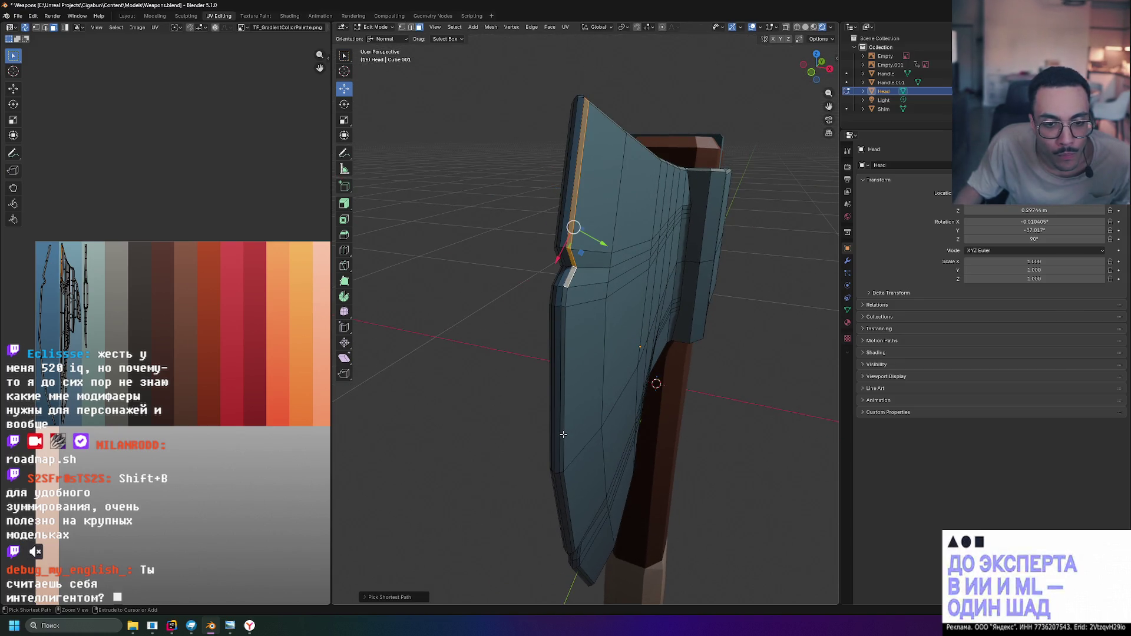
pyautogui.moveTo(566, 406); pyautogui.dragTo(585, 378, button='middle')
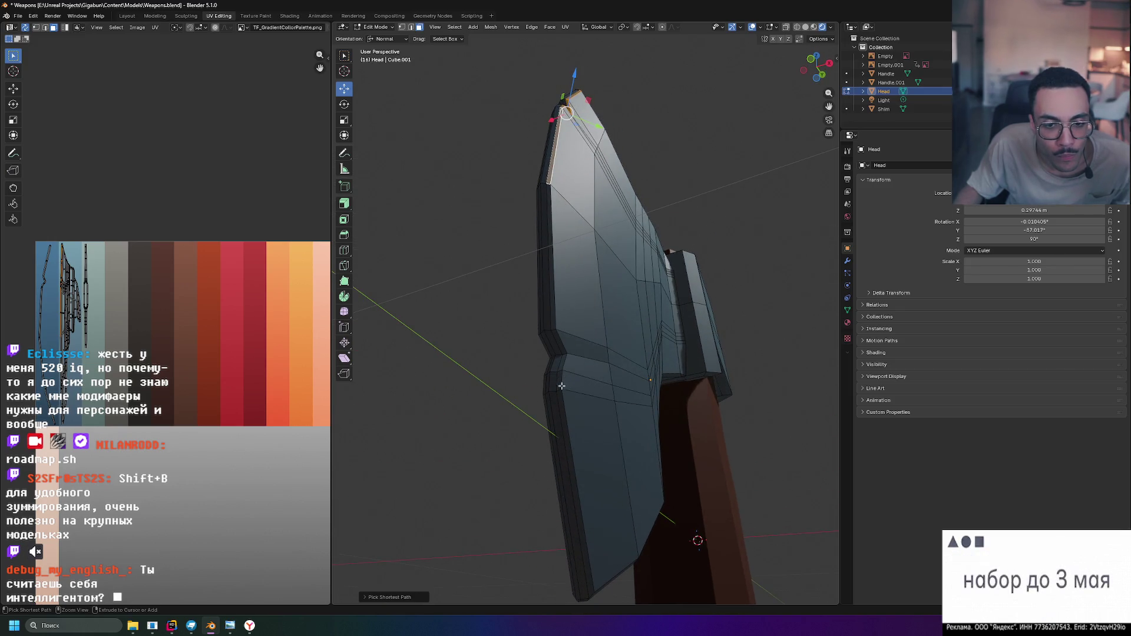
pyautogui.keyDown('alt'); pyautogui.click(561, 401); pyautogui.keyUp('alt')
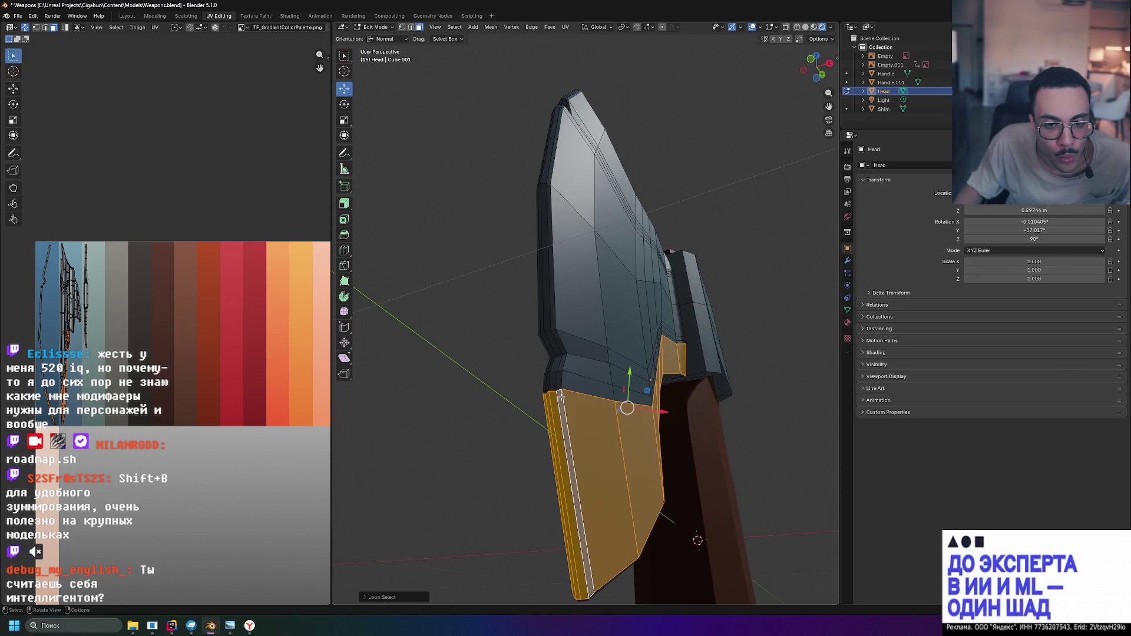
pyautogui.hotkey('ctrl', 'z')
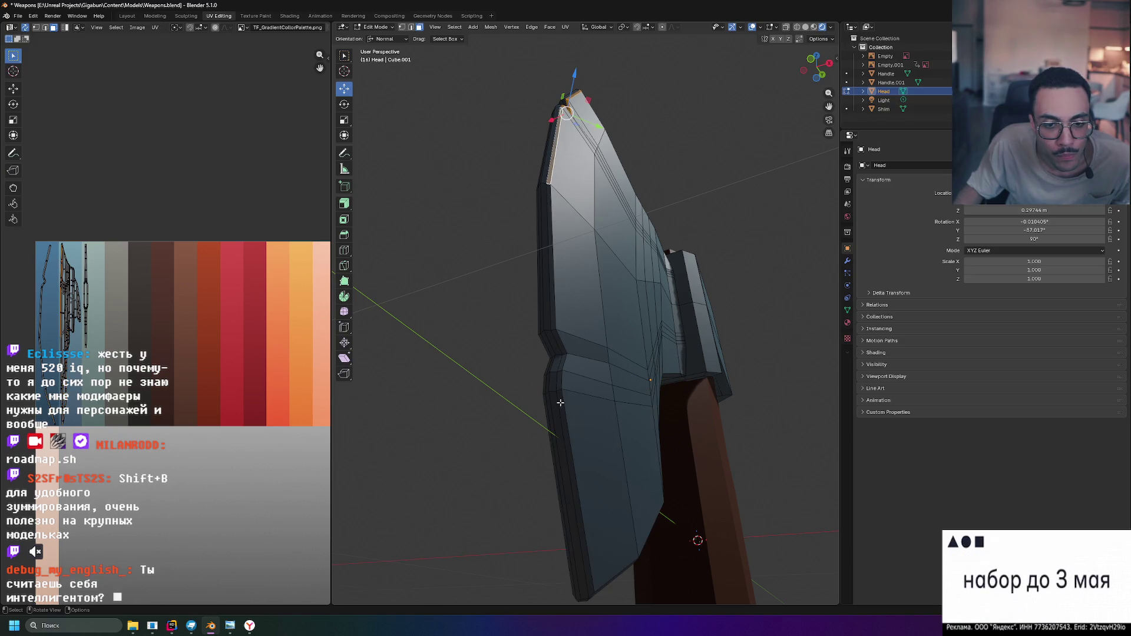
pyautogui.keyDown('ctrl'); pyautogui.click(561, 401); pyautogui.keyUp('ctrl')
pyautogui.moveTo(561, 401)
pyautogui.mouseDown(button='middle')
pyautogui.moveTo(599, 351)
pyautogui.moveTo(598, 389)
pyautogui.moveTo(721, 194)
pyautogui.mouseUp(button='middle')
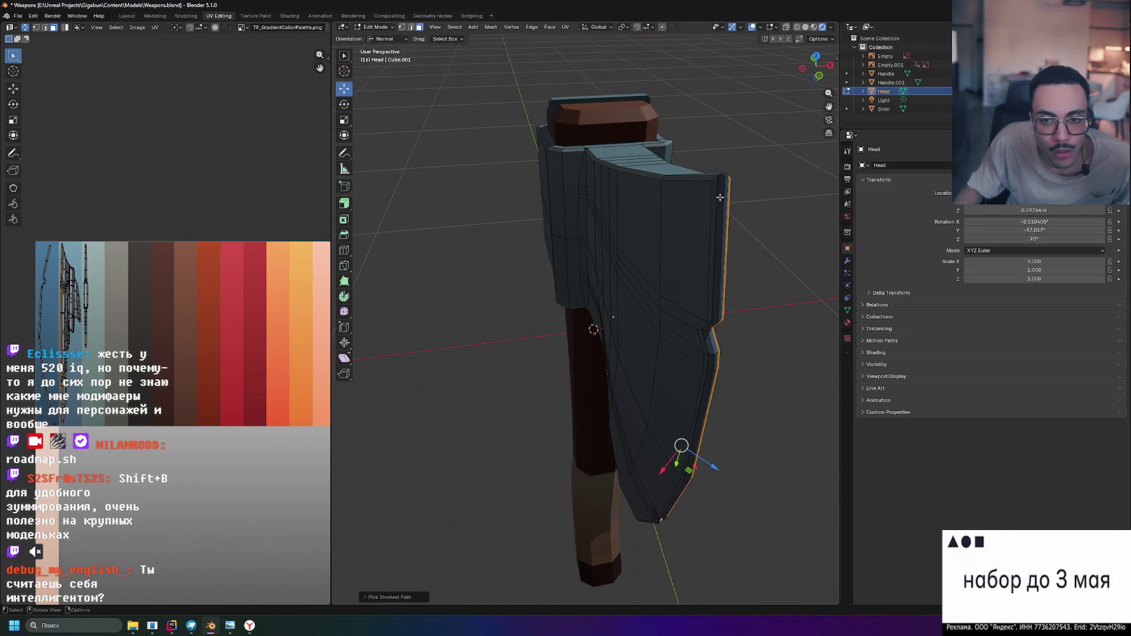
# Add a second edge loop beside the first along the blade edge
pyautogui.moveTo(713, 203)
pyautogui.mouseDown(button='middle')
pyautogui.moveTo(657, 380)
pyautogui.moveTo(704, 310)
pyautogui.moveTo(703, 213)
pyautogui.mouseUp(button='middle')
pyautogui.scroll(3, 665, 413)
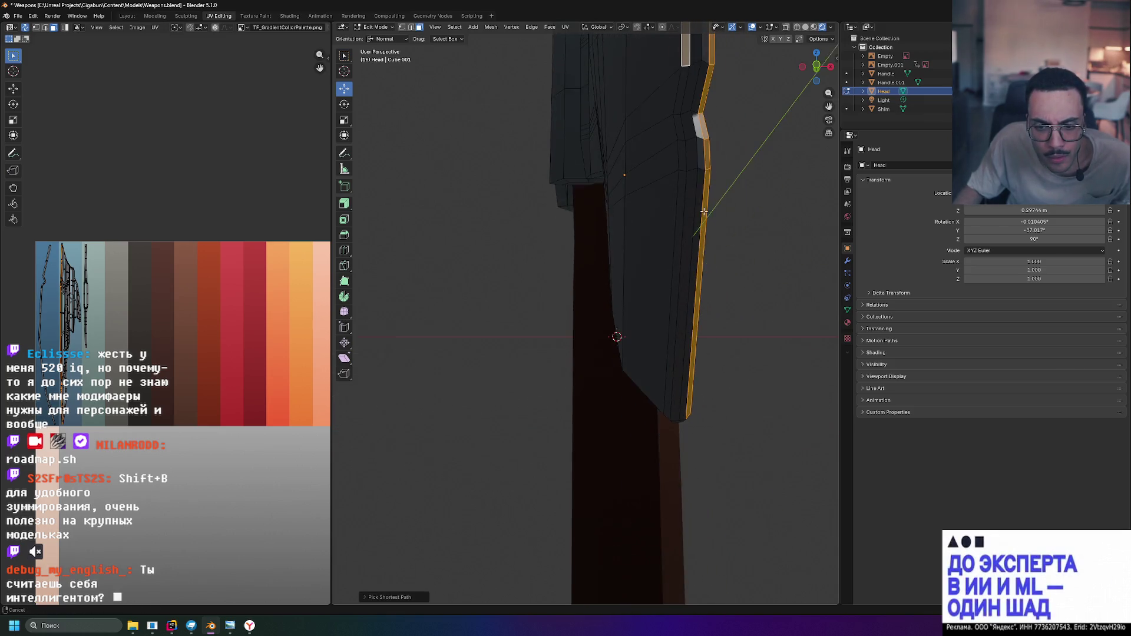
pyautogui.keyDown('alt'); pyautogui.keyDown('shift'); pyautogui.click(676, 367); pyautogui.keyUp('shift'); pyautogui.keyUp('alt')
pyautogui.moveTo(676, 366)
pyautogui.mouseDown(button='middle')
pyautogui.moveTo(700, 333)
pyautogui.moveTo(634, 349)
pyautogui.moveTo(623, 364)
pyautogui.moveTo(485, 214)
pyautogui.mouseUp(button='middle')
pyautogui.scroll(-5, 634, 349)
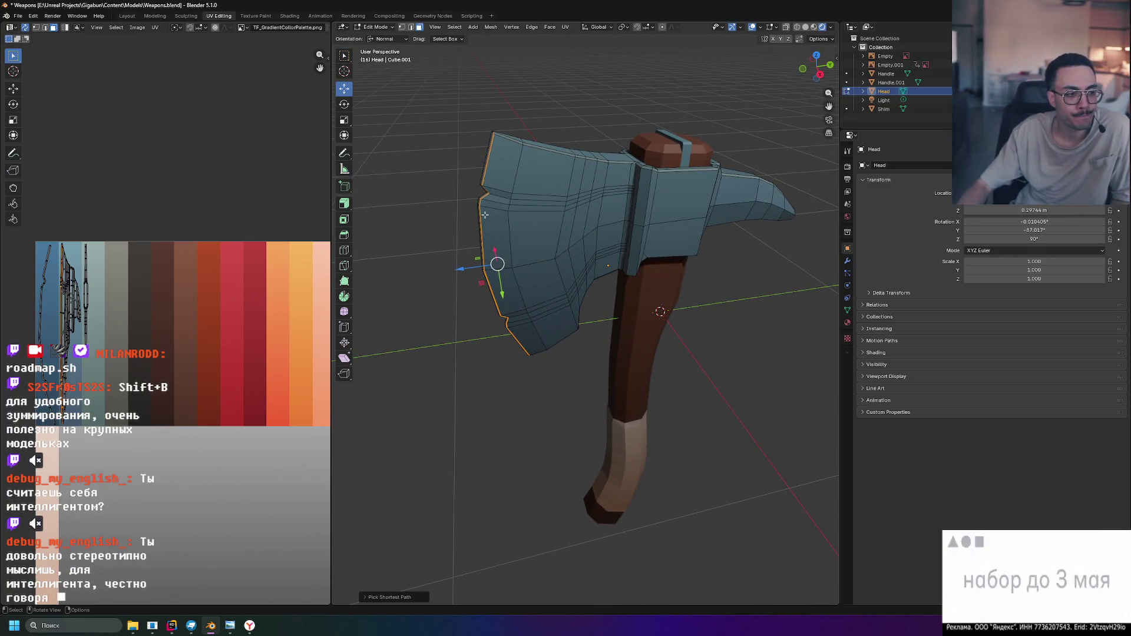
pyautogui.scroll(2, 441, 235)
pyautogui.scroll(2, 594, 307)
pyautogui.scroll(1, 594, 307)
pyautogui.scroll(2, 592, 300)
pyautogui.scroll(2, 587, 292)
pyautogui.scroll(1, 584, 279)
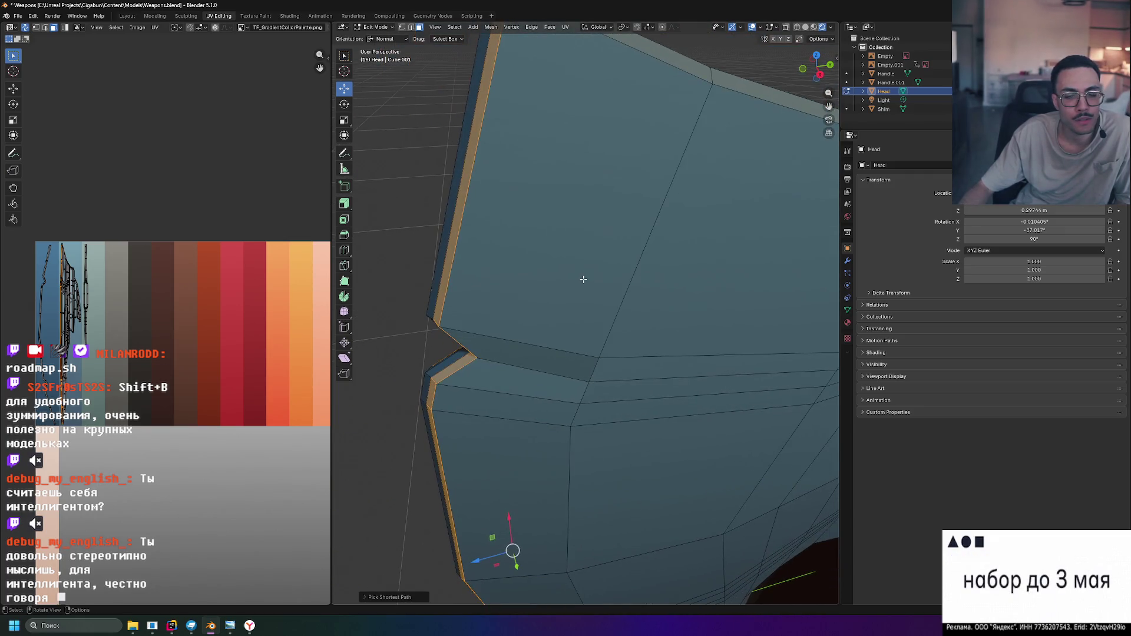
pyautogui.scroll(-4, 569, 238)
pyautogui.moveTo(568, 238); pyautogui.dragTo(605, 311, button='middle')
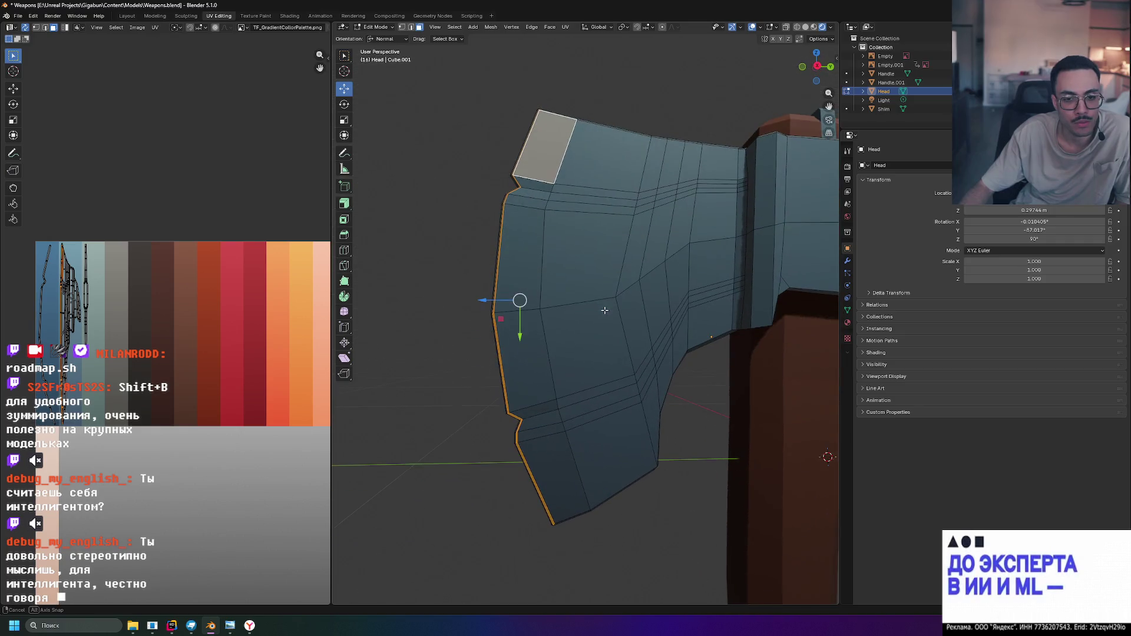
# Select face paths from top to bottom of the blade edge on both sides
pyautogui.keyDown('ctrl'); pyautogui.click(521, 234); pyautogui.keyUp('ctrl')
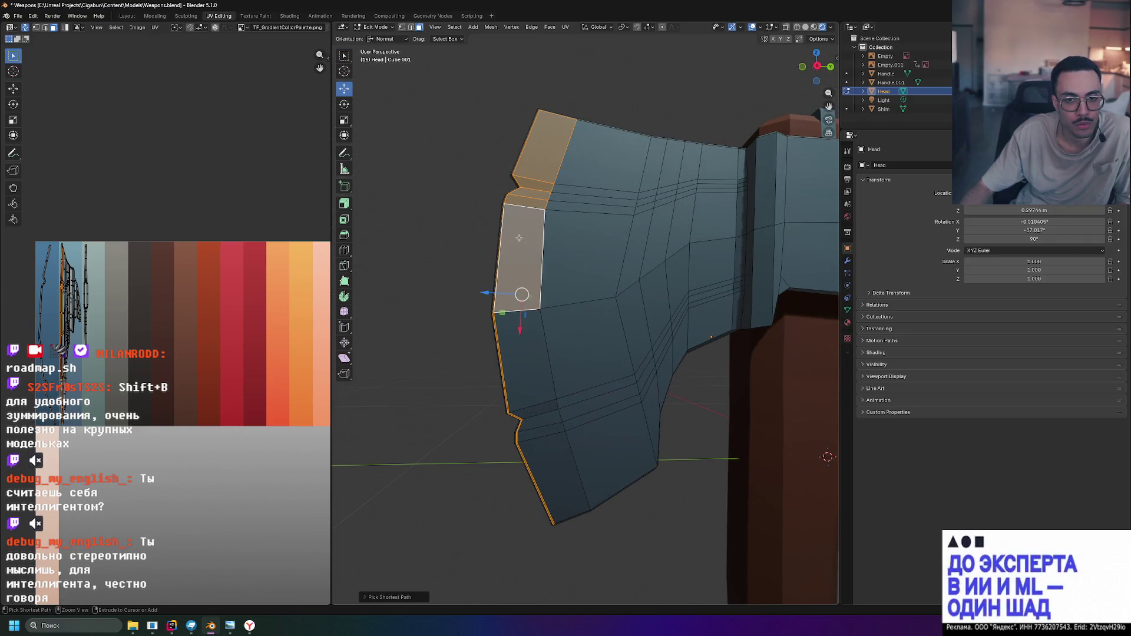
pyautogui.keyDown('ctrl'); pyautogui.click(525, 357); pyautogui.keyUp('ctrl')
pyautogui.keyDown('ctrl'); pyautogui.click(562, 466); pyautogui.keyUp('ctrl')
pyautogui.scroll(-3, 510, 272)
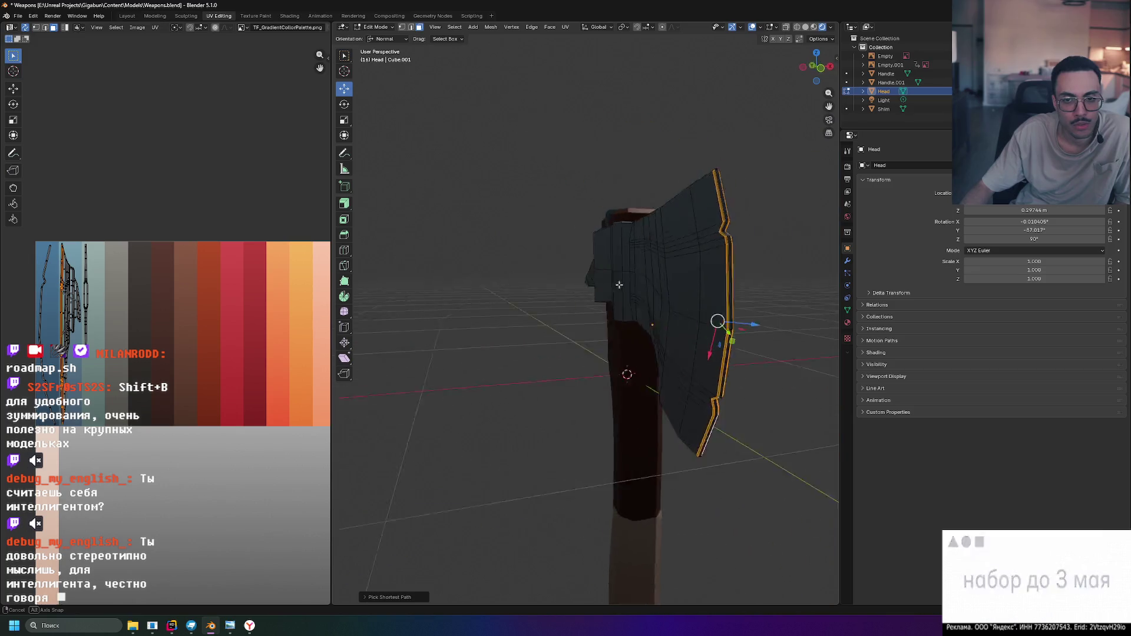
pyautogui.moveTo(509, 272); pyautogui.dragTo(649, 272, button='middle')
pyautogui.keyDown('ctrl'); pyautogui.click(646, 293); pyautogui.keyUp('ctrl')
pyautogui.keyDown('ctrl'); pyautogui.click(656, 336); pyautogui.keyUp('ctrl')
pyautogui.keyDown('ctrl'); pyautogui.click(630, 380); pyautogui.keyUp('ctrl')
pyautogui.moveTo(629, 380)
pyautogui.mouseDown(button='middle')
pyautogui.moveTo(703, 363)
pyautogui.moveTo(671, 318)
pyautogui.mouseUp(button='middle')
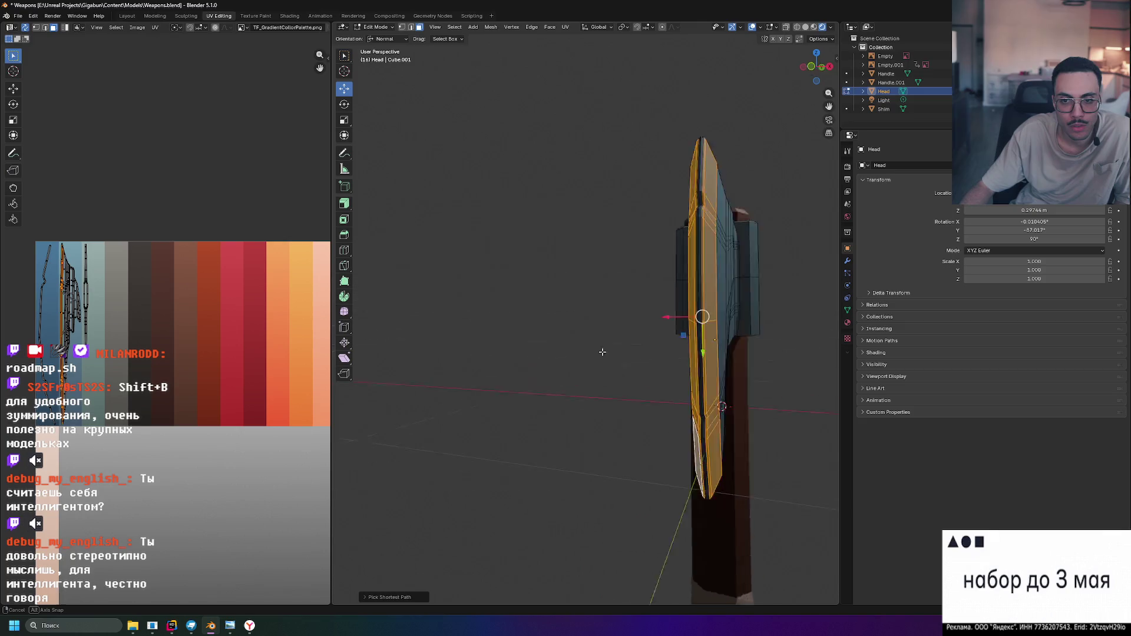
pyautogui.scroll(3, 672, 318)
# Snap to the numpad-3 orthographic side view and bring up the UV menu
pyautogui.moveTo(543, 324)
pyautogui.mouseDown(button='middle')
pyautogui.moveTo(538, 297)
pyautogui.moveTo(539, 358)
pyautogui.mouseUp(button='middle')
pyautogui.scroll(3, 538, 297)
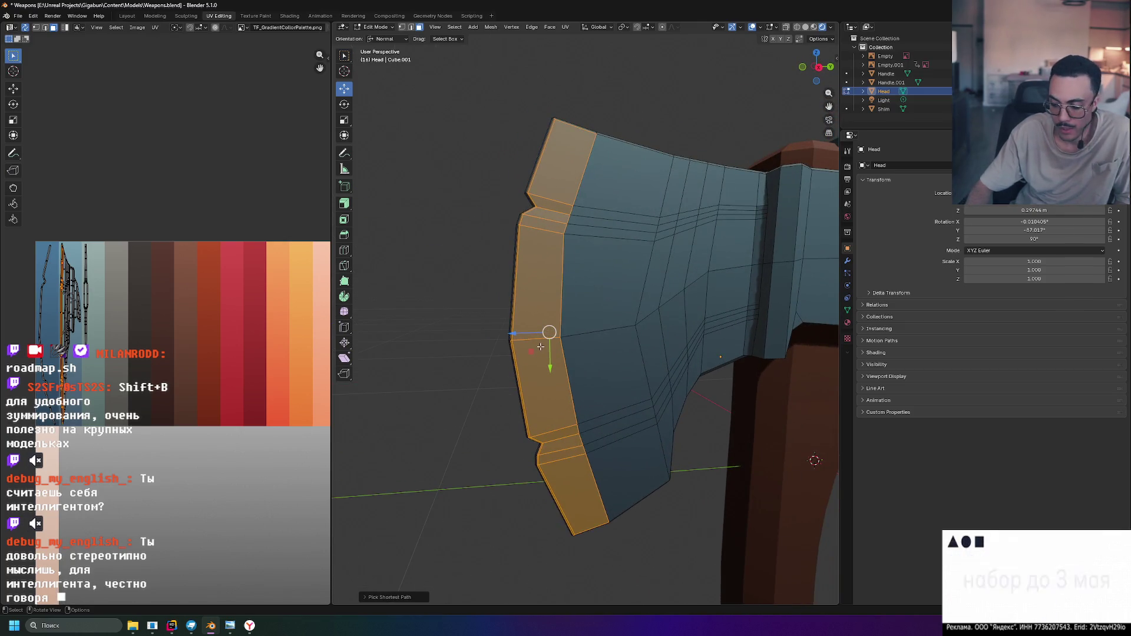
pyautogui.press('KP_3')
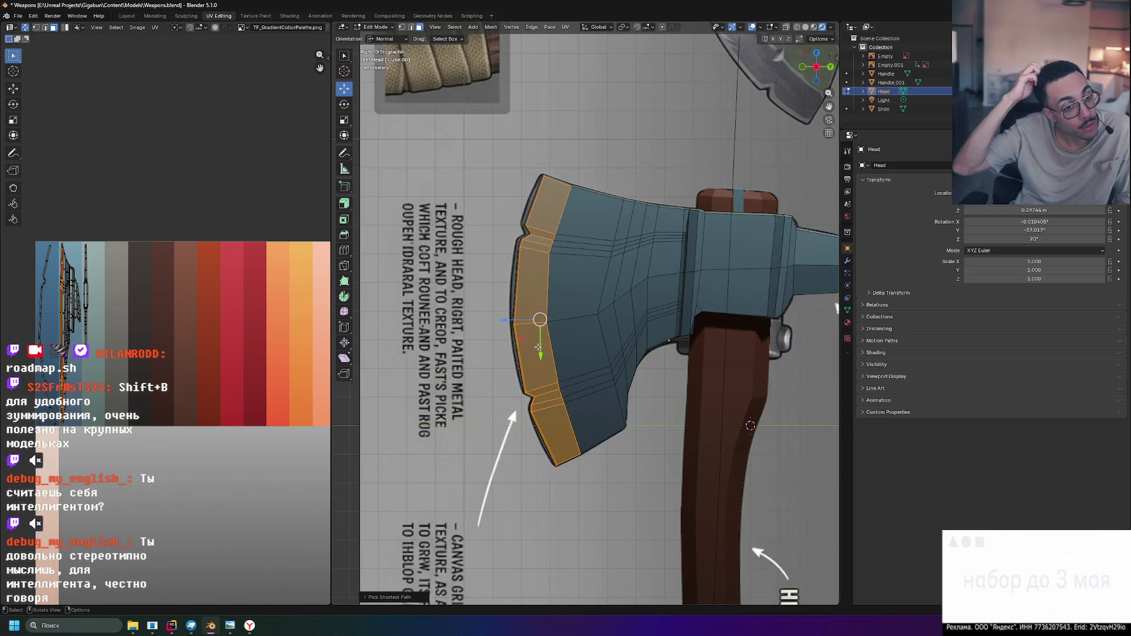
pyautogui.click(565, 26)
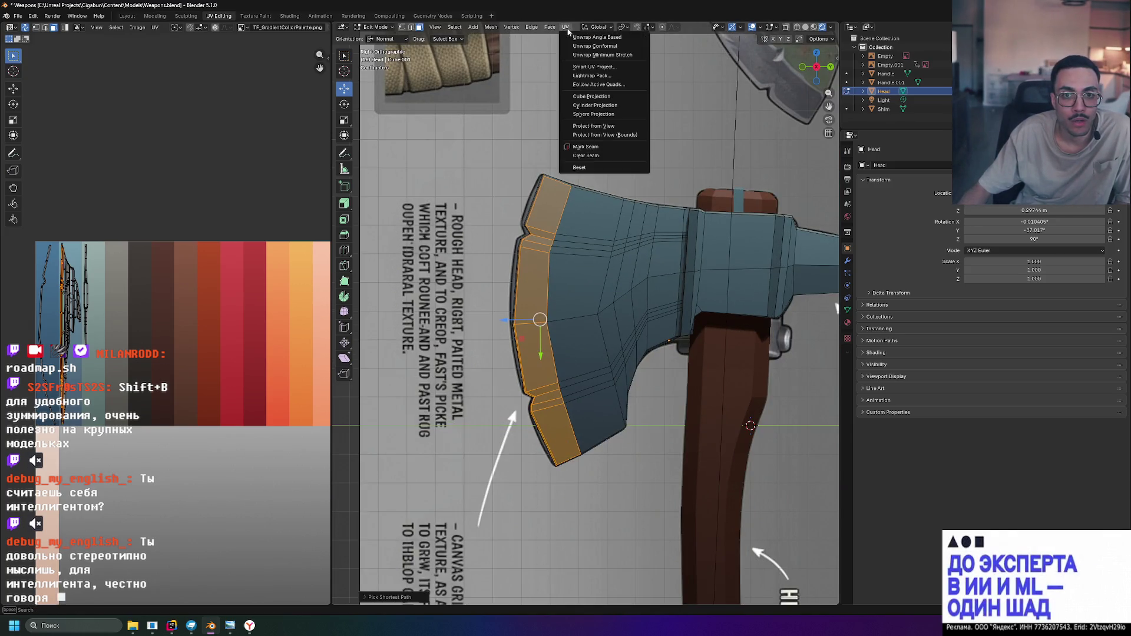
# Project the band's UVs from the side view, thin the island and shift it along X
pyautogui.click(619, 126)
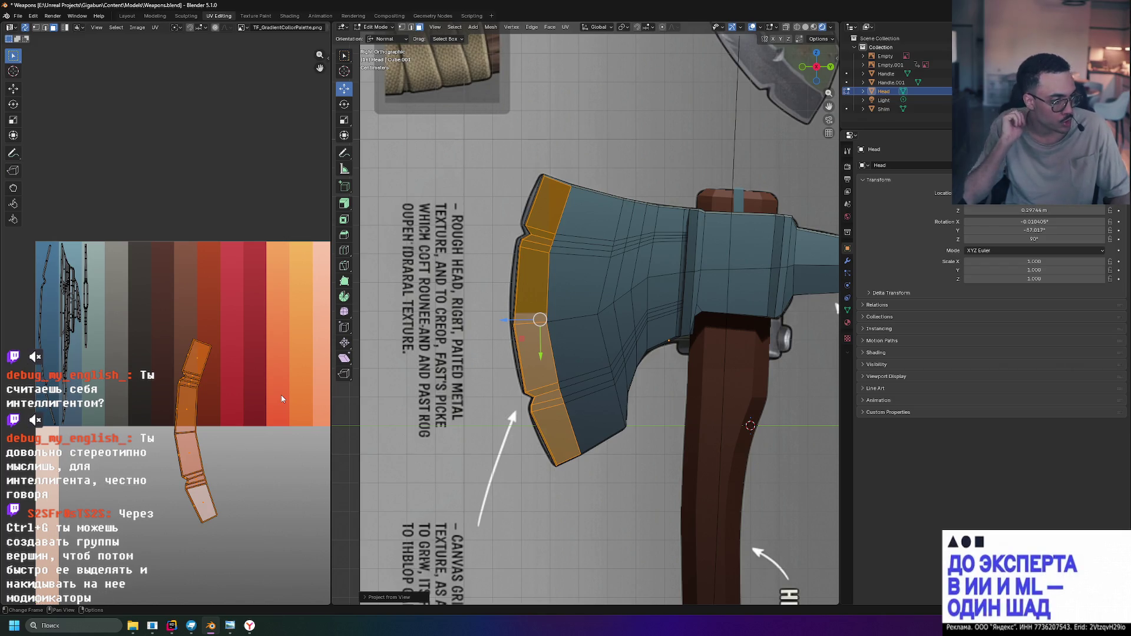
pyautogui.press('g')
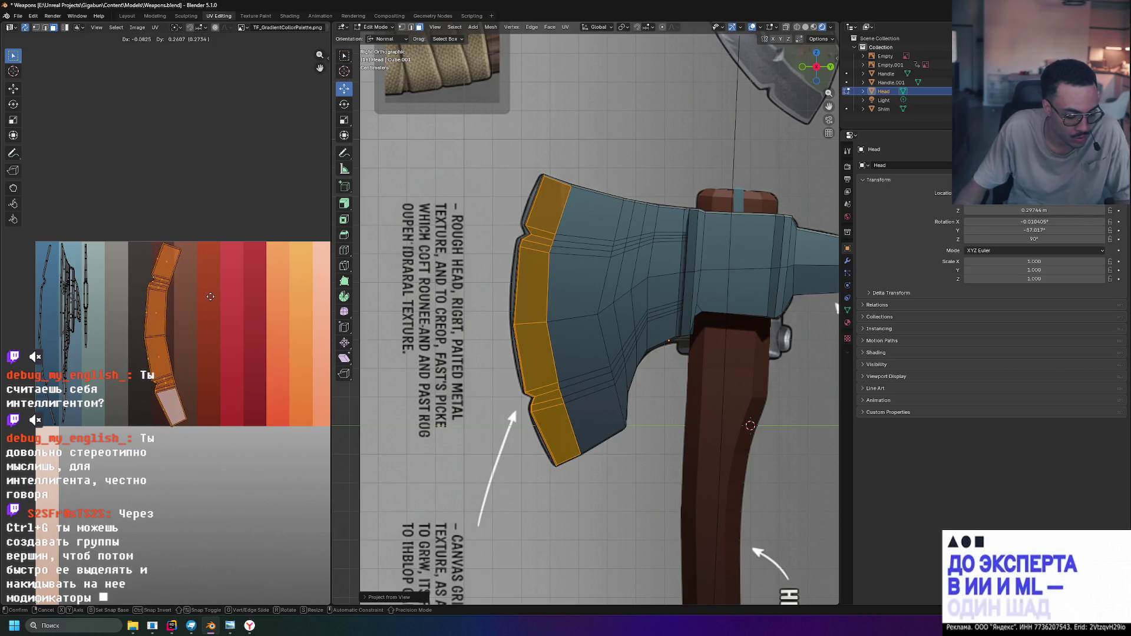
pyautogui.press('s')
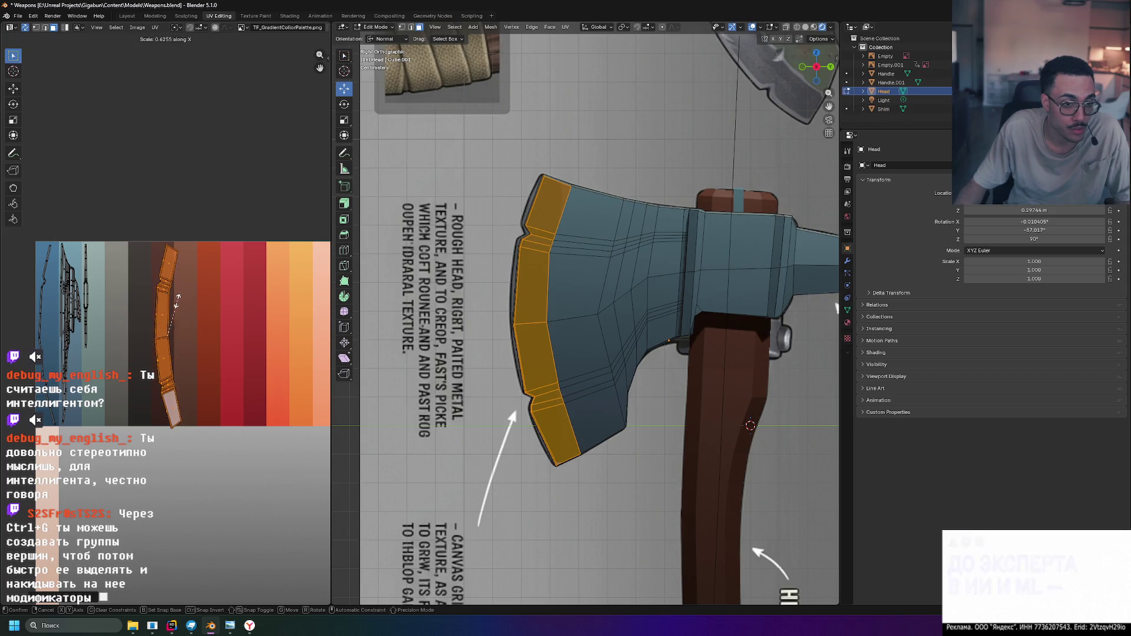
pyautogui.click(175, 321)
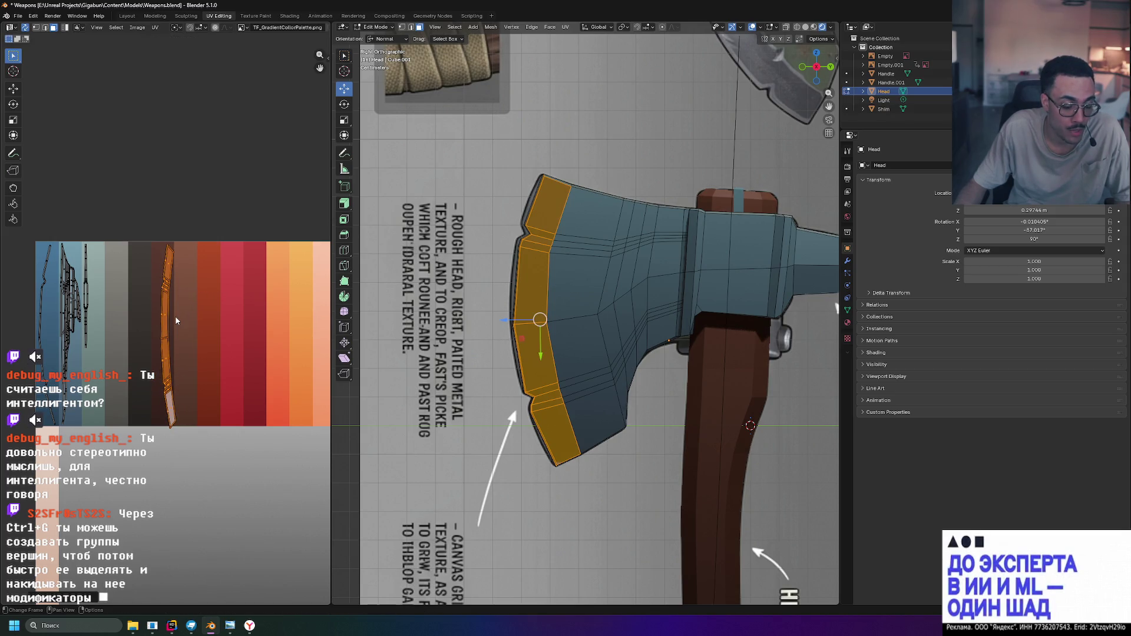
pyautogui.press('g')
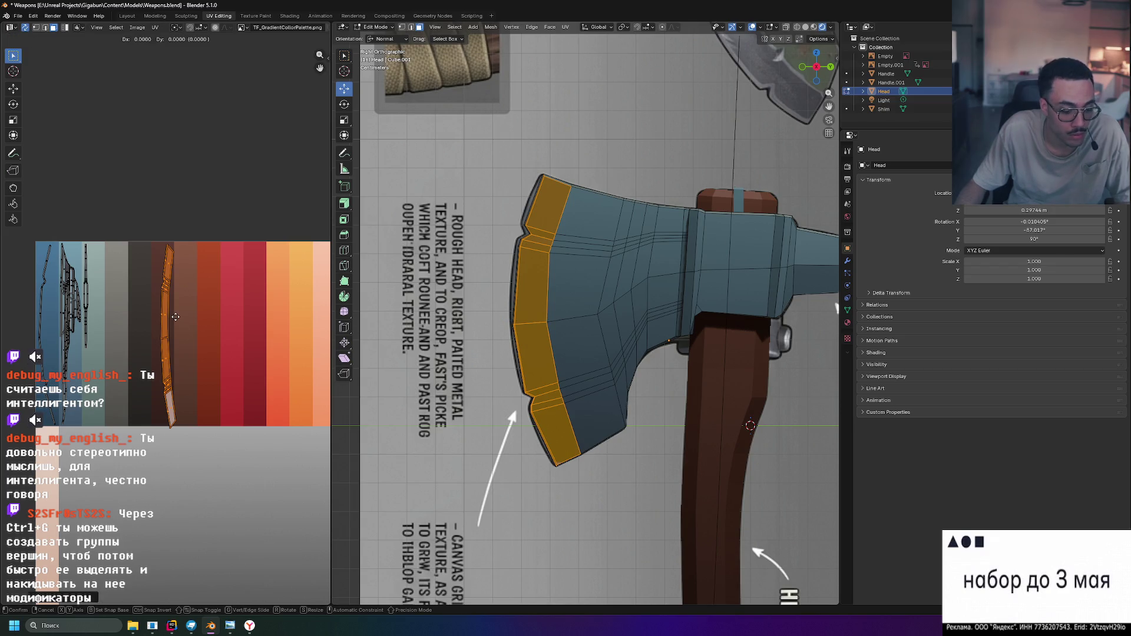
pyautogui.press('x')
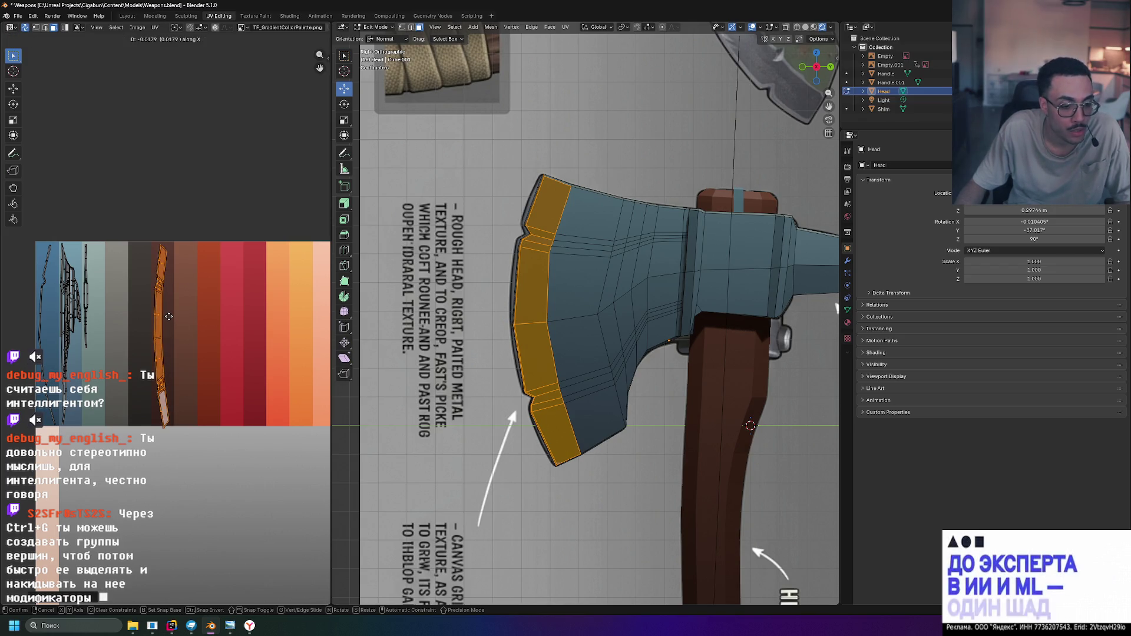
pyautogui.click(169, 316)
# Shift the UV island vertically along Y after cancelling a first attempt
pyautogui.press('g')
pyautogui.press('y')
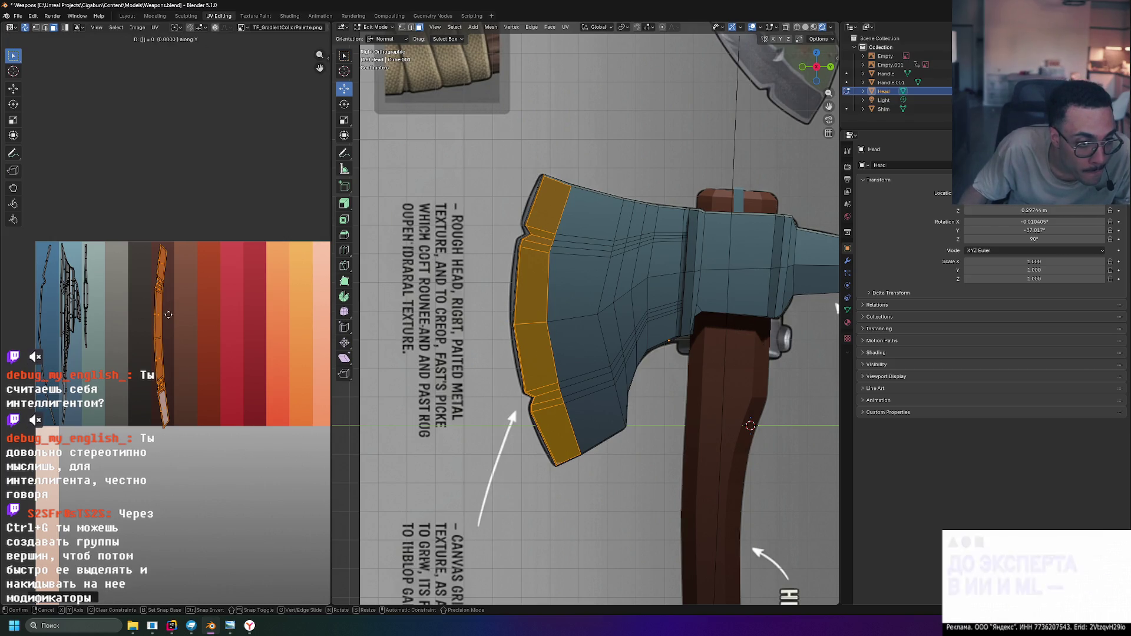
pyautogui.press('g')
pyautogui.press('Escape')
pyautogui.press('g')
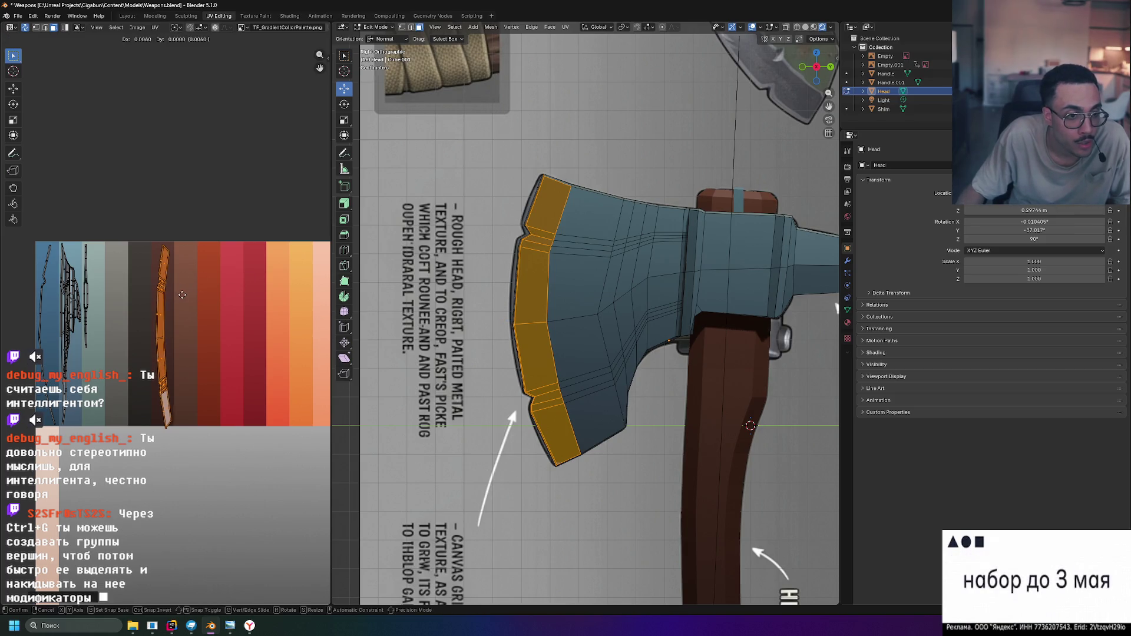
pyautogui.press('y')
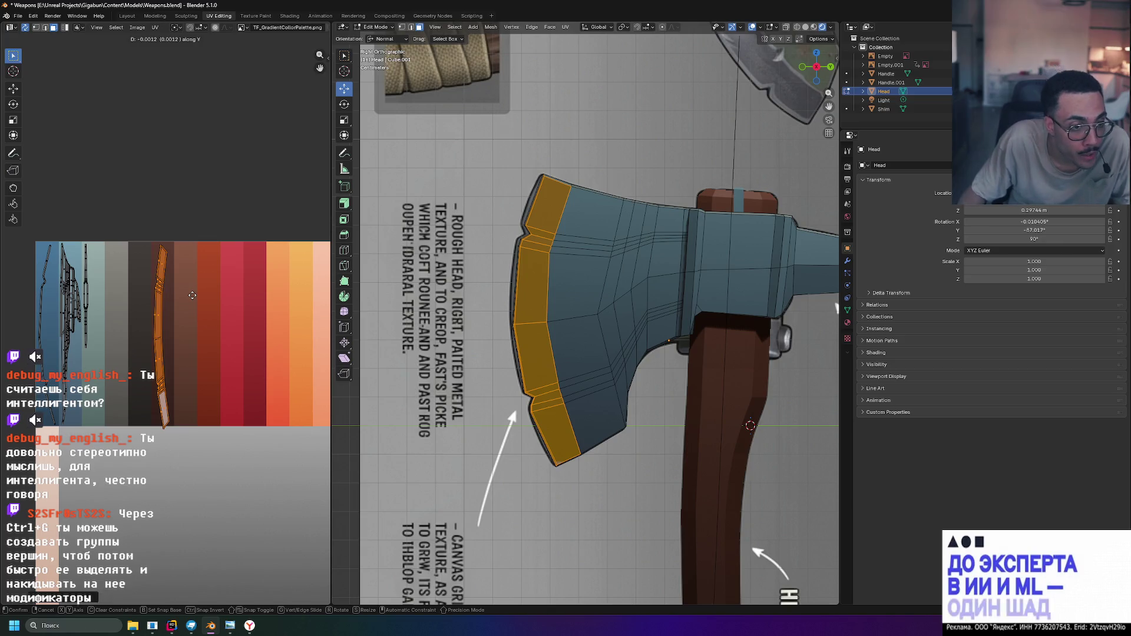
pyautogui.click(192, 293)
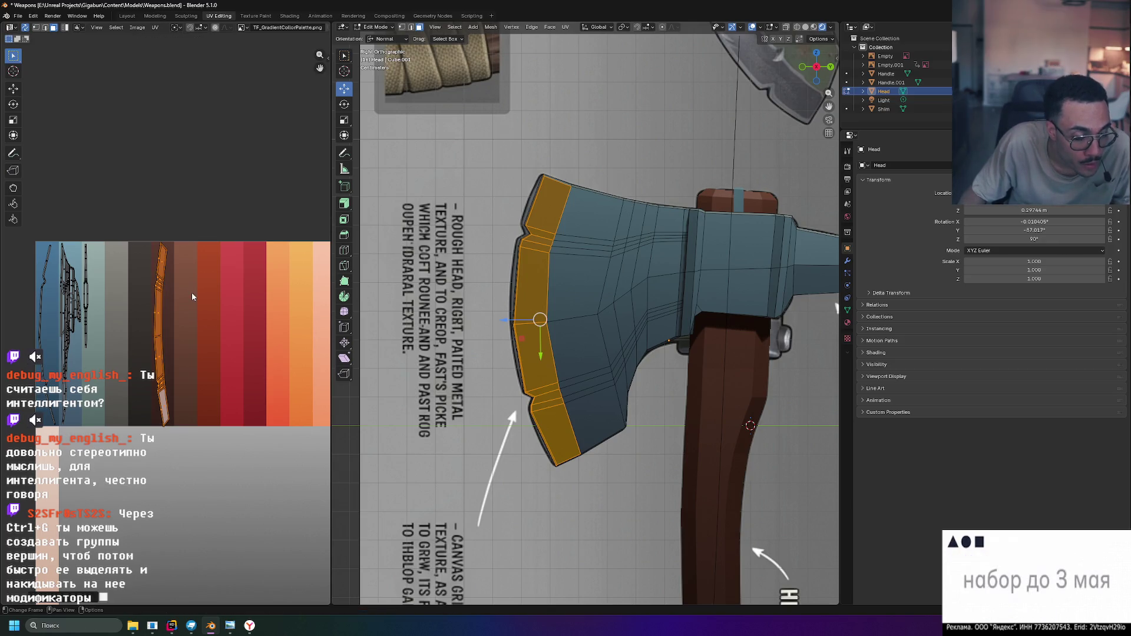
# Squash the island in Y and slide it left along X onto the lighter palette strip
pyautogui.press('s')
pyautogui.press('y')
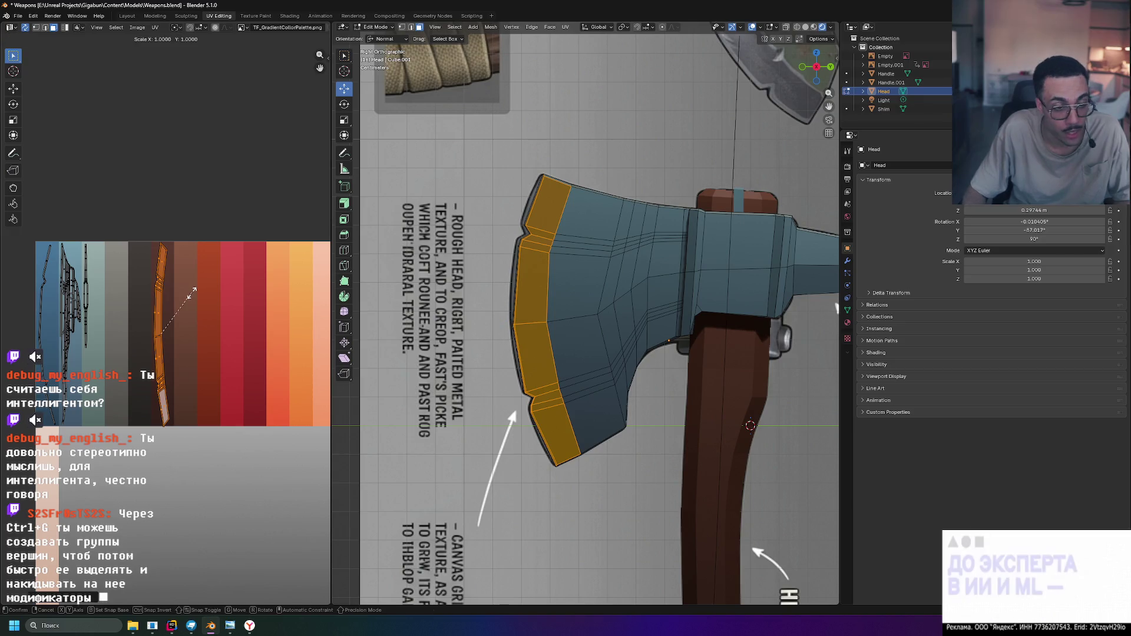
pyautogui.click(192, 299)
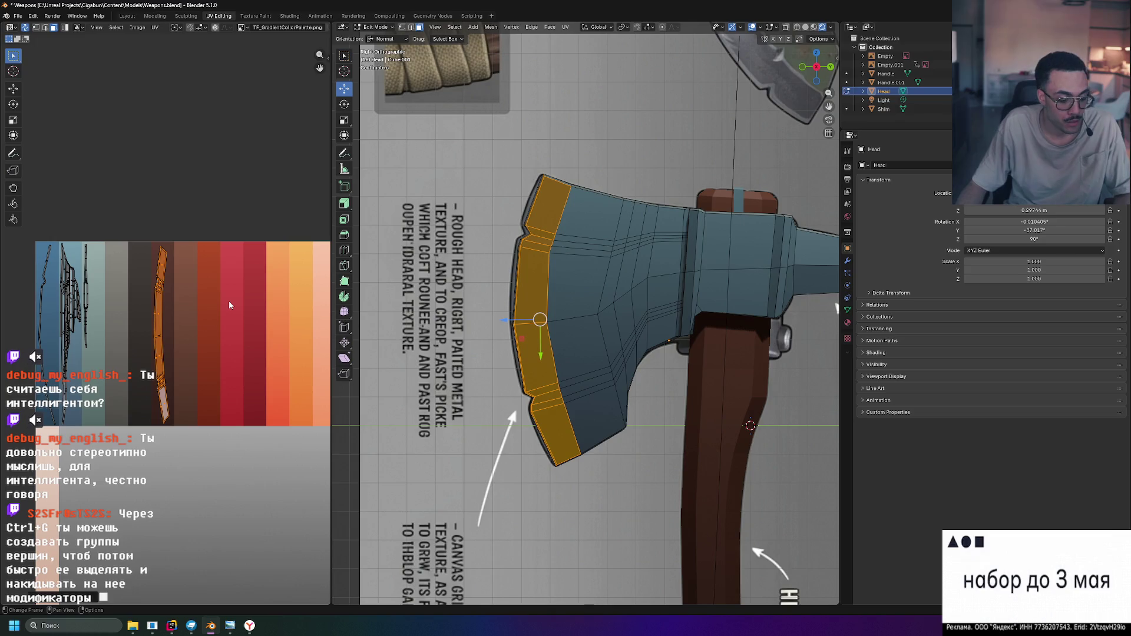
pyautogui.press('g')
pyautogui.press('x')
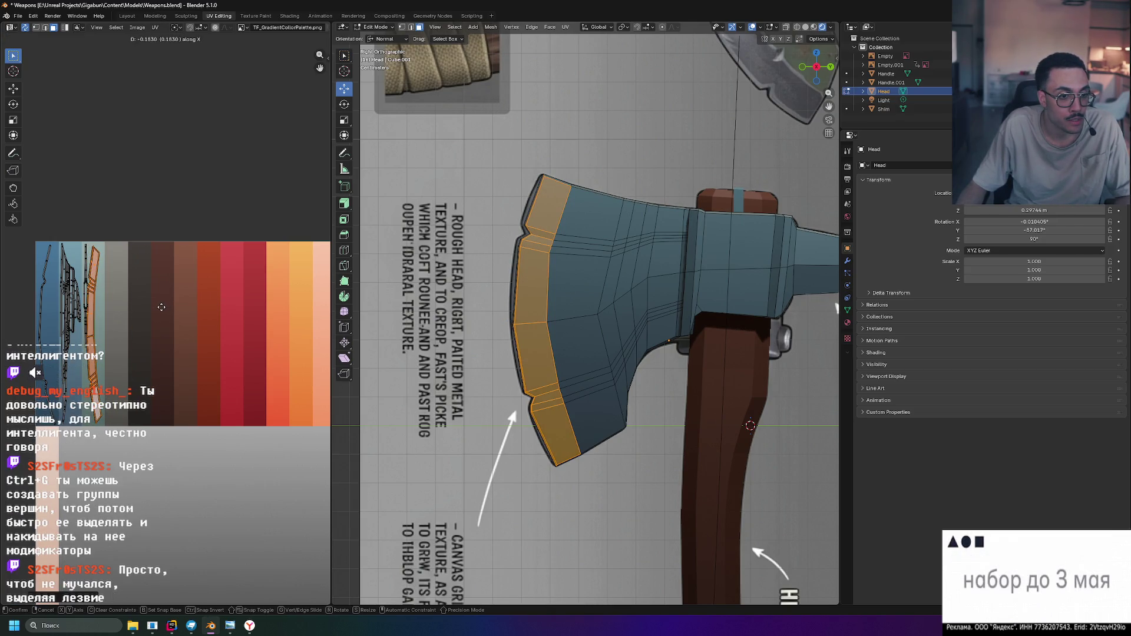
pyautogui.click(161, 306)
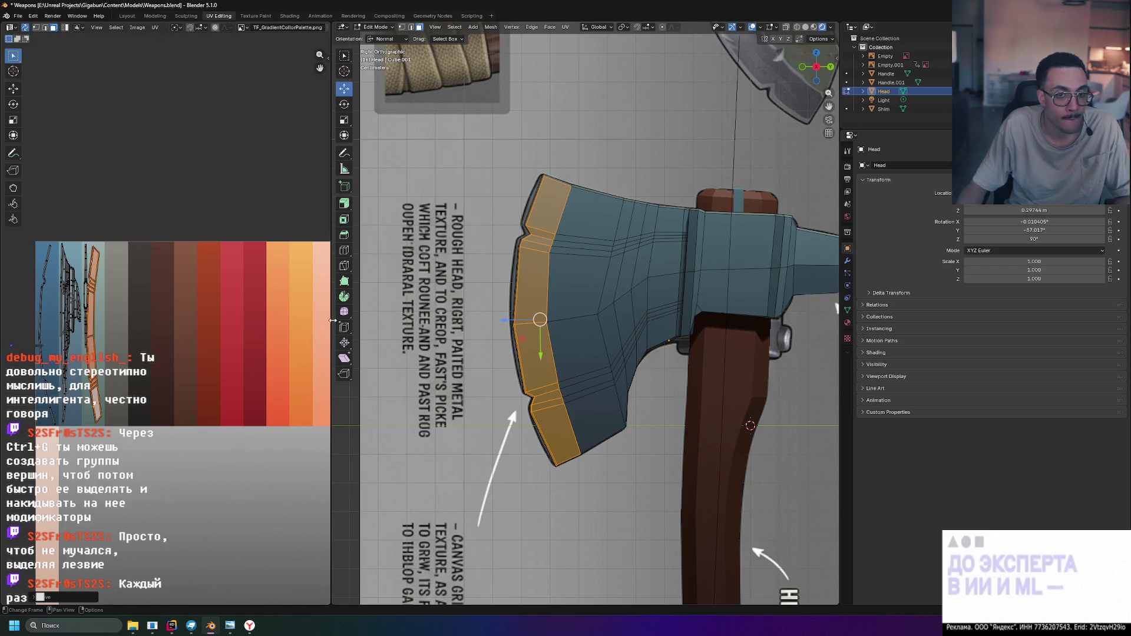
pyautogui.scroll(-2, 494, 313)
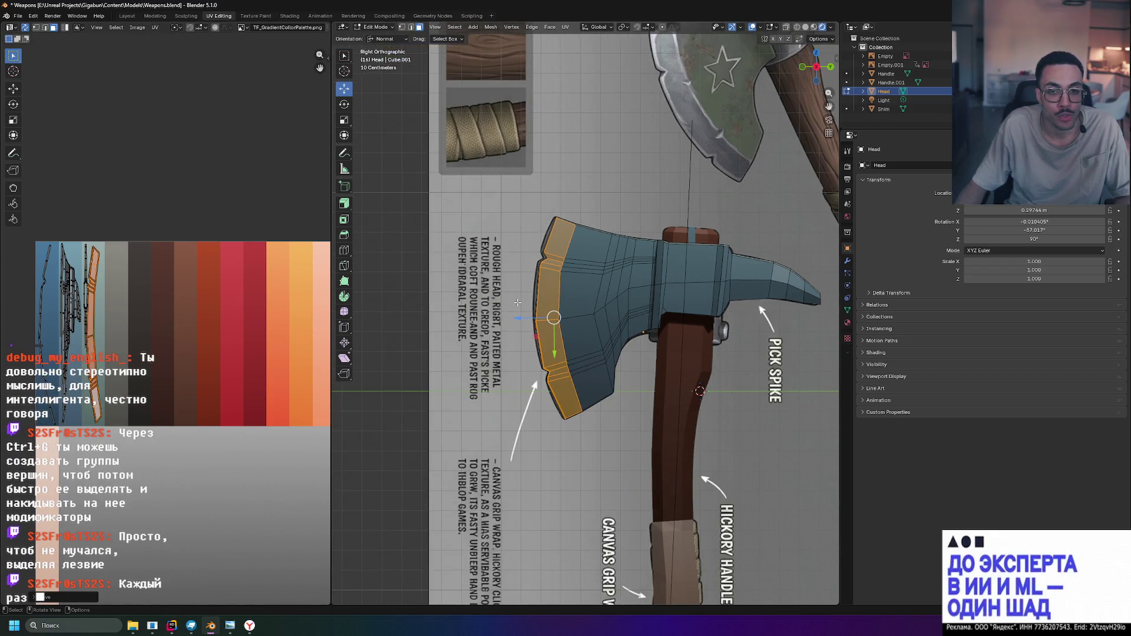
# Assign the selected faces to a new vertex group via Ctrl+G and expand Head in the Outliner
pyautogui.hotkey('ctrl', 'g')
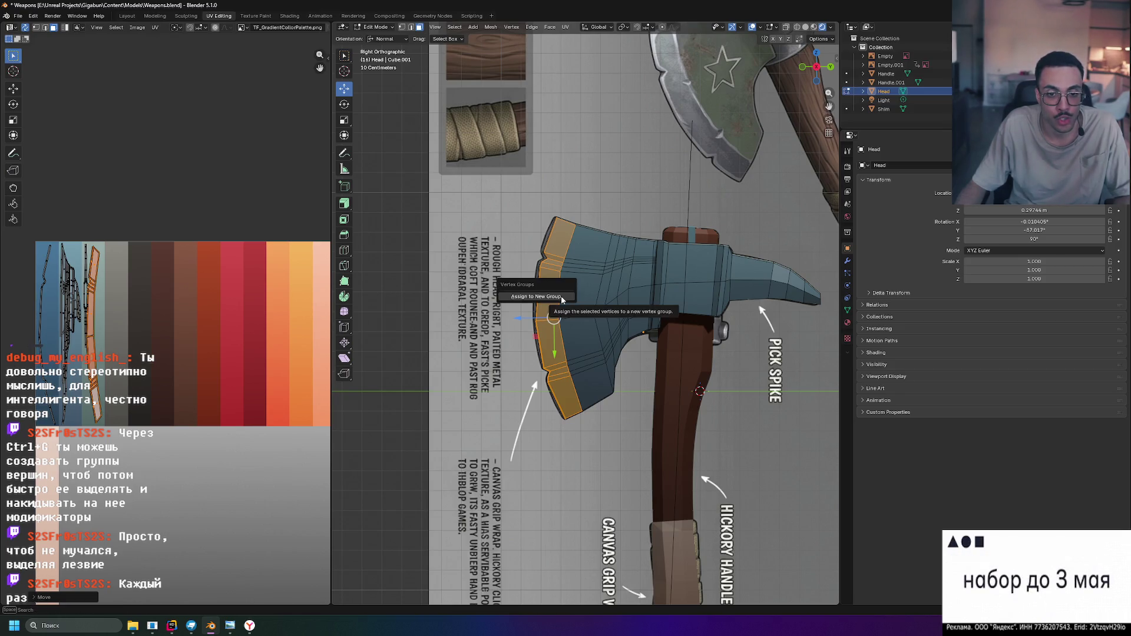
pyautogui.click(562, 298)
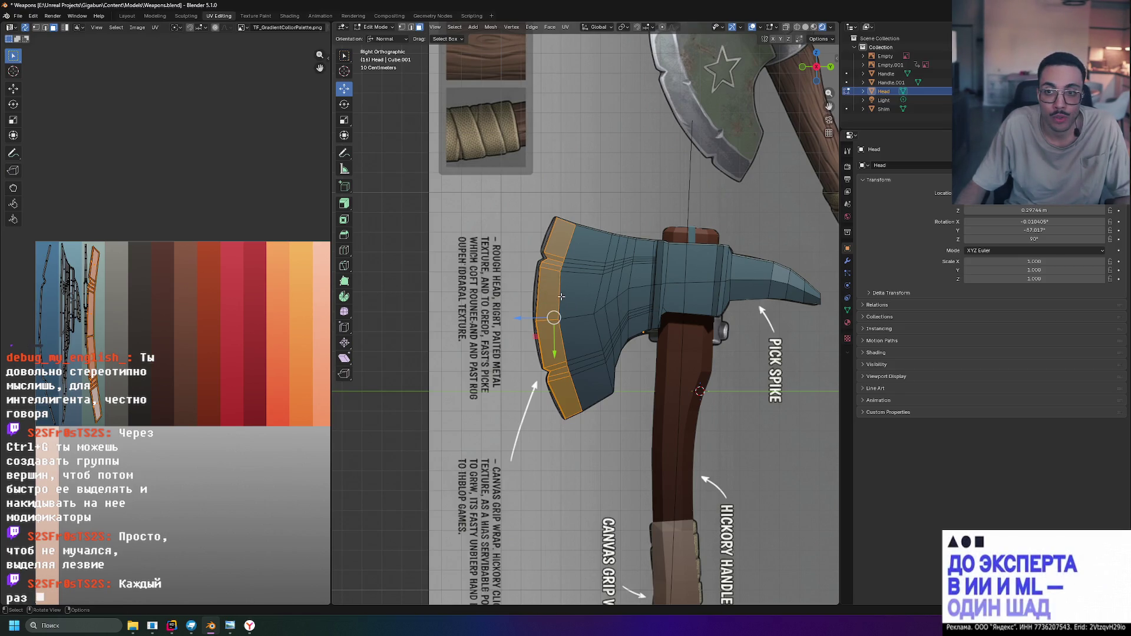
pyautogui.click(863, 92)
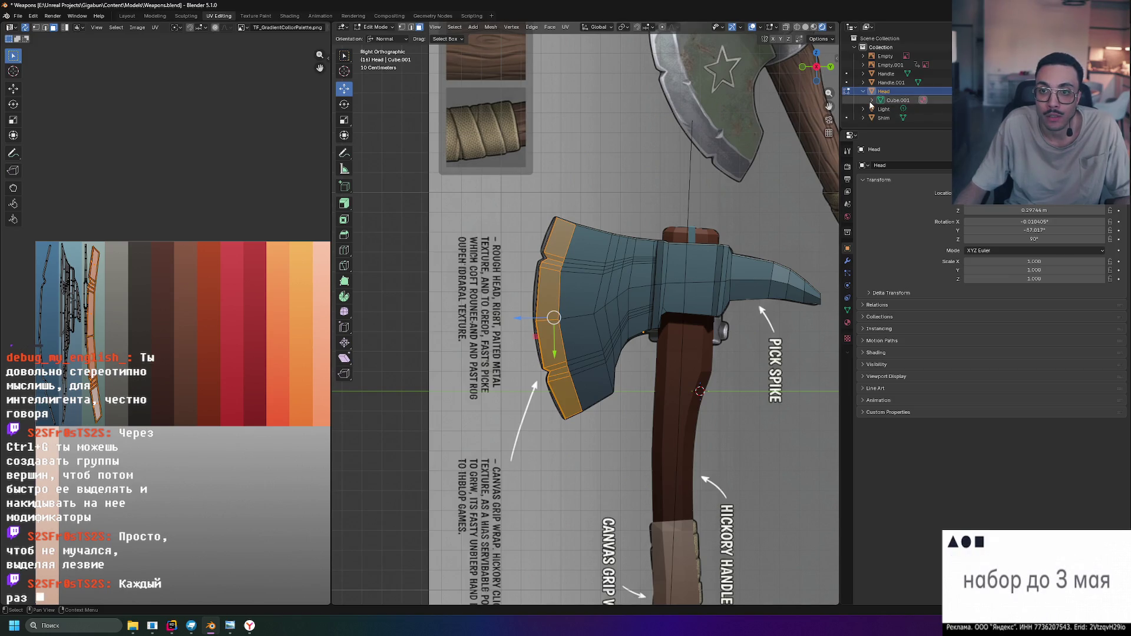
pyautogui.click(463, 252)
pyautogui.click(547, 294)
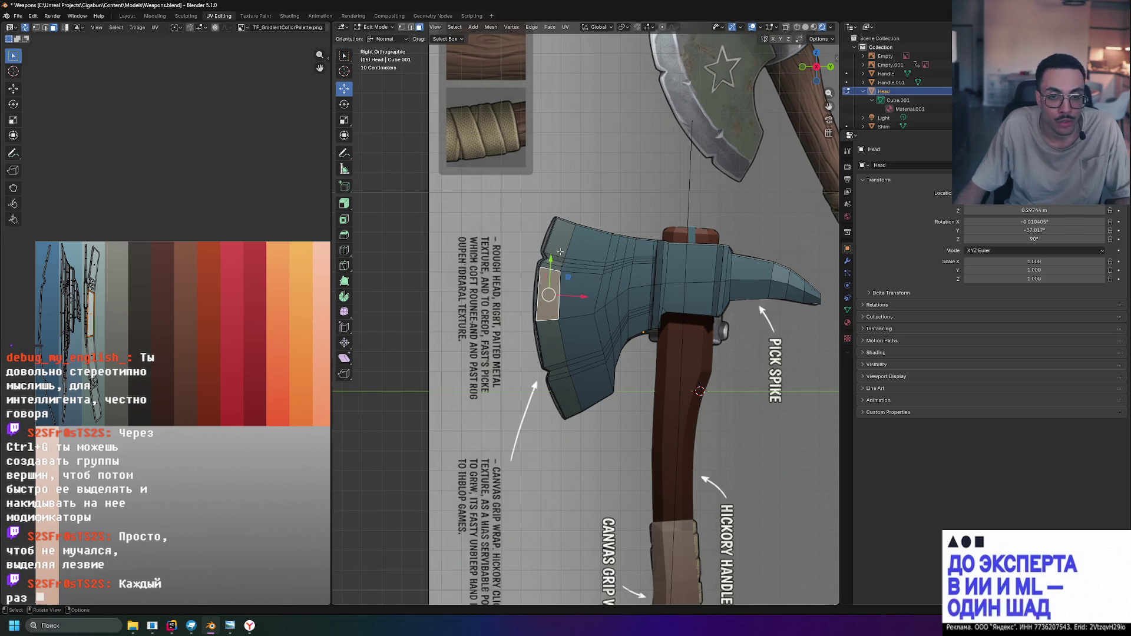
pyautogui.scroll(3, 559, 252)
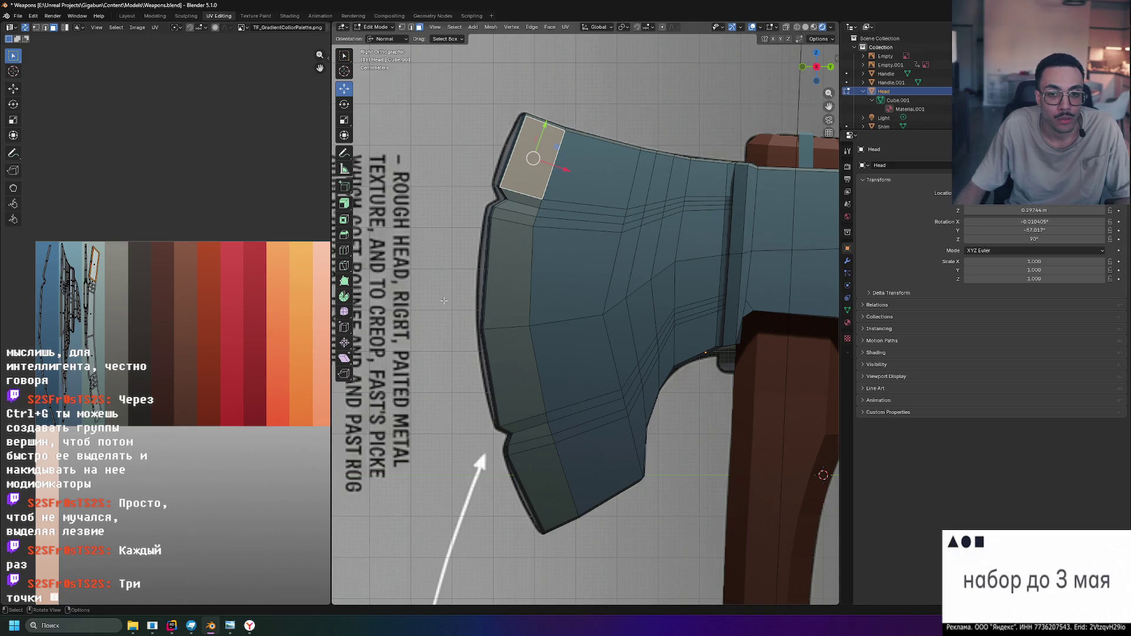
pyautogui.hotkey('alt', 'a')
pyautogui.hotkey('ctrl', 'z')
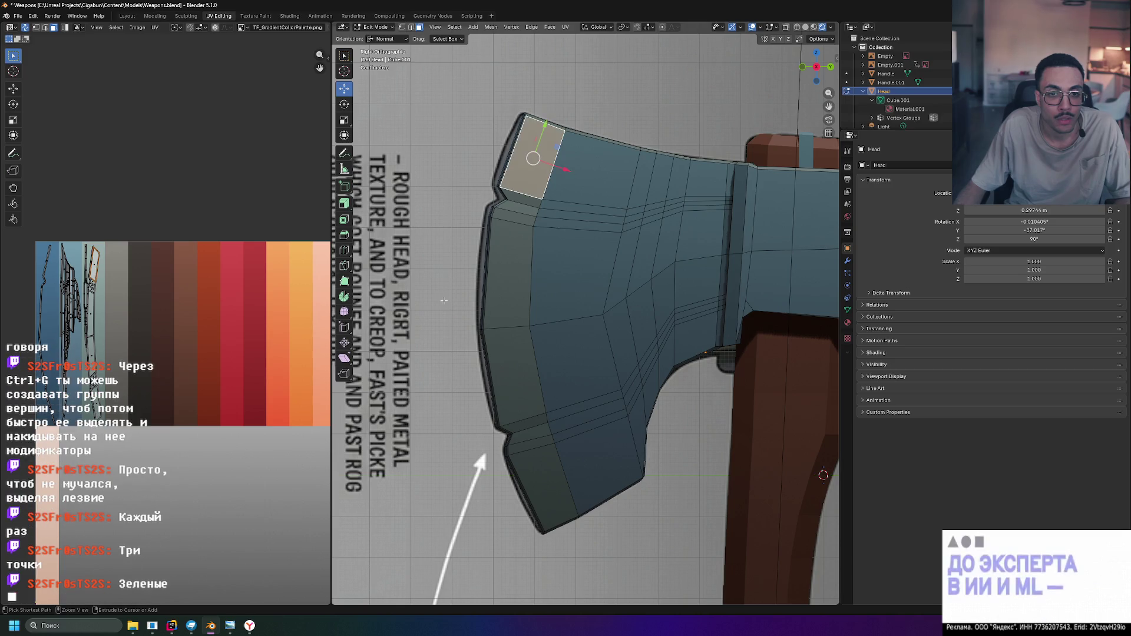
pyautogui.hotkey('ctrl', 'z')
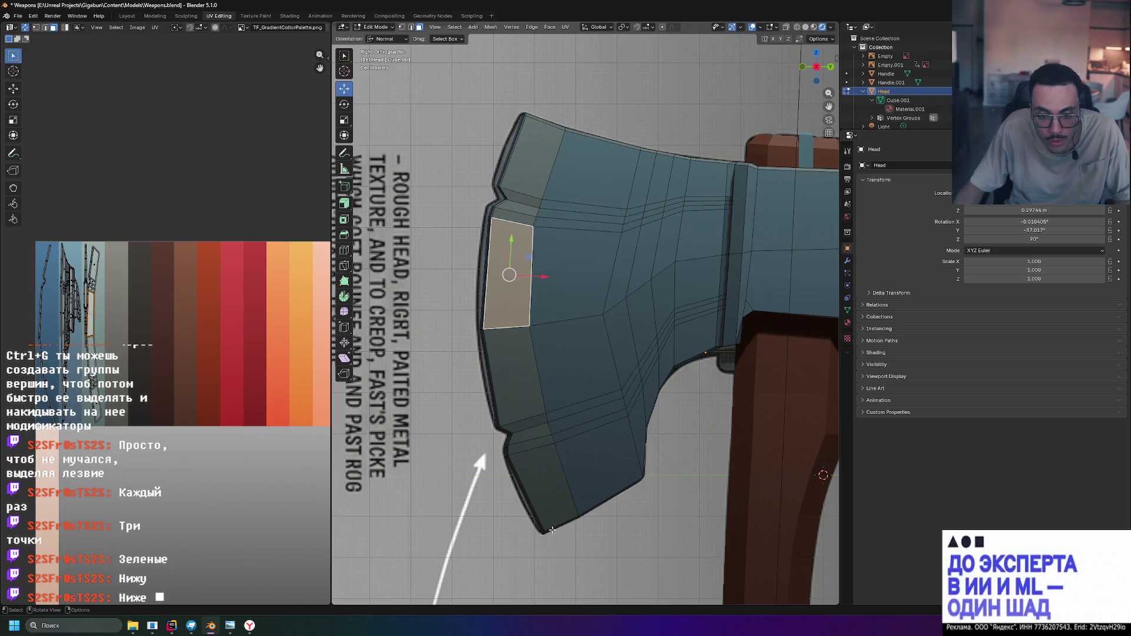
pyautogui.scroll(-1, 600, 465)
pyautogui.scroll(-1, 601, 466)
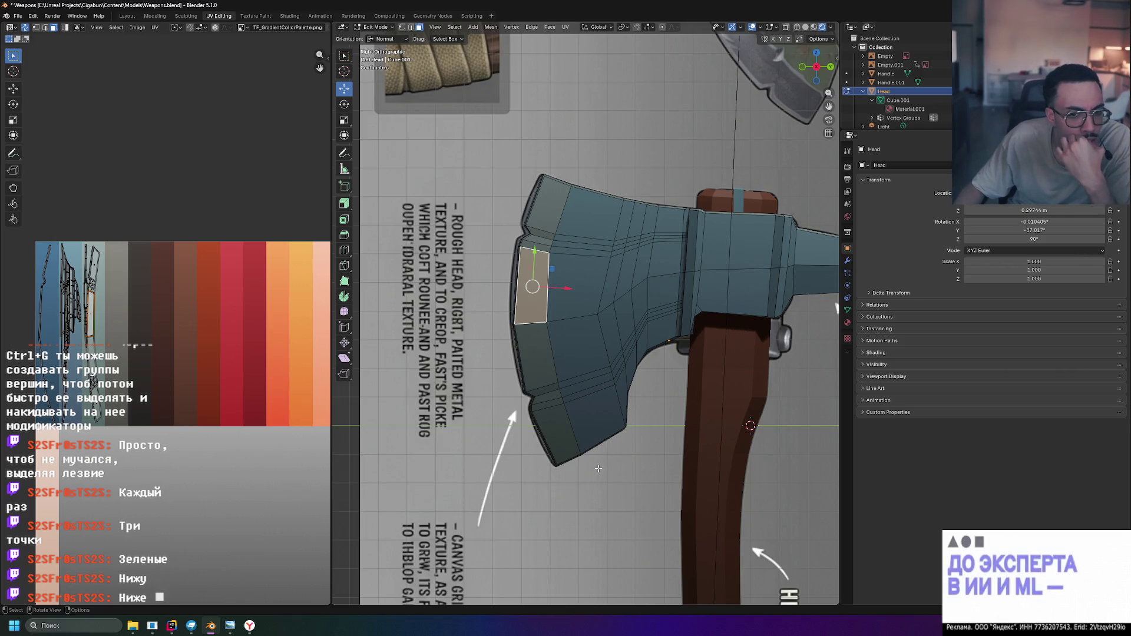
pyautogui.scroll(-1, 898, 103)
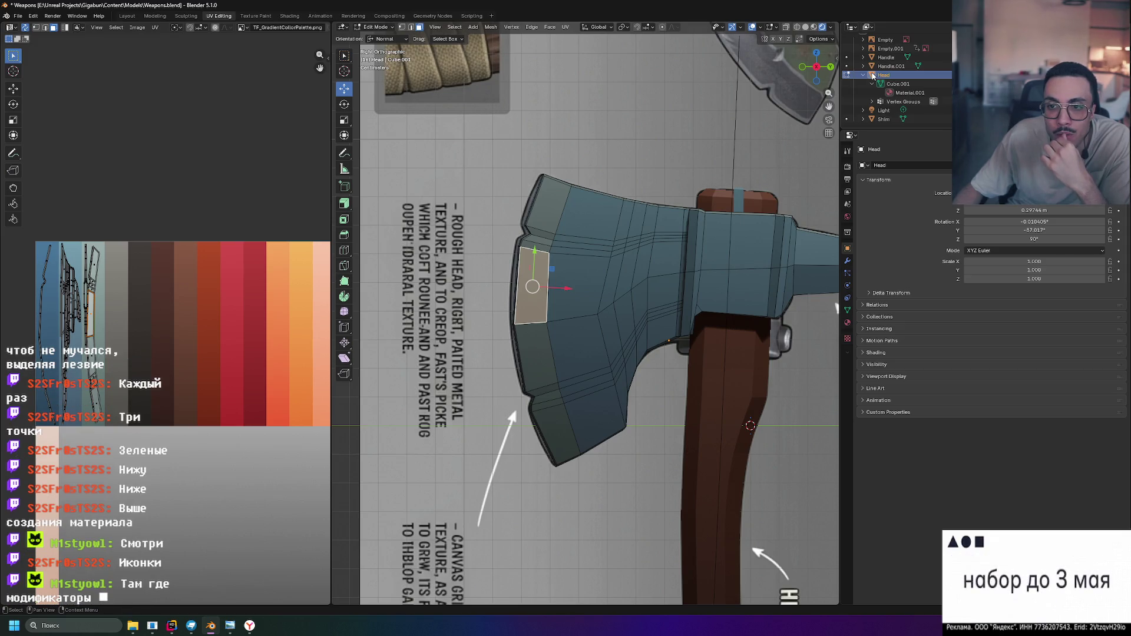
pyautogui.click(849, 313)
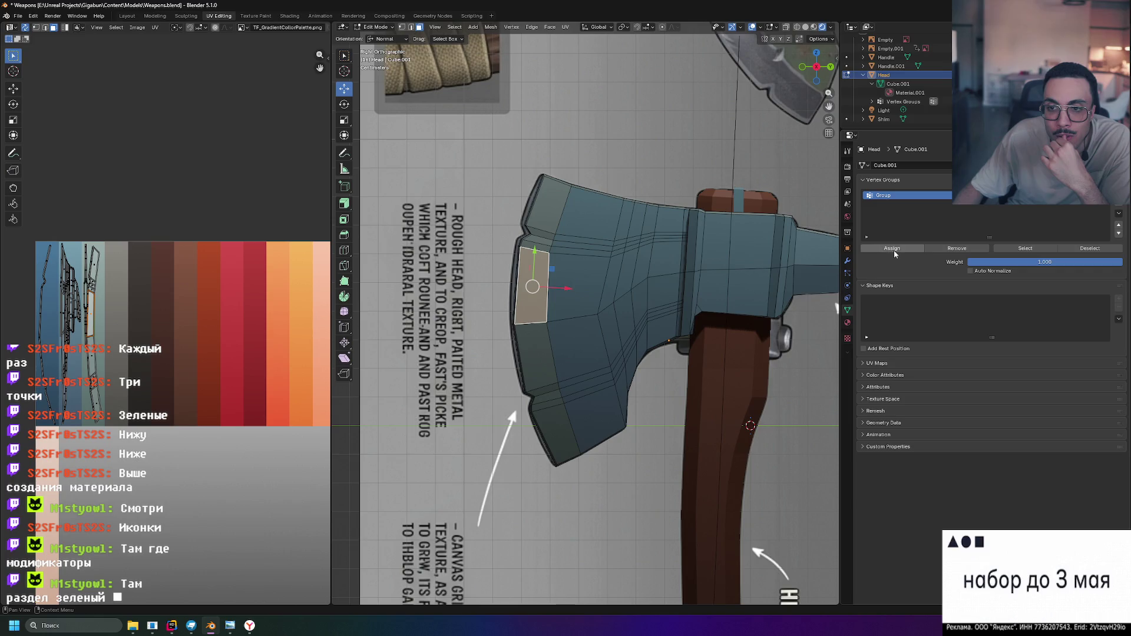
# Select the Group vertex group to confirm it holds the blade-edge faces, deselect, and return to object mode
pyautogui.keyDown('alt'); pyautogui.click(566, 181); pyautogui.keyUp('alt')
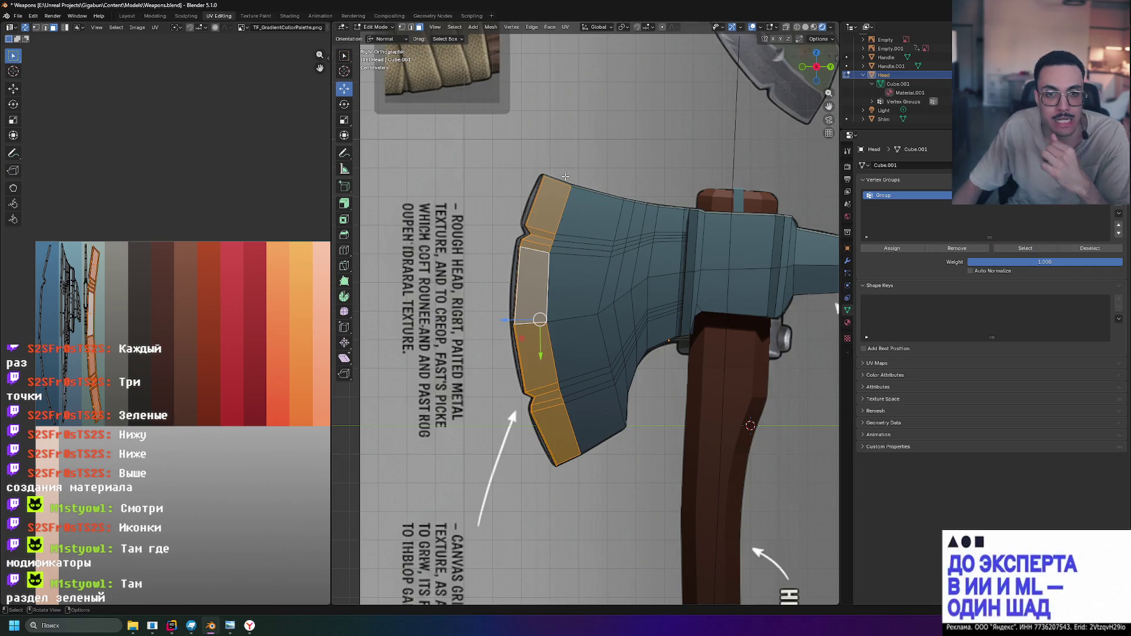
pyautogui.moveTo(566, 181)
pyautogui.mouseDown(button='middle')
pyautogui.moveTo(682, 209)
pyautogui.moveTo(627, 254)
pyautogui.moveTo(663, 239)
pyautogui.moveTo(626, 160)
pyautogui.moveTo(655, 156)
pyautogui.mouseUp(button='middle')
pyautogui.scroll(5, 658, 225)
pyautogui.click(654, 162)
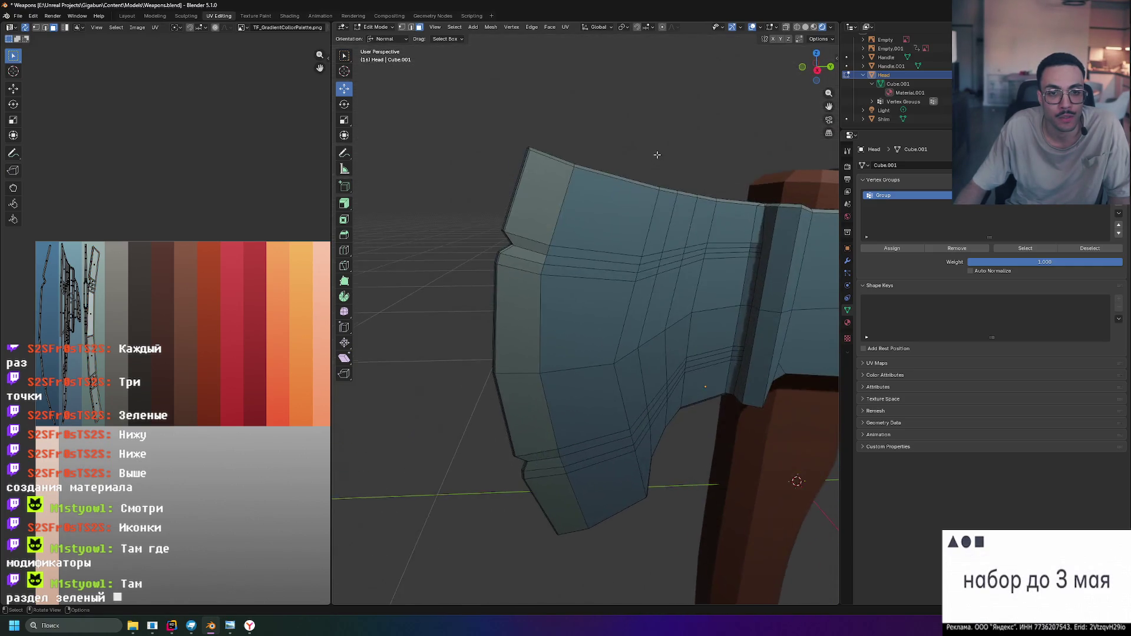
pyautogui.scroll(-6, 654, 156)
pyautogui.press('Tab')
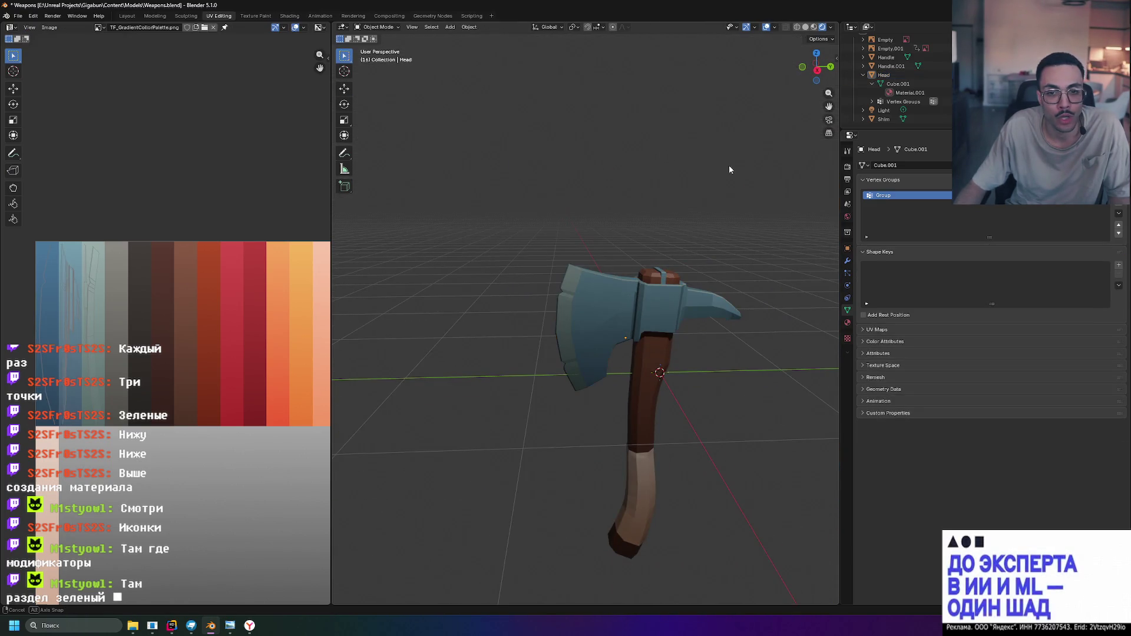
# Orbit around the finished axe, then re-enter edit mode on the axe head
pyautogui.moveTo(729, 169); pyautogui.dragTo(762, 168, button='middle')
pyautogui.scroll(3, 757, 172)
pyautogui.moveTo(672, 172); pyautogui.dragTo(579, 195, button='middle')
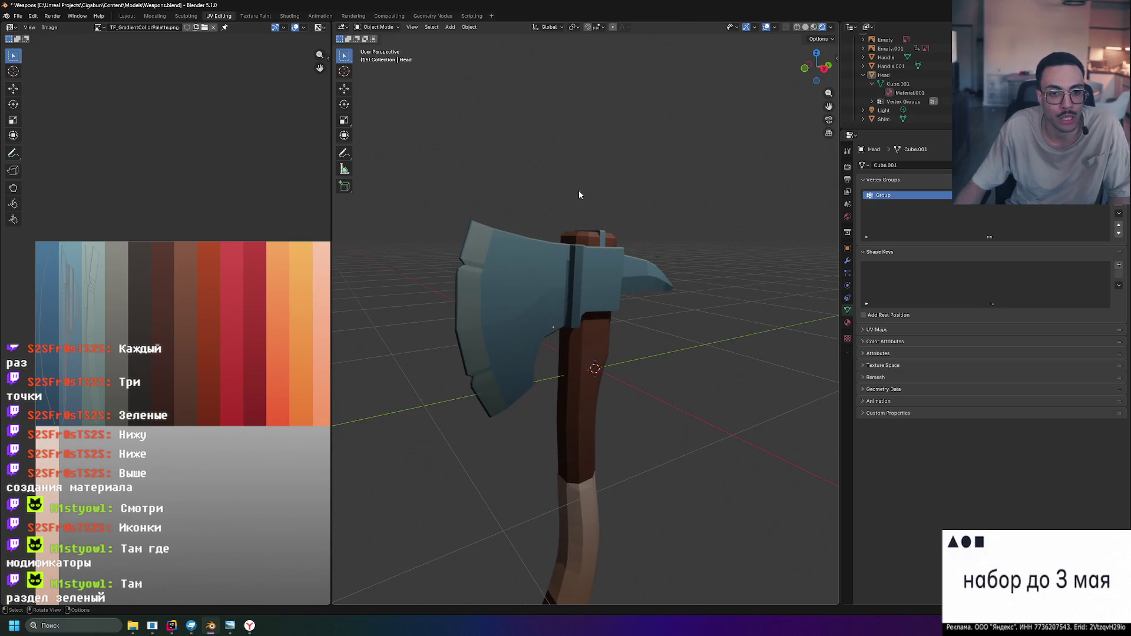
pyautogui.scroll(2, 579, 194)
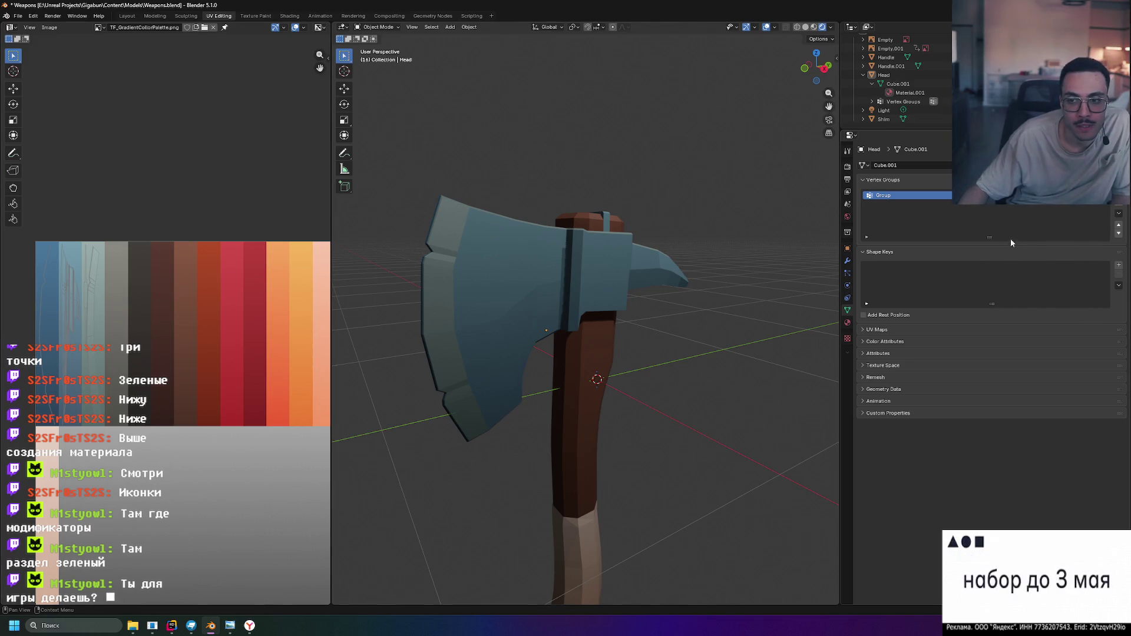
pyautogui.press('Tab')
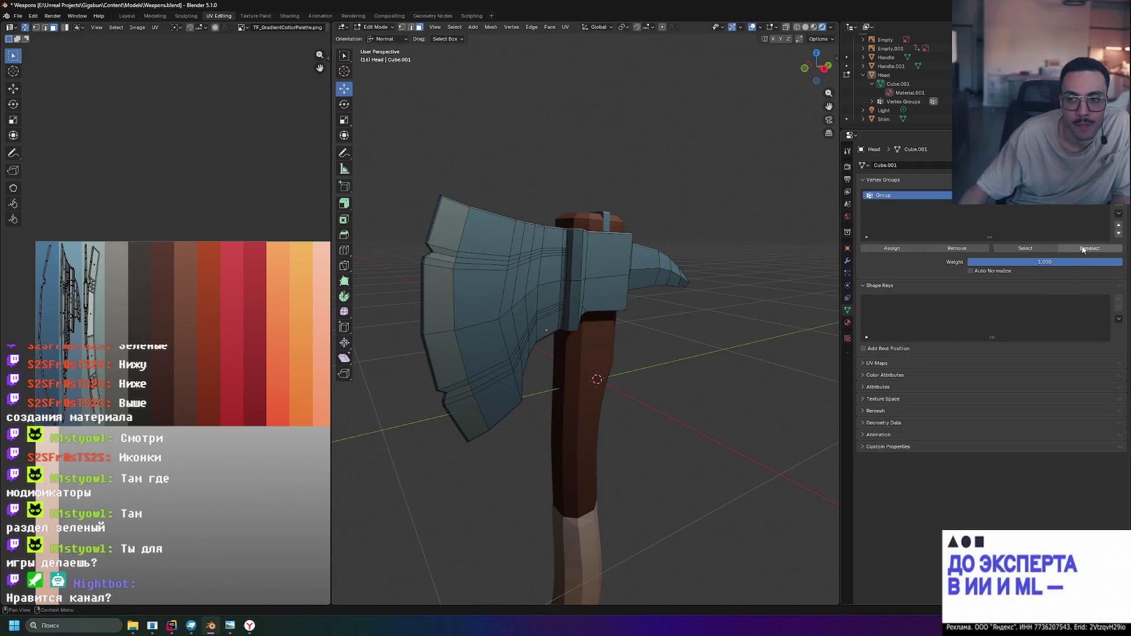
# Reselect the blade-edge vertex group and start sliding its UV island along X across the palette
pyautogui.click(1021, 249)
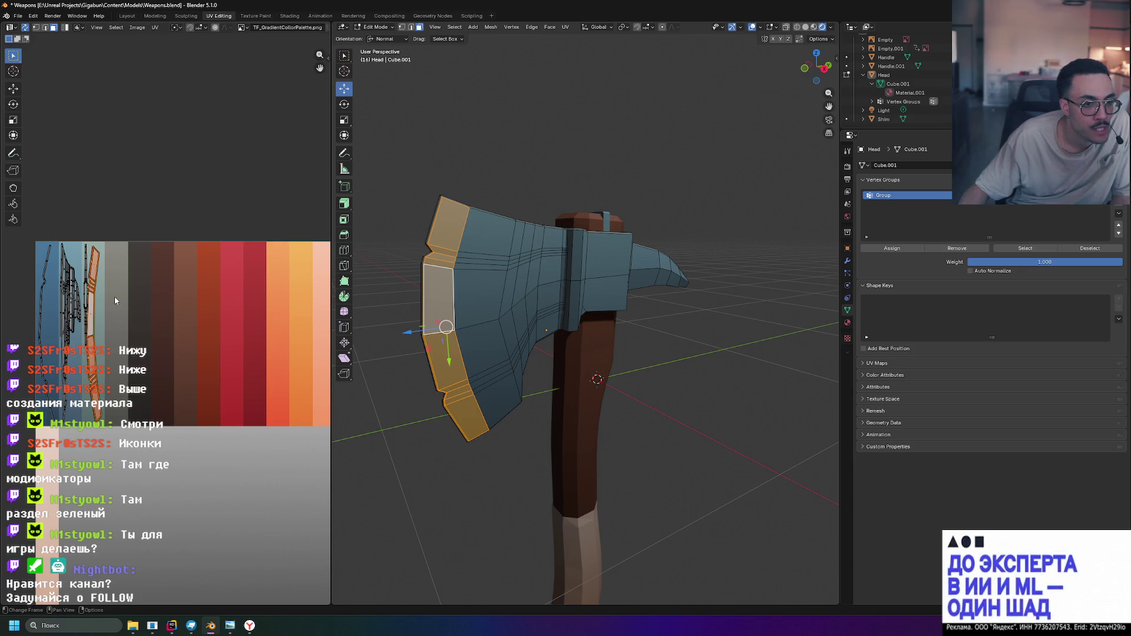
pyautogui.press('g')
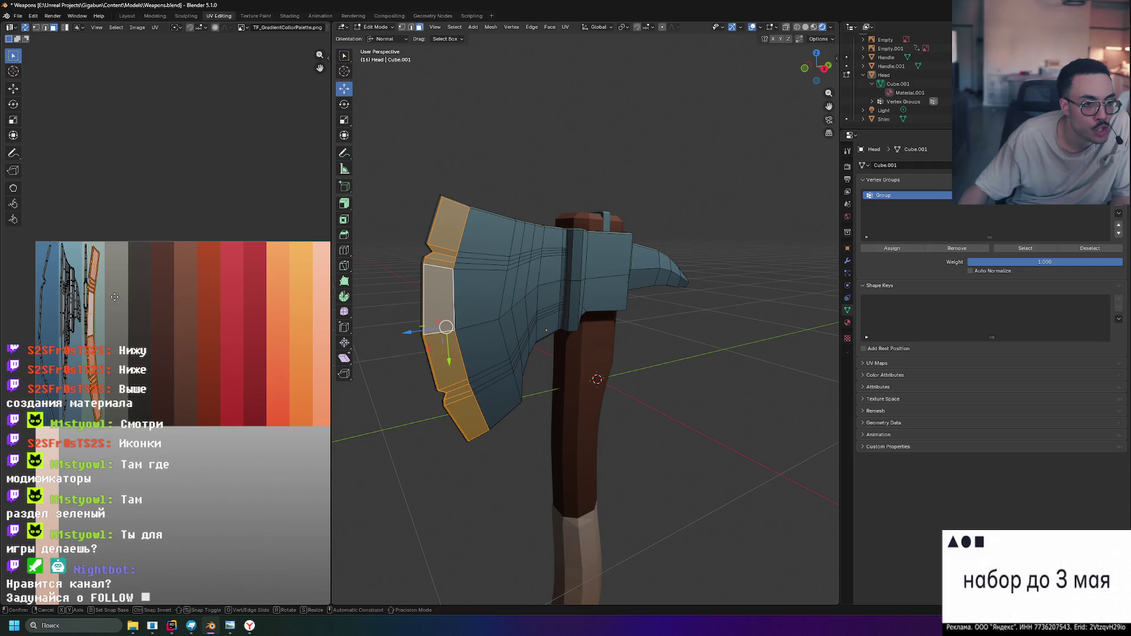
pyautogui.press('x')
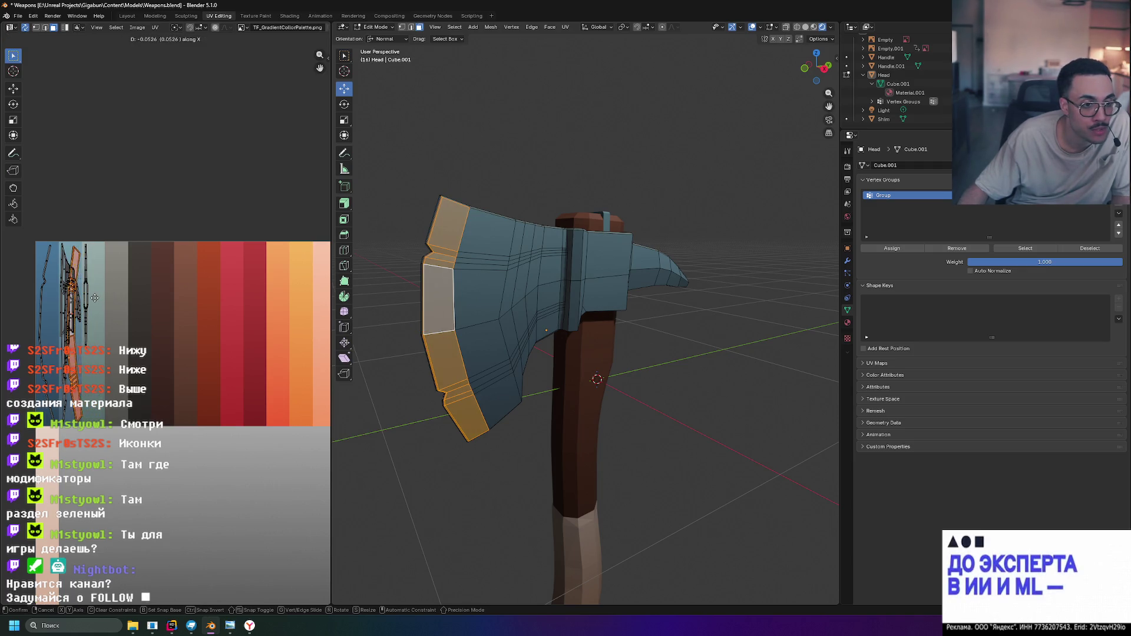
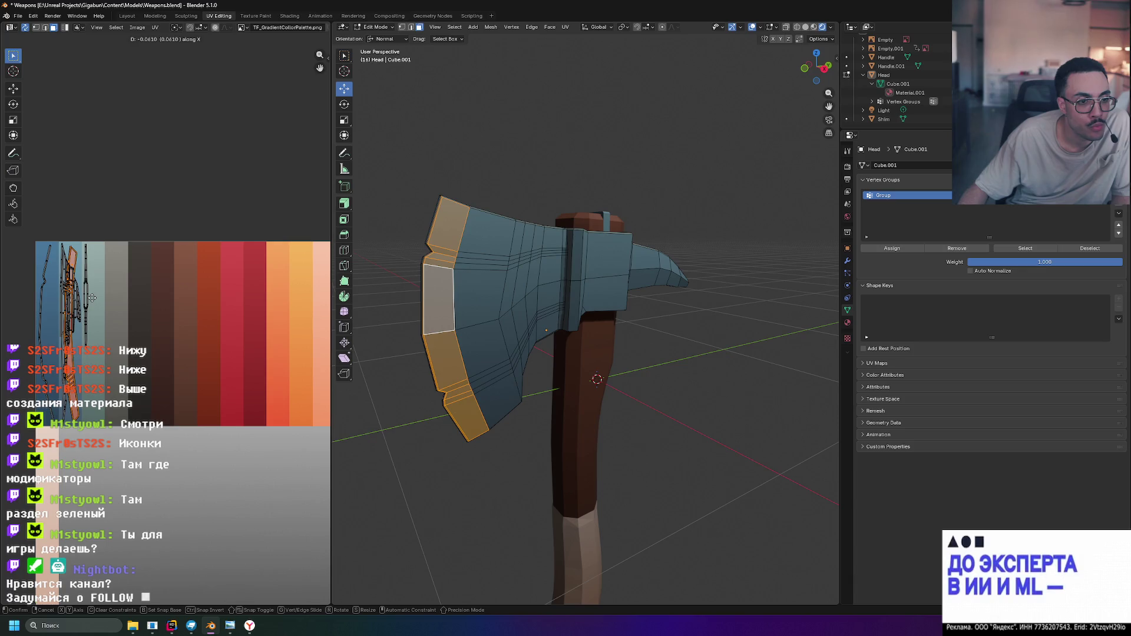
# Scale the blade edge UVs down along the Y axis in the UV Editor
pyautogui.press('s')
pyautogui.press('y')
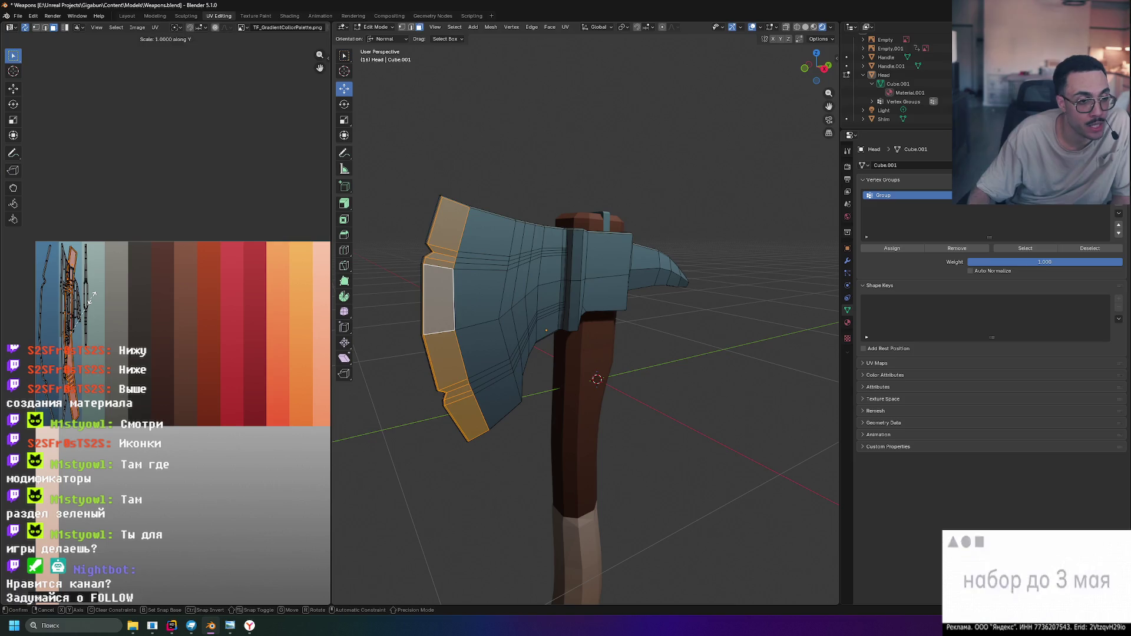
pyautogui.click(84, 301)
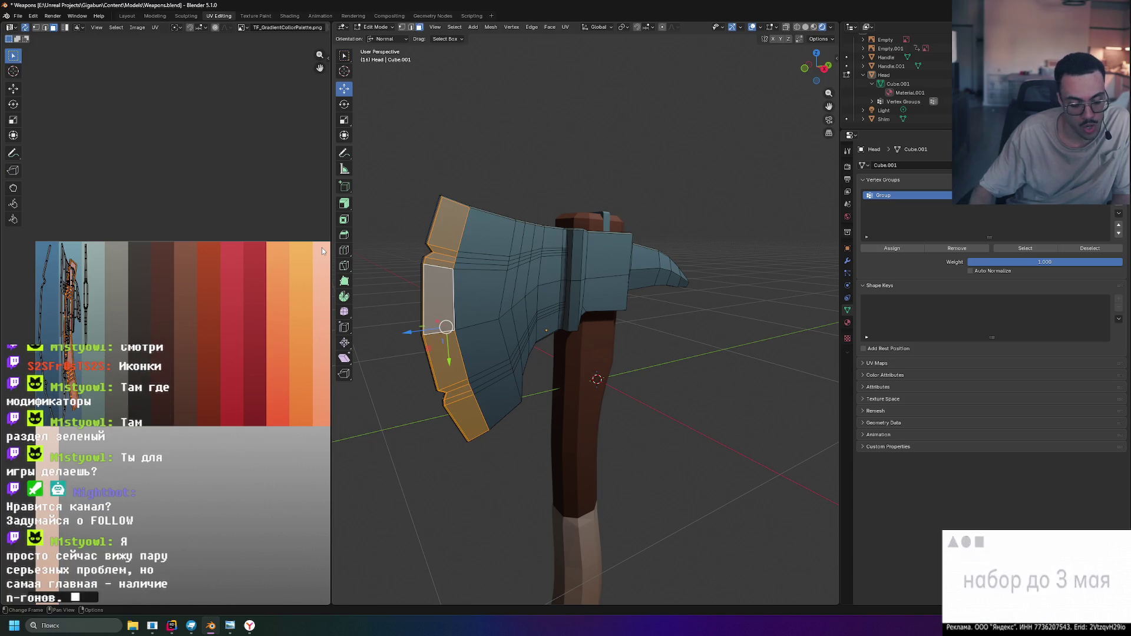
# Shift the blade edge UVs along Y onto another palette shade, deselect and leave Edit Mode
pyautogui.press('g')
pyautogui.press('y')
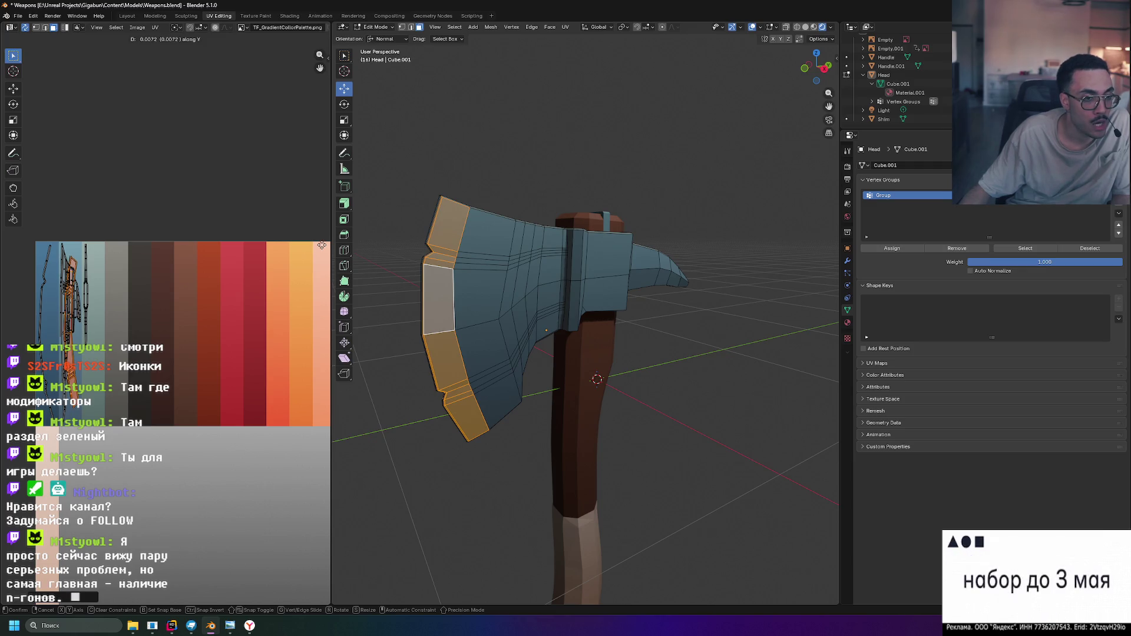
pyautogui.click(323, 237)
pyautogui.click(495, 150)
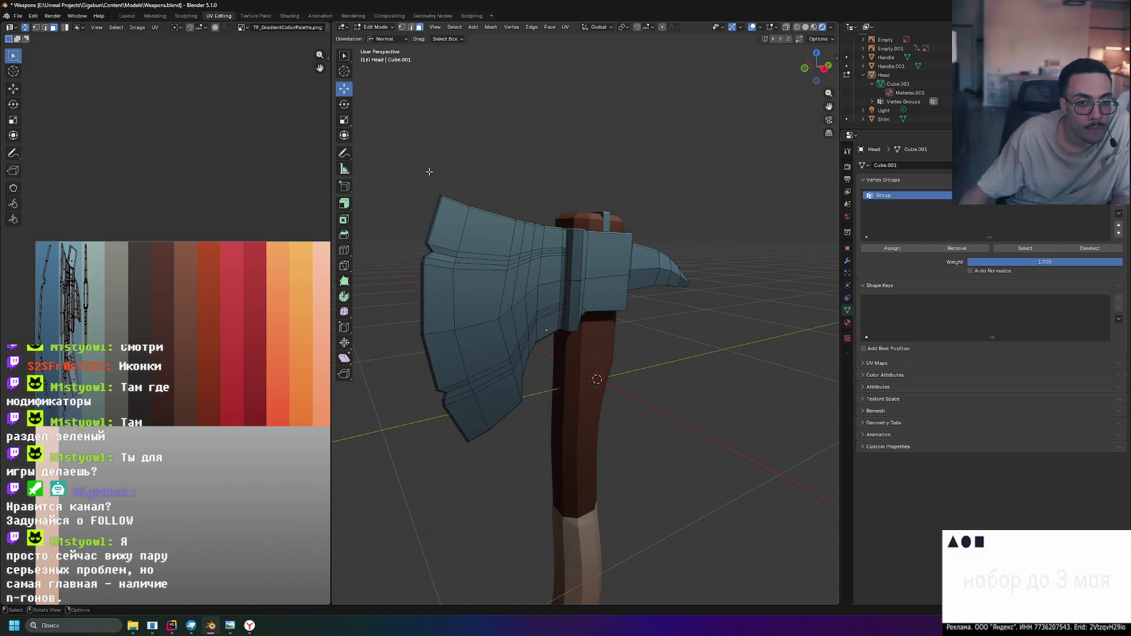
pyautogui.press('Tab')
# Orbit around the axe to review the recoloured blade from several sides
pyautogui.moveTo(428, 170)
pyautogui.mouseDown(button='middle')
pyautogui.moveTo(455, 147)
pyautogui.moveTo(405, 171)
pyautogui.mouseUp(button='middle')
pyautogui.moveTo(430, 193); pyautogui.dragTo(505, 202, button='middle')
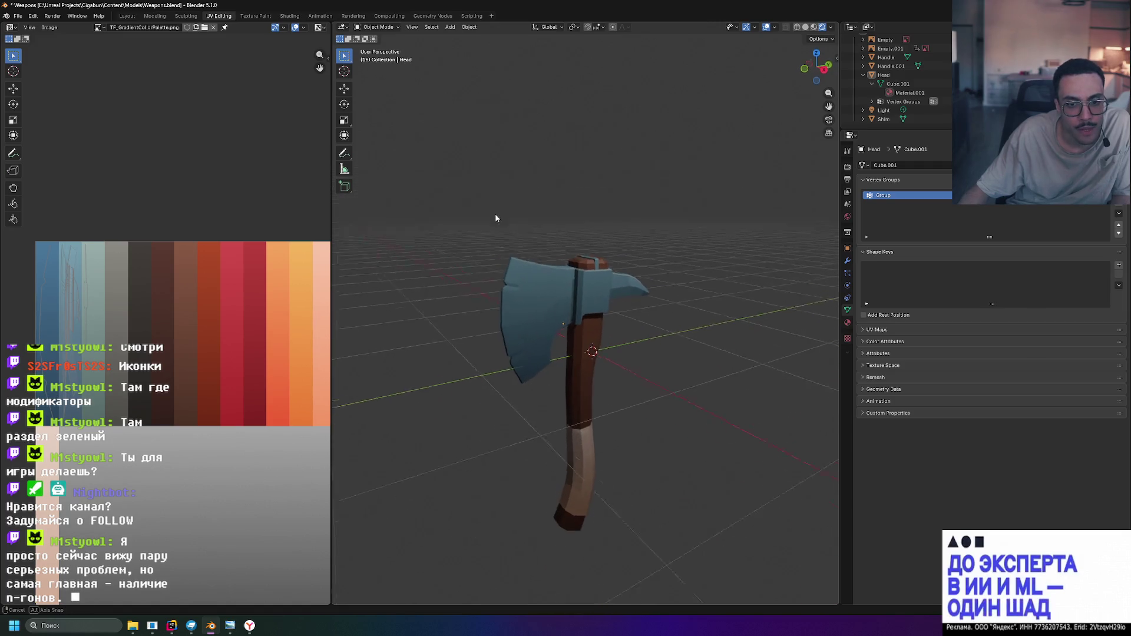
pyautogui.scroll(3, 530, 279)
pyautogui.scroll(2, 486, 299)
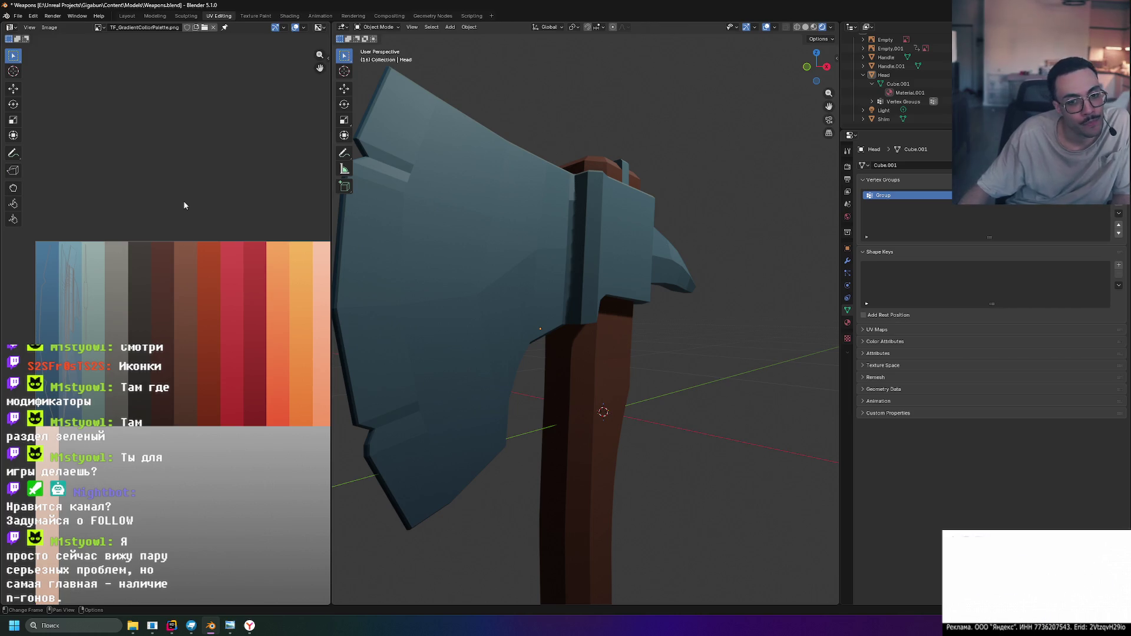
pyautogui.scroll(-2, 398, 296)
pyautogui.scroll(-1, 408, 303)
pyautogui.moveTo(475, 312)
pyautogui.mouseDown(button='middle')
pyautogui.moveTo(451, 289)
pyautogui.moveTo(475, 292)
pyautogui.mouseUp(button='middle')
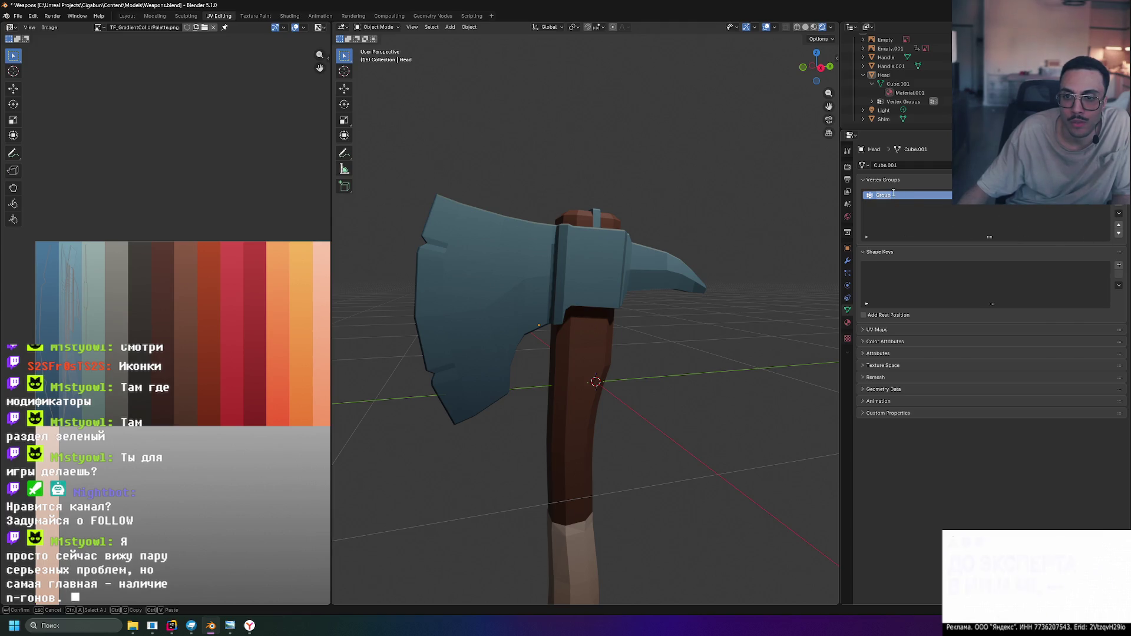
# Reselect the vertex-group faces in Edit Mode and nudge their UV placement, then deselect
pyautogui.press('Tab')
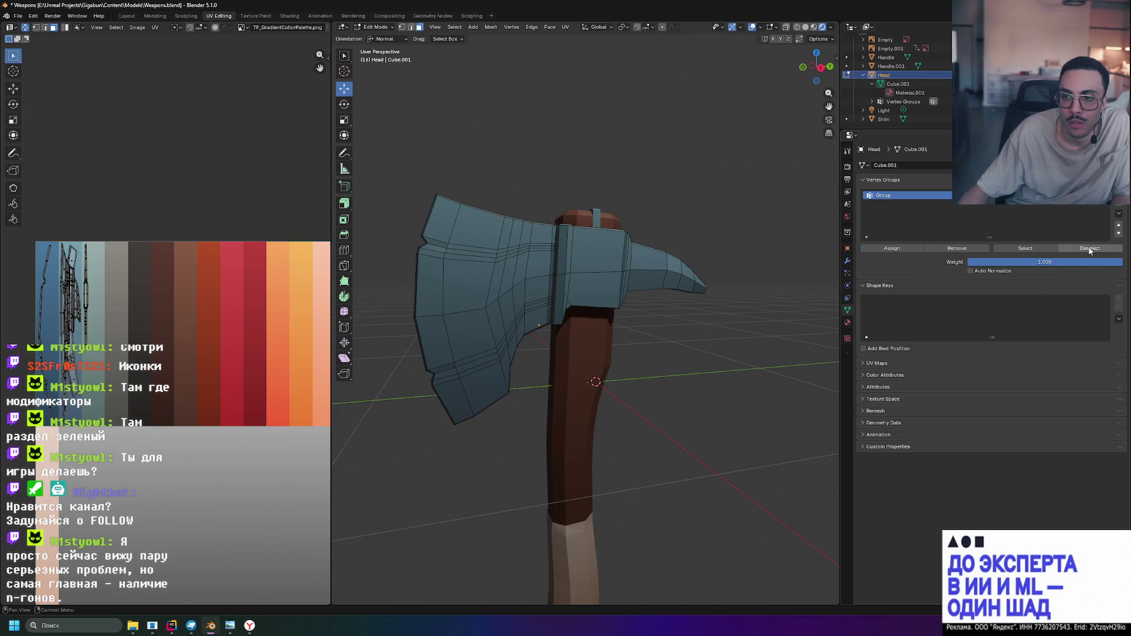
pyautogui.click(1026, 248)
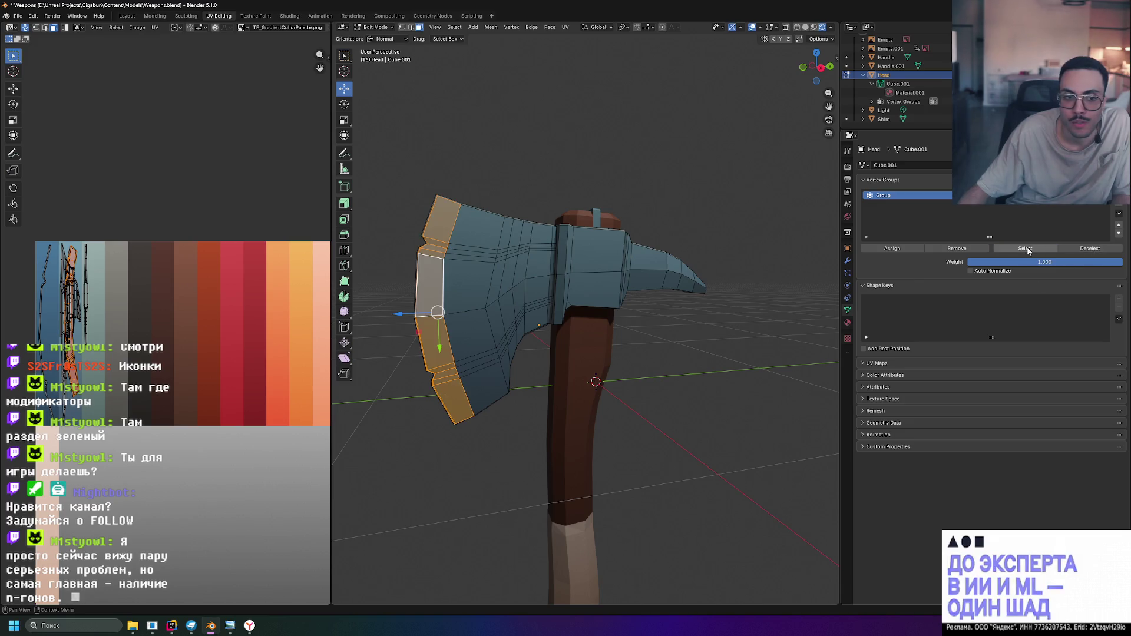
pyautogui.click(22, 277)
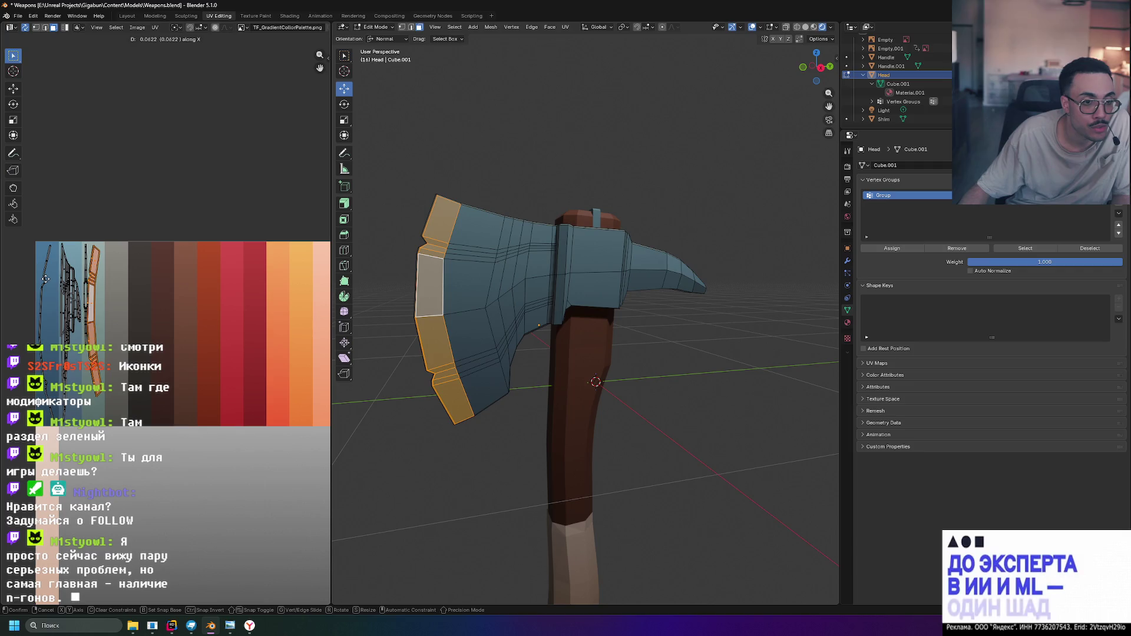
pyautogui.click(461, 201)
pyautogui.scroll(-3, 462, 200)
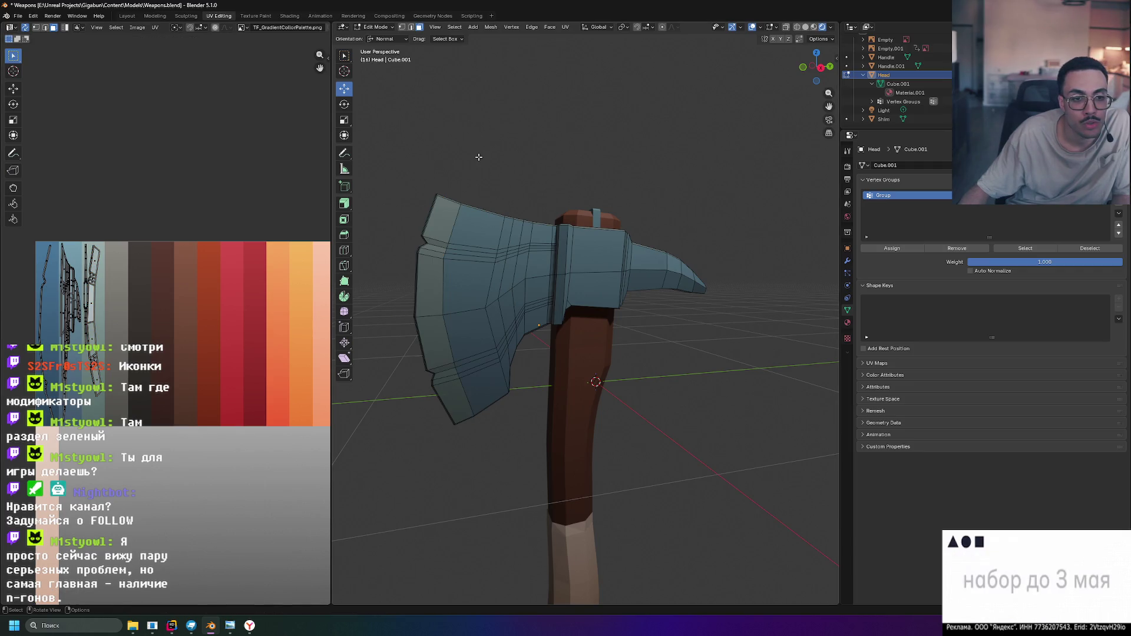
# Return to Object Mode and orbit to view the thin blade edge-on
pyautogui.moveTo(442, 213); pyautogui.dragTo(461, 201, button='middle')
pyautogui.press('Tab')
pyautogui.scroll(-3, 723, 181)
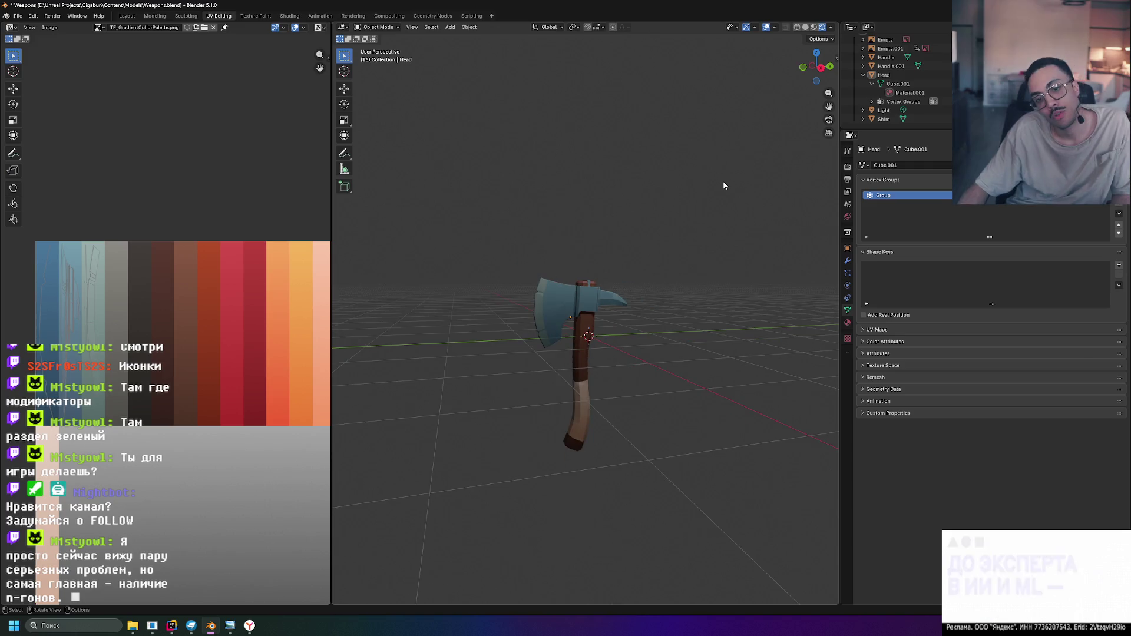
pyautogui.scroll(-1, 723, 185)
pyautogui.moveTo(722, 184)
pyautogui.mouseDown(button='middle')
pyautogui.moveTo(584, 195)
pyautogui.moveTo(655, 210)
pyautogui.moveTo(649, 203)
pyautogui.mouseUp(button='middle')
pyautogui.scroll(3, 579, 192)
pyautogui.moveTo(528, 295)
pyautogui.mouseDown(button='middle')
pyautogui.moveTo(610, 261)
pyautogui.moveTo(560, 272)
pyautogui.moveTo(547, 220)
pyautogui.moveTo(498, 178)
pyautogui.moveTo(535, 281)
pyautogui.moveTo(585, 265)
pyautogui.mouseUp(button='middle')
pyautogui.scroll(2, 610, 261)
pyautogui.scroll(3, 421, 327)
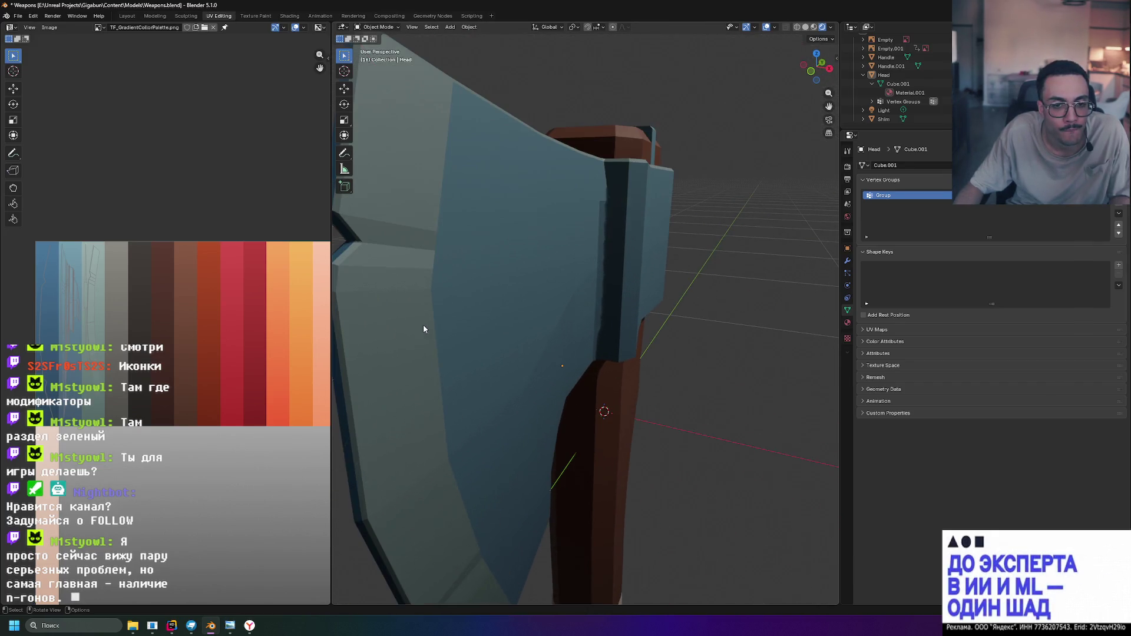
pyautogui.scroll(-3, 475, 315)
pyautogui.moveTo(454, 315)
pyautogui.mouseDown(button='middle')
pyautogui.moveTo(478, 311)
pyautogui.moveTo(445, 313)
pyautogui.mouseUp(button='middle')
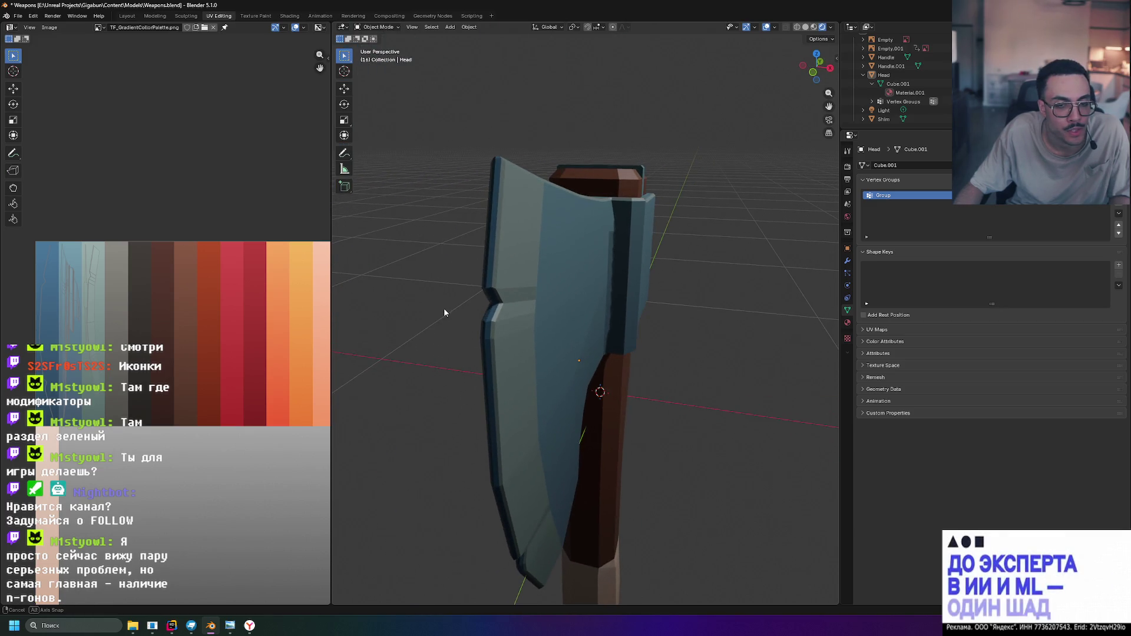
pyautogui.moveTo(493, 243); pyautogui.dragTo(542, 267, button='middle')
# Box-select the narrow blade edge strip and assign it to a new vertex group
pyautogui.click(558, 260)
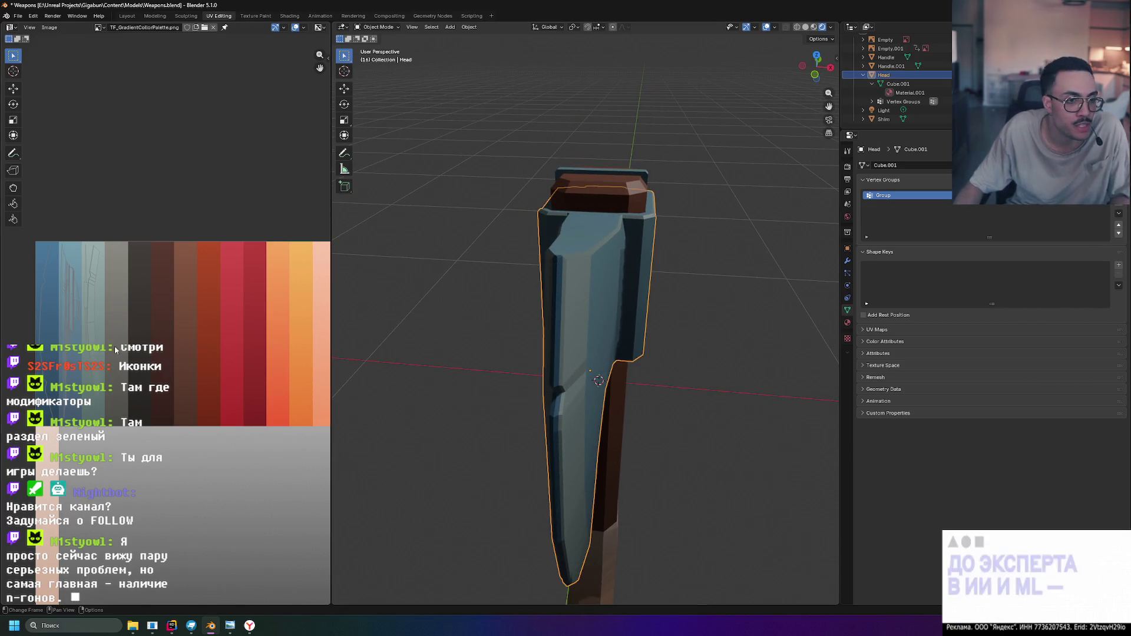
pyautogui.scroll(1, 553, 282)
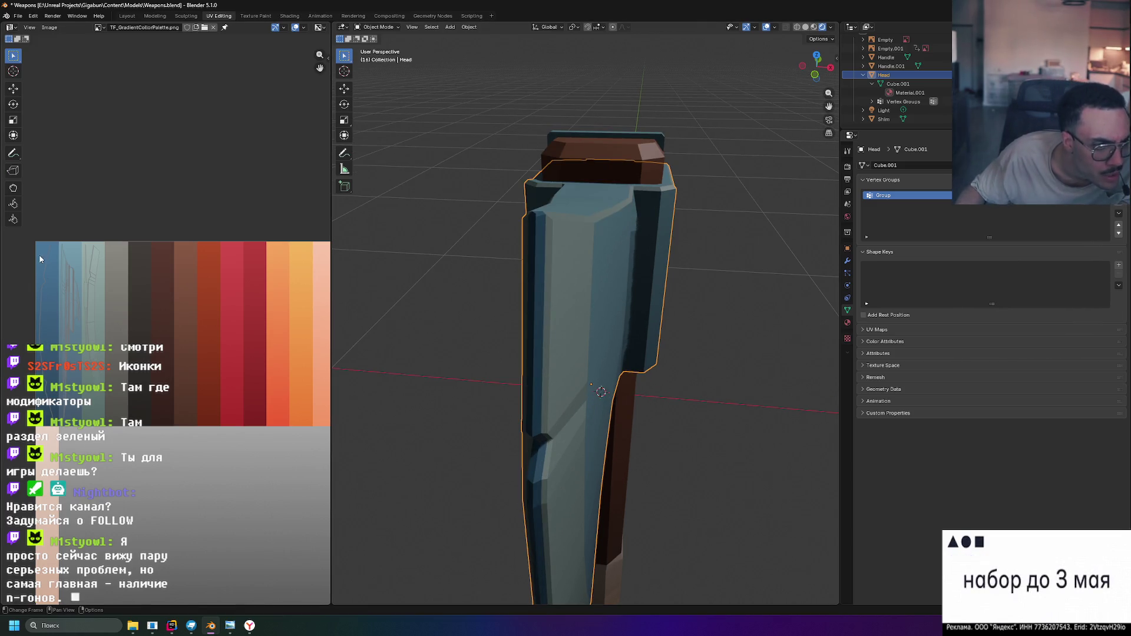
pyautogui.press('Tab')
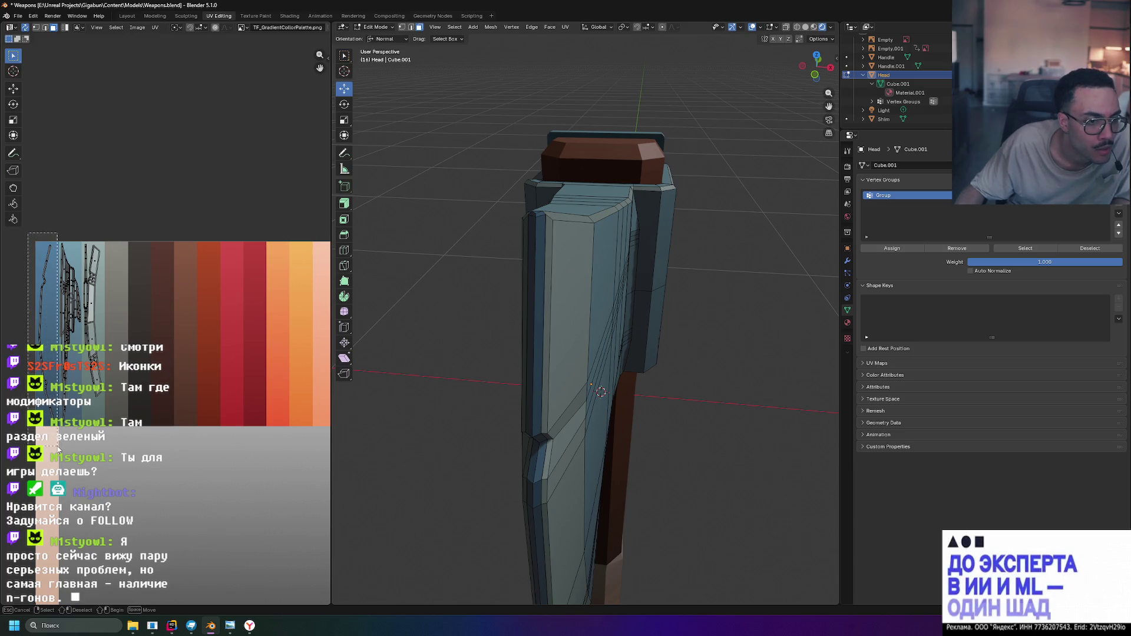
pyautogui.moveTo(58, 448); pyautogui.dragTo(58, 451)
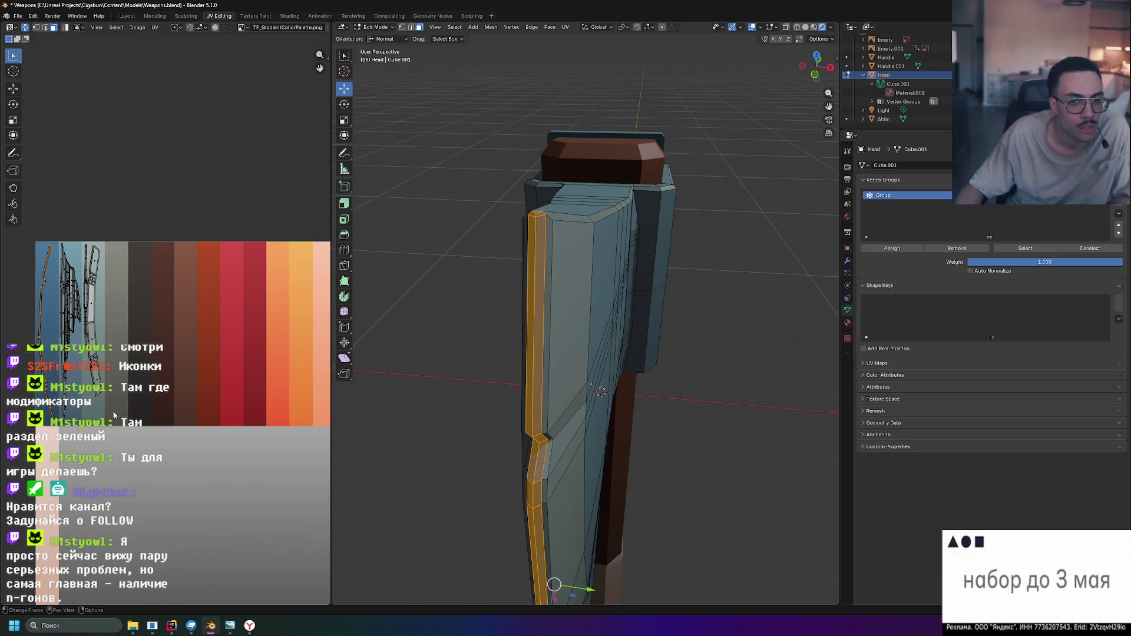
pyautogui.hotkey('ctrl', 'g')
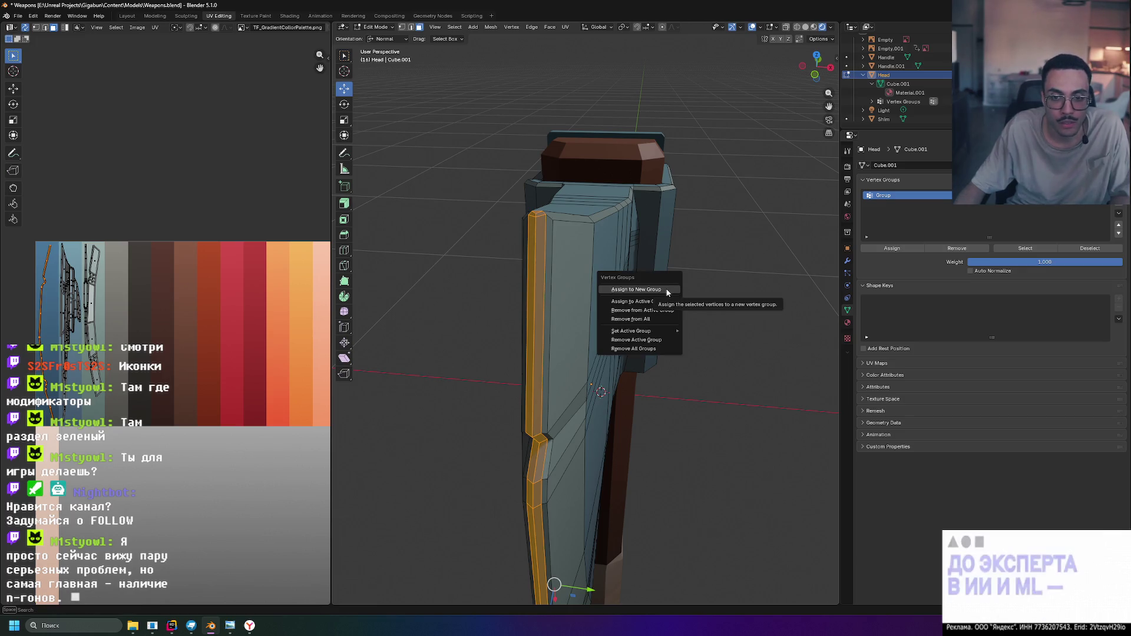
pyautogui.click(667, 293)
pyautogui.write('Blade')
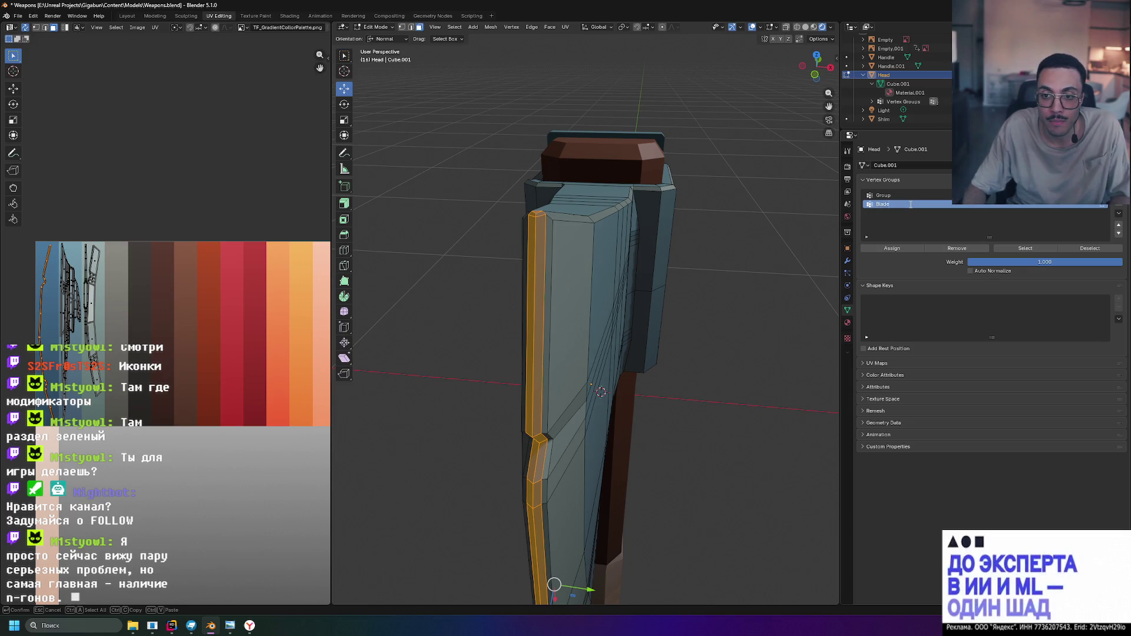
pyautogui.write('top')
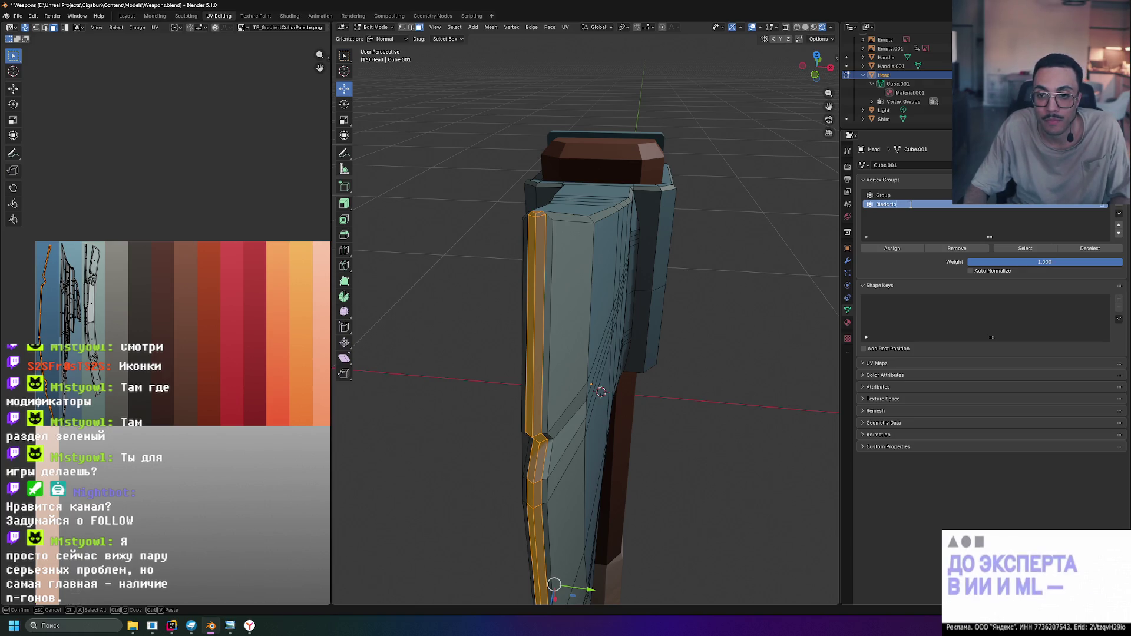
# Rename the groups to Blade side and Blade tip and make Blade tip active
pyautogui.click(905, 195)
pyautogui.write('Bla')
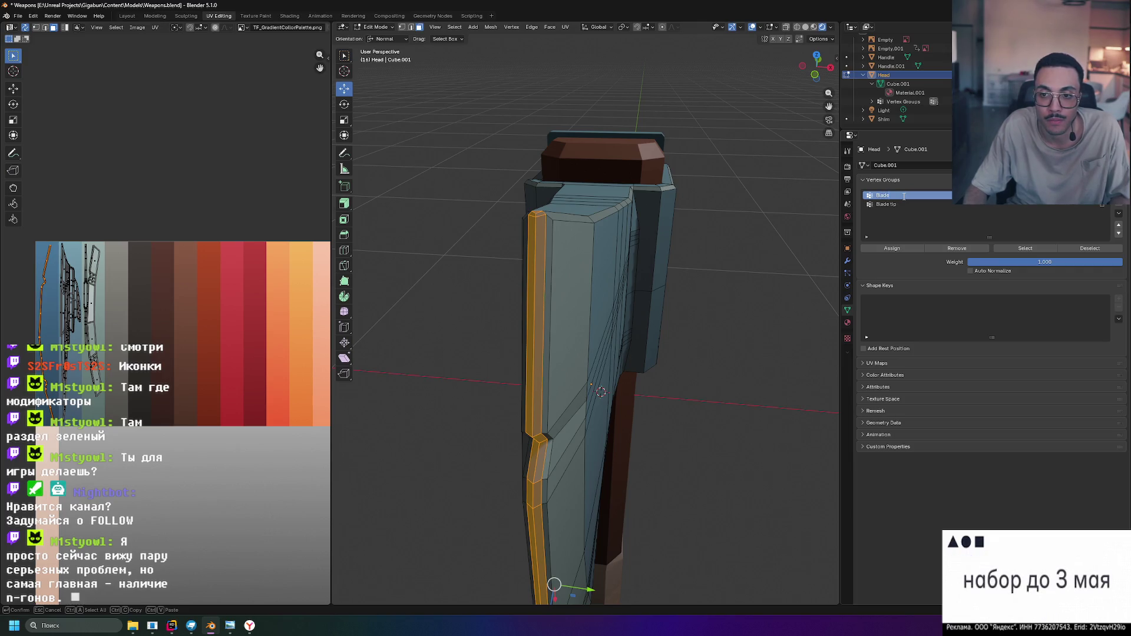
pyautogui.write('de')
pyautogui.press('Return')
pyautogui.click(895, 204)
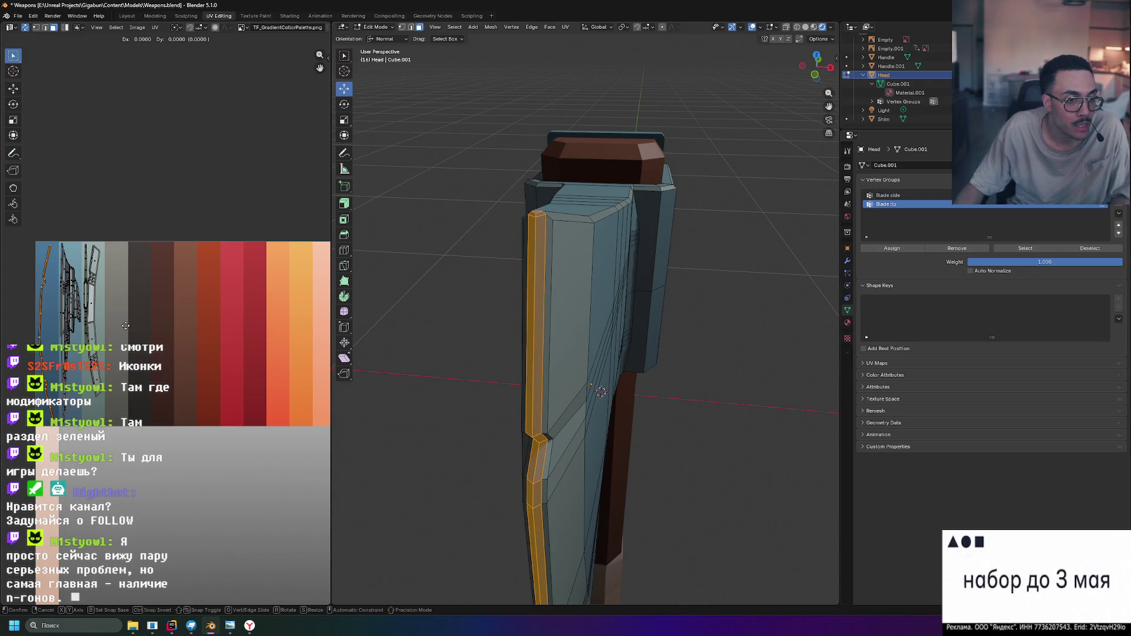
# Slide the Blade tip UVs along X onto a pale, near-white palette swatch, then deselect
pyautogui.press('x')
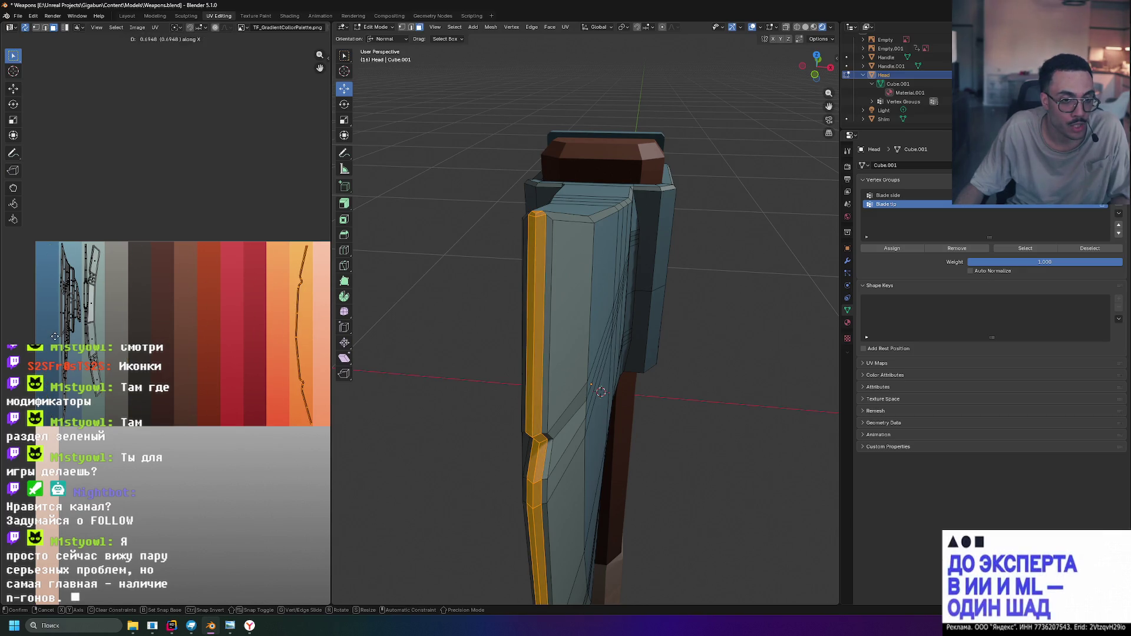
pyautogui.click(56, 336)
pyautogui.moveTo(55, 337); pyautogui.dragTo(197, 332, button='middle')
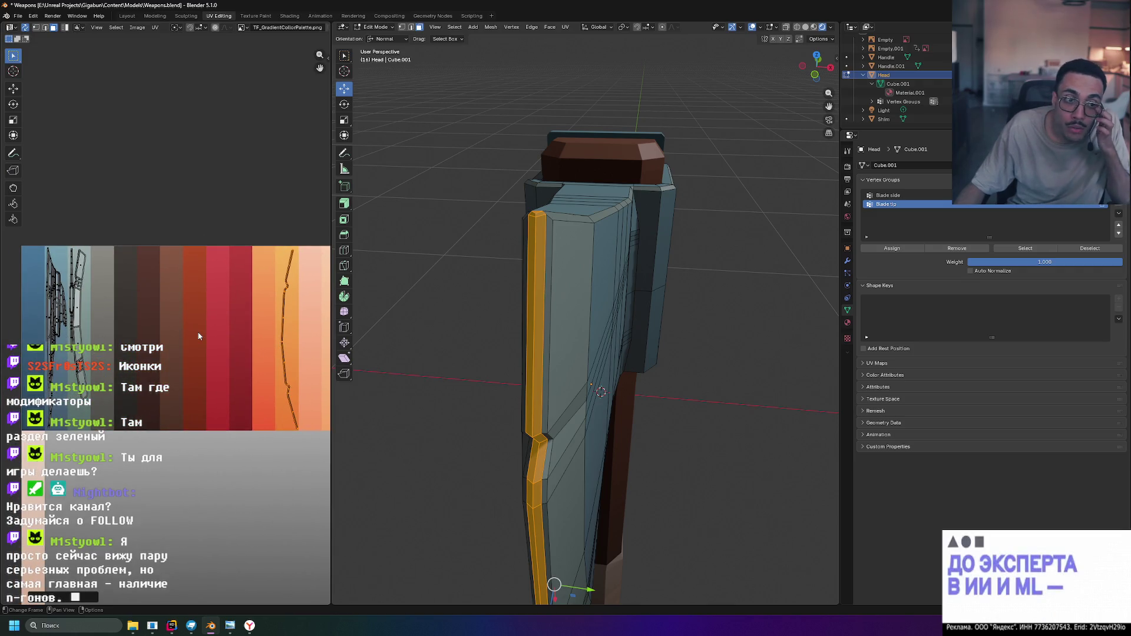
pyautogui.moveTo(197, 335); pyautogui.dragTo(112, 341, button='middle')
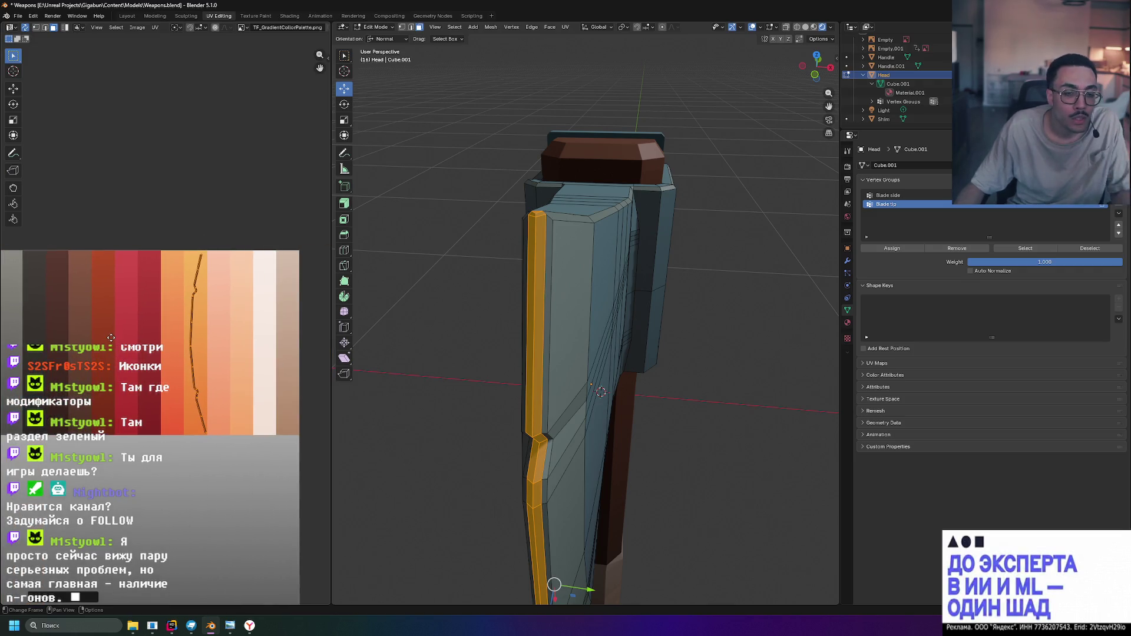
pyautogui.press('g')
pyautogui.press('x')
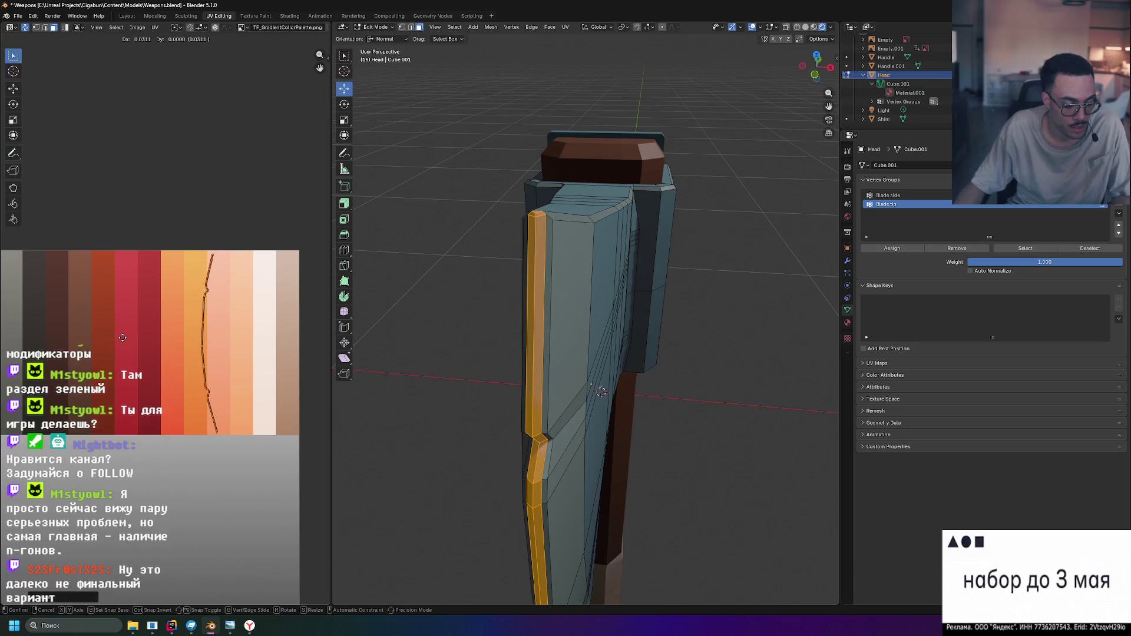
pyautogui.click(178, 342)
pyautogui.hotkey('alt', 'a')
pyautogui.moveTo(601, 389); pyautogui.dragTo(664, 281, button='middle')
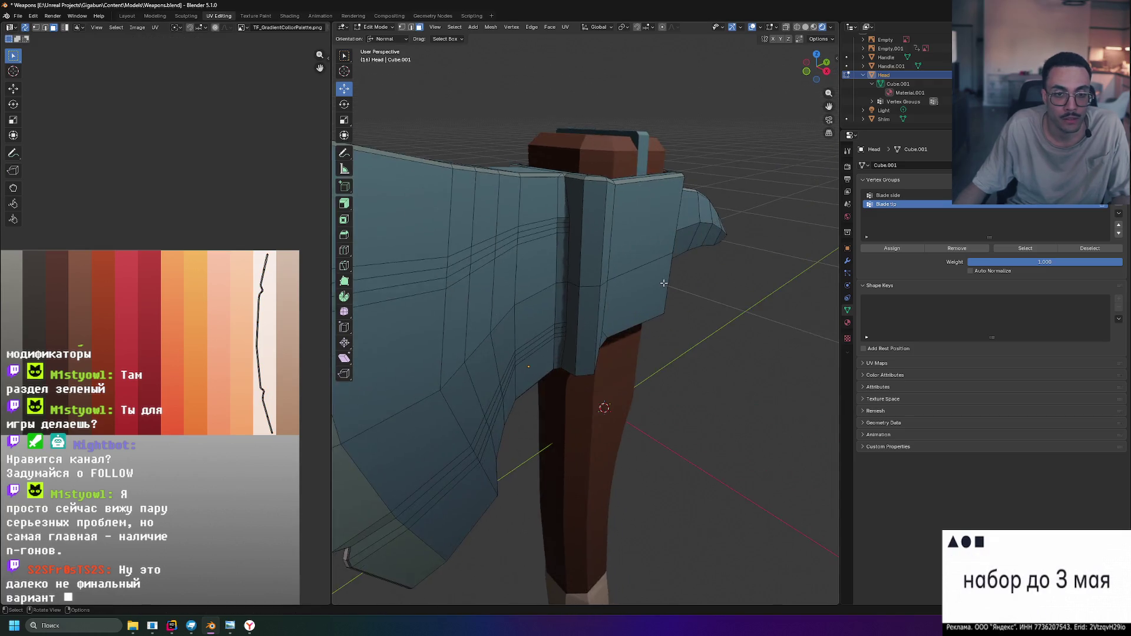
pyautogui.scroll(-3, 663, 282)
# Review the light-edged axe from several angles in Object Mode, then re-enter Edit Mode on the head
pyautogui.press('Tab')
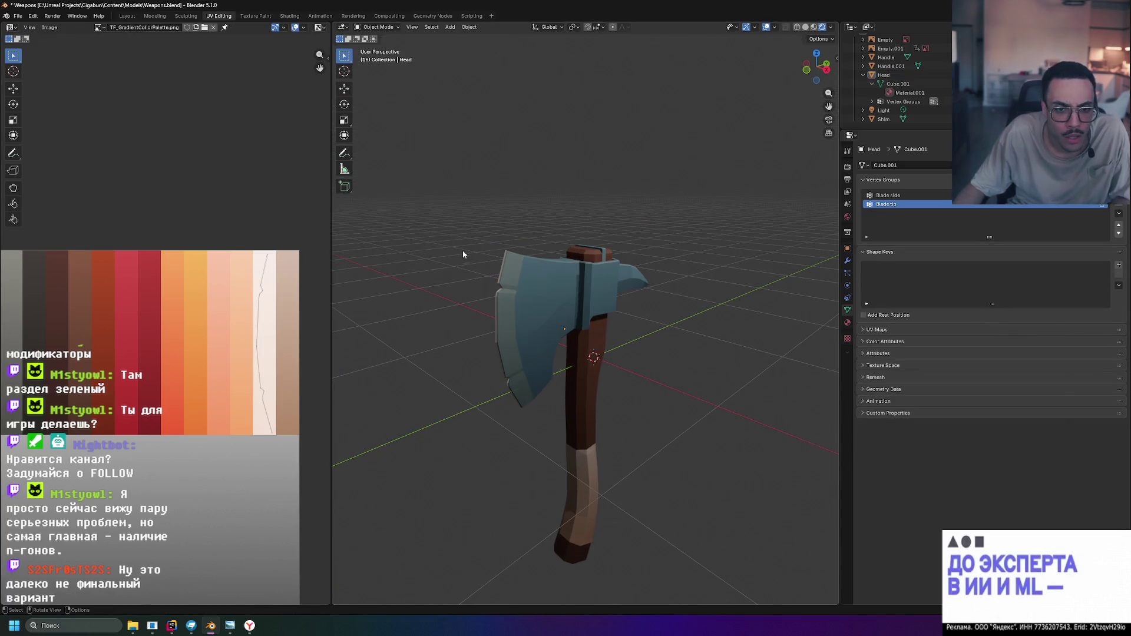
pyautogui.scroll(3, 464, 251)
pyautogui.moveTo(507, 177); pyautogui.dragTo(518, 113, button='middle')
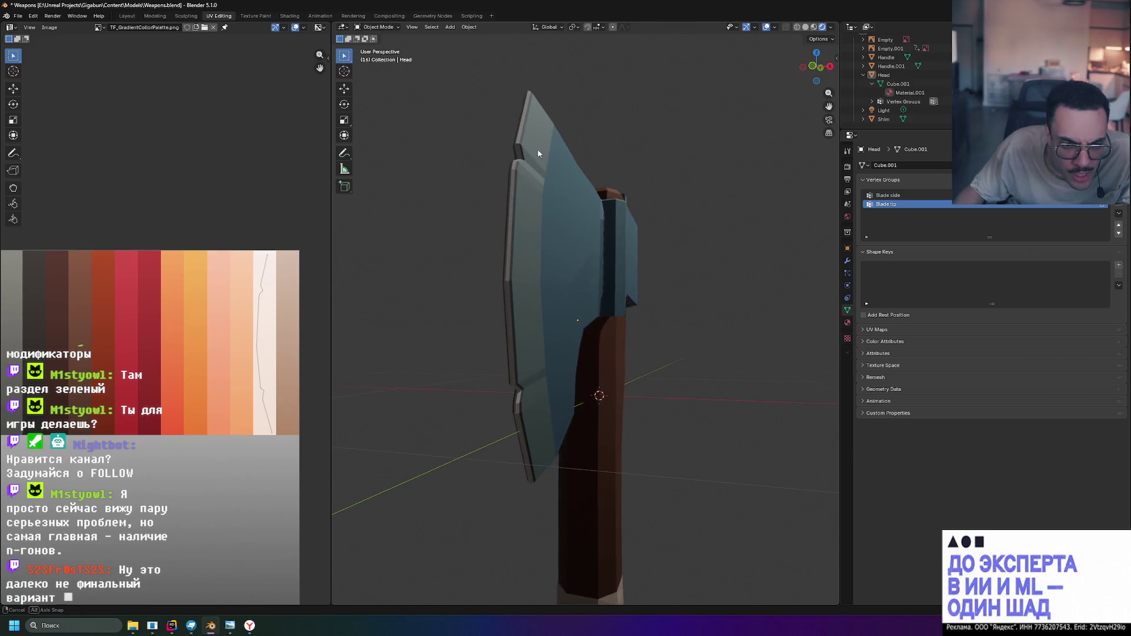
pyautogui.moveTo(519, 113)
pyautogui.mouseDown(button='middle')
pyautogui.moveTo(497, 177)
pyautogui.moveTo(545, 188)
pyautogui.moveTo(612, 291)
pyautogui.moveTo(478, 228)
pyautogui.mouseUp(button='middle')
pyautogui.scroll(-5, 545, 189)
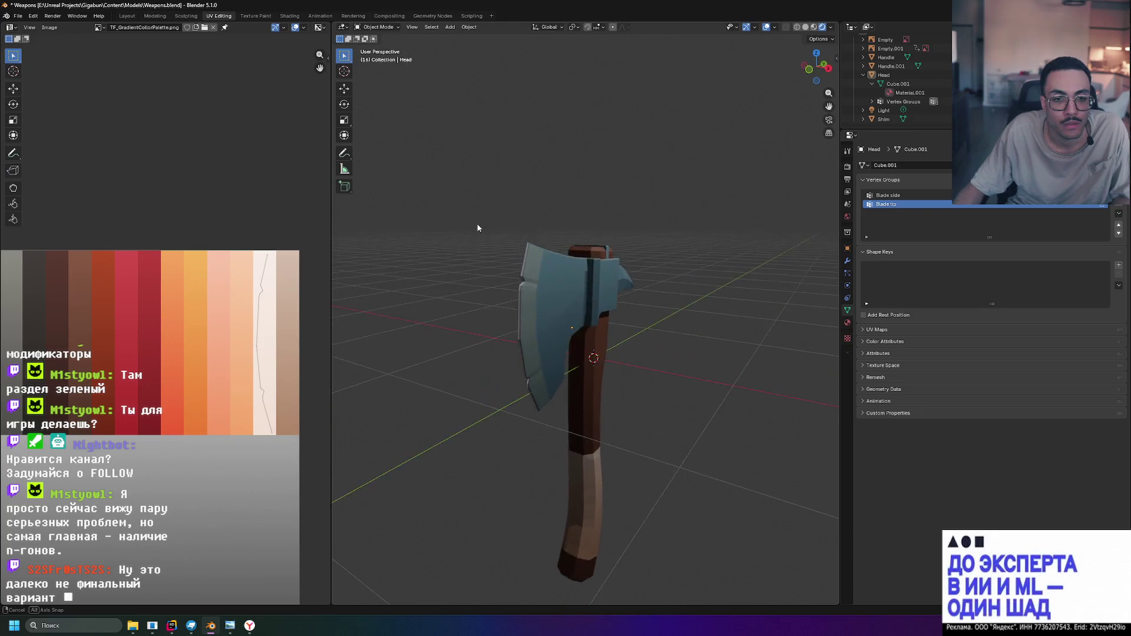
pyautogui.moveTo(478, 228); pyautogui.dragTo(444, 235, button='middle')
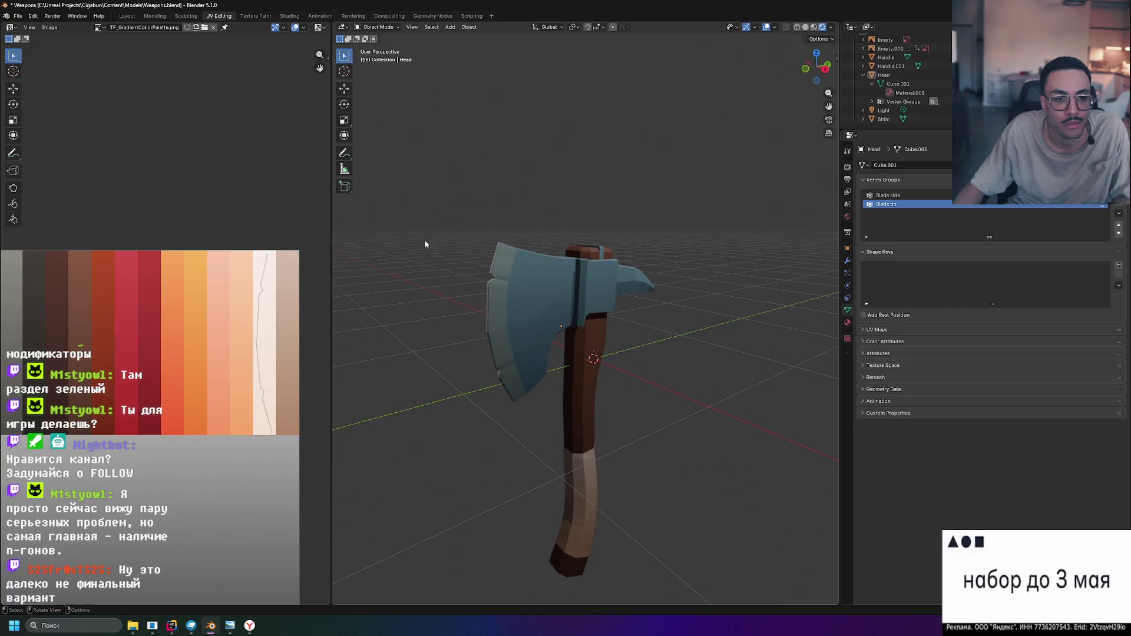
pyautogui.press('Tab')
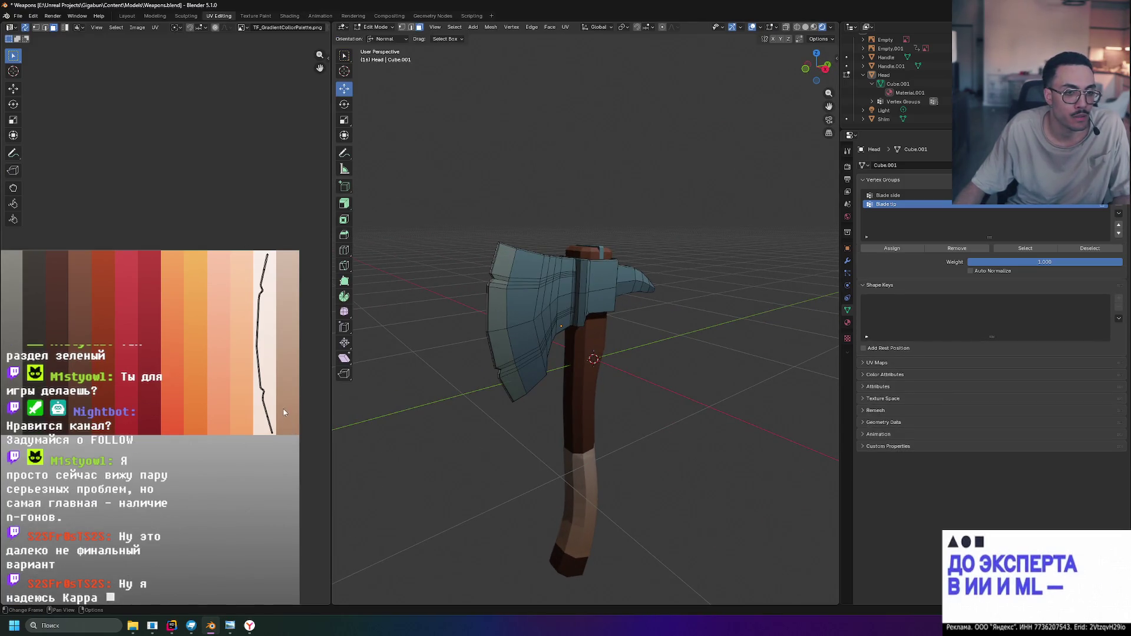
# Select the blade edge loop and slide its UVs along X onto a different palette colour
pyautogui.click(1025, 248)
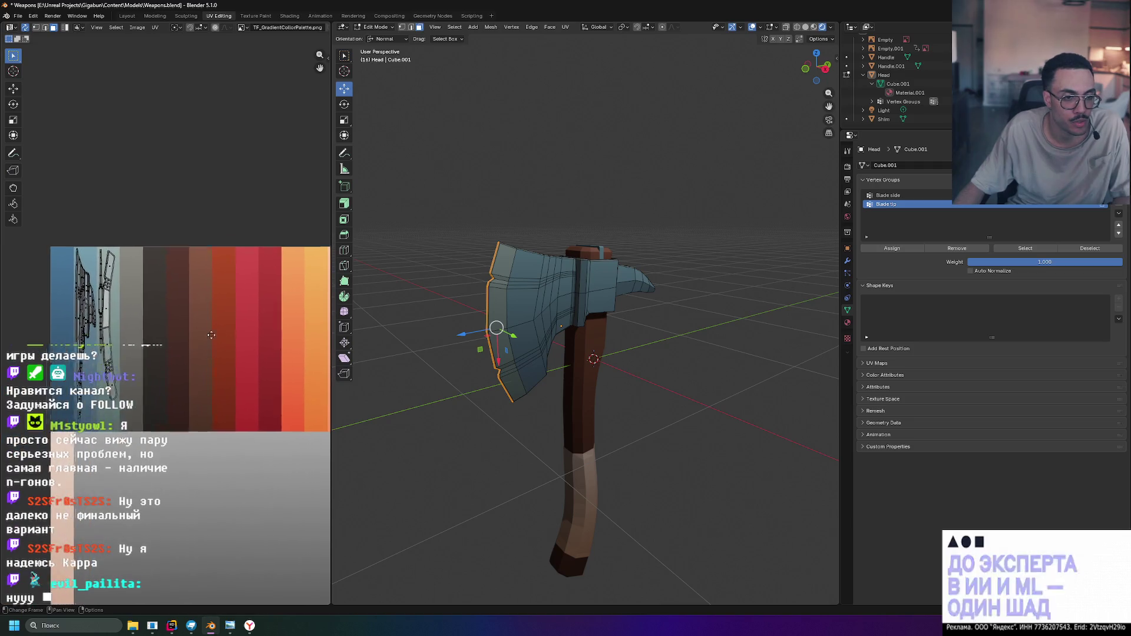
pyautogui.scroll(-1, 171, 337)
pyautogui.press('g')
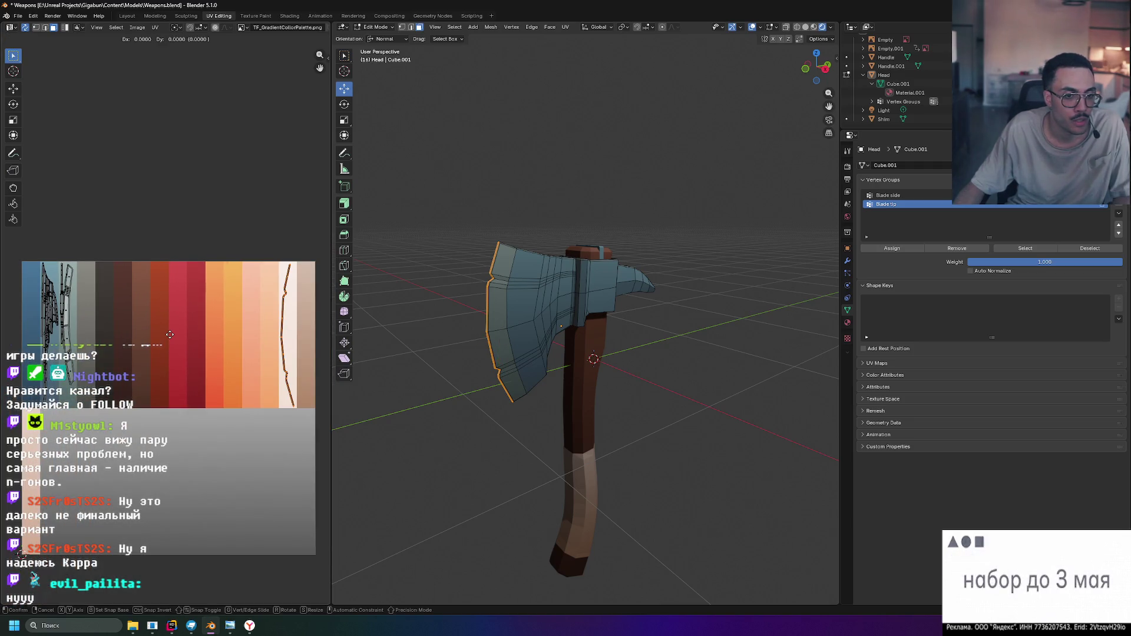
pyautogui.press('x')
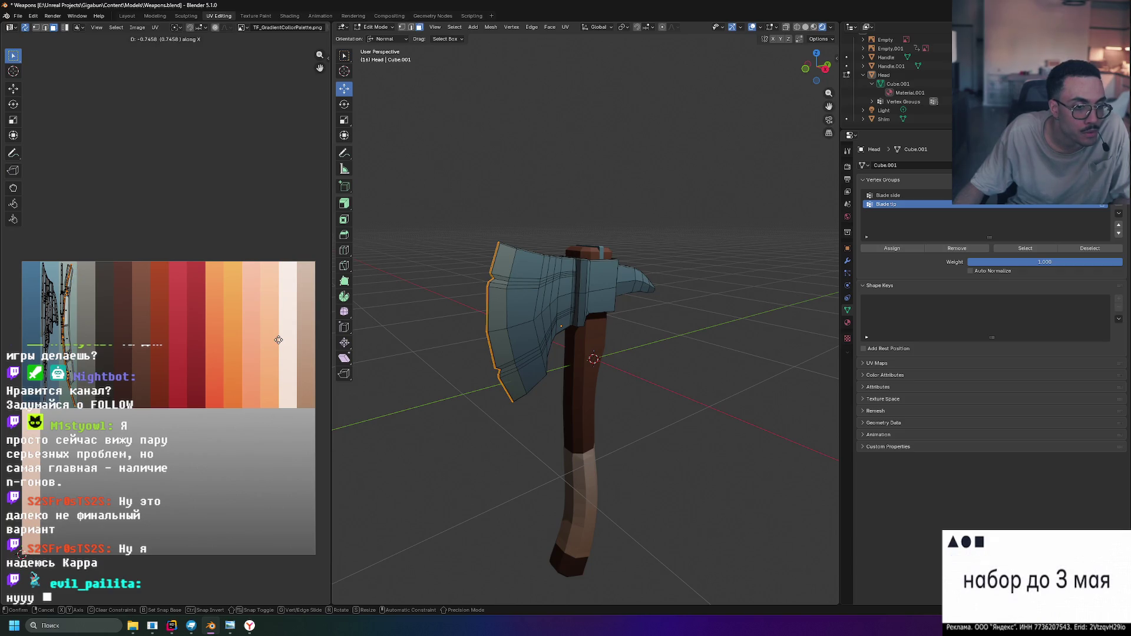
pyautogui.click(278, 340)
pyautogui.scroll(3, 431, 248)
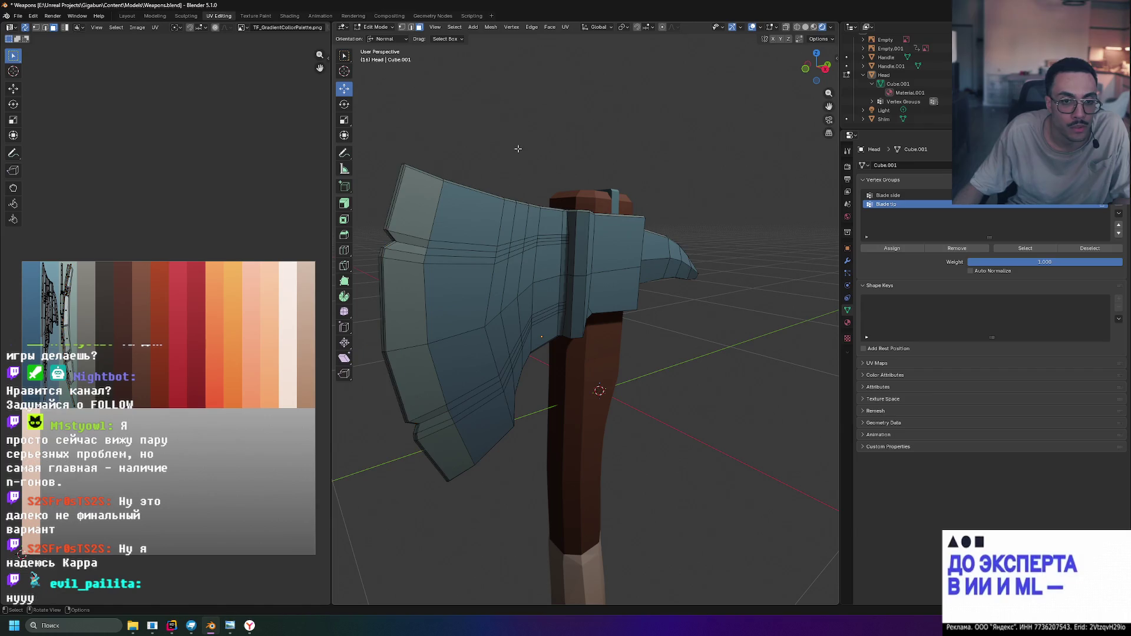
# Back in Object Mode, orbit the axe and switch to the right orthographic view against the reference sheet
pyautogui.moveTo(518, 148)
pyautogui.mouseDown(button='middle')
pyautogui.moveTo(497, 158)
pyautogui.moveTo(728, 301)
pyautogui.mouseUp(button='middle')
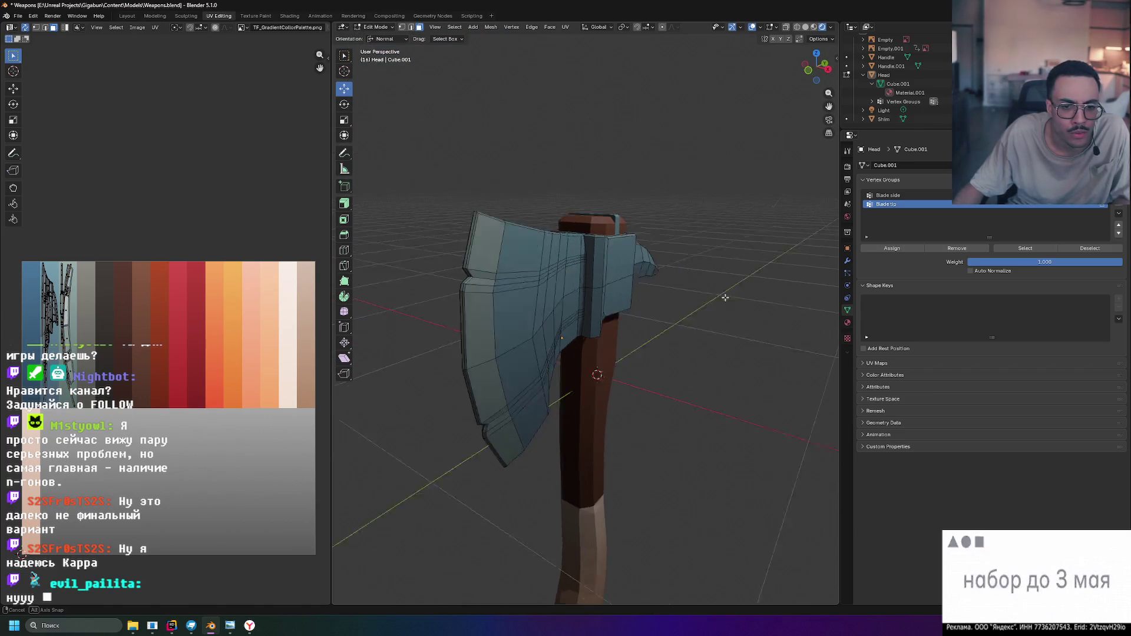
pyautogui.press('Tab')
pyautogui.moveTo(715, 291)
pyautogui.mouseDown(button='middle')
pyautogui.moveTo(675, 271)
pyautogui.moveTo(674, 346)
pyautogui.moveTo(721, 284)
pyautogui.moveTo(664, 314)
pyautogui.moveTo(680, 351)
pyautogui.moveTo(539, 323)
pyautogui.mouseUp(button='middle')
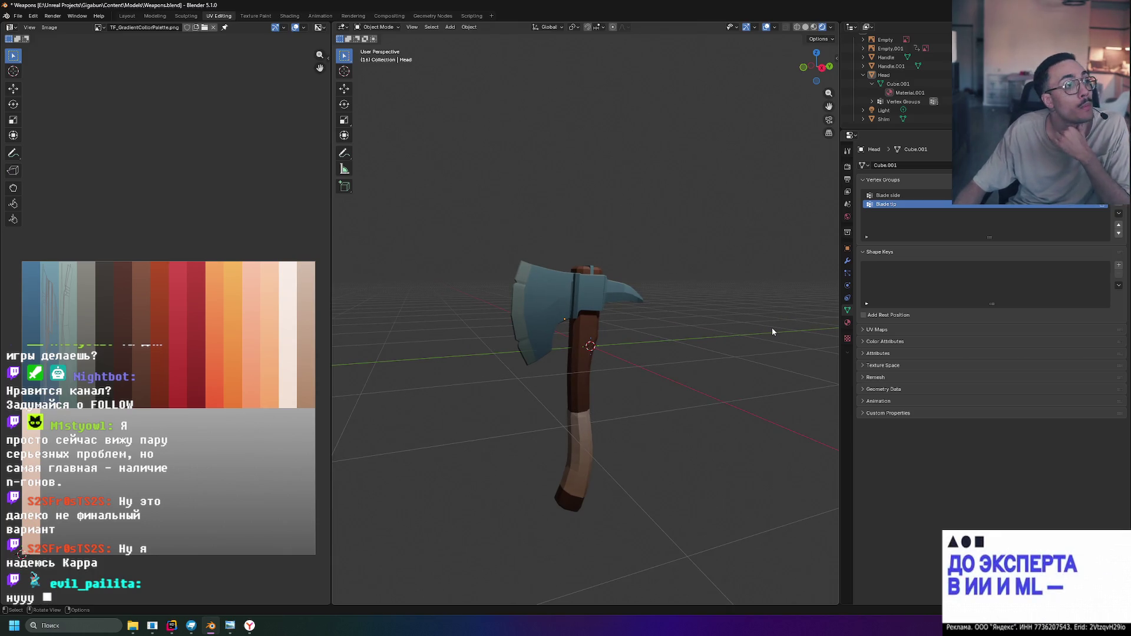
pyautogui.moveTo(696, 319)
pyautogui.mouseDown(button='middle')
pyautogui.moveTo(804, 344)
pyautogui.moveTo(764, 360)
pyautogui.moveTo(479, 321)
pyautogui.mouseUp(button='middle')
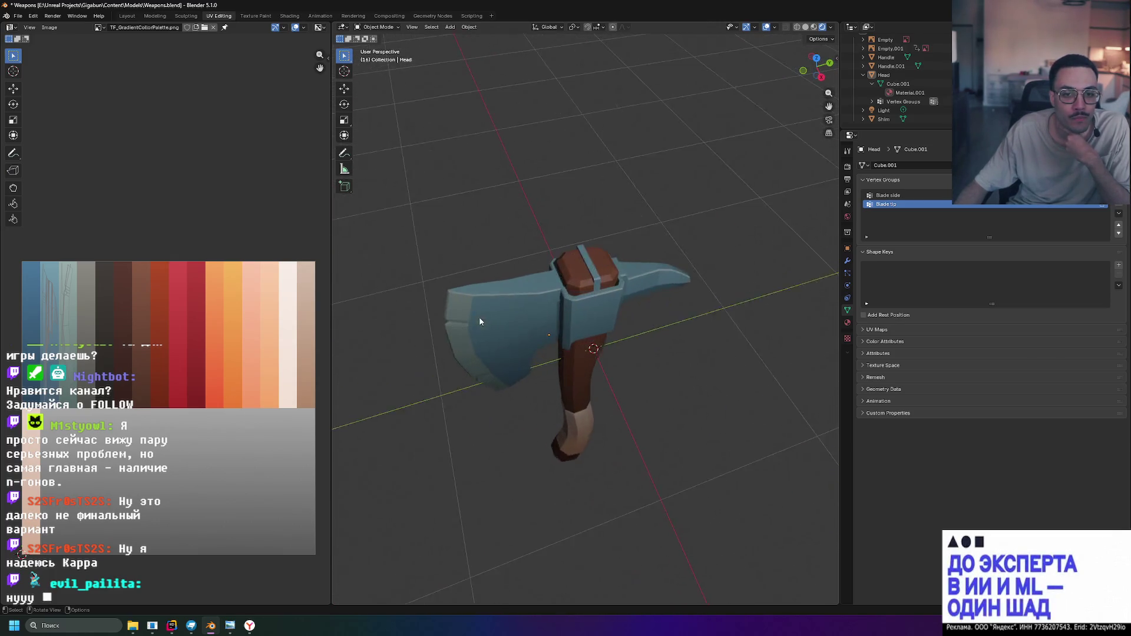
pyautogui.scroll(2, 479, 316)
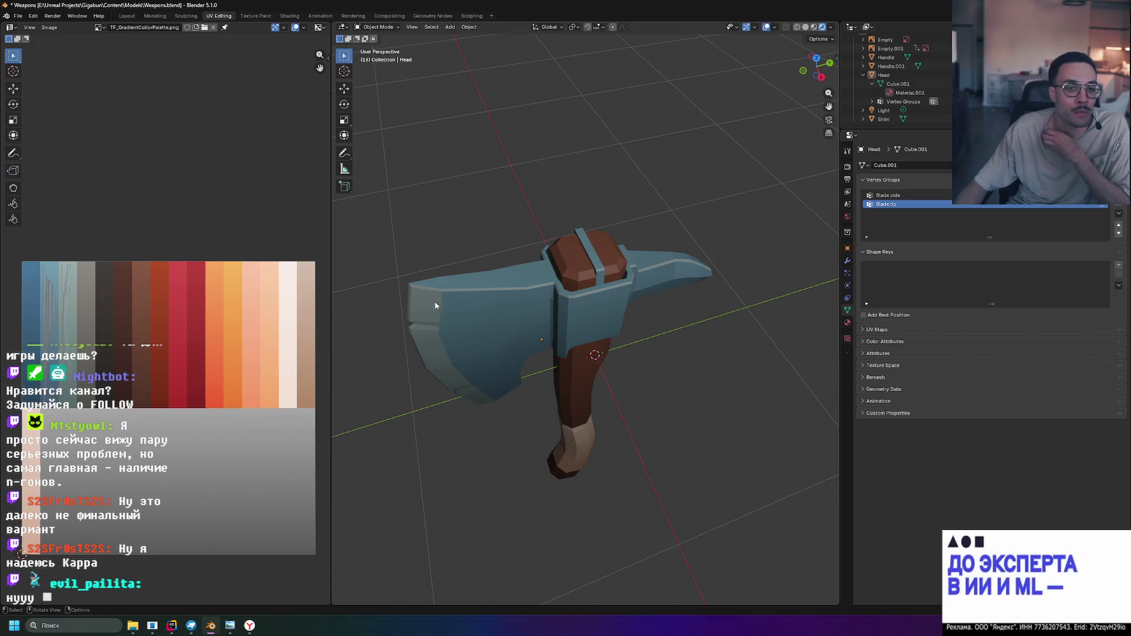
pyautogui.moveTo(423, 307)
pyautogui.mouseDown(button='middle')
pyautogui.moveTo(609, 285)
pyautogui.moveTo(676, 372)
pyautogui.mouseUp(button='middle')
pyautogui.scroll(-3, 676, 372)
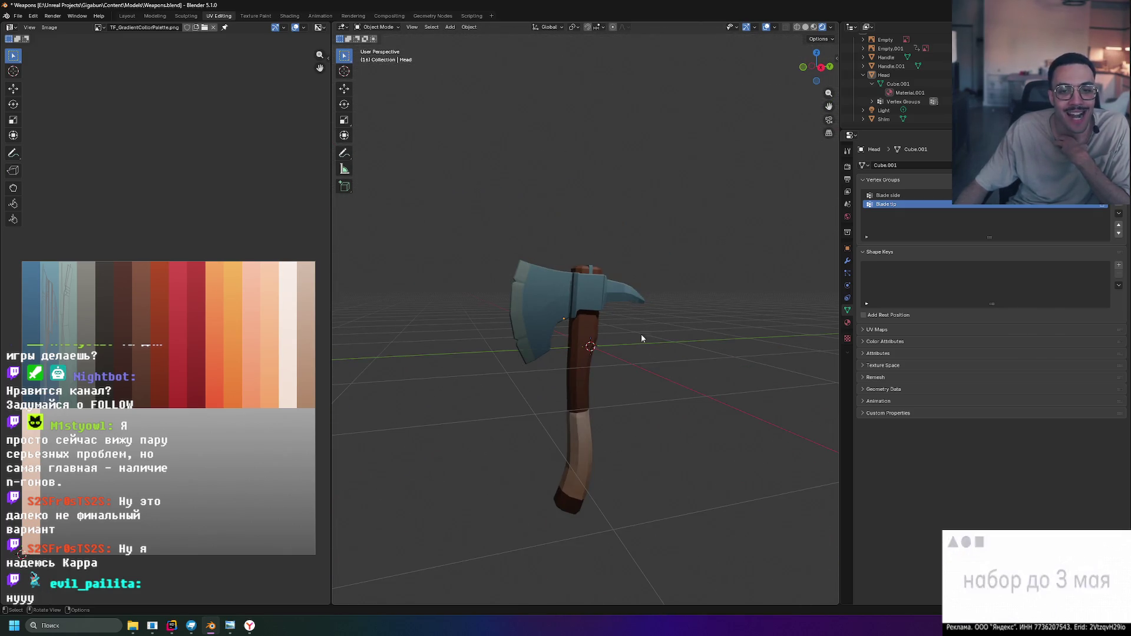
pyautogui.scroll(4, 591, 264)
pyautogui.moveTo(591, 268); pyautogui.dragTo(646, 266, button='middle')
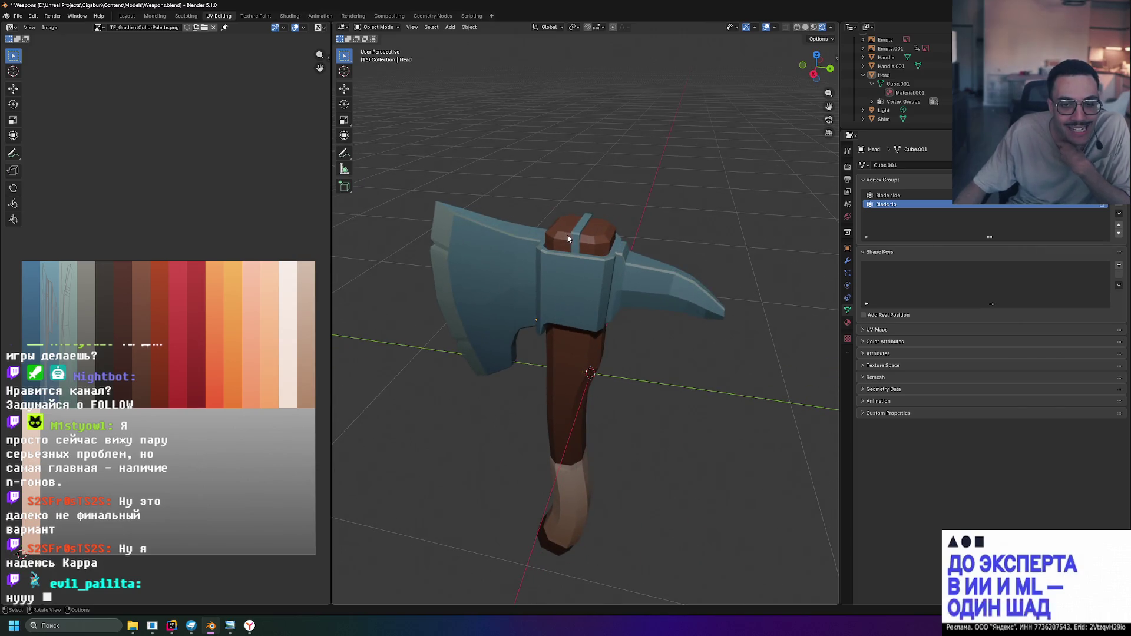
pyautogui.moveTo(577, 232)
pyautogui.mouseDown(button='middle')
pyautogui.moveTo(646, 228)
pyautogui.moveTo(682, 303)
pyautogui.moveTo(698, 305)
pyautogui.mouseUp(button='middle')
pyautogui.scroll(-3, 686, 251)
pyautogui.press('KP_3')
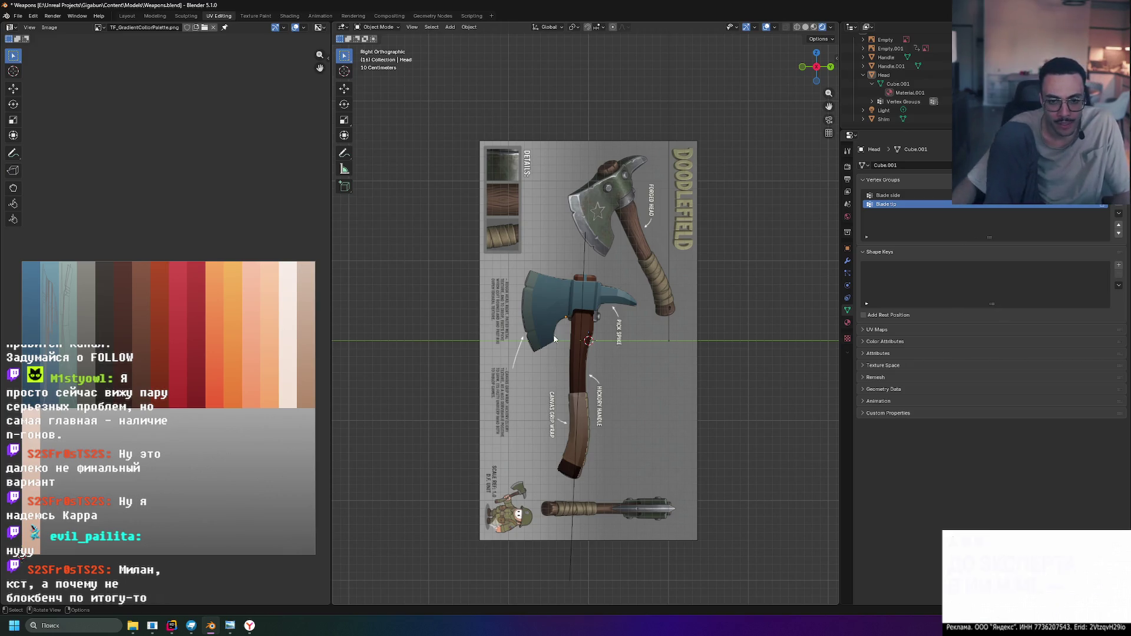
# Inspect the axe head mesh up close in Edit Mode from blade-facing and edge-on angles
pyautogui.press('Tab')
pyautogui.scroll(4, 541, 278)
pyautogui.scroll(3, 541, 278)
pyautogui.moveTo(371, 265)
pyautogui.keyDown('shift'); pyautogui.mouseDown(button='middle')
pyautogui.moveTo(454, 212)
pyautogui.moveTo(512, 280)
pyautogui.mouseUp(button='middle'); pyautogui.keyUp('shift')
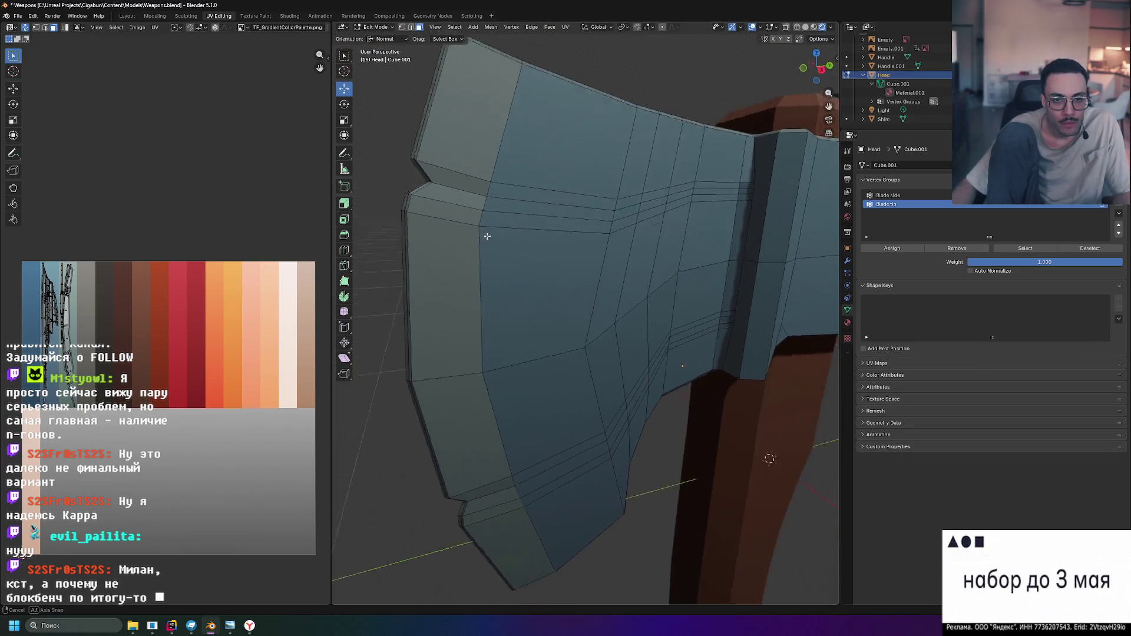
pyautogui.moveTo(437, 210); pyautogui.dragTo(524, 277, button='middle')
pyautogui.scroll(3, 495, 247)
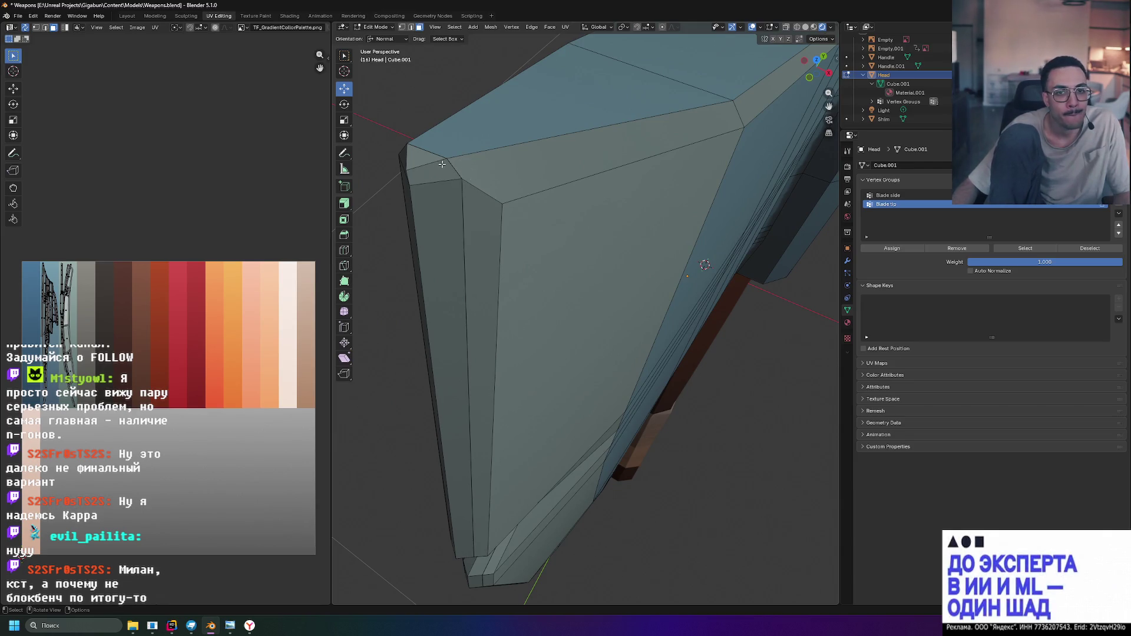
pyautogui.moveTo(614, 228)
pyautogui.mouseDown(button='middle')
pyautogui.moveTo(721, 289)
pyautogui.moveTo(651, 253)
pyautogui.mouseUp(button='middle')
pyautogui.moveTo(746, 318); pyautogui.dragTo(573, 255, button='middle')
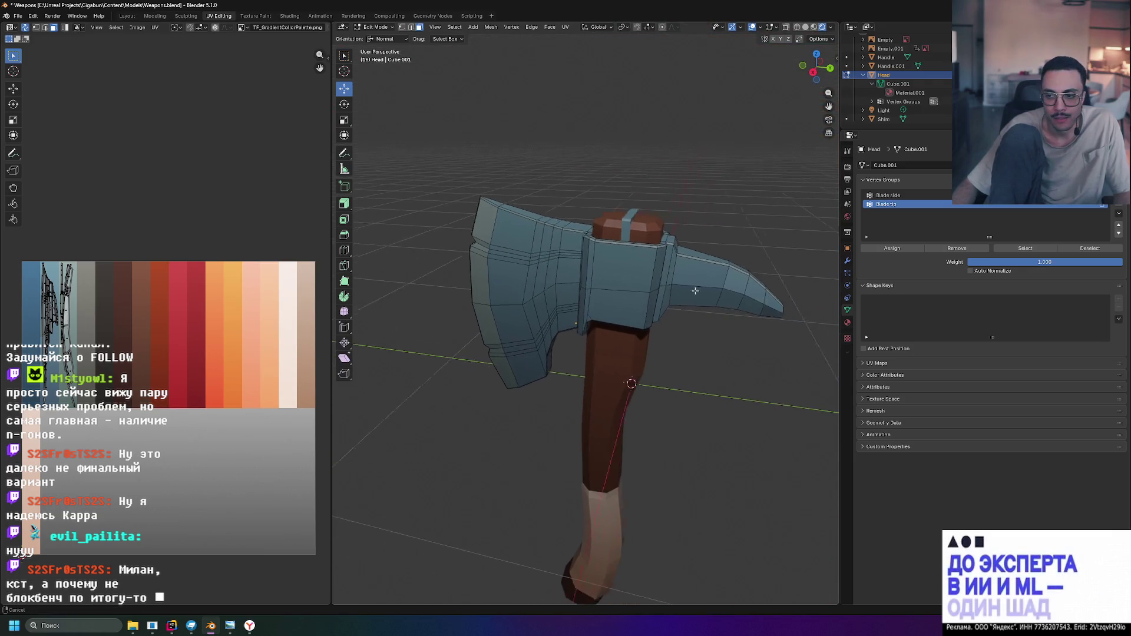
pyautogui.moveTo(502, 248)
pyautogui.mouseDown(button='middle')
pyautogui.moveTo(690, 195)
pyautogui.moveTo(656, 312)
pyautogui.mouseUp(button='middle')
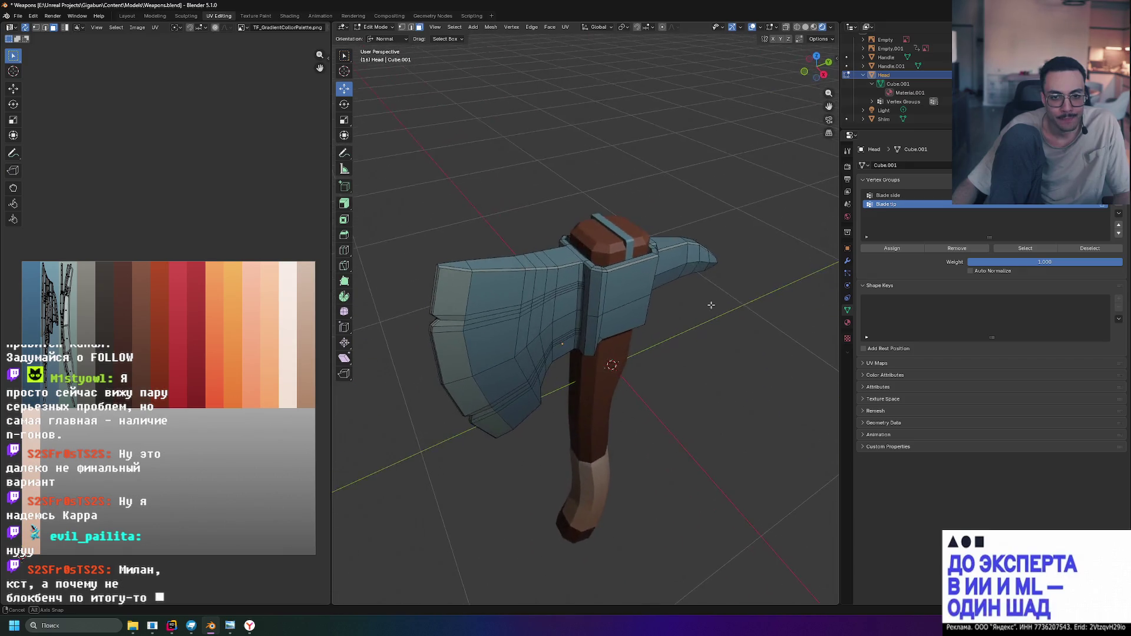
pyautogui.moveTo(656, 311); pyautogui.dragTo(497, 309, button='middle')
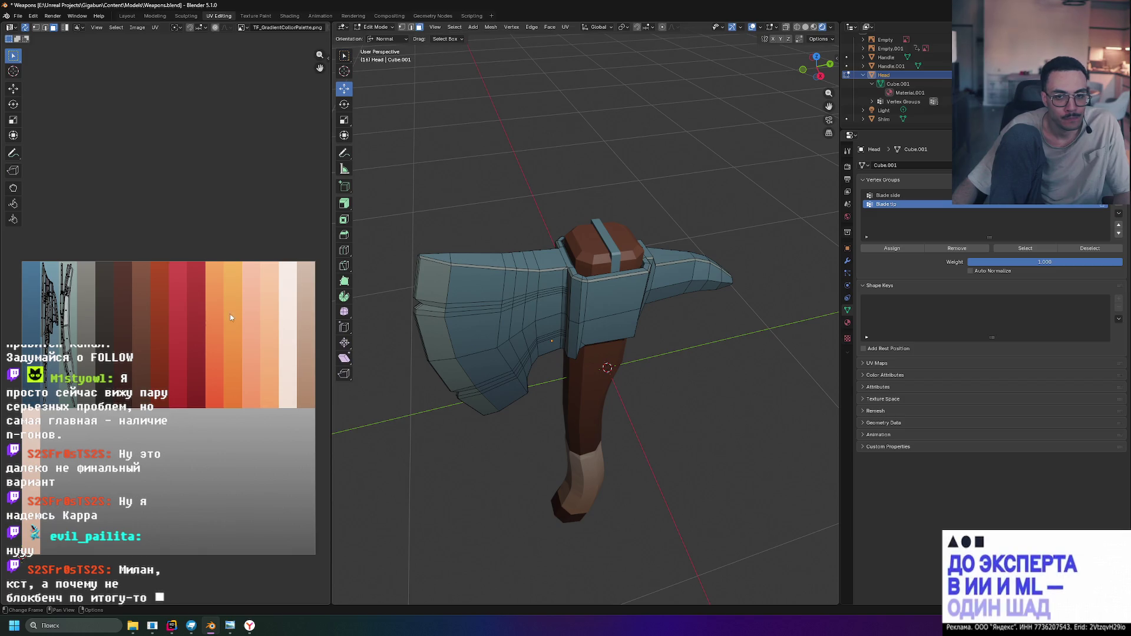
pyautogui.scroll(-2, 513, 321)
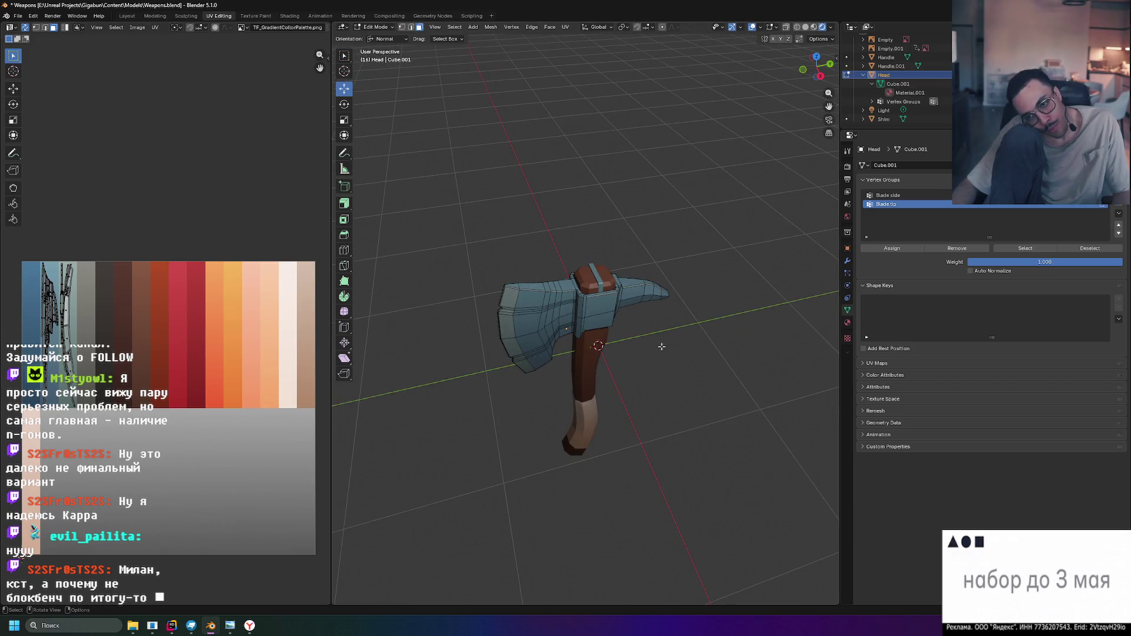
pyautogui.scroll(5, 661, 346)
pyautogui.scroll(-5, 661, 347)
# Leave Edit Mode, deselect the head and select the lower grip Handle.001
pyautogui.press('Tab')
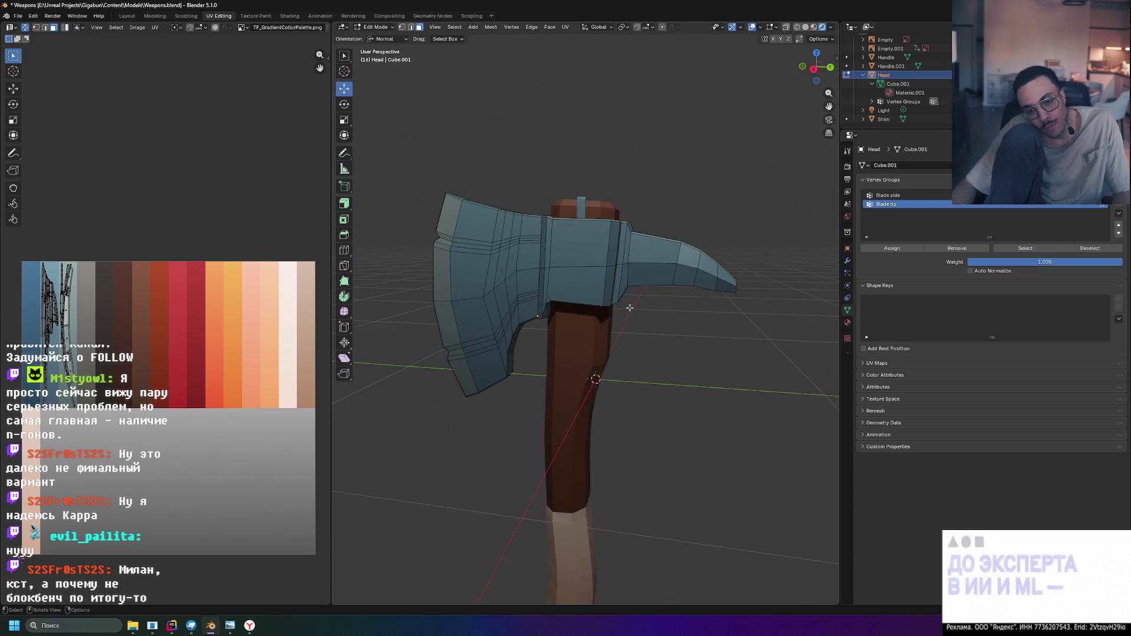
pyautogui.scroll(-2, 648, 346)
pyautogui.click(669, 348)
pyautogui.moveTo(719, 352)
pyautogui.mouseDown(button='middle')
pyautogui.moveTo(660, 325)
pyautogui.moveTo(736, 345)
pyautogui.mouseUp(button='middle')
pyautogui.scroll(-3, 735, 345)
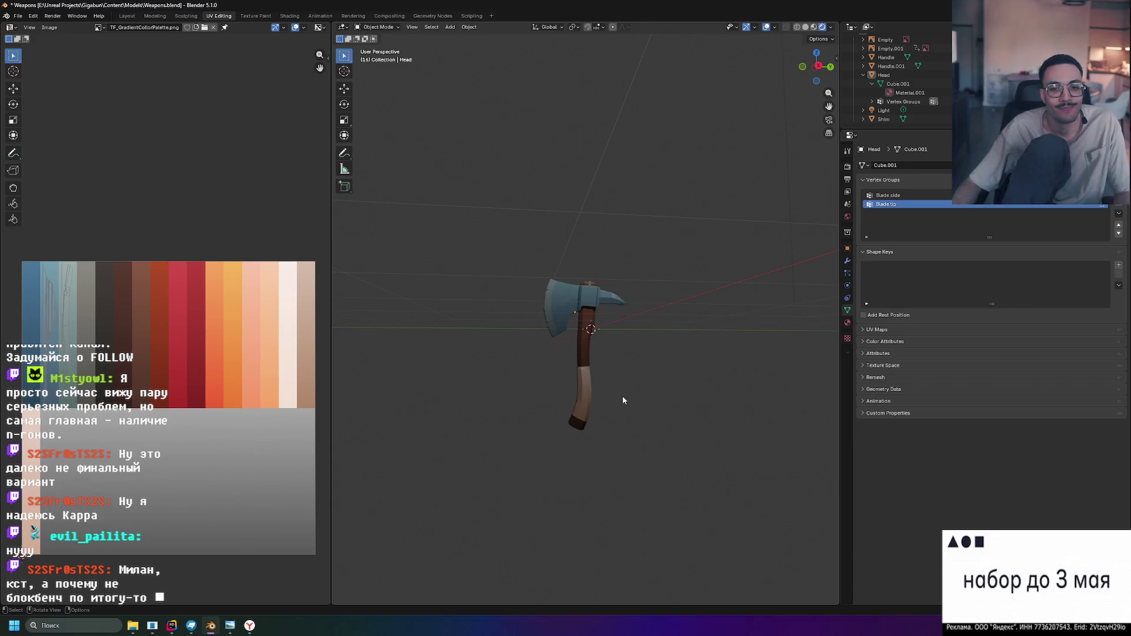
pyautogui.scroll(2, 654, 386)
pyautogui.scroll(2, 654, 386)
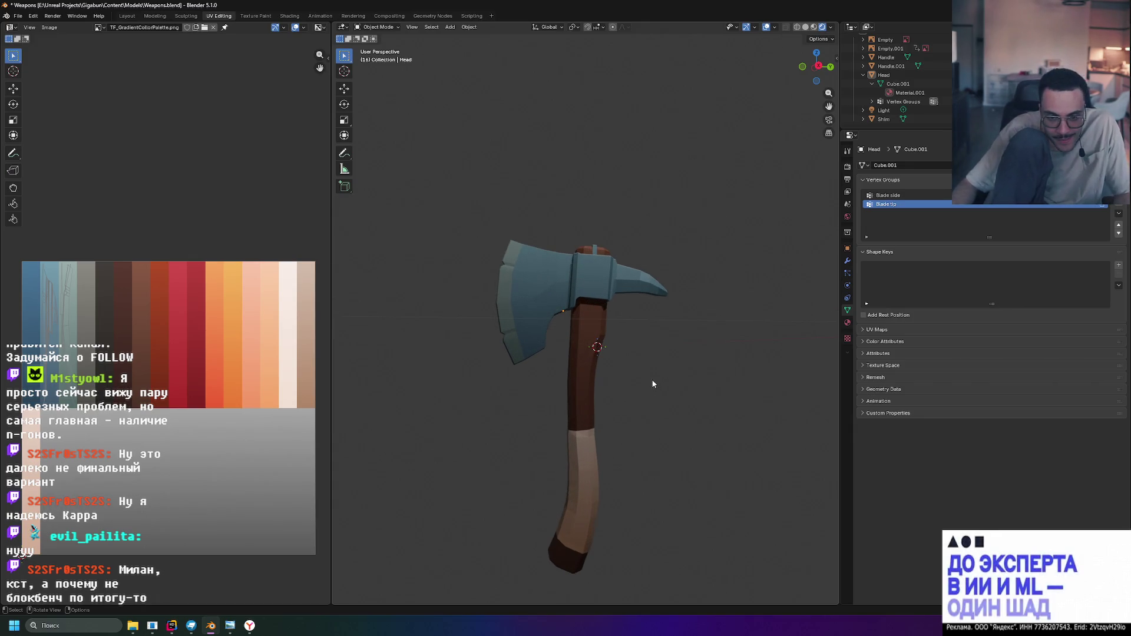
pyautogui.scroll(2, 635, 421)
pyautogui.scroll(2, 635, 420)
pyautogui.scroll(2, 606, 374)
pyautogui.moveTo(606, 374)
pyautogui.mouseDown(button='middle')
pyautogui.moveTo(621, 341)
pyautogui.moveTo(646, 333)
pyautogui.moveTo(571, 378)
pyautogui.mouseUp(button='middle')
pyautogui.click(571, 378)
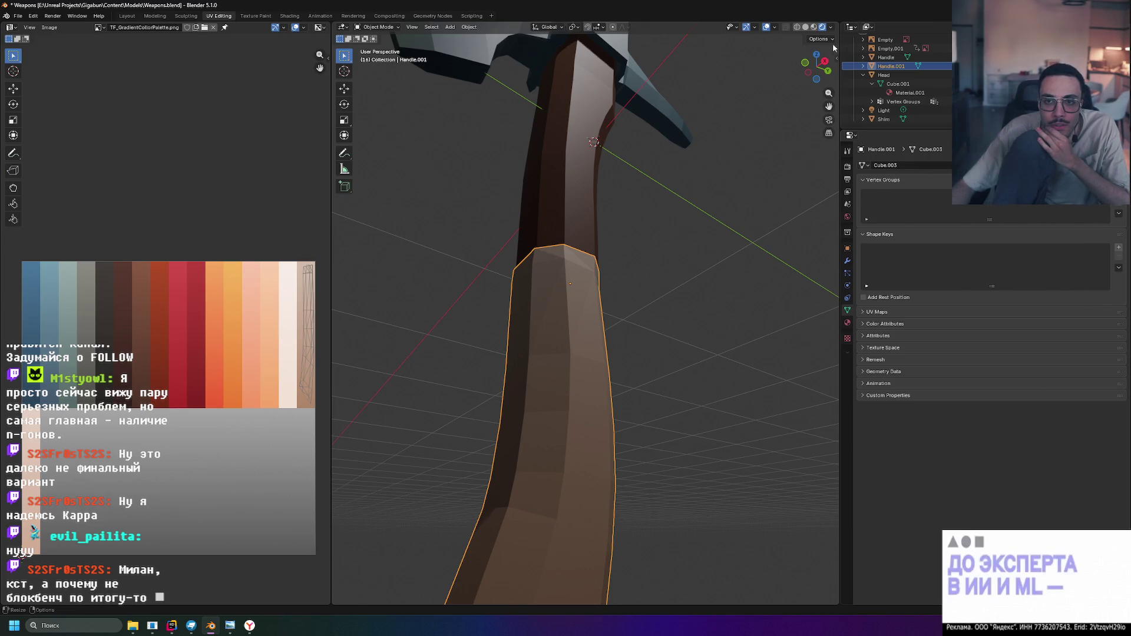
# Browse the viewport Shading, Overlays and Gizmos popovers, ending on Selectability & Visibility
pyautogui.click(830, 27)
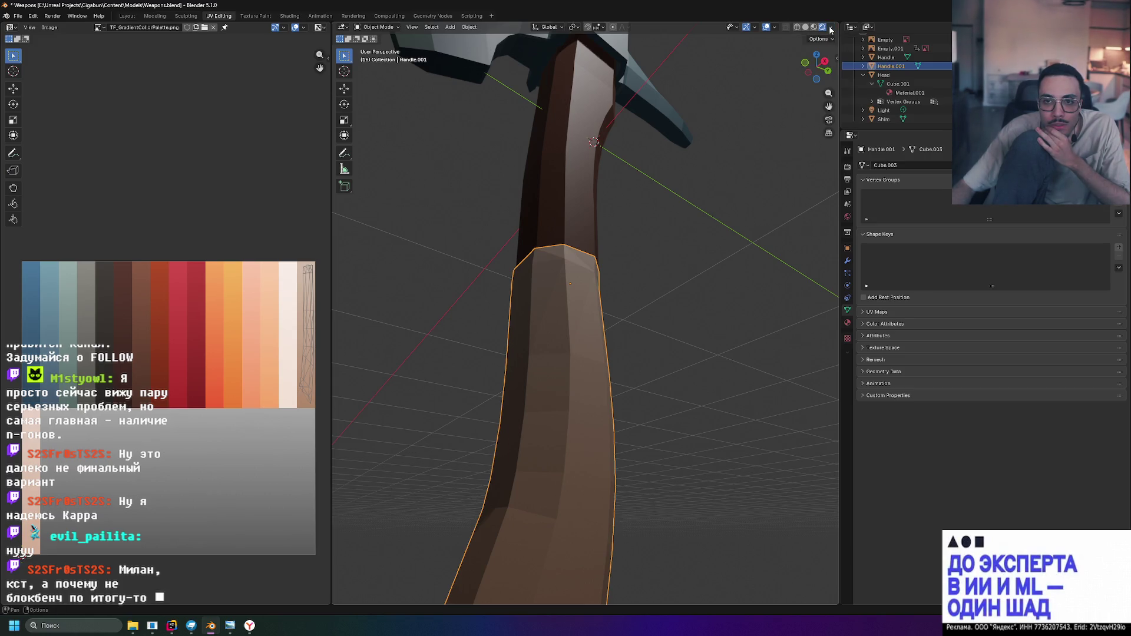
pyautogui.click(771, 27)
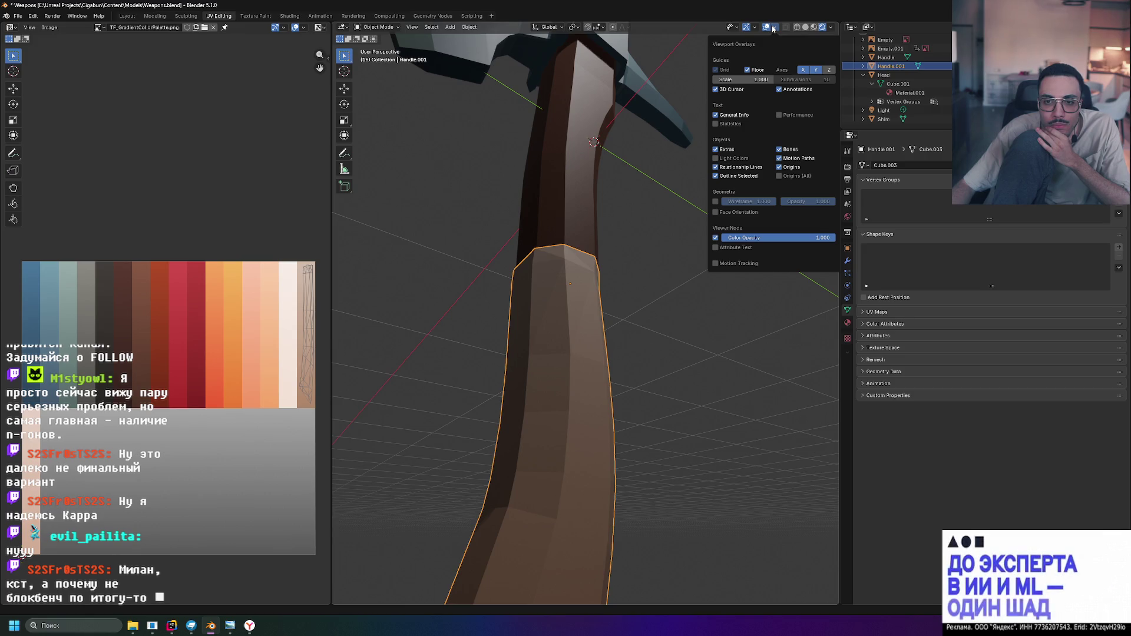
pyautogui.click(771, 28)
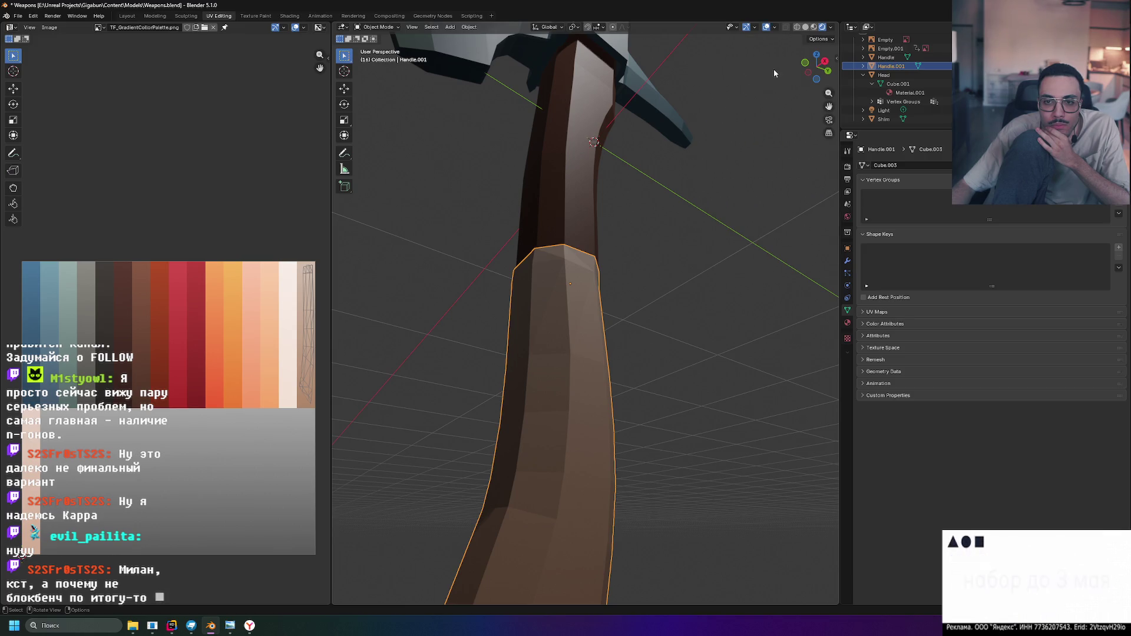
pyautogui.click(775, 28)
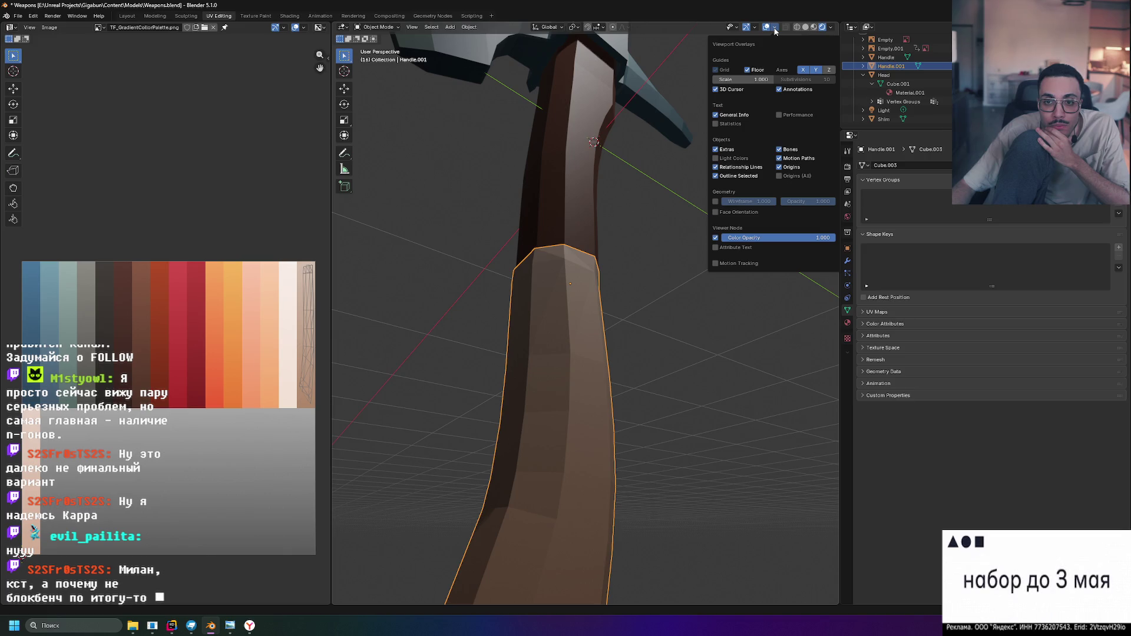
pyautogui.click(752, 28)
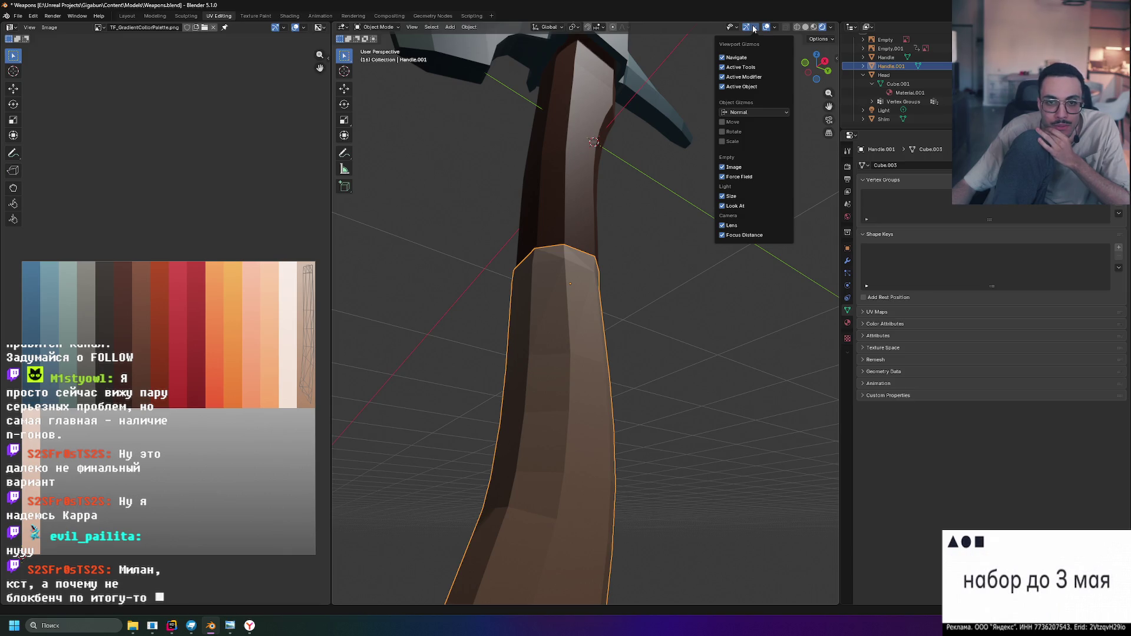
pyautogui.click(736, 28)
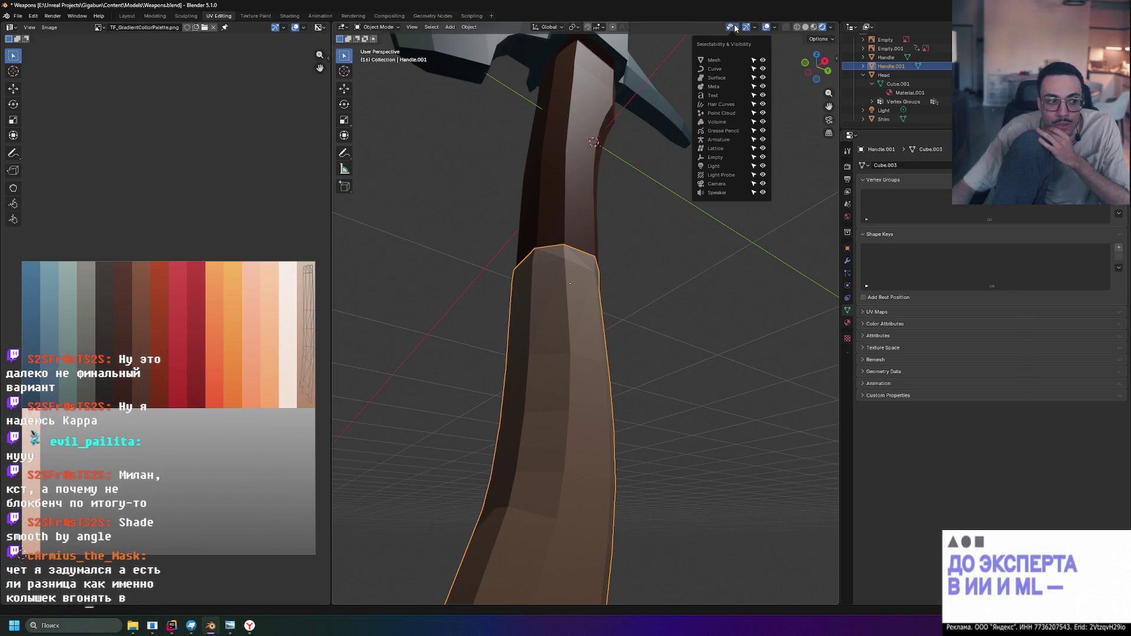
# Apply Shade Smooth to the lower grip and upper handle, then undo the handle change
pyautogui.rightClick(652, 288)
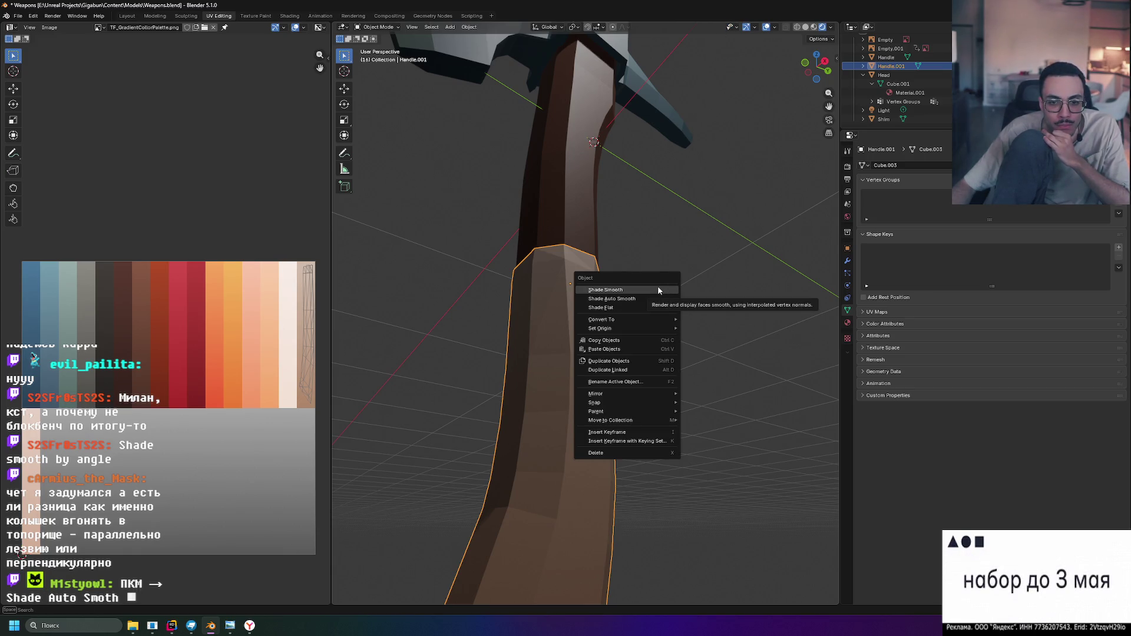
pyautogui.click(658, 290)
pyautogui.moveTo(706, 295)
pyautogui.mouseDown(button='middle')
pyautogui.moveTo(628, 311)
pyautogui.moveTo(498, 391)
pyautogui.moveTo(623, 349)
pyautogui.moveTo(493, 350)
pyautogui.moveTo(646, 383)
pyautogui.moveTo(546, 346)
pyautogui.moveTo(560, 338)
pyautogui.moveTo(565, 290)
pyautogui.moveTo(612, 282)
pyautogui.moveTo(599, 259)
pyautogui.moveTo(661, 241)
pyautogui.moveTo(560, 295)
pyautogui.moveTo(574, 325)
pyautogui.moveTo(532, 283)
pyautogui.moveTo(723, 311)
pyautogui.moveTo(579, 321)
pyautogui.moveTo(616, 316)
pyautogui.moveTo(551, 268)
pyautogui.mouseUp(button='middle')
pyautogui.scroll(-3, 560, 338)
pyautogui.click(552, 269)
pyautogui.rightClick(552, 269)
pyautogui.click(551, 269)
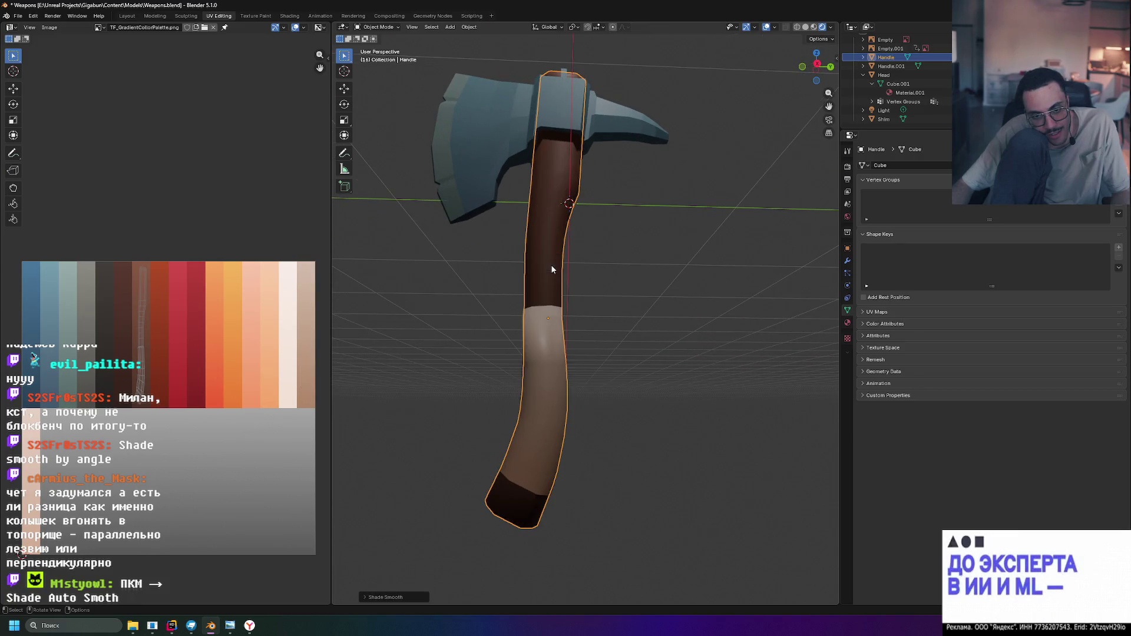
pyautogui.hotkey('ctrl', 'z')
pyautogui.moveTo(700, 284)
pyautogui.mouseDown(button='middle')
pyautogui.moveTo(661, 291)
pyautogui.moveTo(676, 300)
pyautogui.mouseUp(button='middle')
# Give the lower grip Shade Auto Smooth, then Shade Smooth, checking it from another angle
pyautogui.click(533, 373)
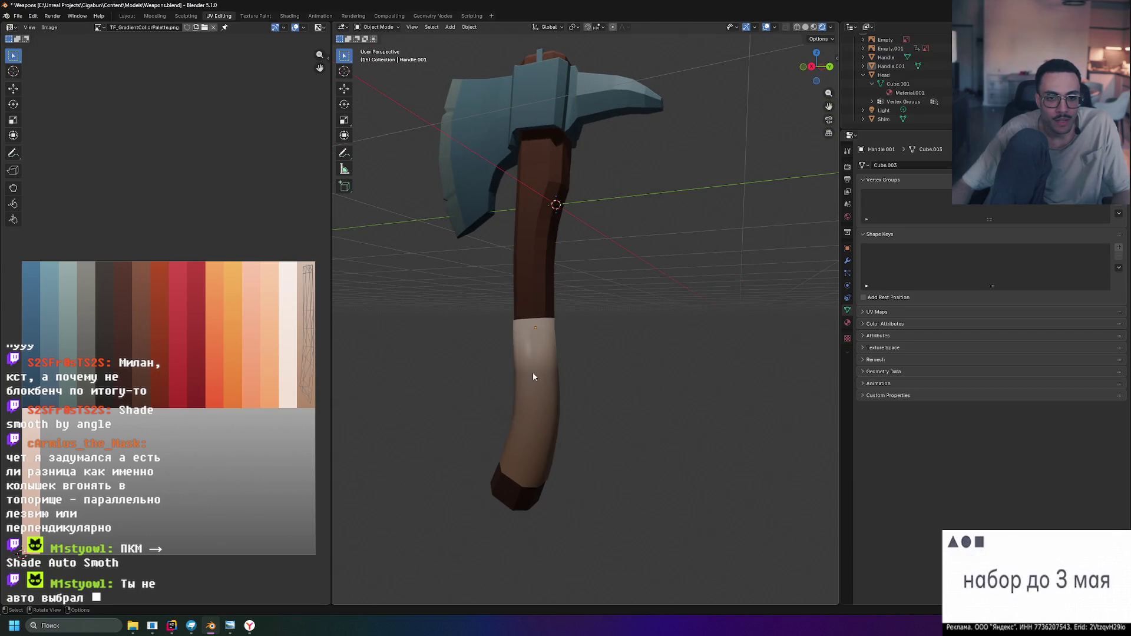
pyautogui.rightClick(533, 372)
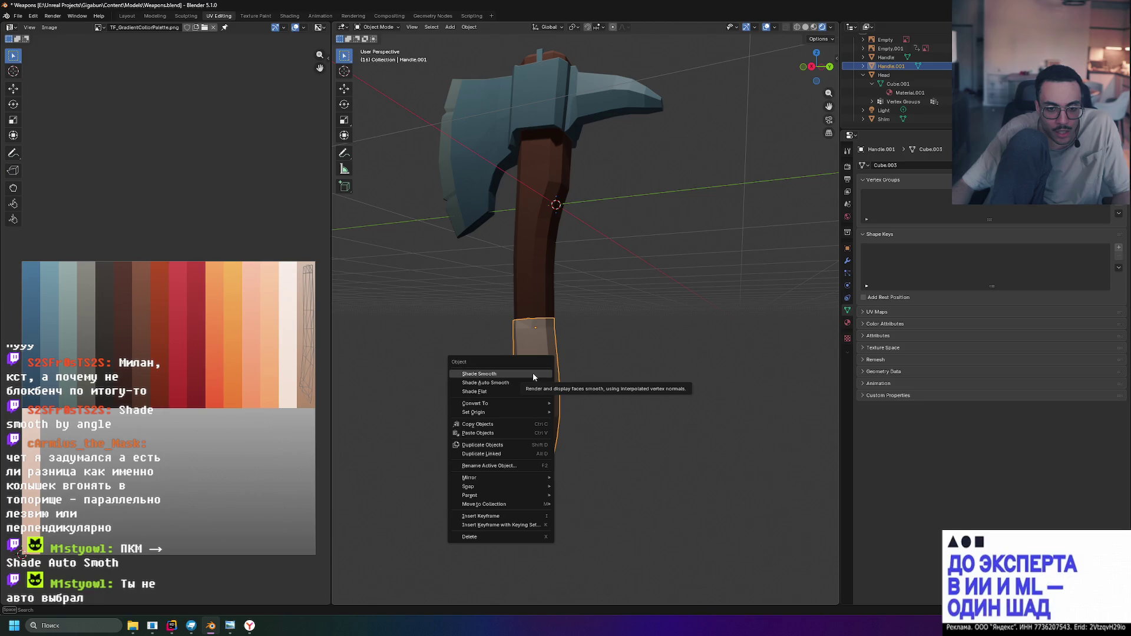
pyautogui.click(530, 381)
pyautogui.moveTo(567, 370)
pyautogui.mouseDown(button='middle')
pyautogui.moveTo(667, 297)
pyautogui.moveTo(583, 299)
pyautogui.moveTo(678, 322)
pyautogui.moveTo(656, 342)
pyautogui.mouseUp(button='middle')
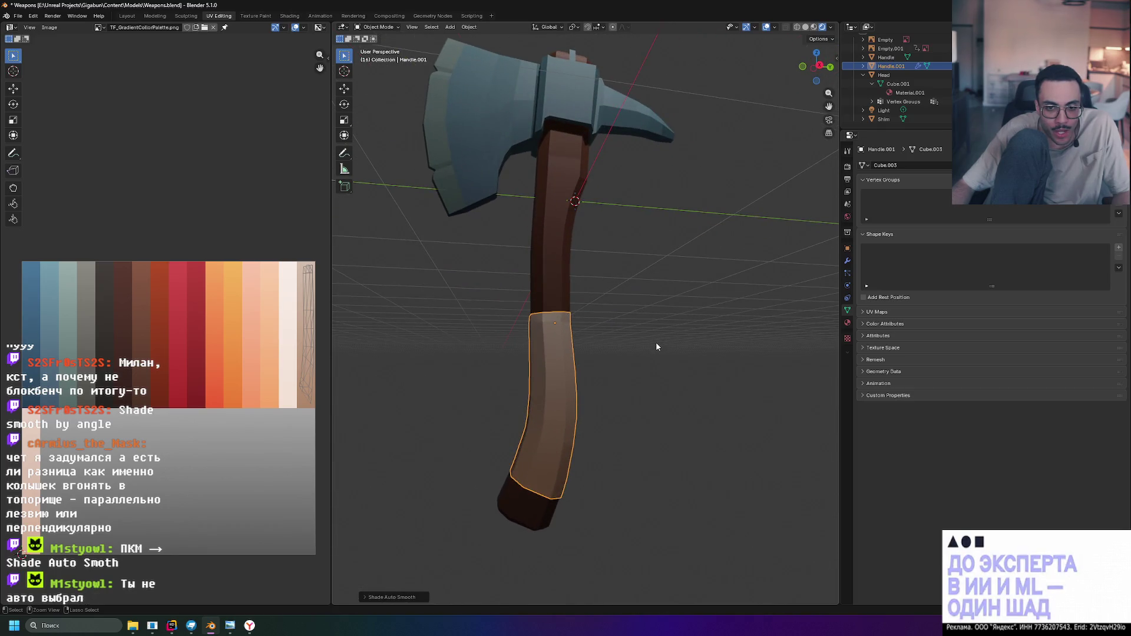
pyautogui.rightClick(565, 355)
pyautogui.click(549, 348)
# Apply Shade Smooth to the upper handle and the axe head and orbit to check
pyautogui.click(566, 287)
pyautogui.rightClick(564, 276)
pyautogui.click(574, 279)
pyautogui.moveTo(579, 282); pyautogui.dragTo(687, 318, button='middle')
pyautogui.click(470, 136)
pyautogui.rightClick(468, 139)
pyautogui.click(468, 138)
pyautogui.moveTo(468, 138)
pyautogui.mouseDown(button='middle')
pyautogui.moveTo(655, 199)
pyautogui.moveTo(685, 243)
pyautogui.moveTo(736, 252)
pyautogui.moveTo(667, 232)
pyautogui.moveTo(762, 235)
pyautogui.moveTo(727, 247)
pyautogui.moveTo(714, 270)
pyautogui.moveTo(695, 250)
pyautogui.moveTo(713, 317)
pyautogui.mouseUp(button='middle')
pyautogui.scroll(-4, 760, 280)
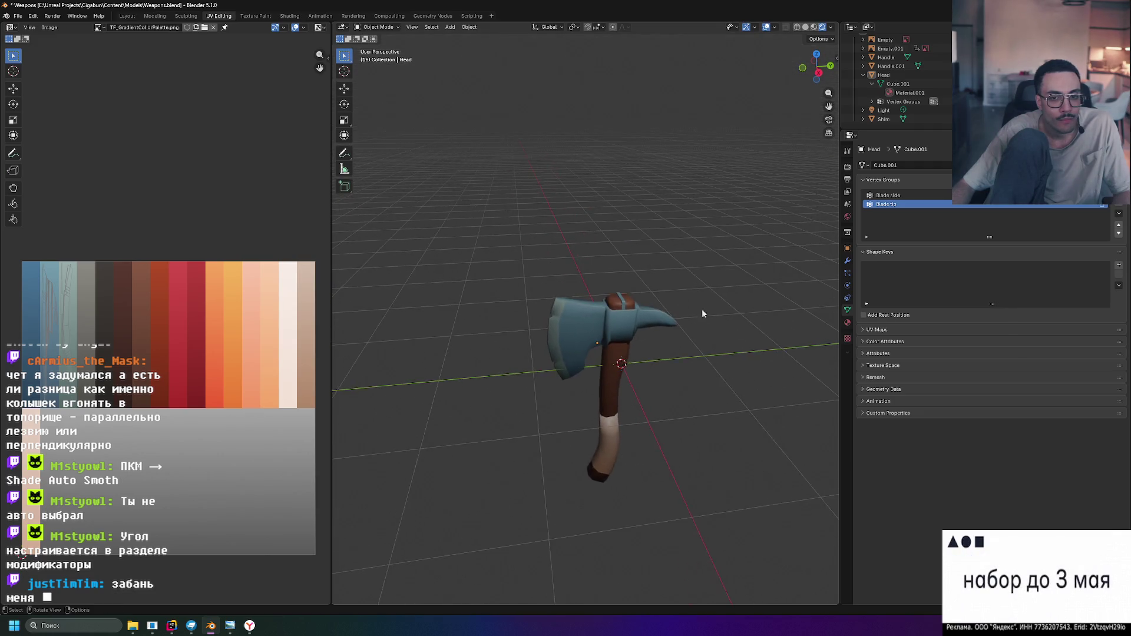
pyautogui.scroll(5, 712, 312)
pyautogui.moveTo(646, 295)
pyautogui.mouseDown(button='middle')
pyautogui.moveTo(687, 300)
pyautogui.moveTo(689, 271)
pyautogui.moveTo(648, 265)
pyautogui.moveTo(699, 269)
pyautogui.moveTo(765, 300)
pyautogui.moveTo(641, 235)
pyautogui.moveTo(669, 290)
pyautogui.moveTo(676, 207)
pyautogui.moveTo(676, 285)
pyautogui.mouseUp(button='middle')
pyautogui.scroll(-5, 668, 336)
pyautogui.moveTo(669, 338)
pyautogui.mouseDown(button='middle')
pyautogui.moveTo(638, 348)
pyautogui.moveTo(680, 368)
pyautogui.moveTo(801, 354)
pyautogui.moveTo(692, 354)
pyautogui.moveTo(703, 230)
pyautogui.moveTo(688, 258)
pyautogui.mouseUp(button='middle')
pyautogui.scroll(4, 681, 367)
pyautogui.scroll(-3, 688, 259)
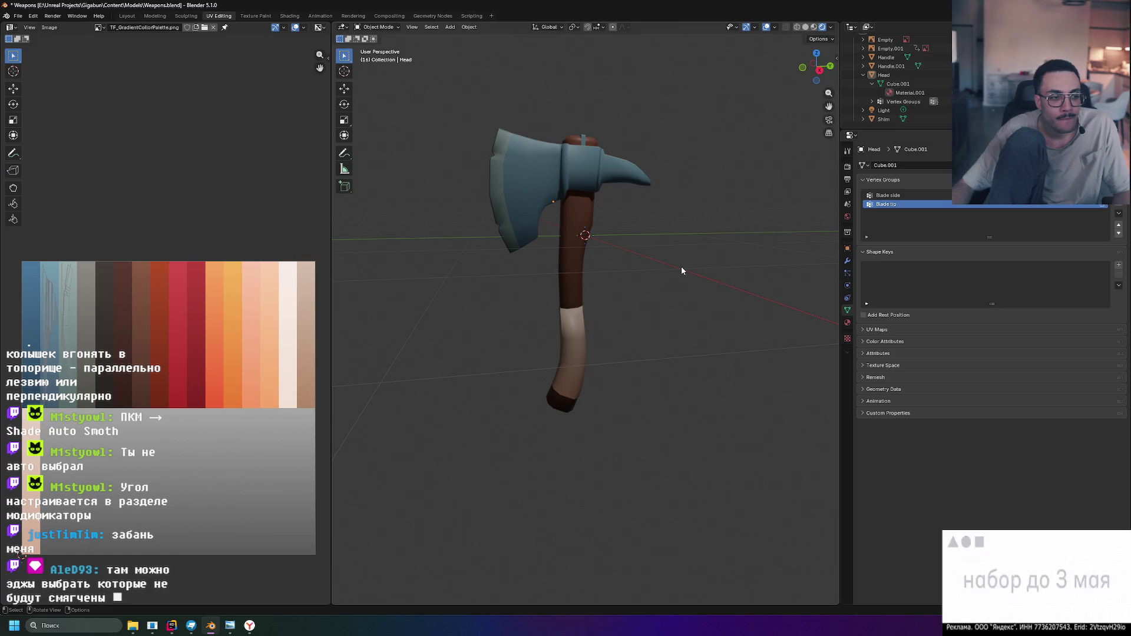
pyautogui.hotkey('ctrl', 'z')
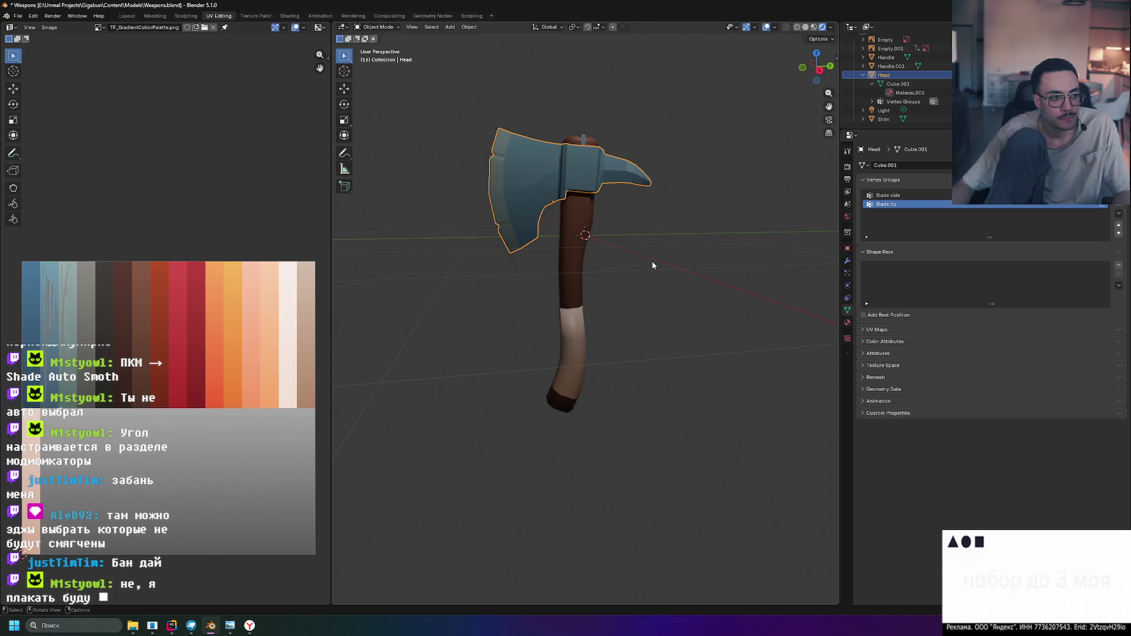
pyautogui.hotkey('ctrl', 'z')
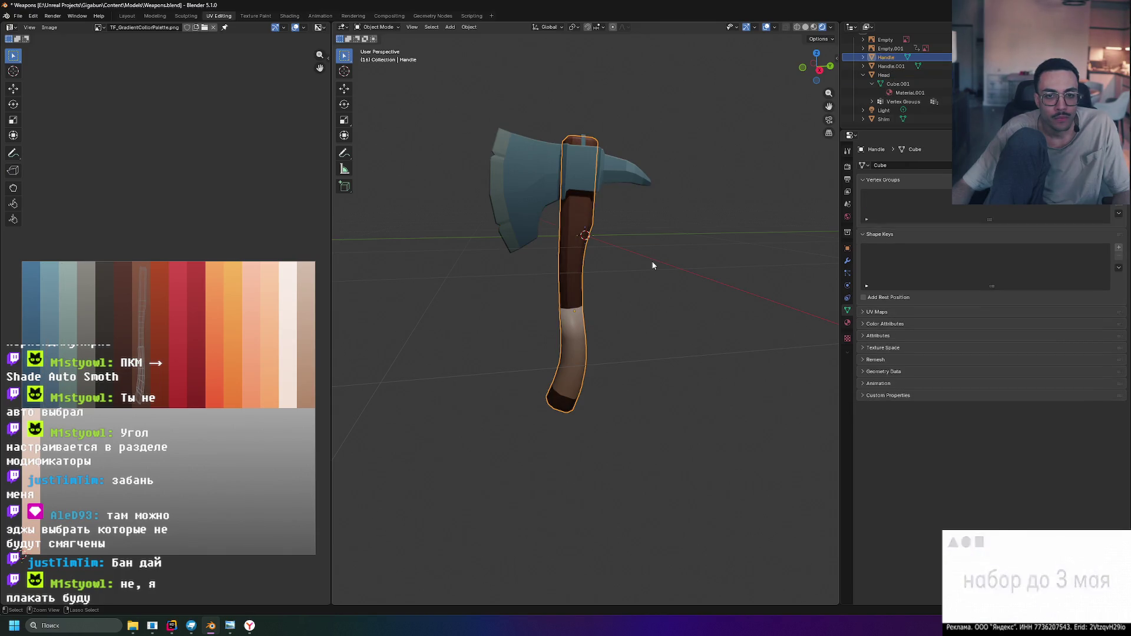
pyautogui.hotkey('ctrl', 'z')
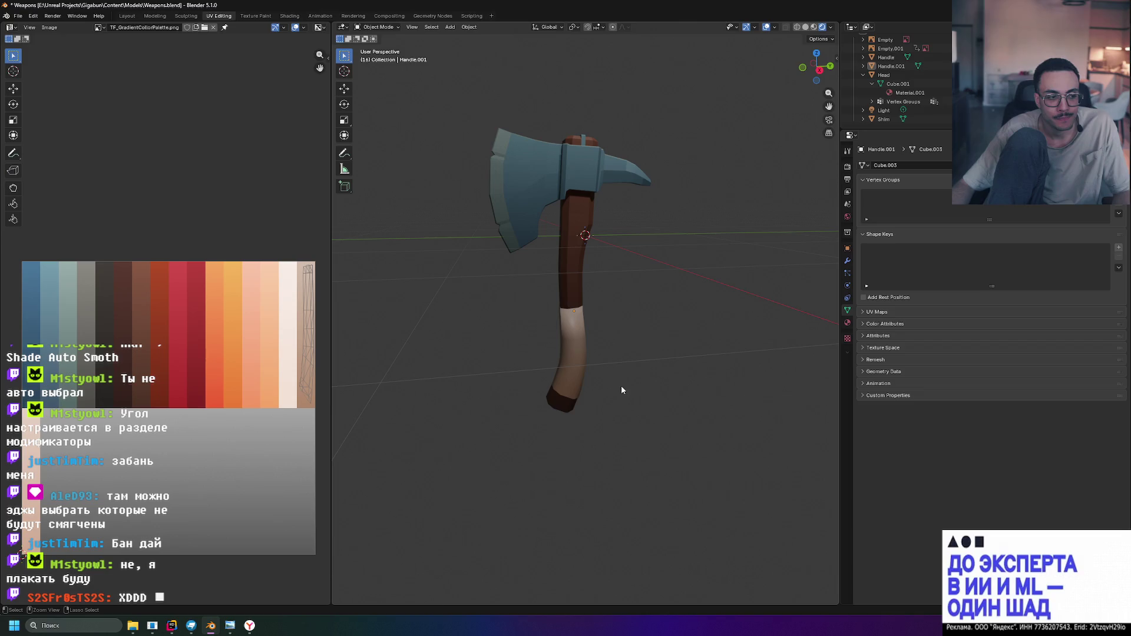
pyautogui.hotkey('ctrl', 'z')
pyautogui.hotkey('ctrl', 'z')
# Shade the lower grip flat, then back to smooth, from its object context menu
pyautogui.rightClick(572, 253)
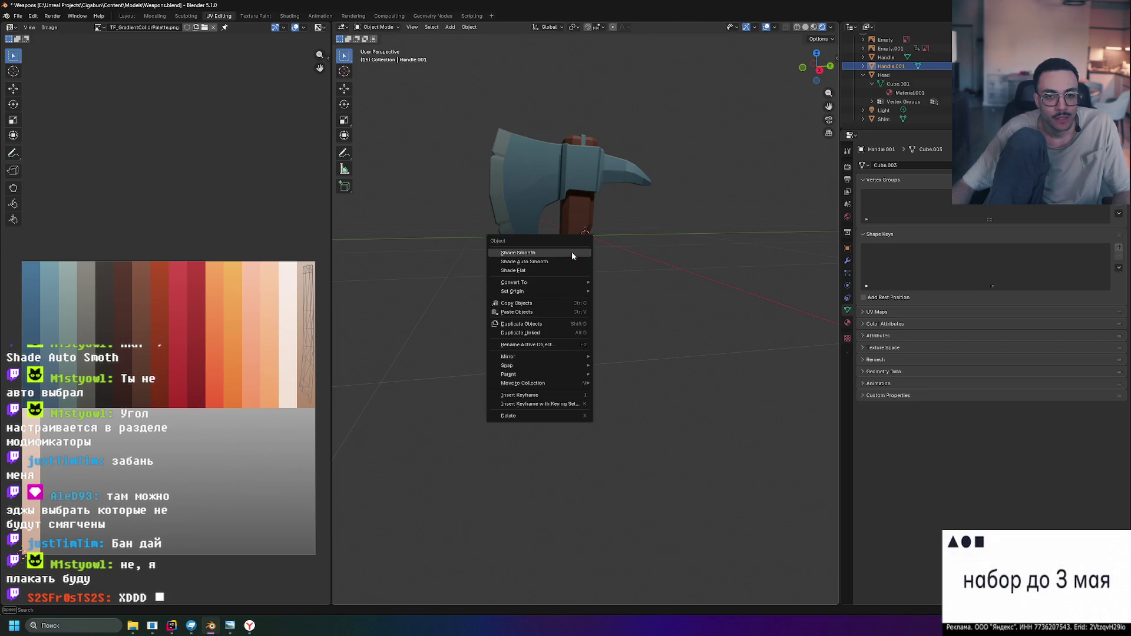
pyautogui.click(564, 268)
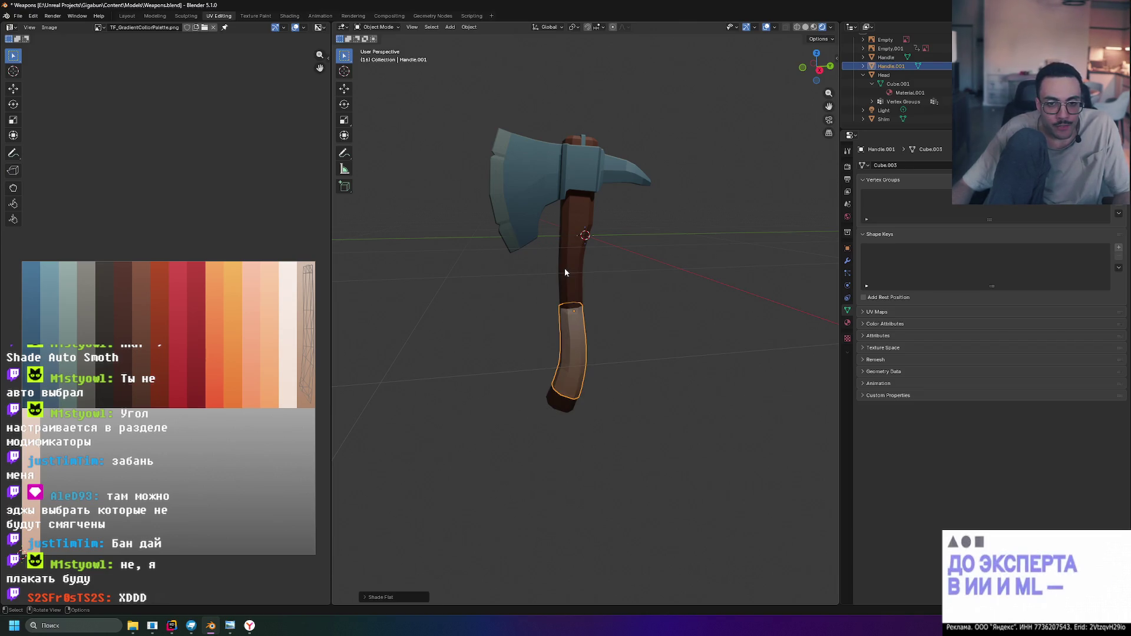
pyautogui.rightClick(523, 197)
pyautogui.rightClick(575, 326)
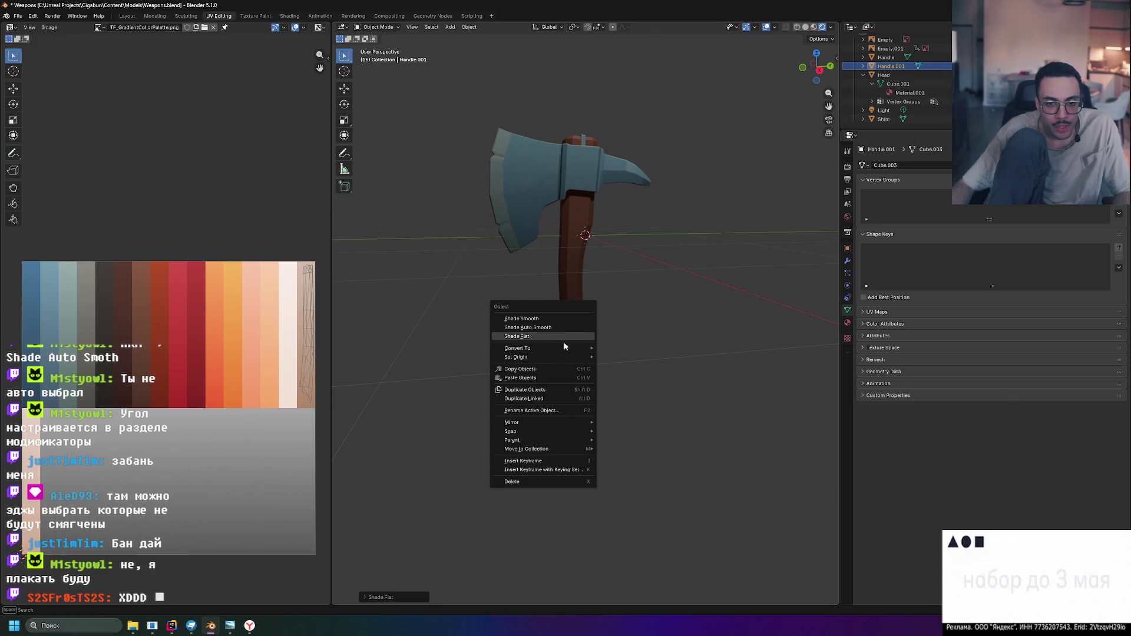
pyautogui.click(563, 339)
pyautogui.scroll(5, 563, 339)
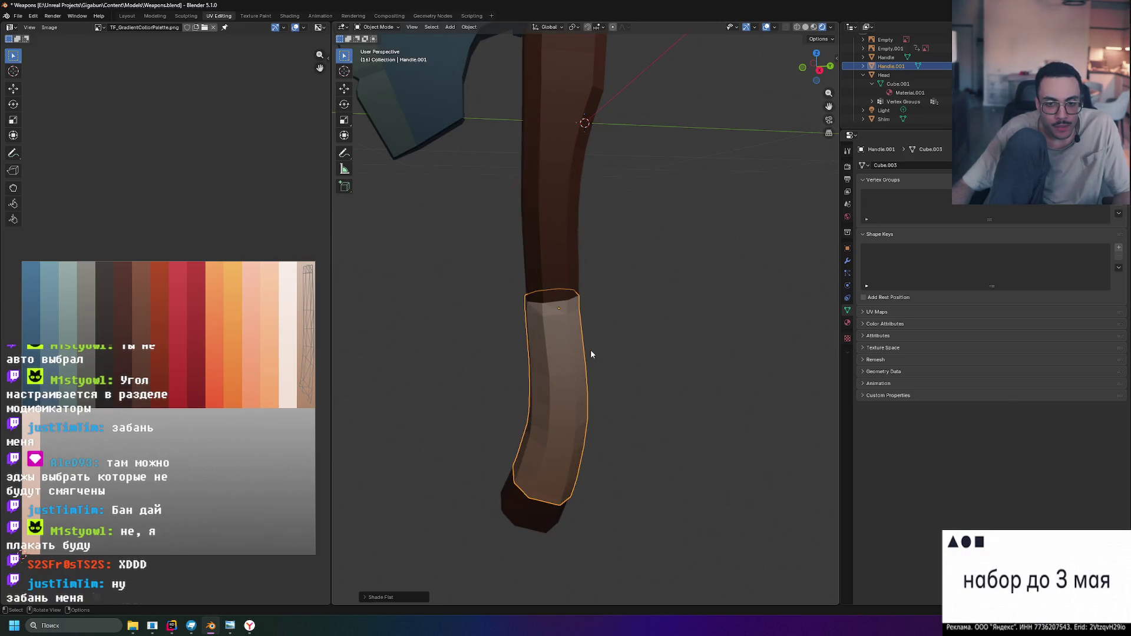
pyautogui.rightClick(560, 371)
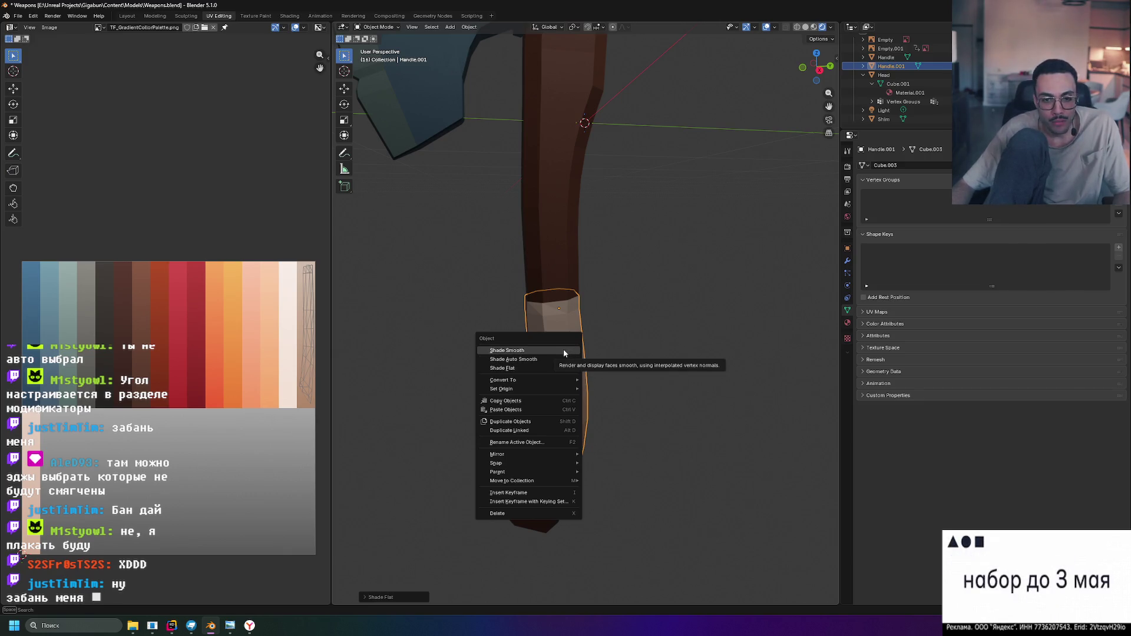
pyautogui.click(561, 358)
pyautogui.click(670, 362)
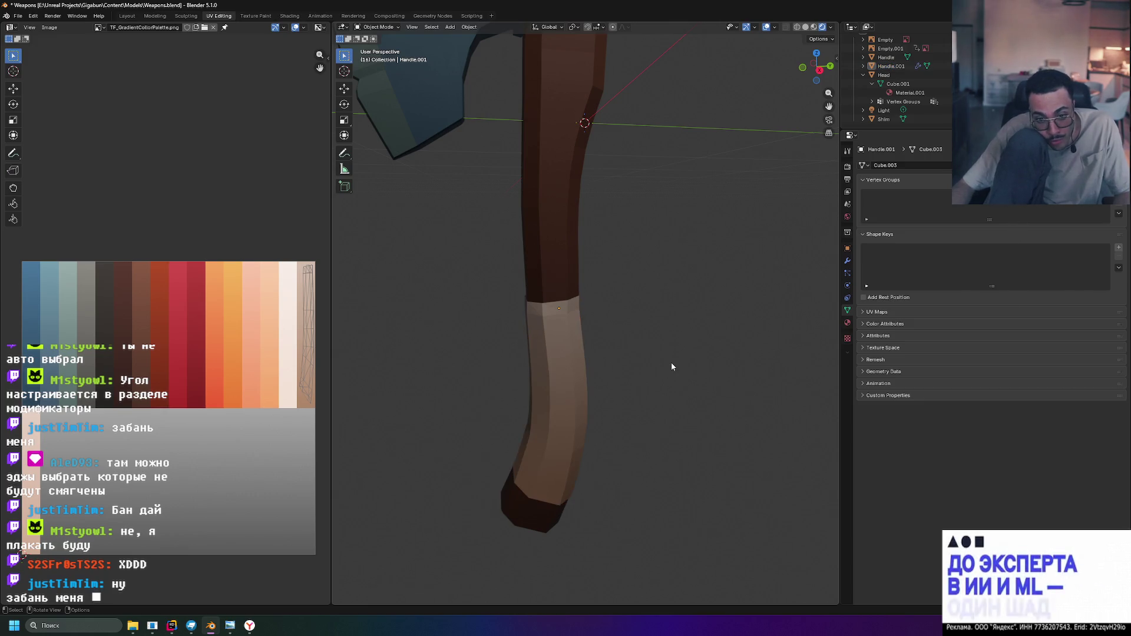
pyautogui.scroll(-3, 670, 362)
# Give the axe head auto smooth shading and check it from a side view
pyautogui.moveTo(627, 358)
pyautogui.mouseDown(button='middle')
pyautogui.moveTo(657, 346)
pyautogui.moveTo(460, 116)
pyautogui.mouseUp(button='middle')
pyautogui.click(460, 116)
pyautogui.rightClick(460, 116)
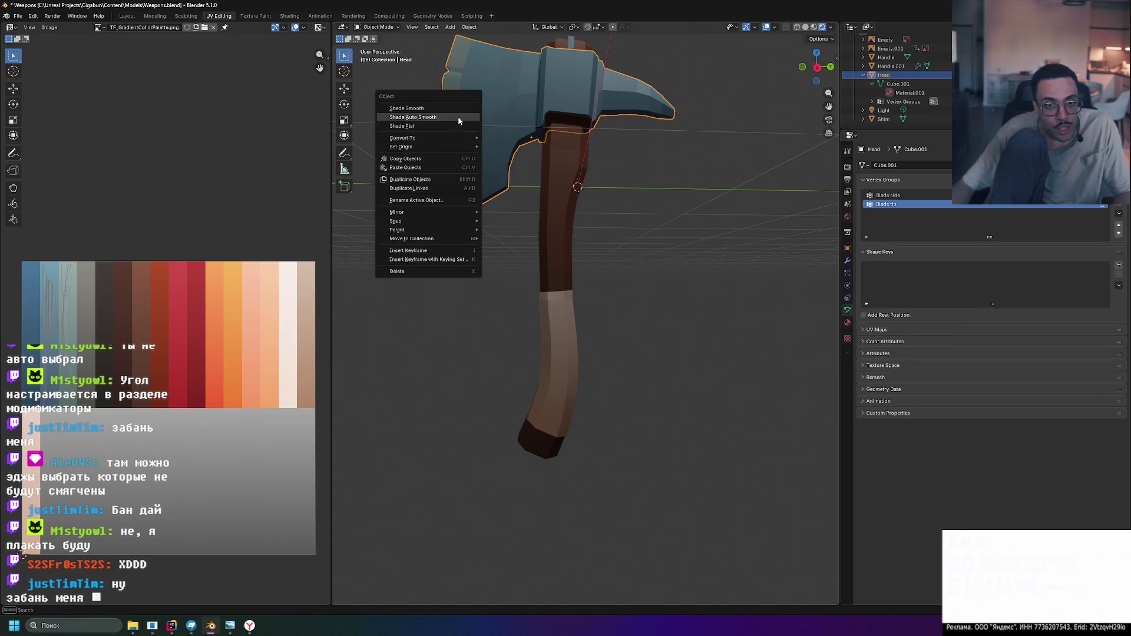
pyautogui.click(458, 115)
pyautogui.moveTo(637, 203)
pyautogui.mouseDown(button='middle')
pyautogui.moveTo(636, 177)
pyautogui.moveTo(651, 205)
pyautogui.moveTo(696, 230)
pyautogui.moveTo(682, 261)
pyautogui.moveTo(553, 265)
pyautogui.moveTo(462, 228)
pyautogui.moveTo(687, 239)
pyautogui.moveTo(654, 206)
pyautogui.moveTo(668, 229)
pyautogui.moveTo(695, 234)
pyautogui.mouseUp(button='middle')
pyautogui.scroll(-3, 687, 239)
pyautogui.scroll(4, 692, 236)
pyautogui.scroll(-1, 692, 236)
pyautogui.moveTo(671, 331)
pyautogui.mouseDown(button='middle')
pyautogui.moveTo(671, 315)
pyautogui.moveTo(635, 294)
pyautogui.moveTo(639, 276)
pyautogui.mouseUp(button='middle')
pyautogui.scroll(-2, 635, 294)
# Undo to reselect the lower grip and give Handle.001 auto smooth shading too
pyautogui.hotkey('ctrl', 'z')
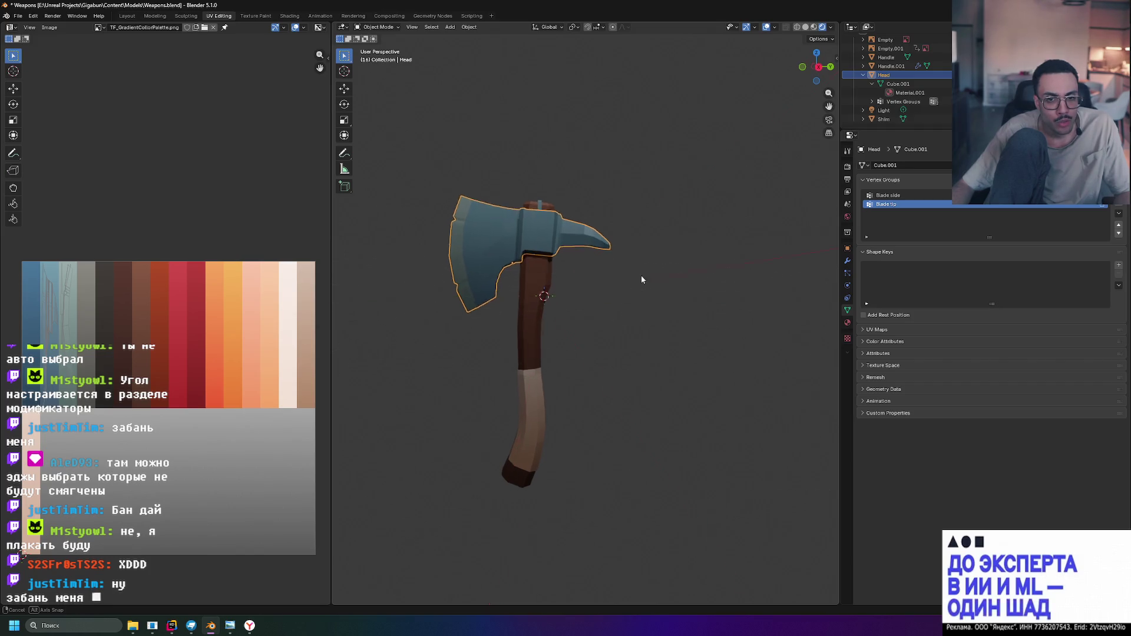
pyautogui.scroll(4, 566, 371)
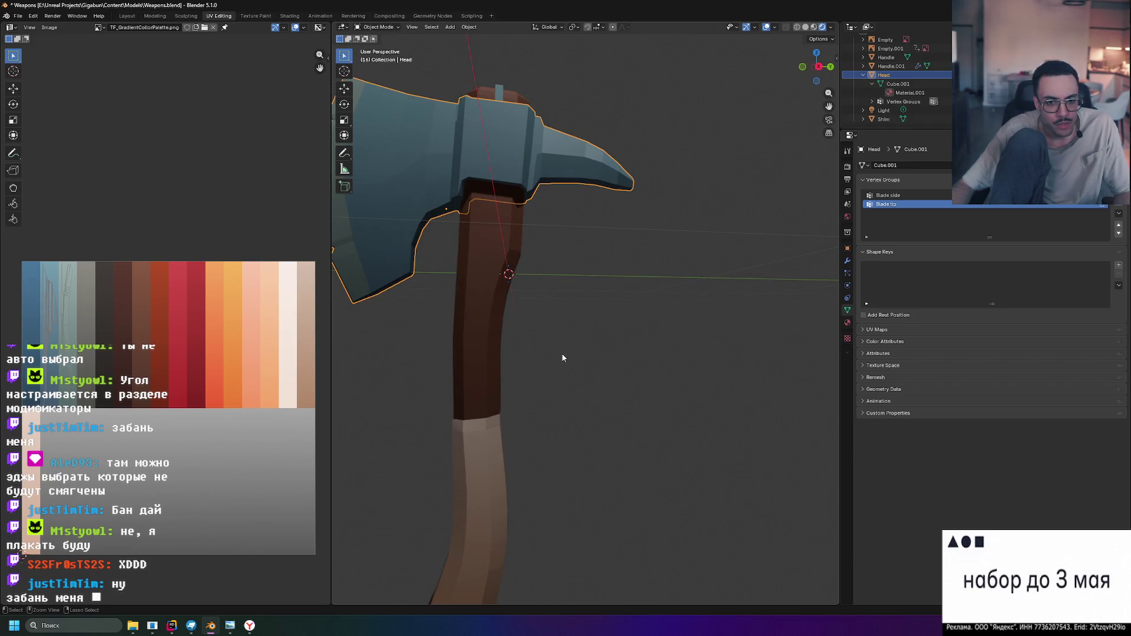
pyautogui.hotkey('ctrl', 'z')
pyautogui.hotkey('ctrl', 'z')
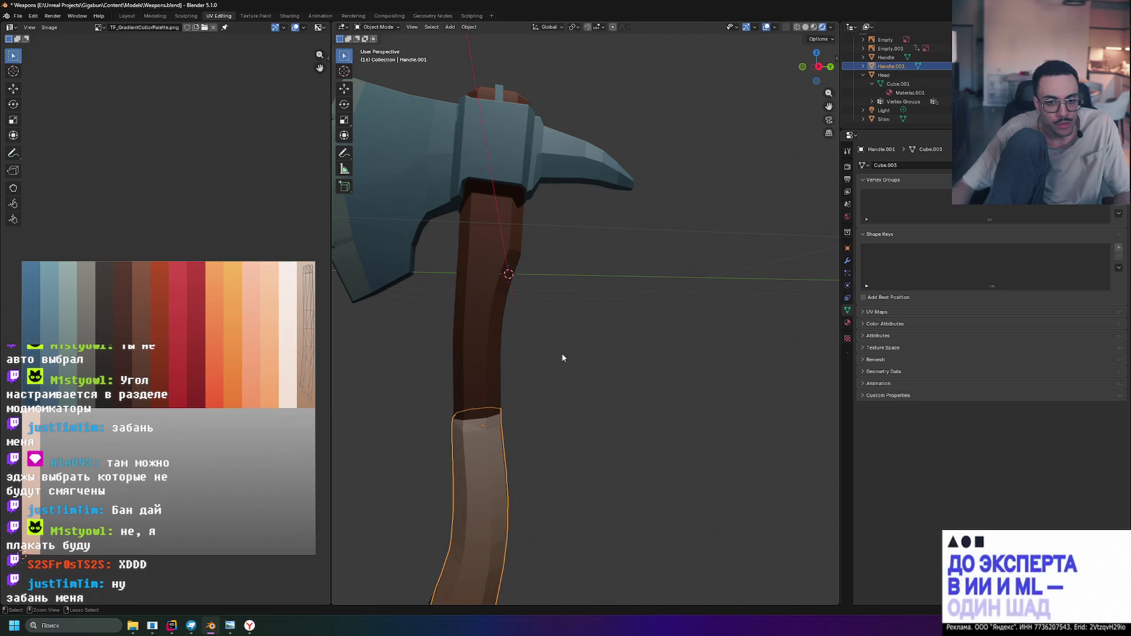
pyautogui.click(570, 344)
pyautogui.scroll(-4, 569, 358)
pyautogui.scroll(2, 548, 398)
pyautogui.rightClick(521, 434)
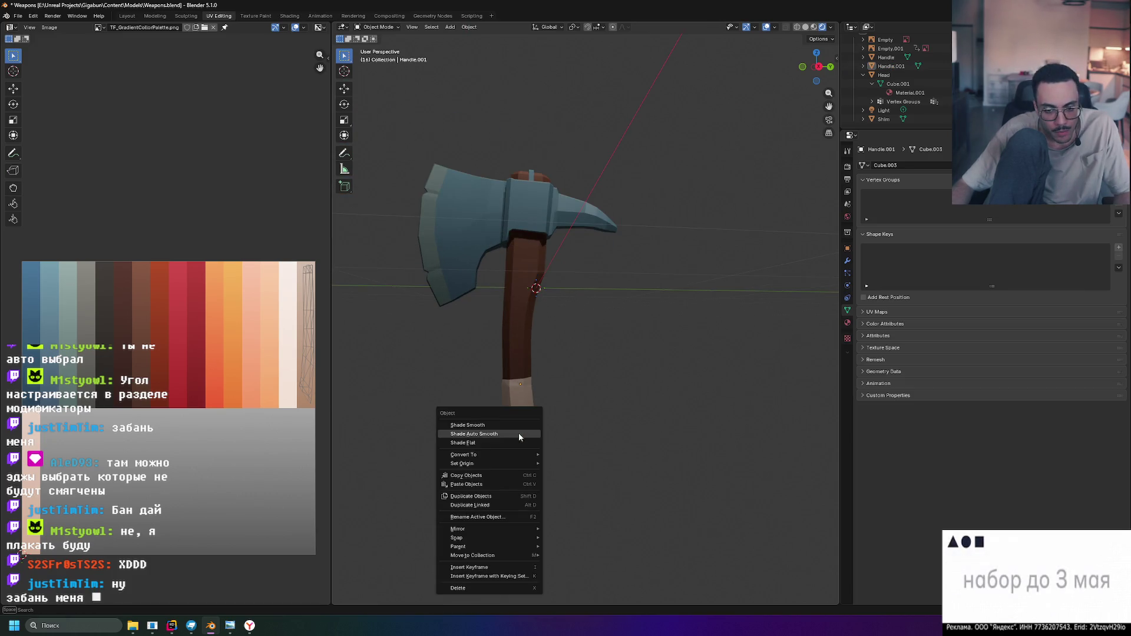
pyautogui.click(513, 415)
pyautogui.rightClick(513, 416)
pyautogui.click(493, 418)
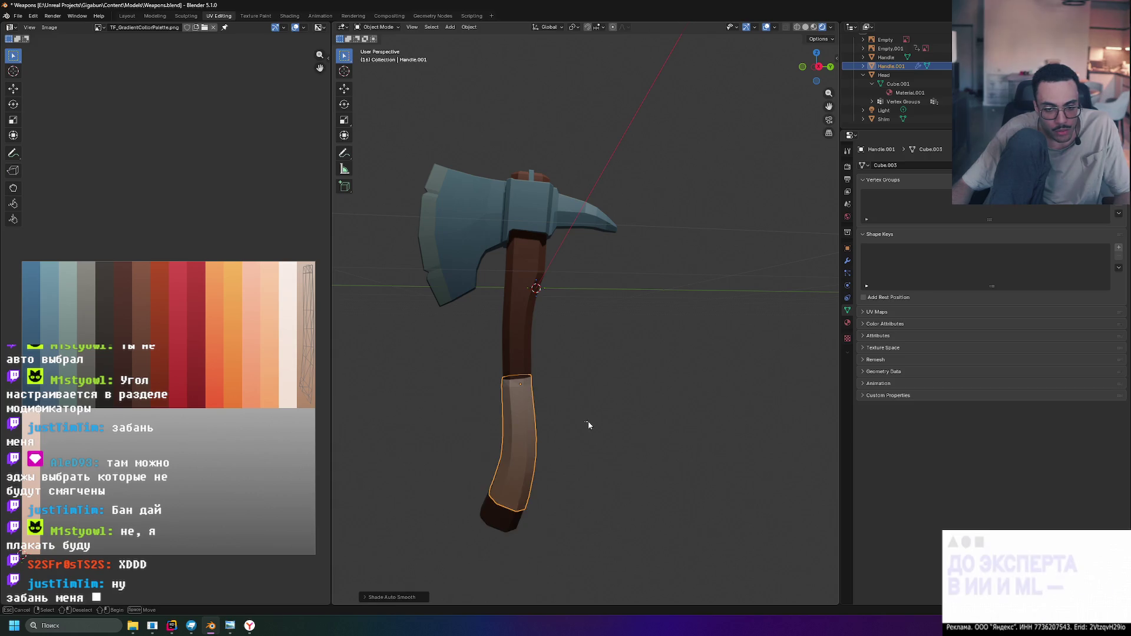
pyautogui.click(588, 425)
pyautogui.moveTo(650, 476)
pyautogui.mouseDown(button='middle')
pyautogui.moveTo(648, 457)
pyautogui.moveTo(767, 459)
pyautogui.moveTo(657, 458)
pyautogui.moveTo(614, 477)
pyautogui.mouseUp(button='middle')
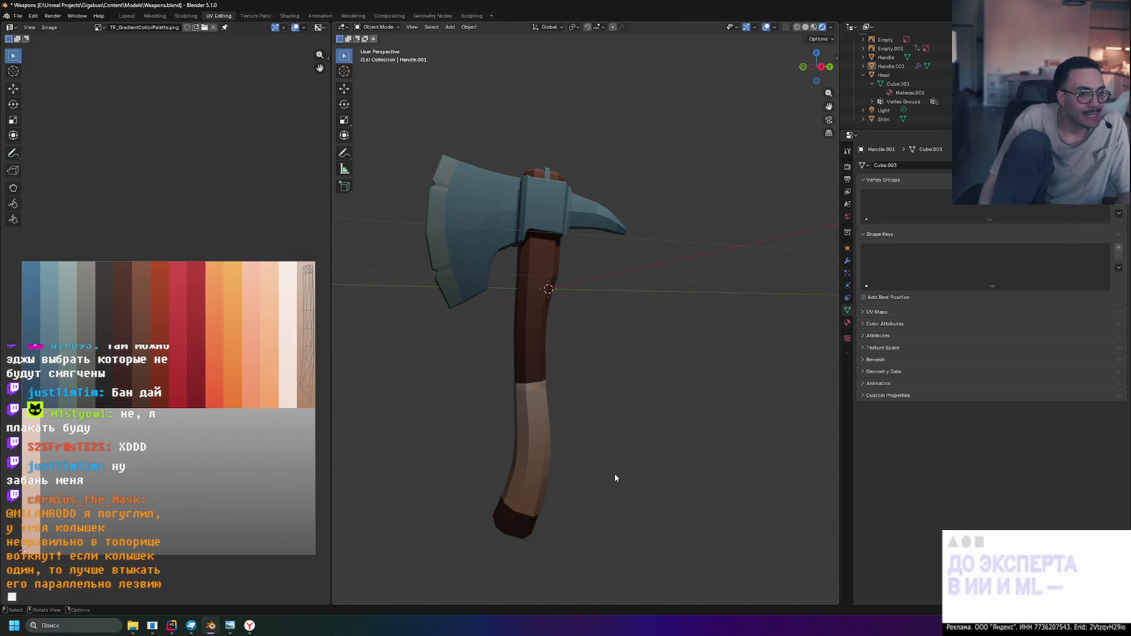
pyautogui.moveTo(615, 477); pyautogui.dragTo(689, 432, button='middle')
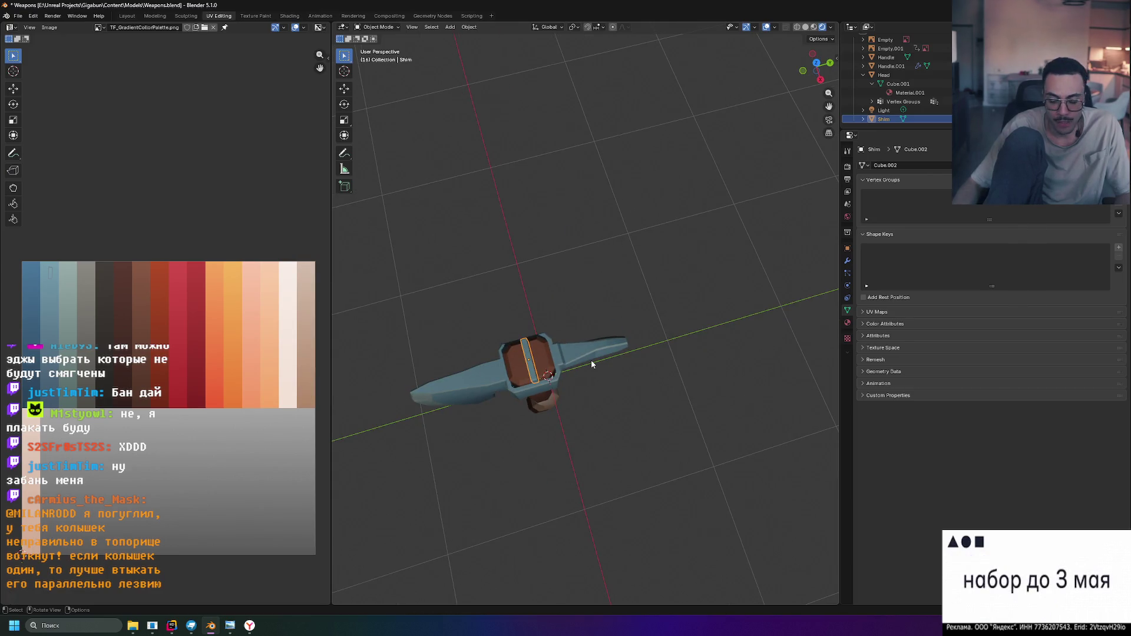
# From a top orthographic view, rotate the wedge shim about -90° around Z so it runs lengthwise
pyautogui.press('KP_3')
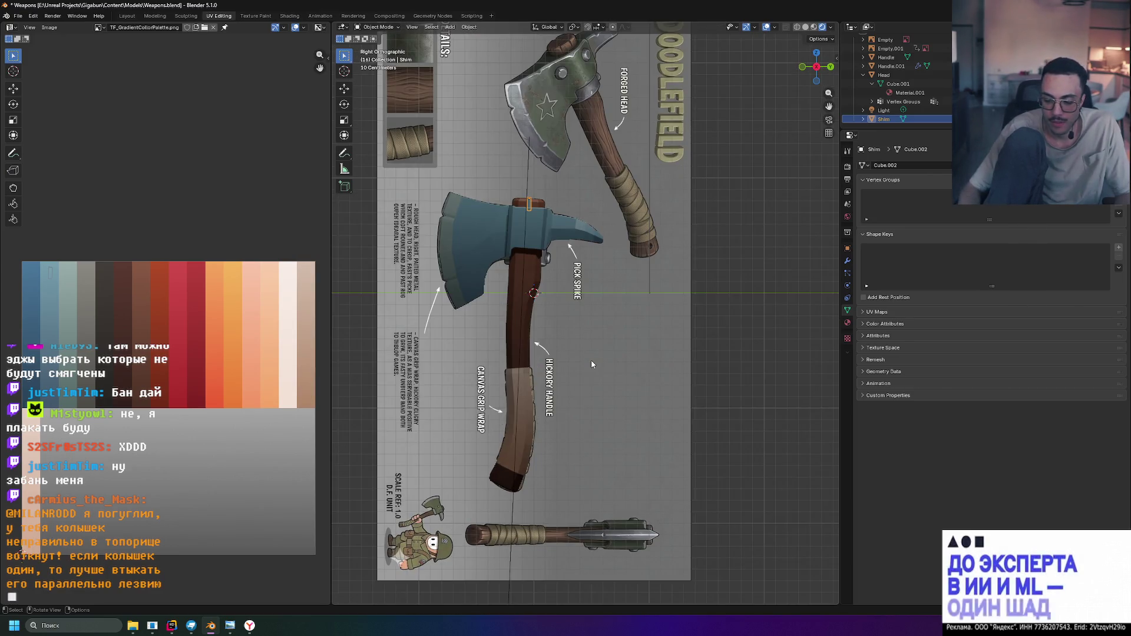
pyautogui.press('KP_7')
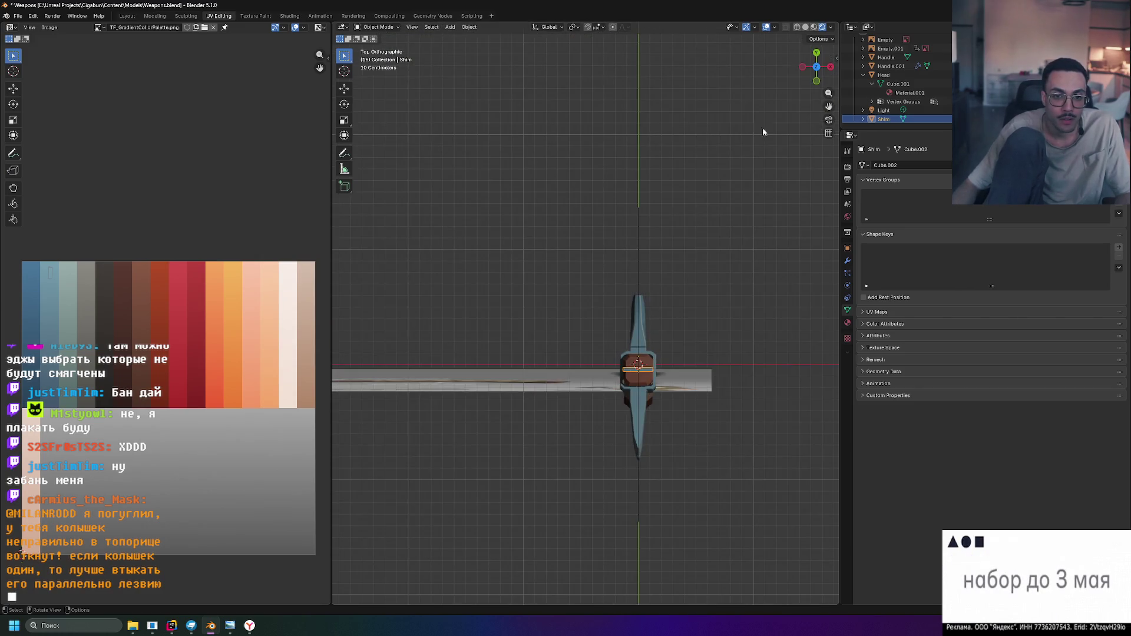
pyautogui.scroll(5, 632, 422)
pyautogui.keyDown('shift'); pyautogui.moveTo(739, 398); pyautogui.dragTo(633, 346, button='middle'); pyautogui.keyUp('shift')
pyautogui.scroll(4, 604, 423)
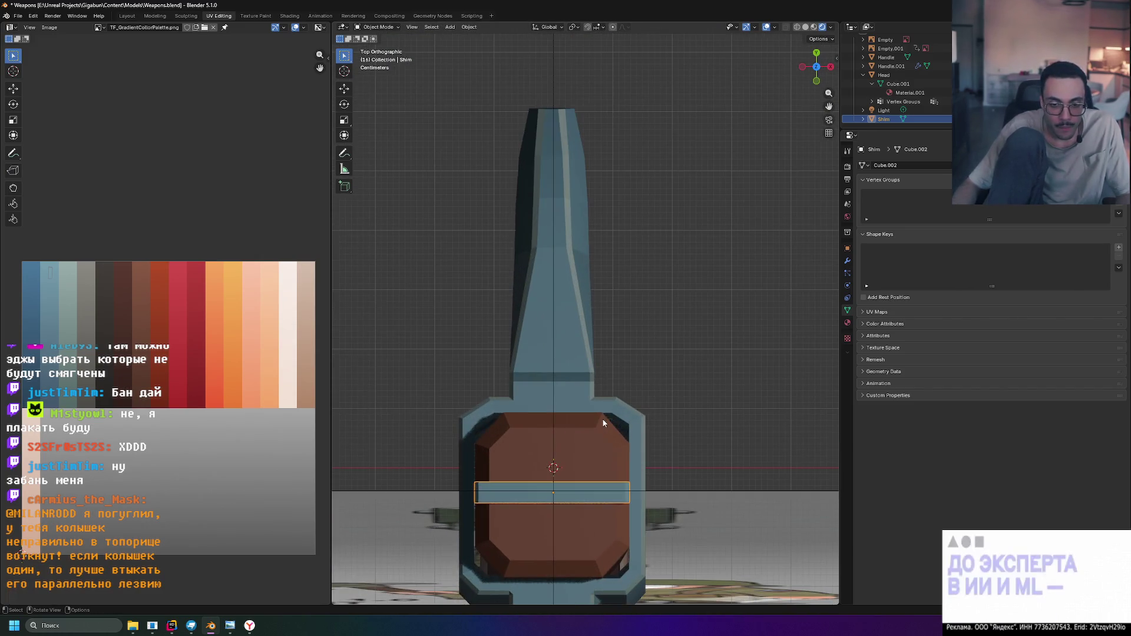
pyautogui.press('r')
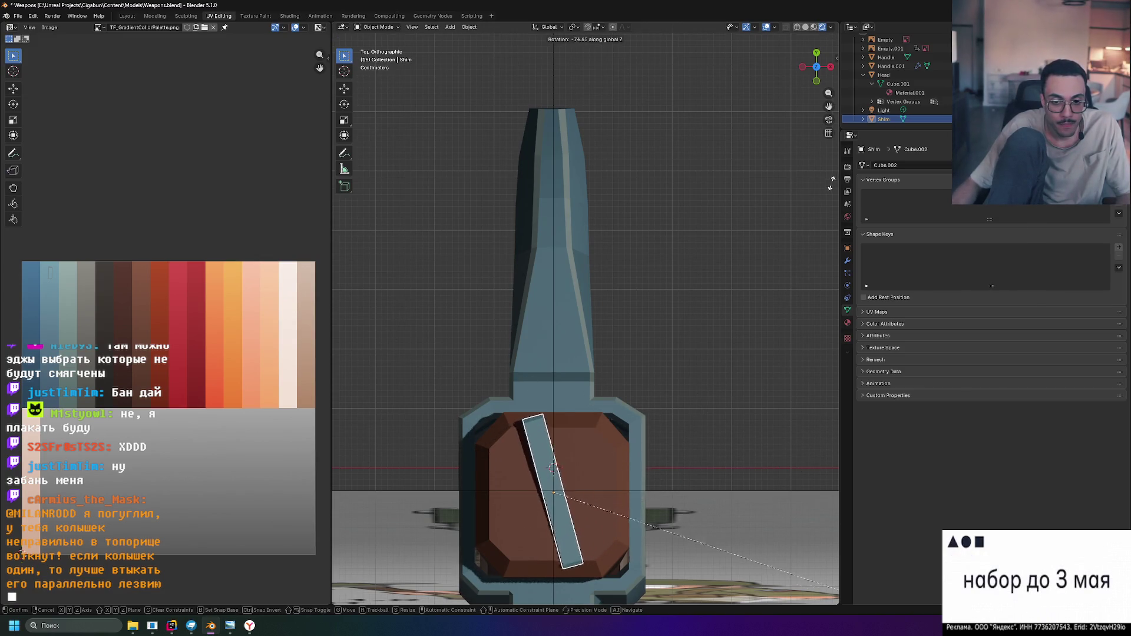
pyautogui.click(772, 400)
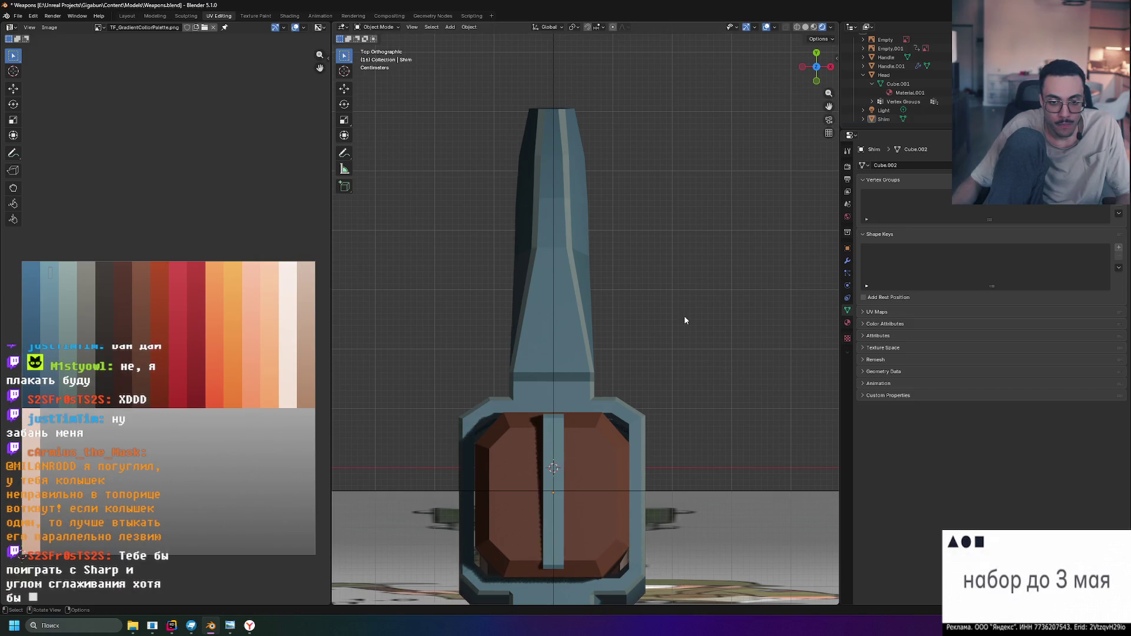
pyautogui.scroll(-1, 724, 354)
pyautogui.moveTo(723, 320)
pyautogui.mouseDown(button='middle')
pyautogui.moveTo(644, 295)
pyautogui.moveTo(688, 288)
pyautogui.mouseUp(button='middle')
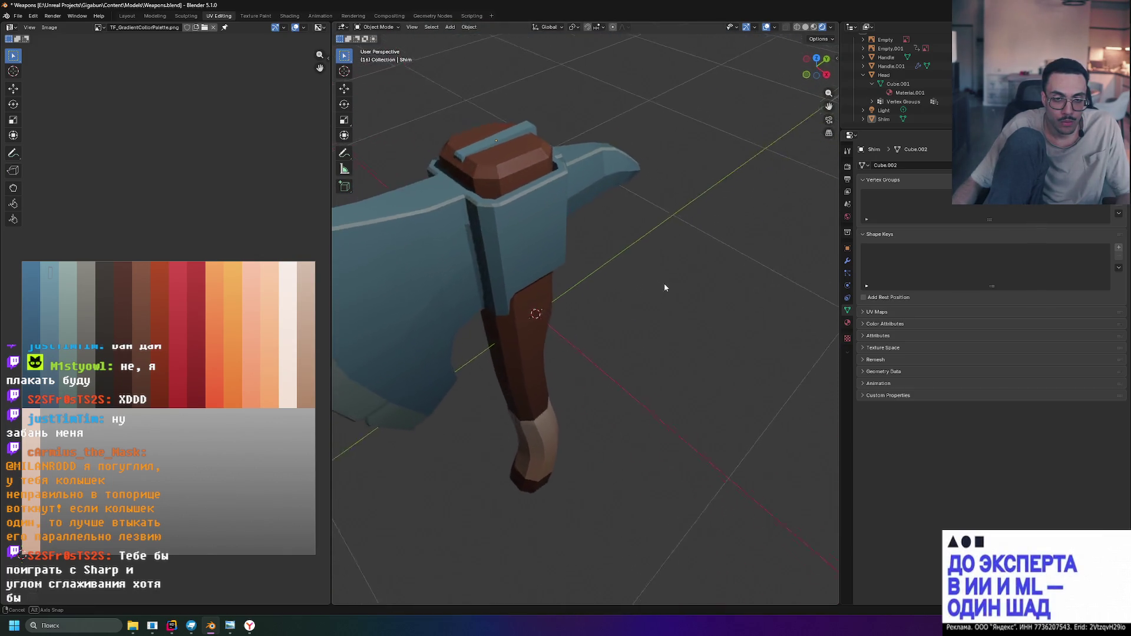
pyautogui.moveTo(716, 301); pyautogui.dragTo(815, 312, button='middle')
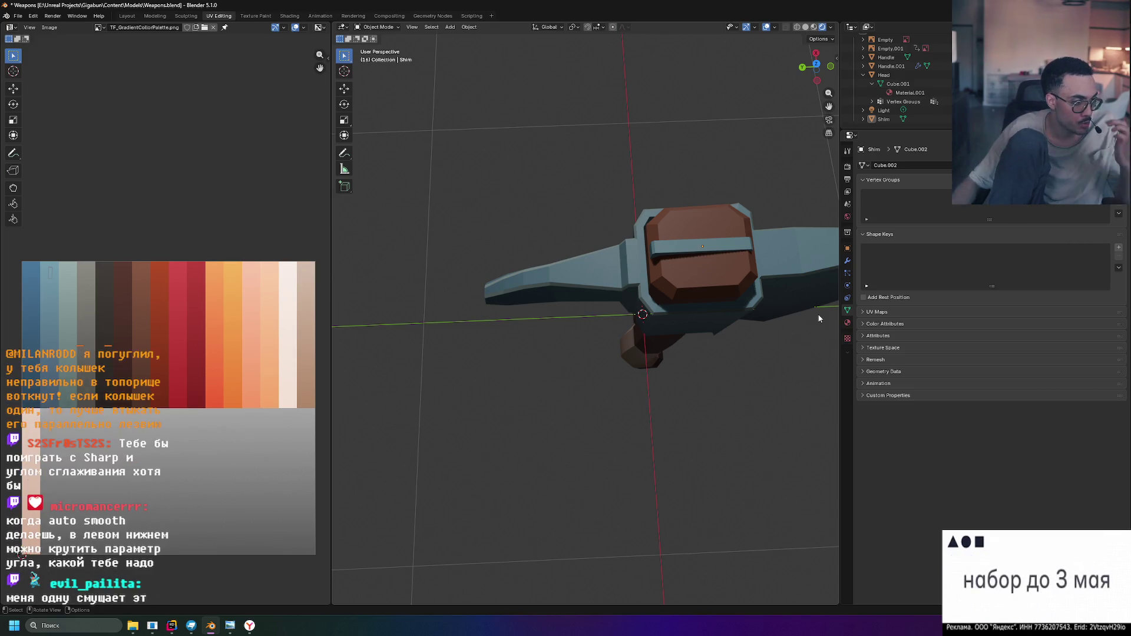
pyautogui.moveTo(796, 335)
pyautogui.mouseDown(button='middle')
pyautogui.moveTo(528, 431)
pyautogui.moveTo(538, 370)
pyautogui.moveTo(505, 471)
pyautogui.mouseUp(button='middle')
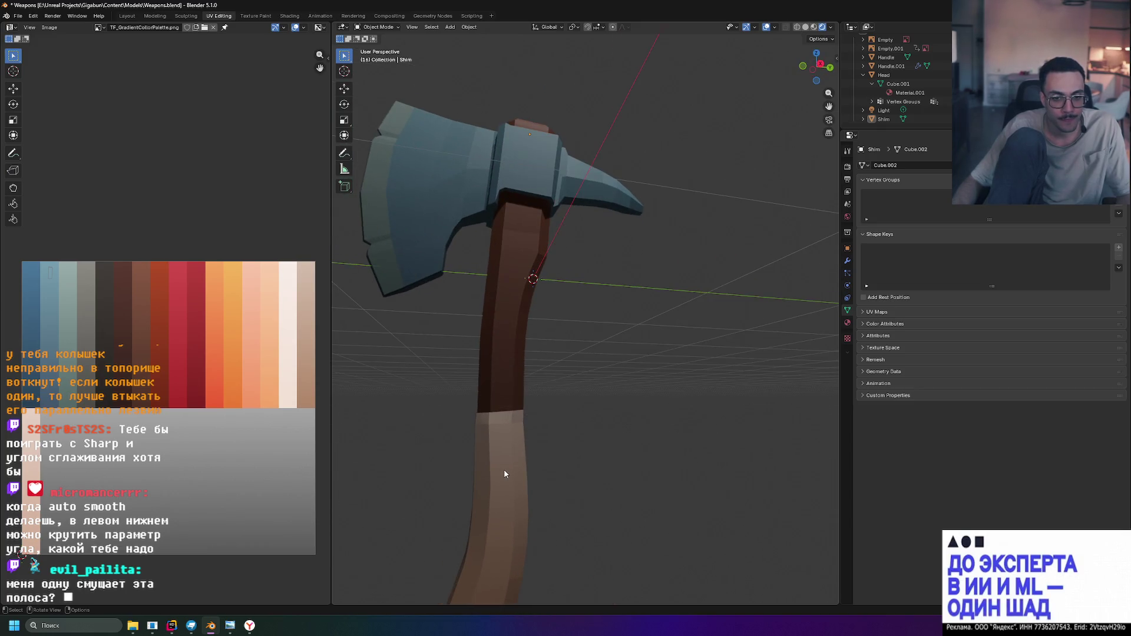
# Auto-smooth the lower grip and raise its smoothing angle to 180° in the redo panel
pyautogui.click(504, 470)
pyautogui.rightClick(504, 470)
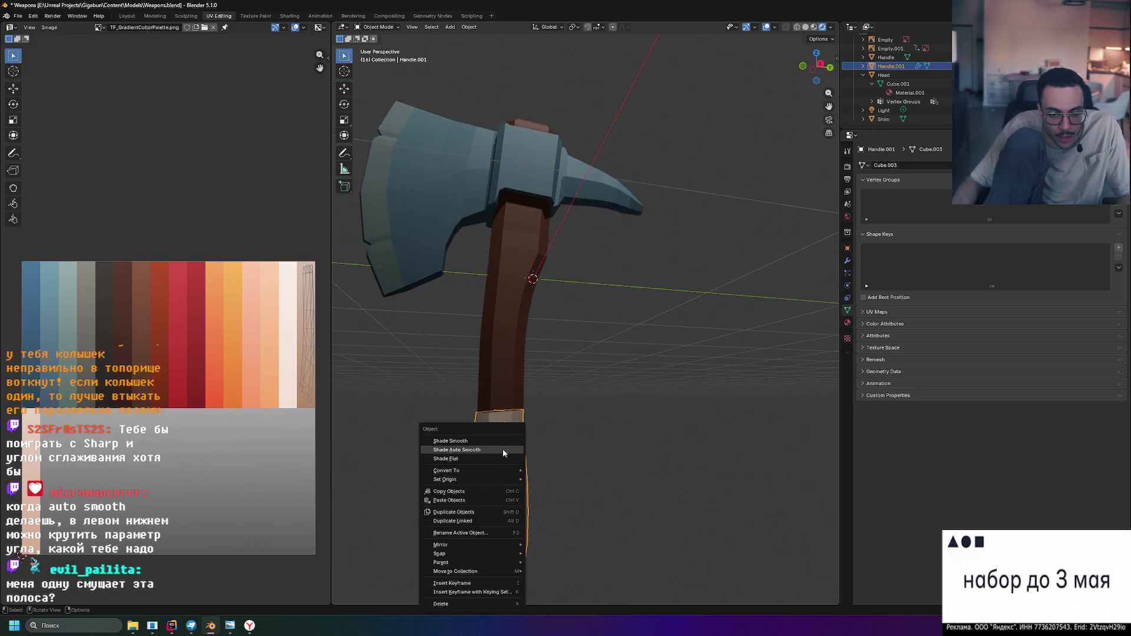
pyautogui.click(503, 449)
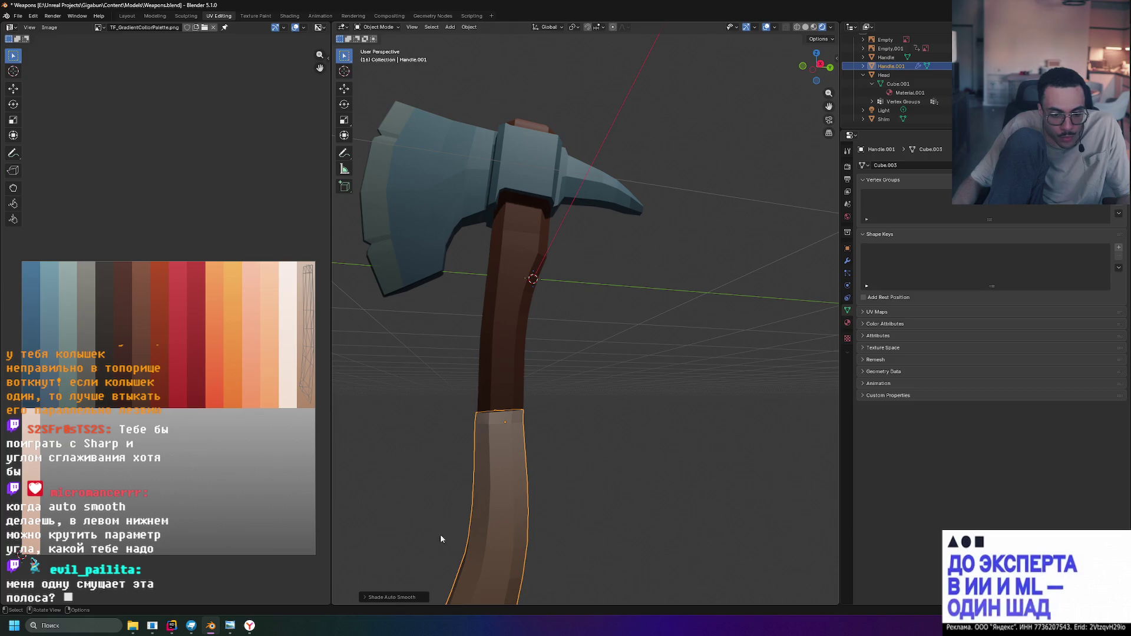
pyautogui.click(363, 598)
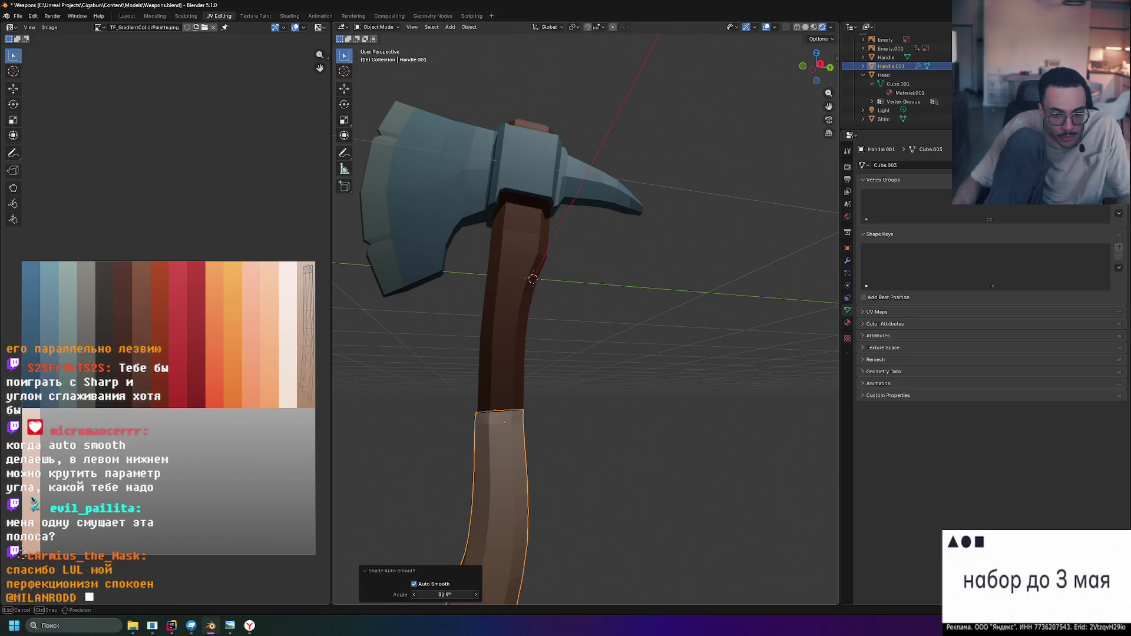
pyautogui.moveTo(445, 595)
pyautogui.mouseDown()
pyautogui.moveTo(415, 594)
pyautogui.moveTo(452, 594)
pyautogui.mouseUp()
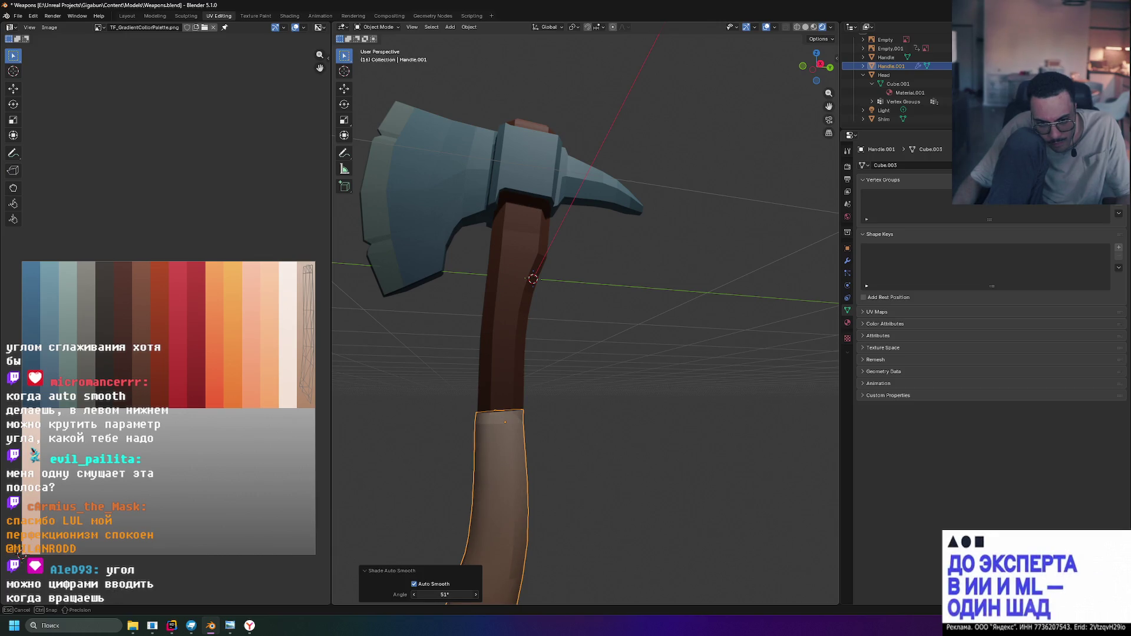
pyautogui.moveTo(655, 525)
pyautogui.mouseDown(button='middle')
pyautogui.moveTo(569, 538)
pyautogui.moveTo(611, 541)
pyautogui.moveTo(642, 528)
pyautogui.moveTo(506, 530)
pyautogui.moveTo(658, 494)
pyautogui.mouseUp(button='middle')
pyautogui.click(446, 595)
pyautogui.write('180')
pyautogui.press('Return')
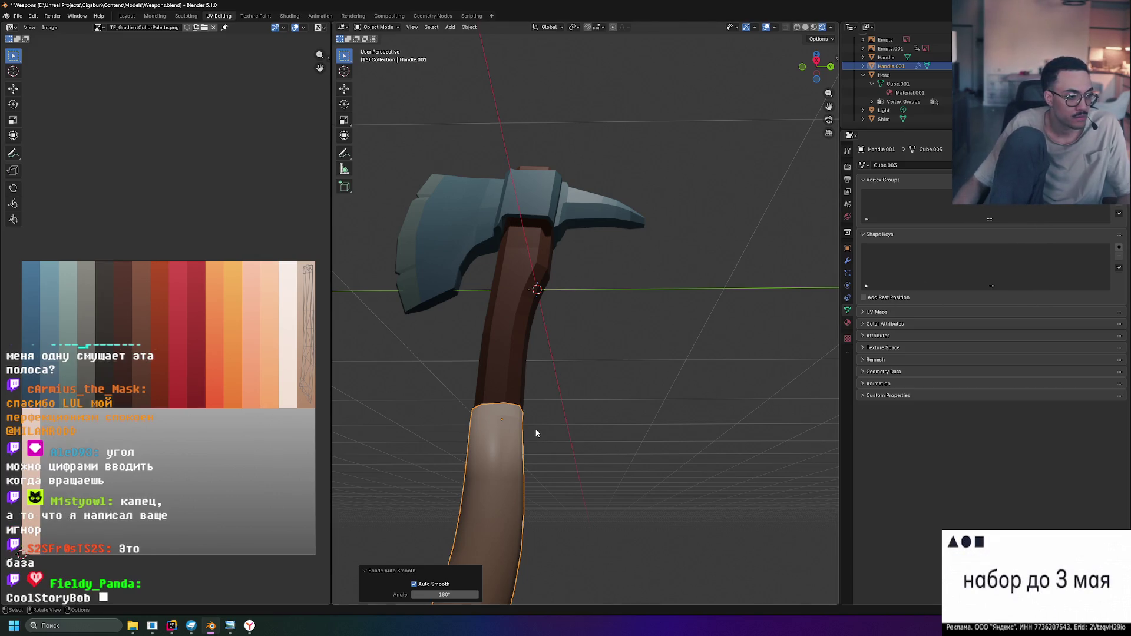
pyautogui.scroll(-2, 511, 513)
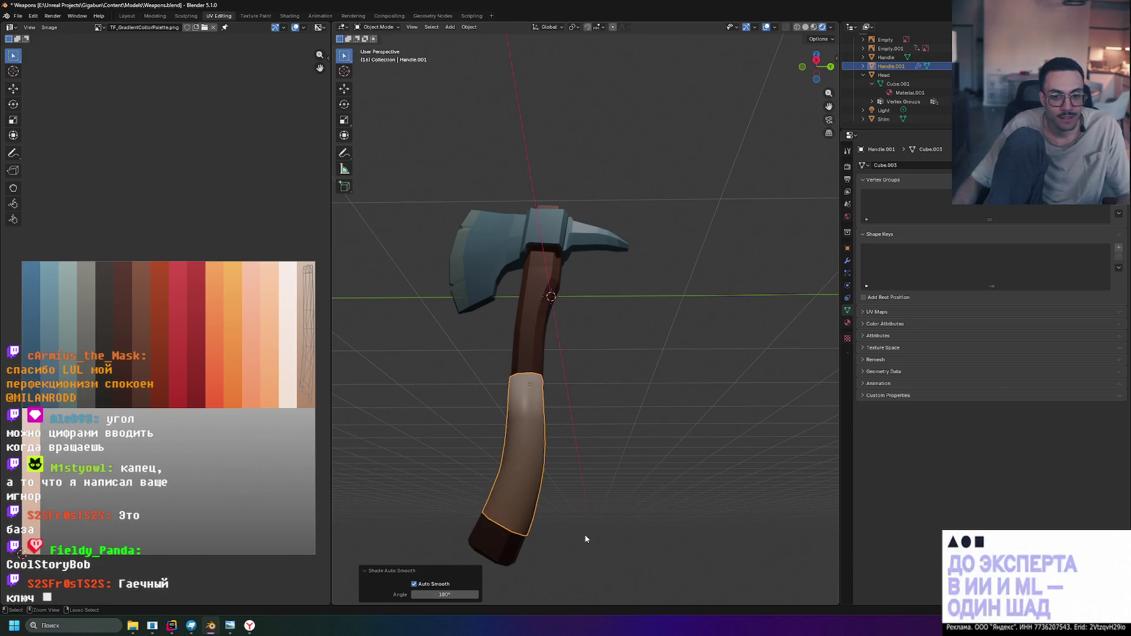
# Undo the auto smooth and give the grip plain Shade Smooth instead
pyautogui.hotkey('ctrl', 'z')
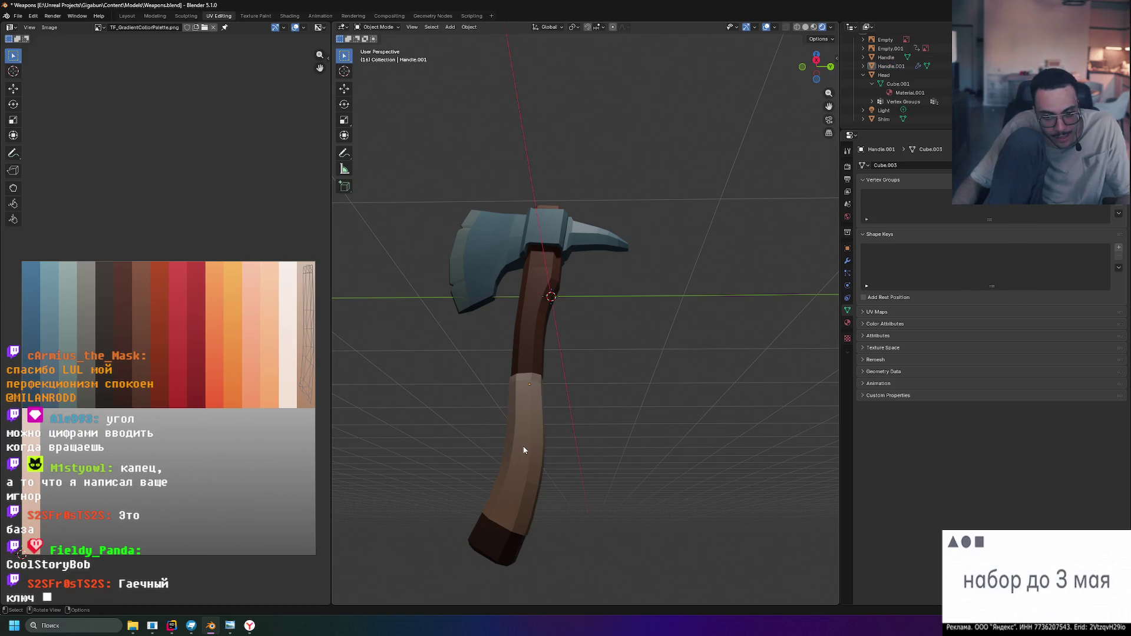
pyautogui.rightClick(524, 450)
pyautogui.click(509, 455)
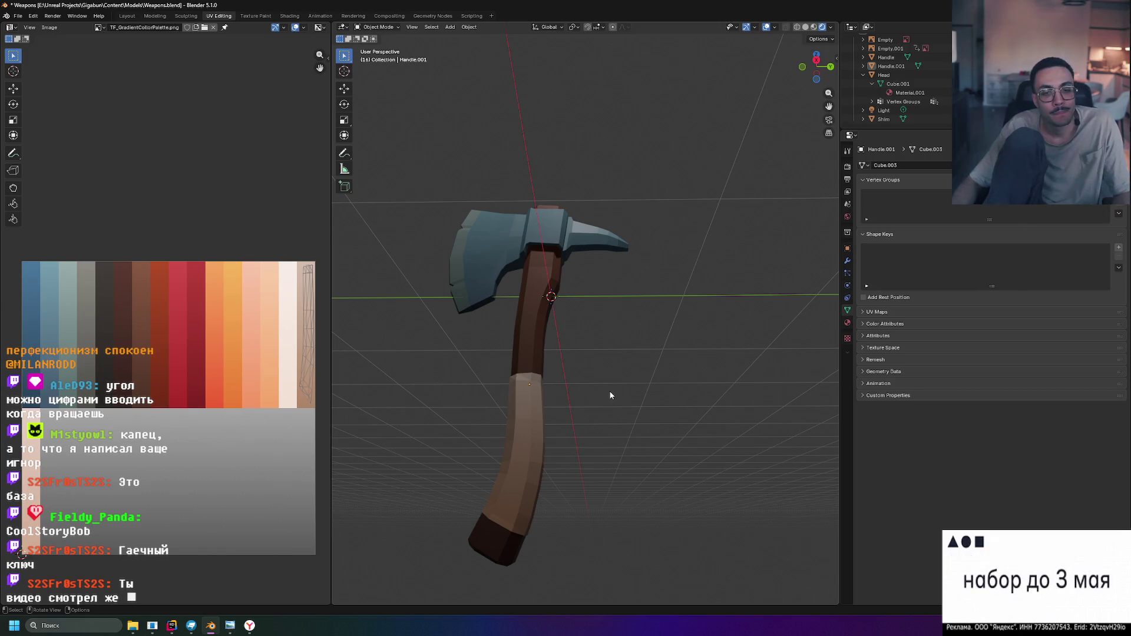
pyautogui.moveTo(623, 446); pyautogui.dragTo(607, 394, button='middle')
# Show the Modifier tab and check the modifiers on the head and upper handle in turn
pyautogui.click(848, 260)
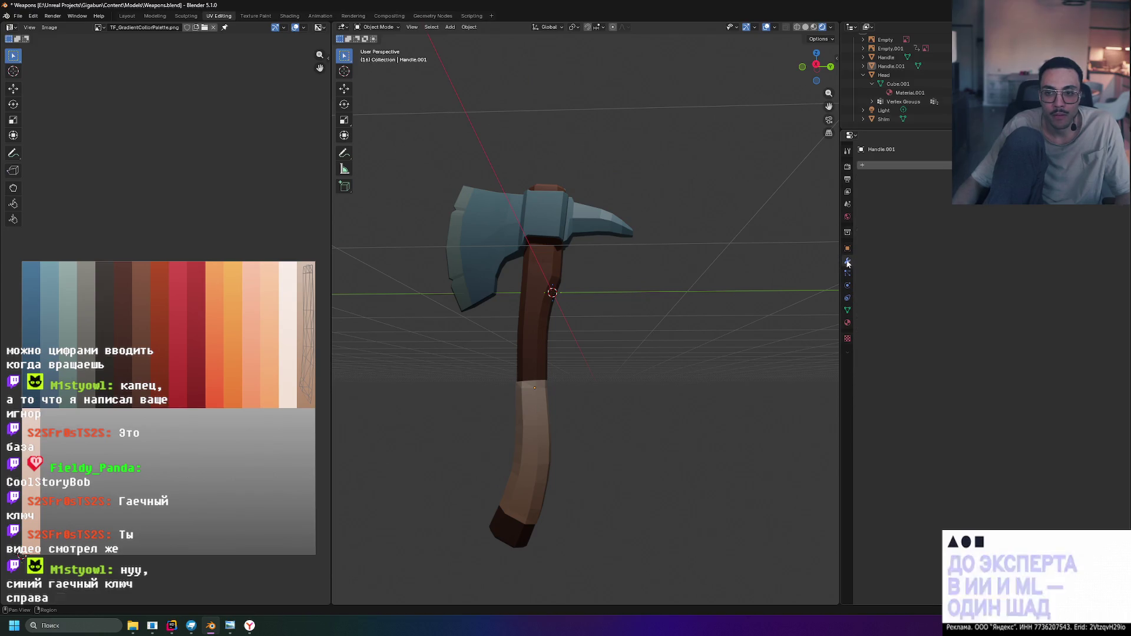
pyautogui.click(528, 458)
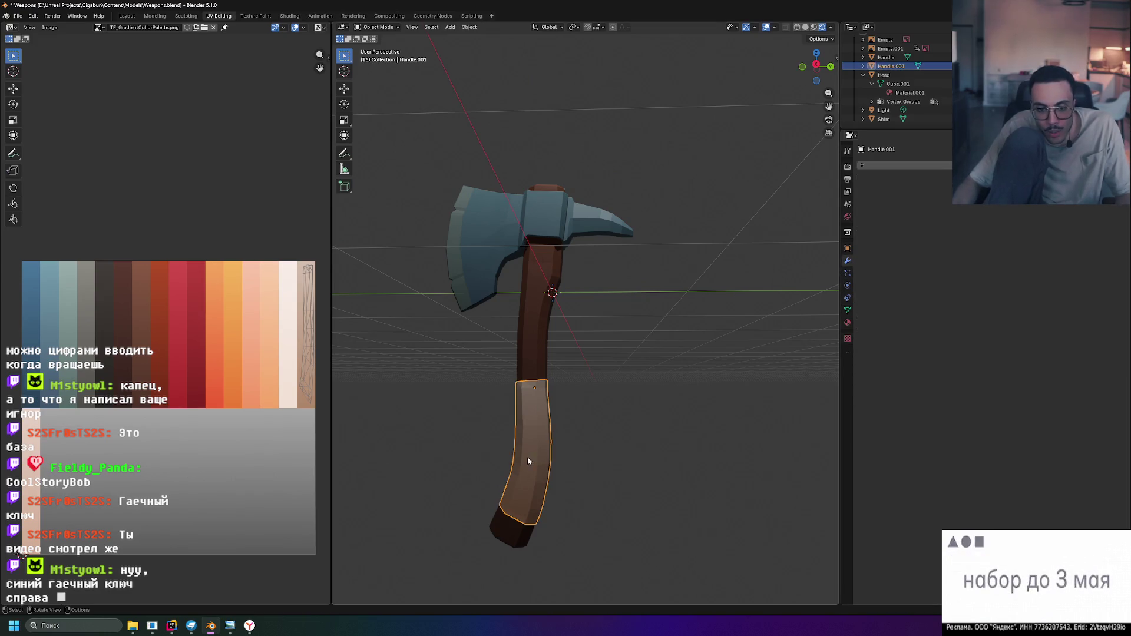
pyautogui.click(506, 236)
pyautogui.click(534, 293)
pyautogui.click(494, 253)
pyautogui.click(528, 286)
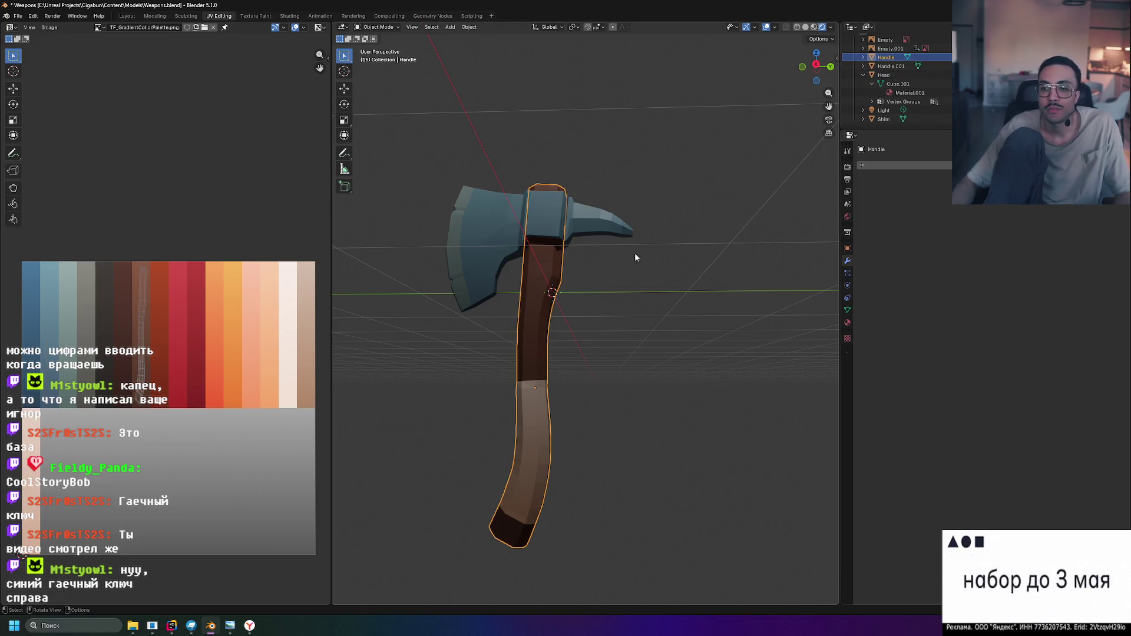
pyautogui.click(634, 284)
# Orbit around the axe, compare it with the side reference in Right Ortho, and select the shim
pyautogui.moveTo(634, 283); pyautogui.dragTo(666, 272, button='middle')
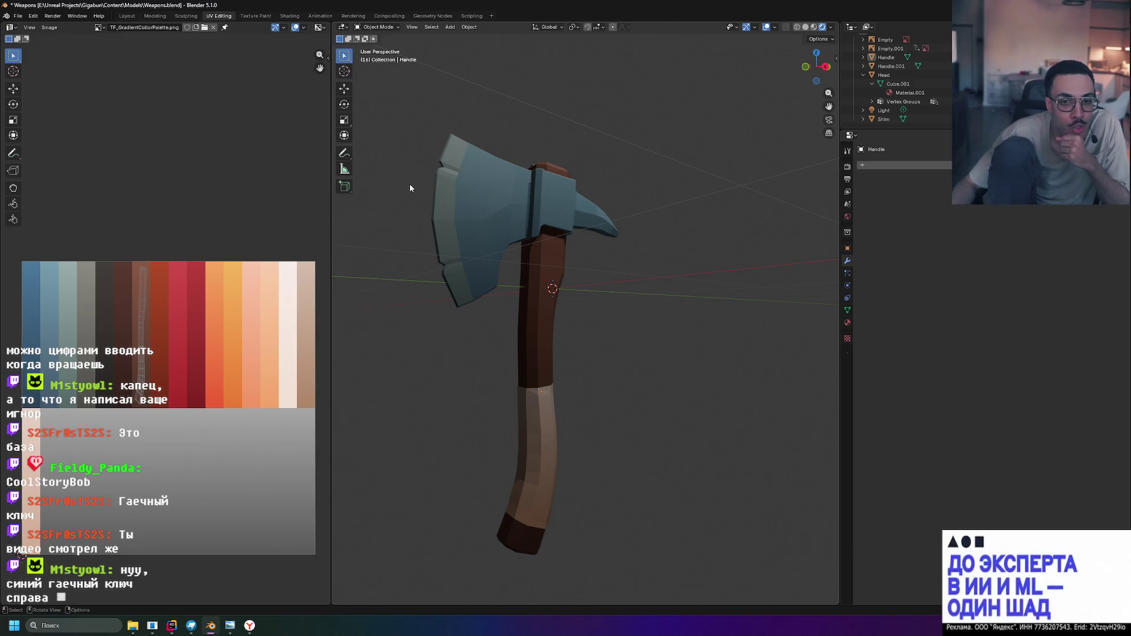
pyautogui.moveTo(599, 194); pyautogui.dragTo(566, 211, button='middle')
pyautogui.scroll(3, 477, 255)
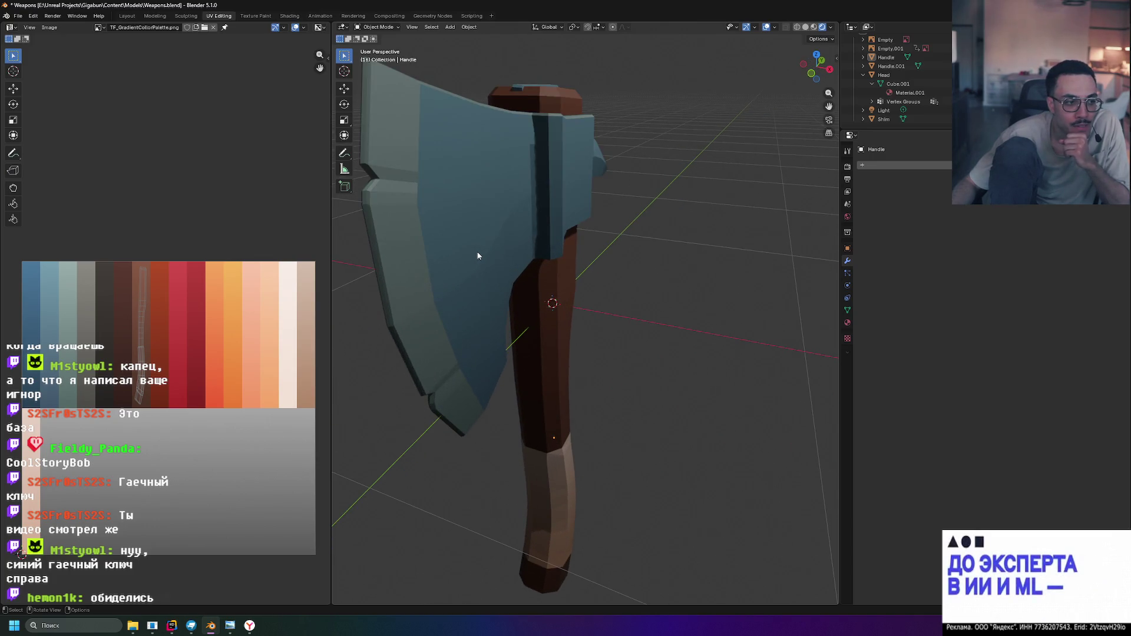
pyautogui.scroll(-1, 477, 256)
pyautogui.scroll(-2, 478, 256)
pyautogui.scroll(-1, 481, 256)
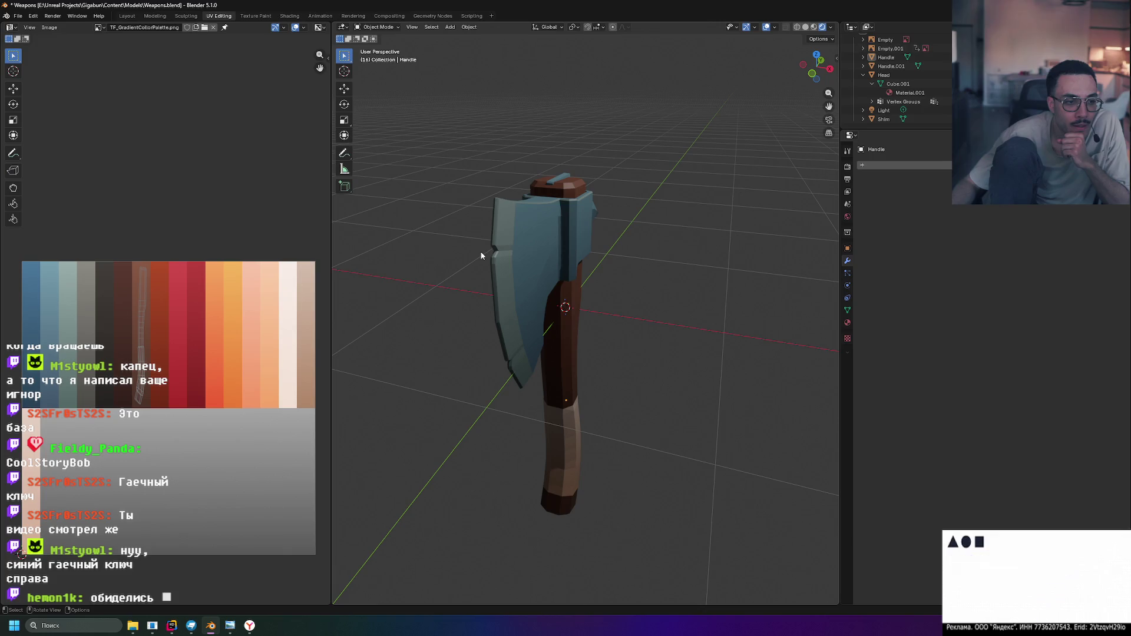
pyautogui.moveTo(505, 253)
pyautogui.mouseDown(button='middle')
pyautogui.moveTo(469, 286)
pyautogui.moveTo(423, 253)
pyautogui.moveTo(426, 267)
pyautogui.moveTo(518, 153)
pyautogui.mouseUp(button='middle')
pyautogui.scroll(3, 518, 153)
pyautogui.scroll(2, 622, 297)
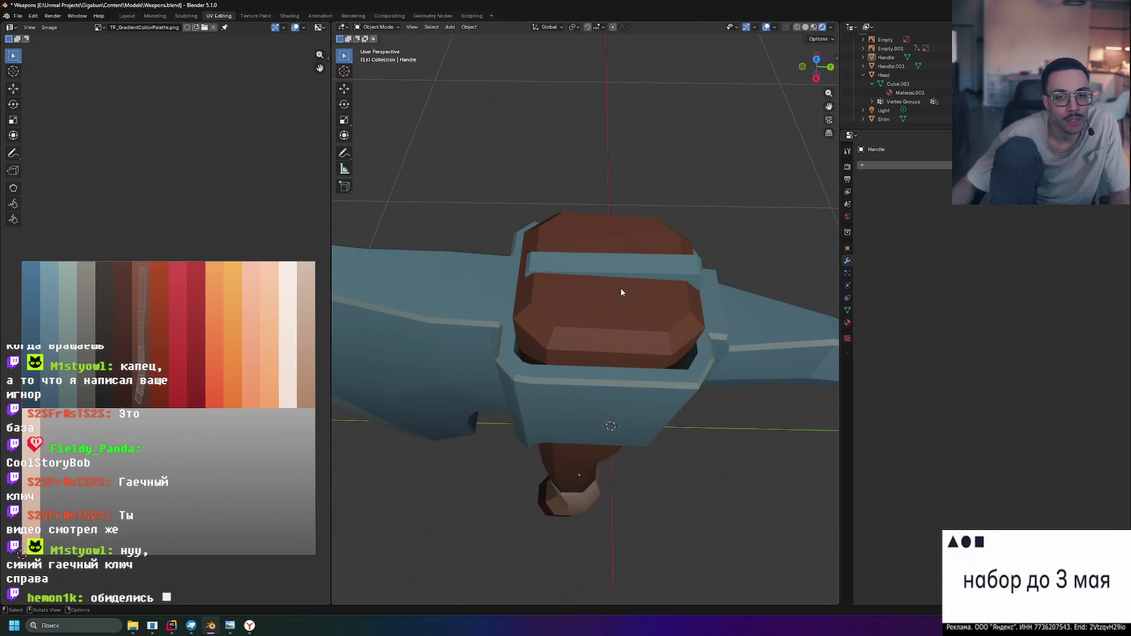
pyautogui.press('KP_3')
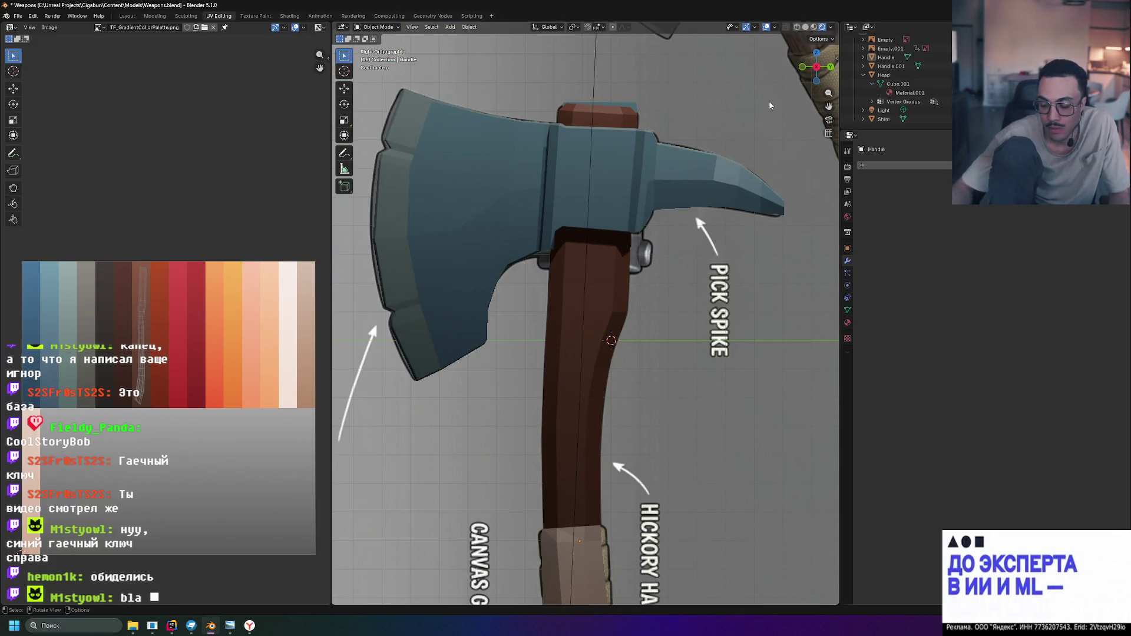
pyautogui.scroll(3, 769, 105)
pyautogui.moveTo(770, 104); pyautogui.dragTo(675, 115, button='middle')
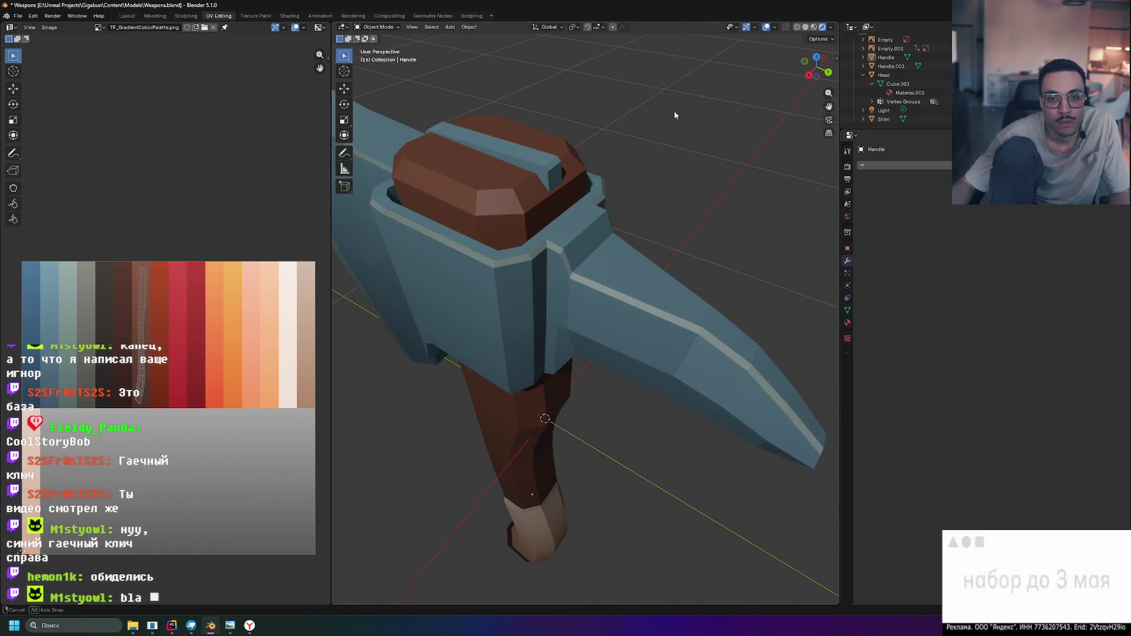
pyautogui.click(510, 154)
pyautogui.moveTo(609, 165); pyautogui.dragTo(579, 157, button='middle')
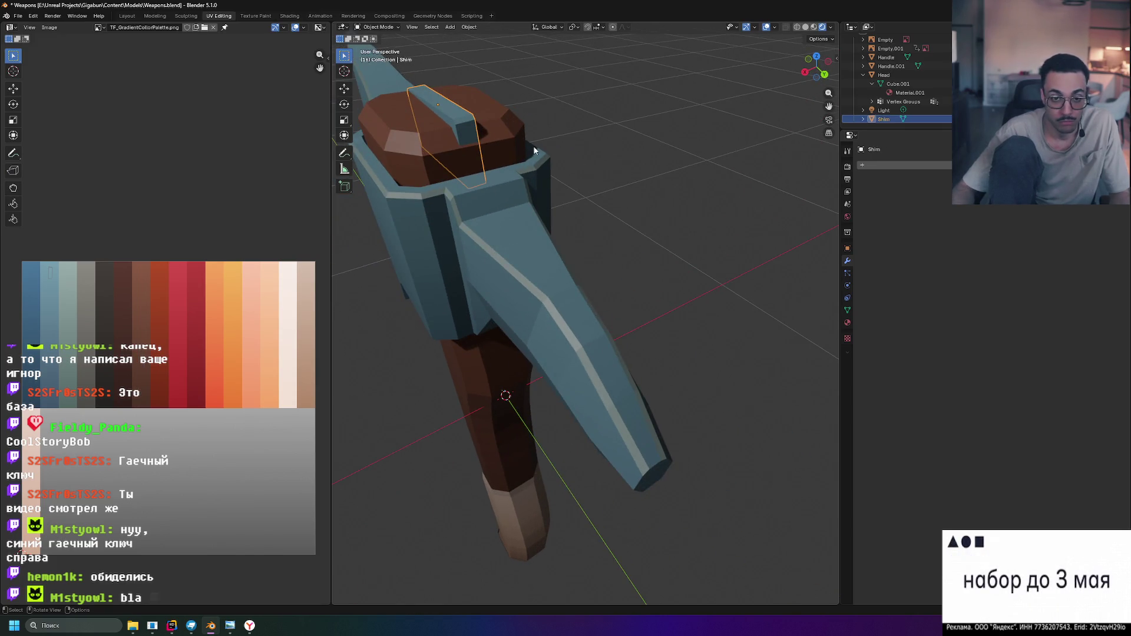
# Briefly enter and leave Edit Mode on the shim, then close in on the head side-on
pyautogui.press('Tab')
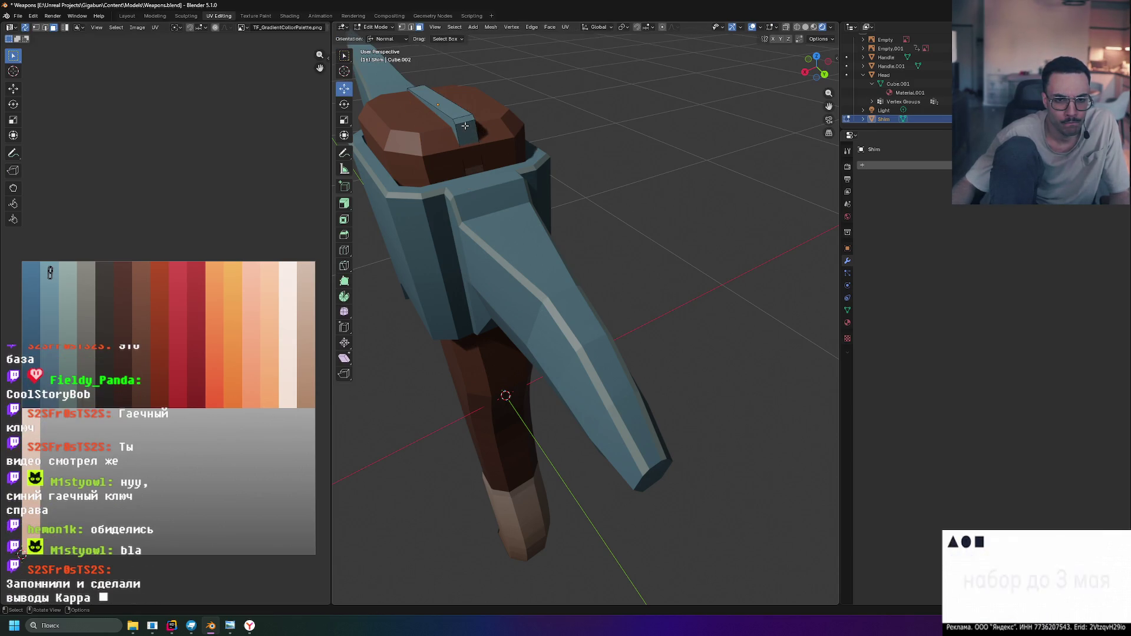
pyautogui.moveTo(461, 118); pyautogui.dragTo(616, 85, button='middle')
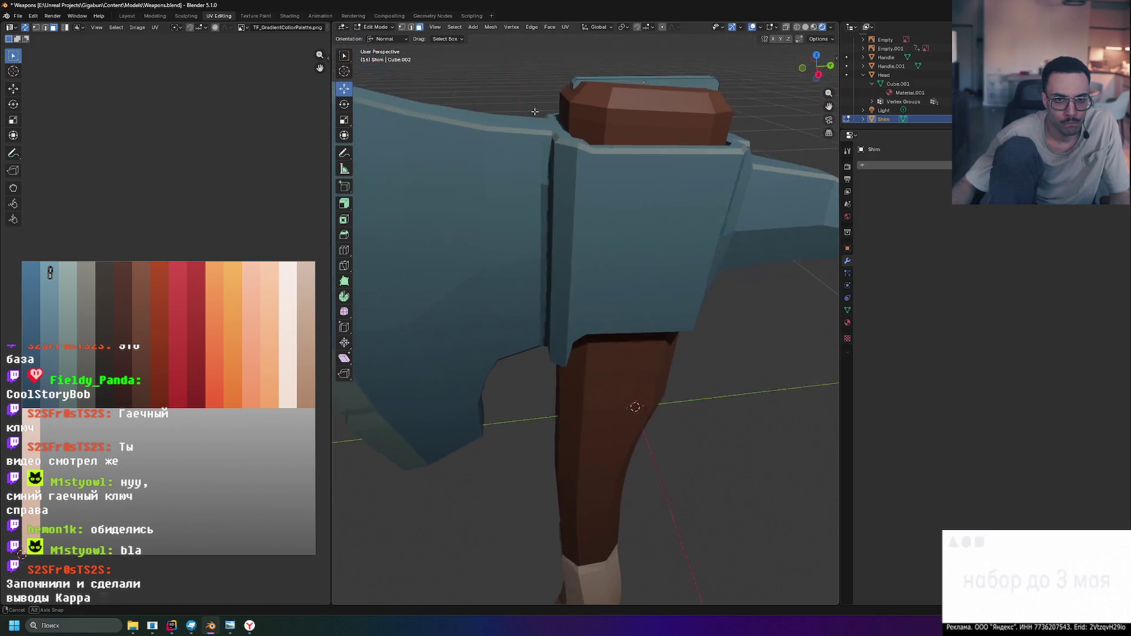
pyautogui.press('Tab')
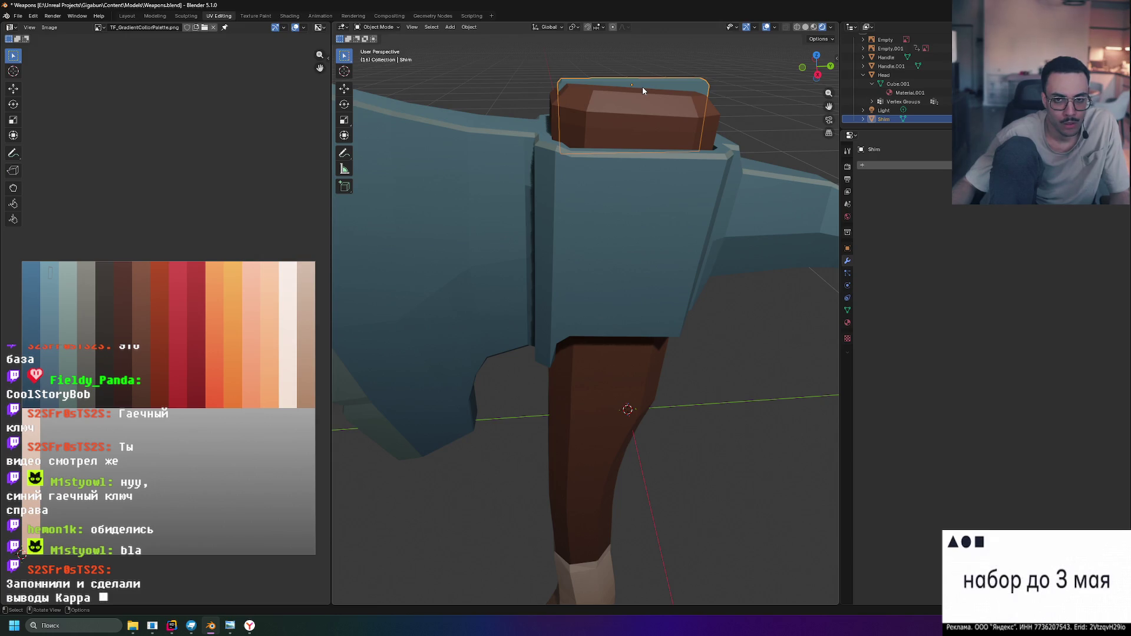
pyautogui.press('KP_3')
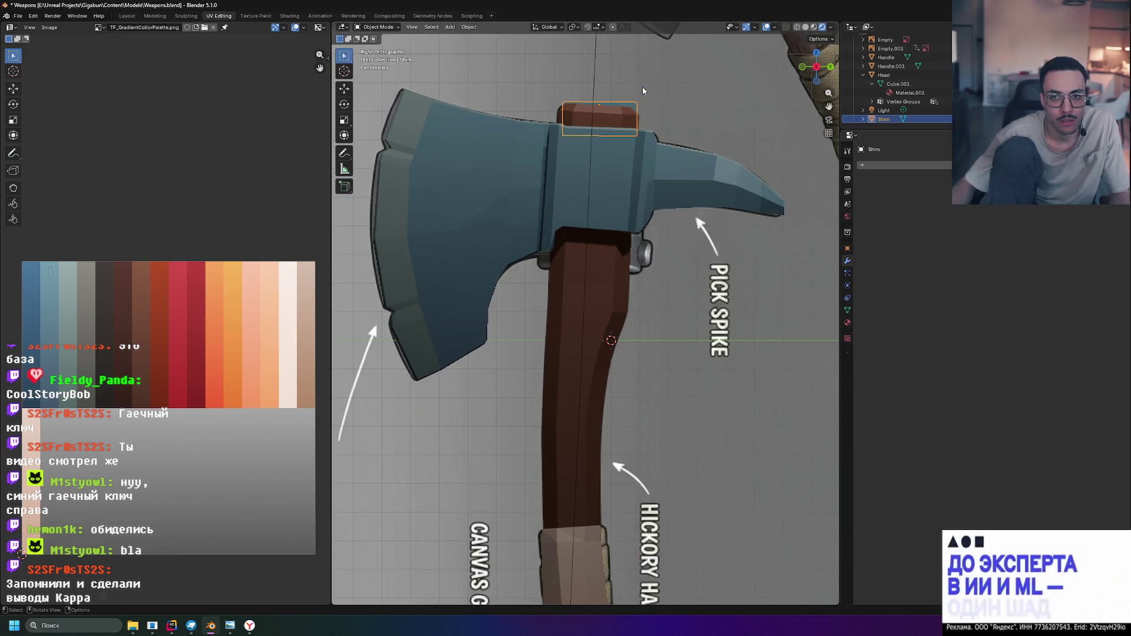
pyautogui.scroll(3, 642, 87)
pyautogui.scroll(2, 649, 94)
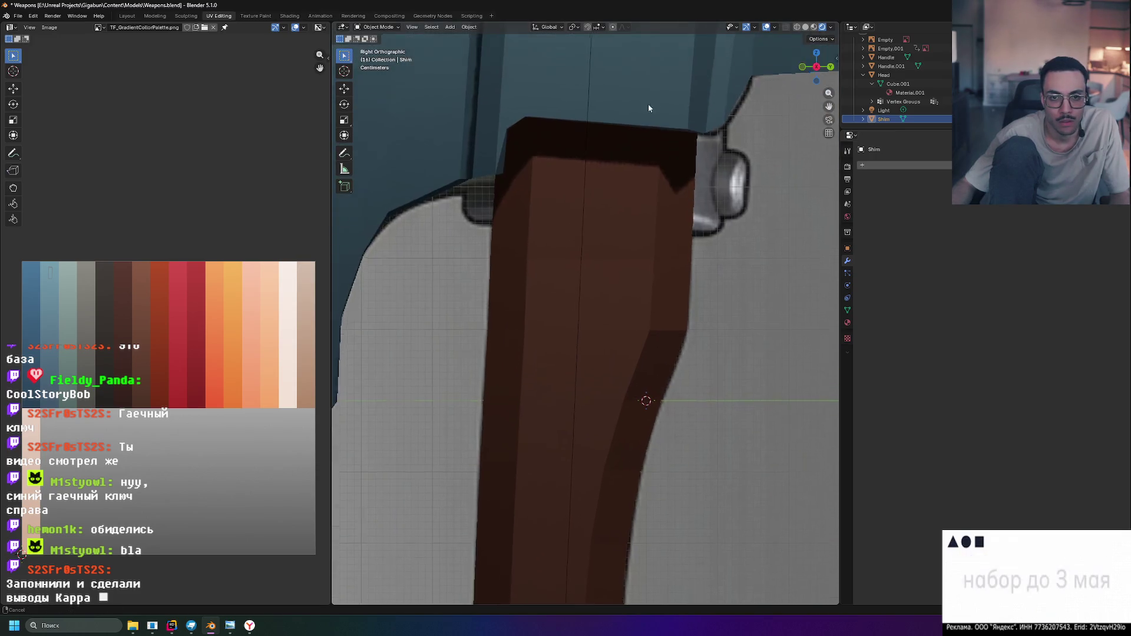
pyautogui.keyDown('shift'); pyautogui.moveTo(649, 93); pyautogui.dragTo(592, 425, button='middle'); pyautogui.keyUp('shift')
pyautogui.scroll(1, 579, 266)
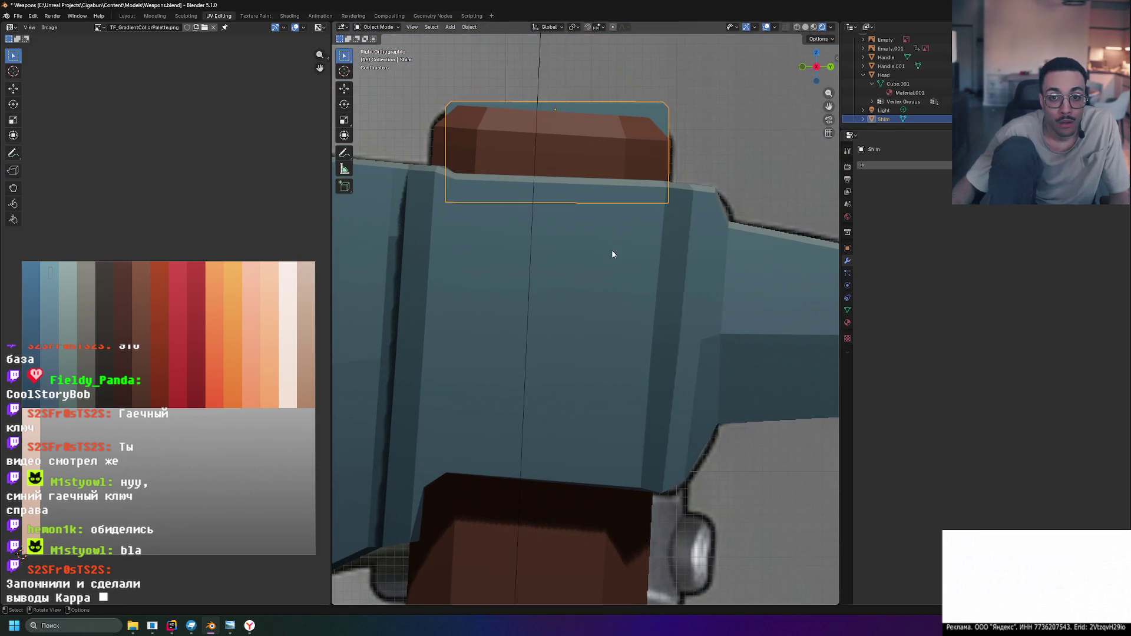
# Nudge the shim slightly higher in the eye and stretch it a little along Y
pyautogui.press('g')
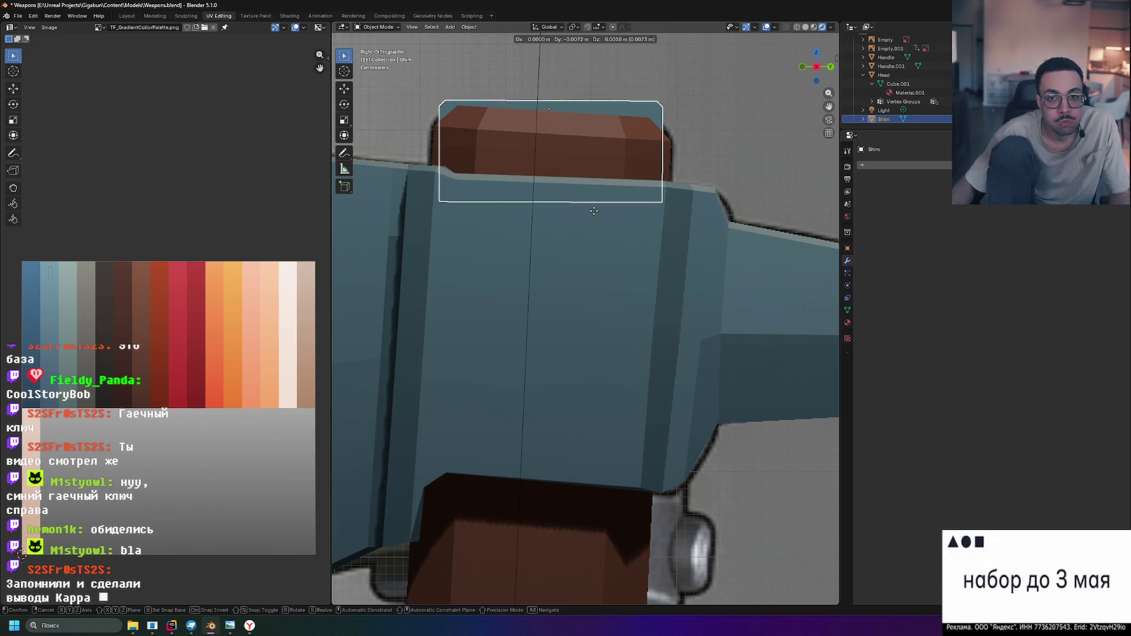
pyautogui.click(593, 211)
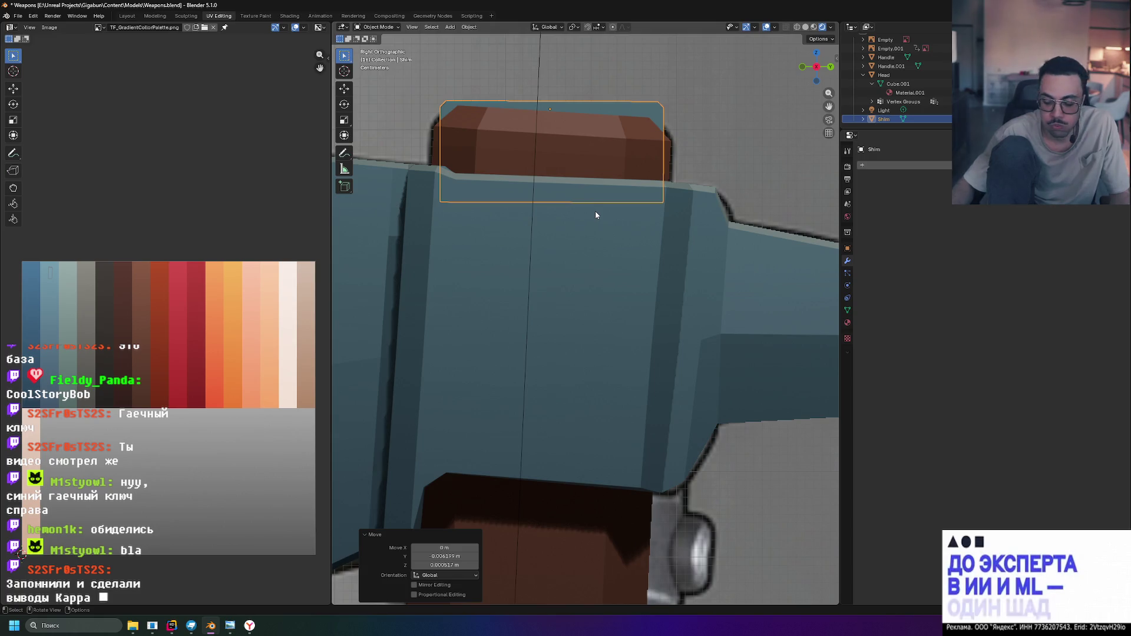
pyautogui.press('s')
pyautogui.press('y')
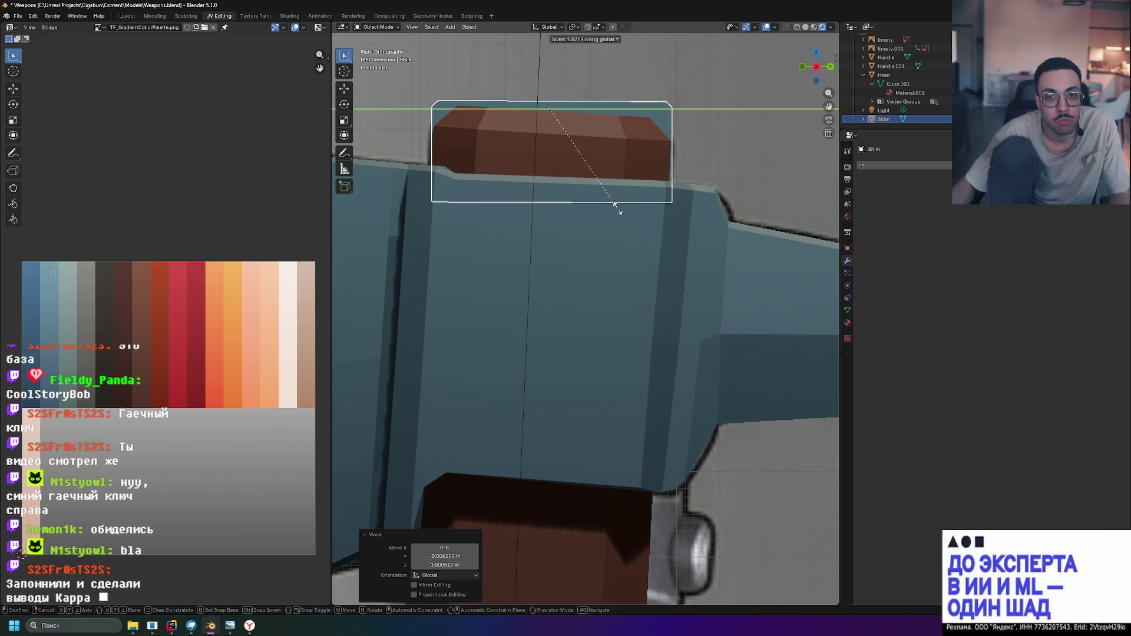
pyautogui.press('Return')
pyautogui.click(735, 173)
pyautogui.scroll(2, 732, 164)
pyautogui.moveTo(732, 164)
pyautogui.mouseDown(button='middle')
pyautogui.moveTo(698, 181)
pyautogui.moveTo(747, 207)
pyautogui.moveTo(762, 197)
pyautogui.mouseUp(button='middle')
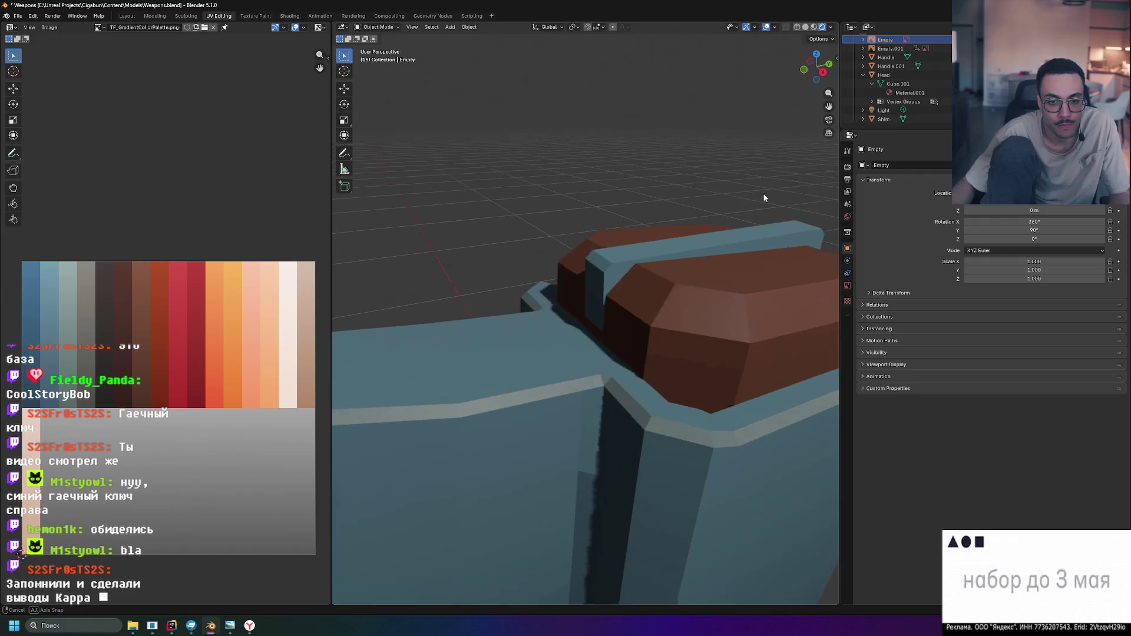
# Select the wedge shim and view the axe head straight from the side in Right Ortho
pyautogui.moveTo(762, 193)
pyautogui.mouseDown(button='middle')
pyautogui.moveTo(711, 188)
pyautogui.moveTo(703, 202)
pyautogui.mouseUp(button='middle')
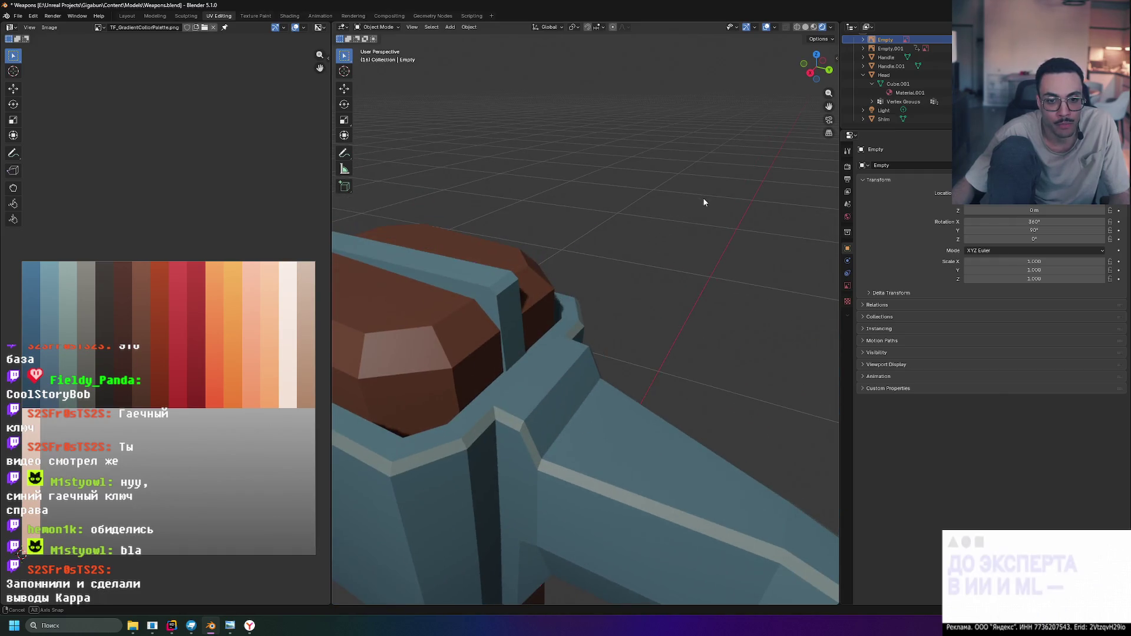
pyautogui.moveTo(508, 281); pyautogui.dragTo(565, 257, button='middle')
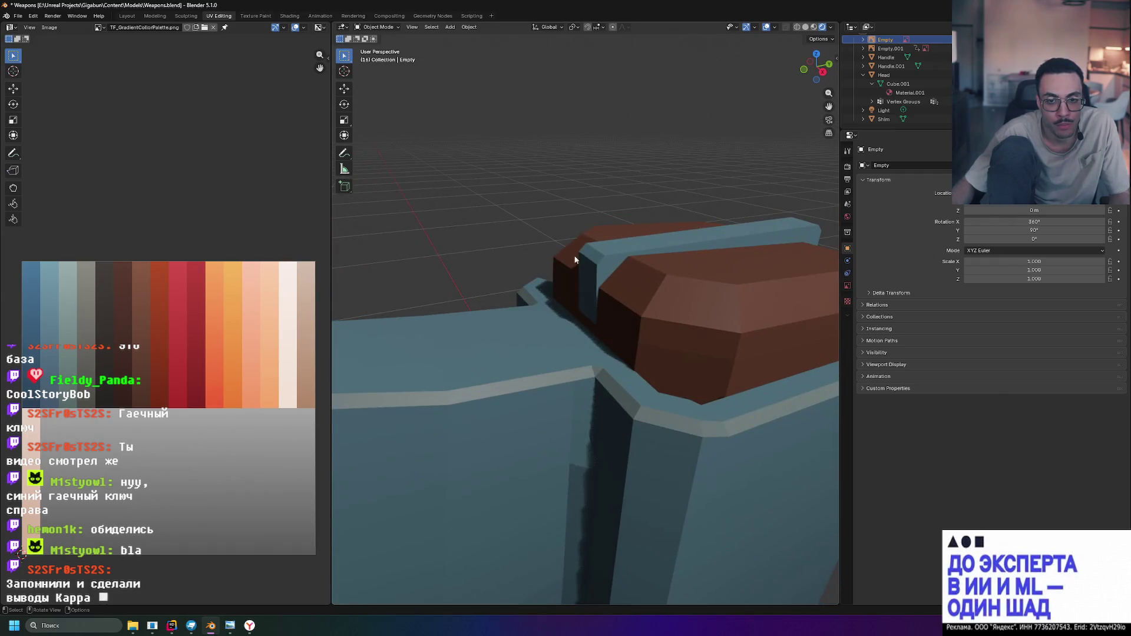
pyautogui.click(632, 247)
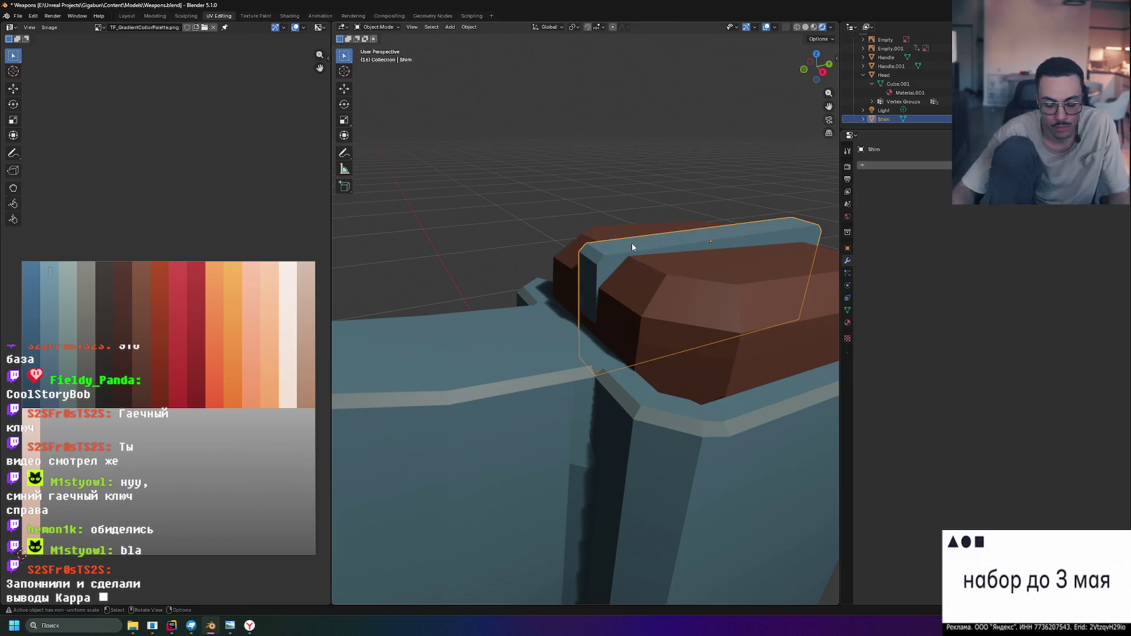
pyautogui.press('KP_3')
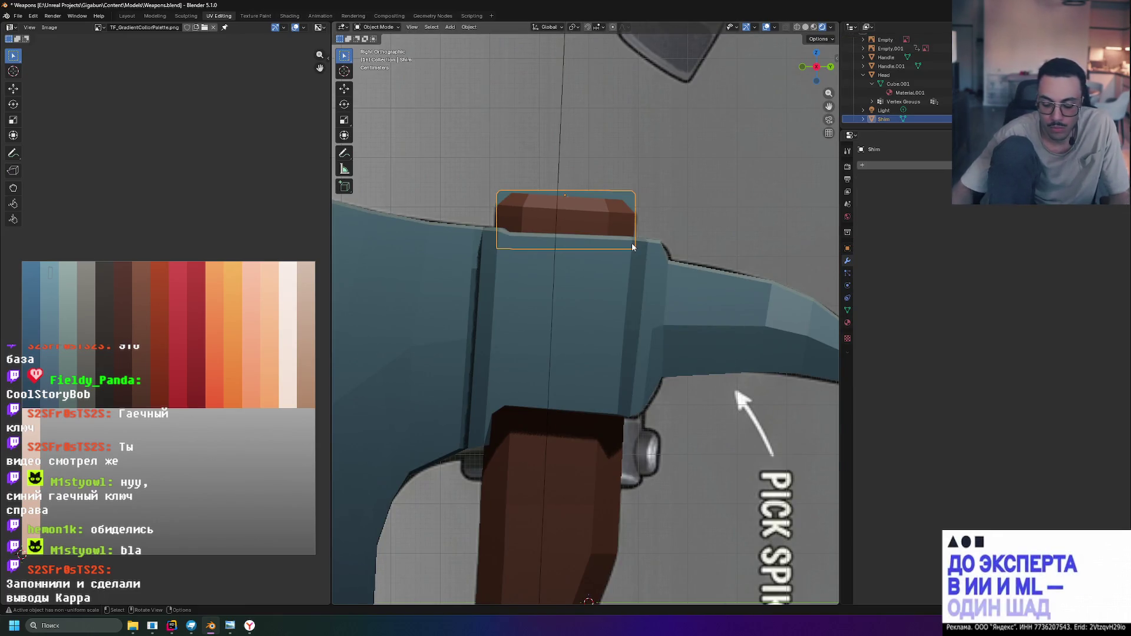
# Enlarge the shim slightly along Y, shift it along Y into the eye, and frame the whole axe
pyautogui.press('s')
pyautogui.press('y')
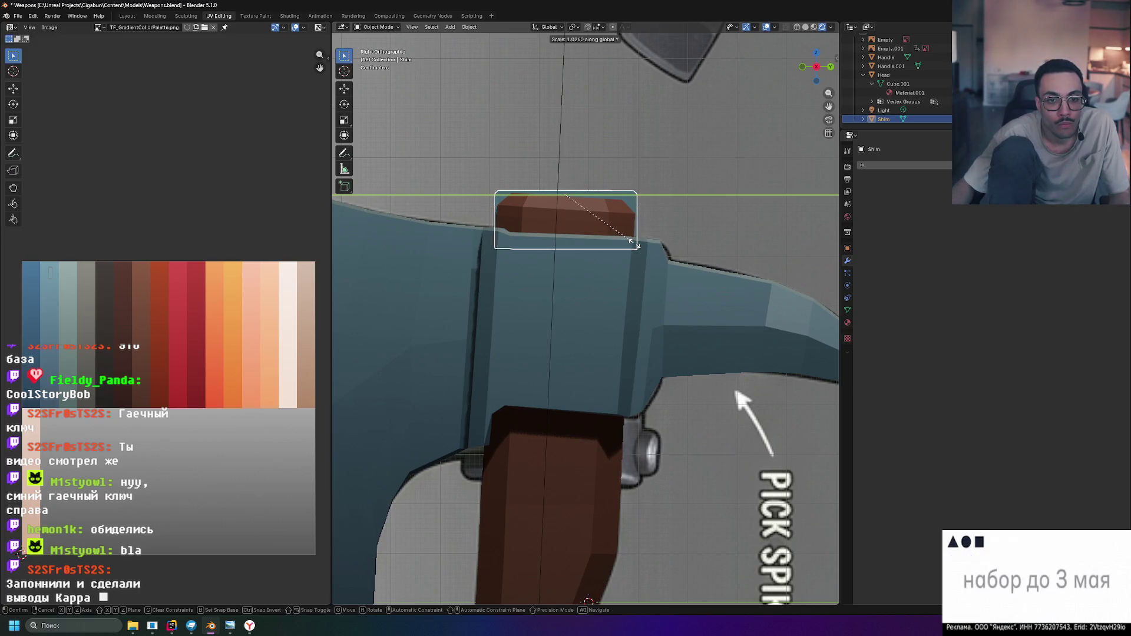
pyautogui.click(633, 241)
pyautogui.press('g')
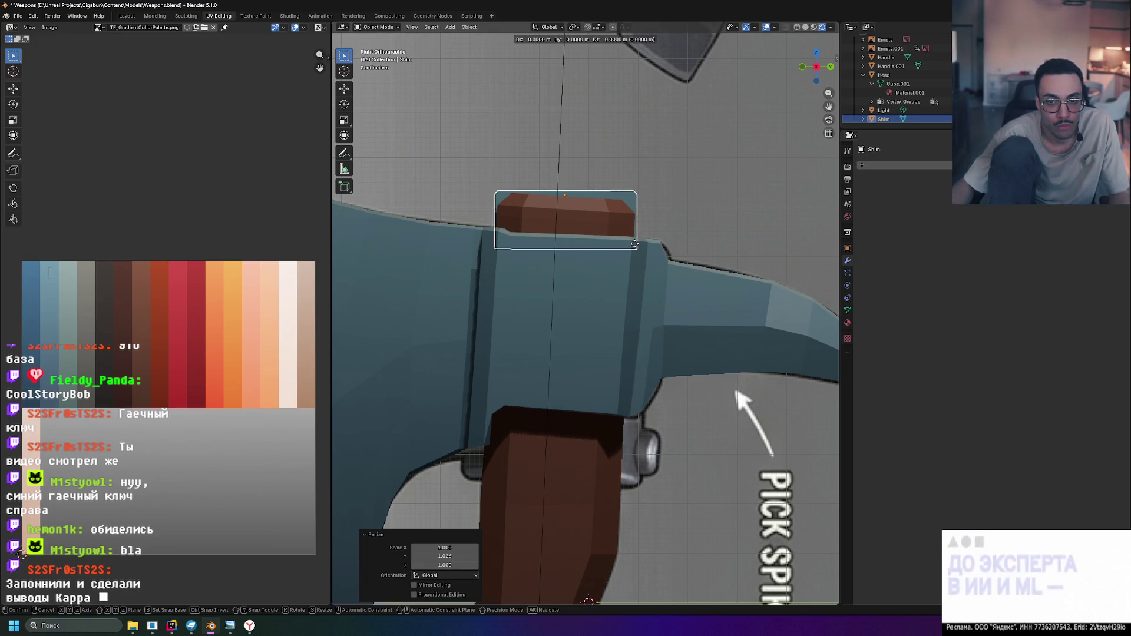
pyautogui.press('y')
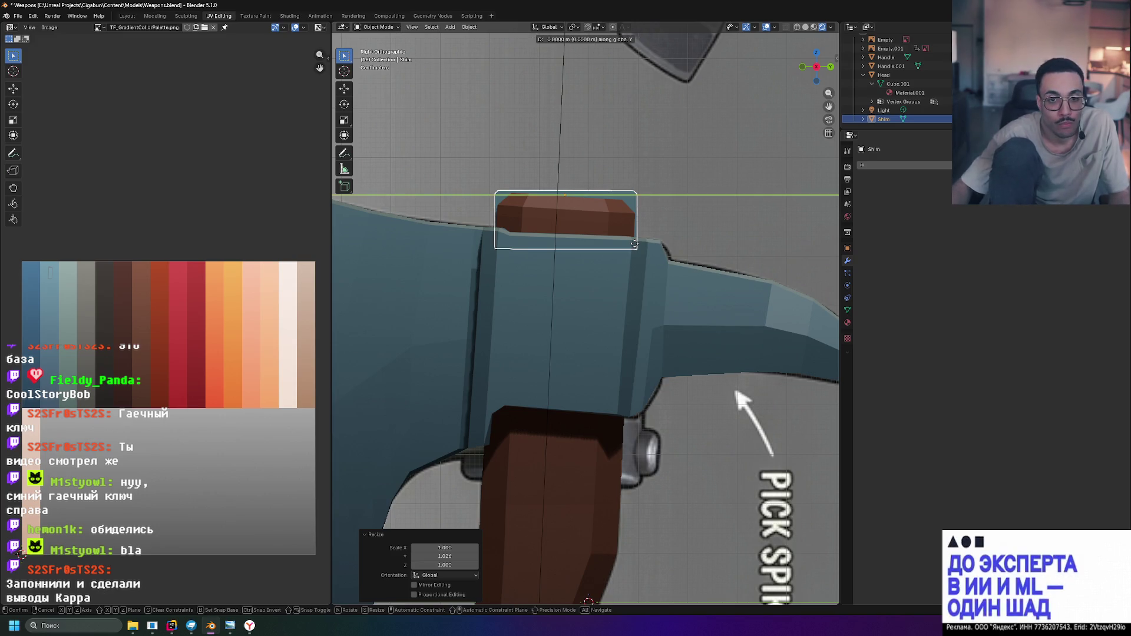
pyautogui.click(633, 245)
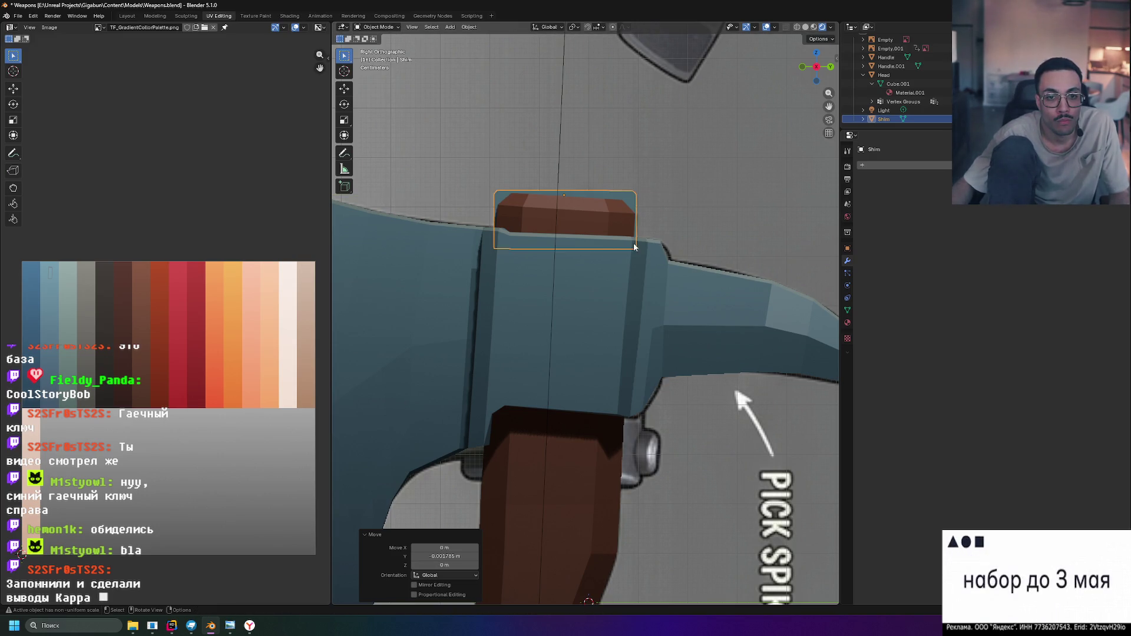
pyautogui.moveTo(616, 126)
pyautogui.mouseDown(button='middle')
pyautogui.moveTo(646, 154)
pyautogui.moveTo(435, 162)
pyautogui.moveTo(606, 140)
pyautogui.moveTo(693, 160)
pyautogui.moveTo(582, 183)
pyautogui.moveTo(572, 149)
pyautogui.moveTo(502, 136)
pyautogui.moveTo(598, 150)
pyautogui.moveTo(612, 186)
pyautogui.moveTo(656, 169)
pyautogui.mouseUp(button='middle')
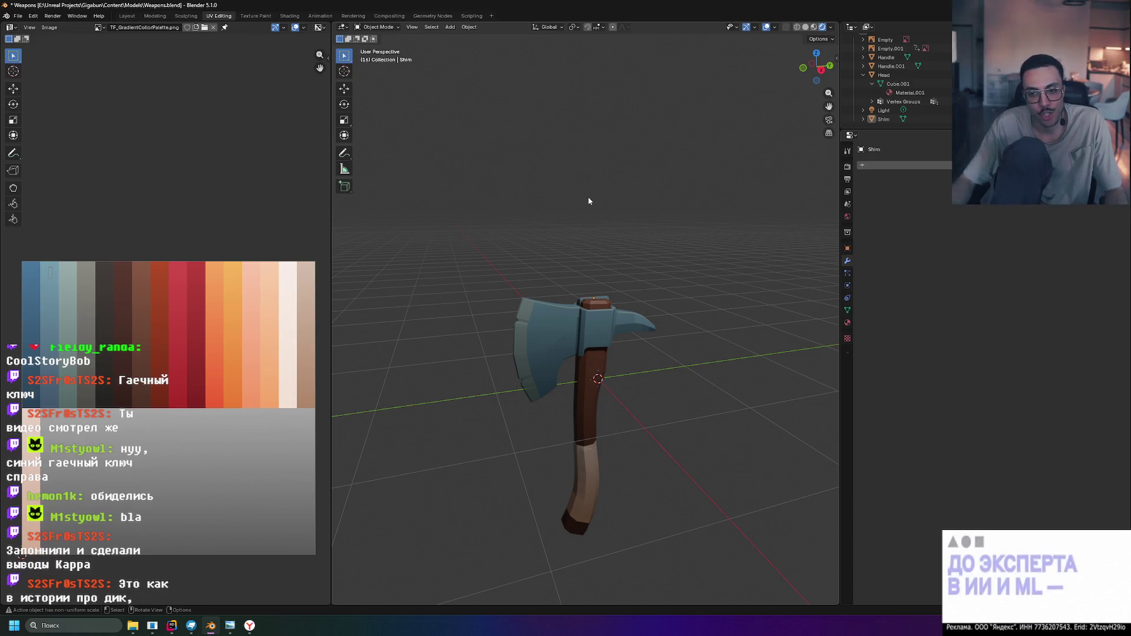
pyautogui.scroll(3, 634, 267)
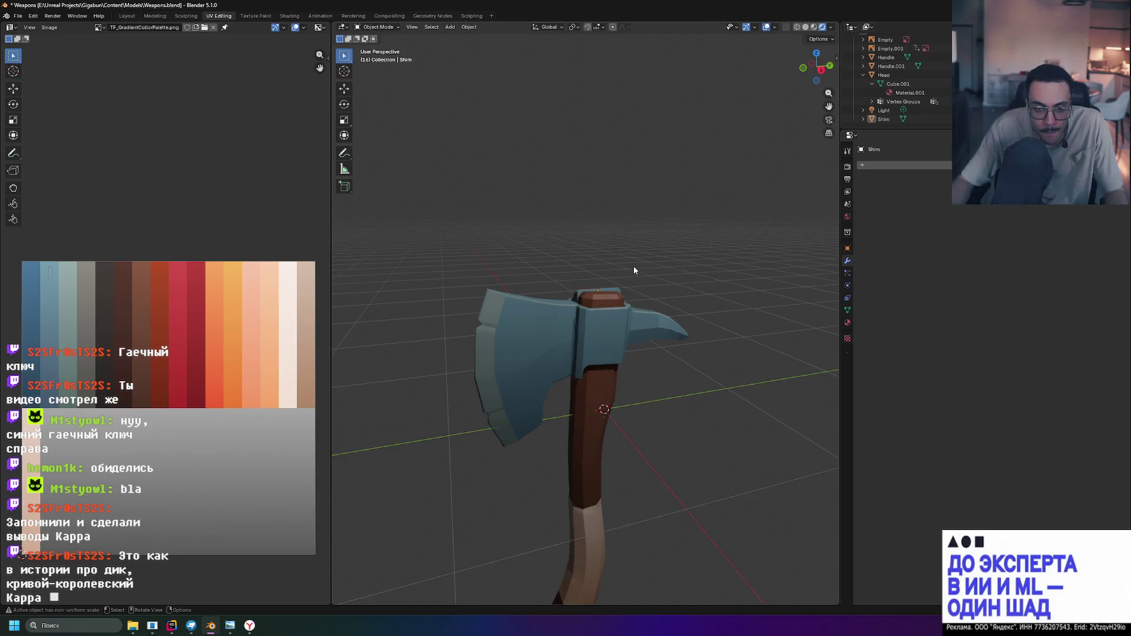
pyautogui.scroll(3, 633, 269)
pyautogui.scroll(-2, 658, 228)
pyautogui.scroll(-5, 646, 221)
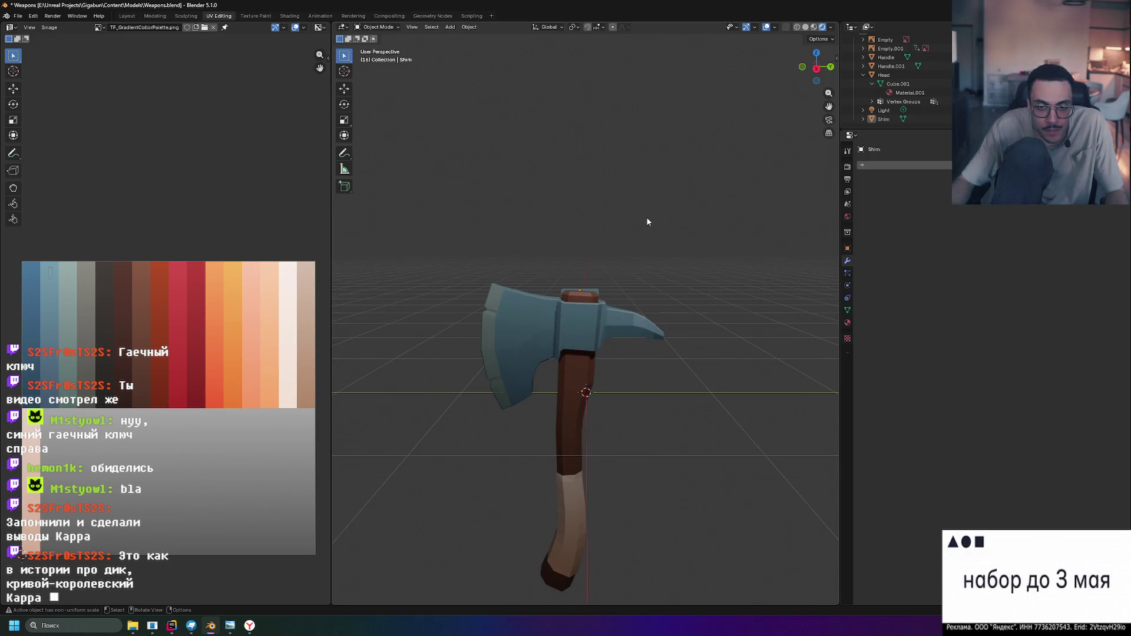
# Inspect the finished axe from above and the side, then save Weapons.blend
pyautogui.moveTo(645, 221); pyautogui.dragTo(663, 274, button='middle')
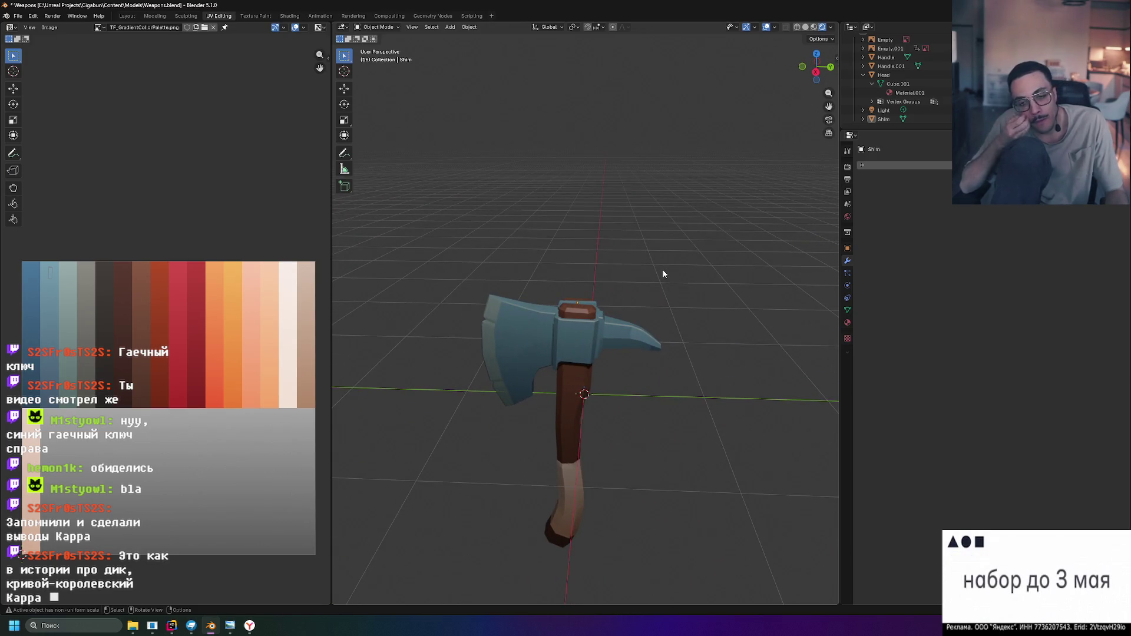
pyautogui.moveTo(662, 274)
pyautogui.mouseDown(button='middle')
pyautogui.moveTo(643, 291)
pyautogui.moveTo(657, 222)
pyautogui.moveTo(702, 215)
pyautogui.moveTo(796, 228)
pyautogui.moveTo(637, 240)
pyautogui.moveTo(544, 207)
pyautogui.moveTo(414, 273)
pyautogui.moveTo(683, 270)
pyautogui.moveTo(644, 269)
pyautogui.mouseUp(button='middle')
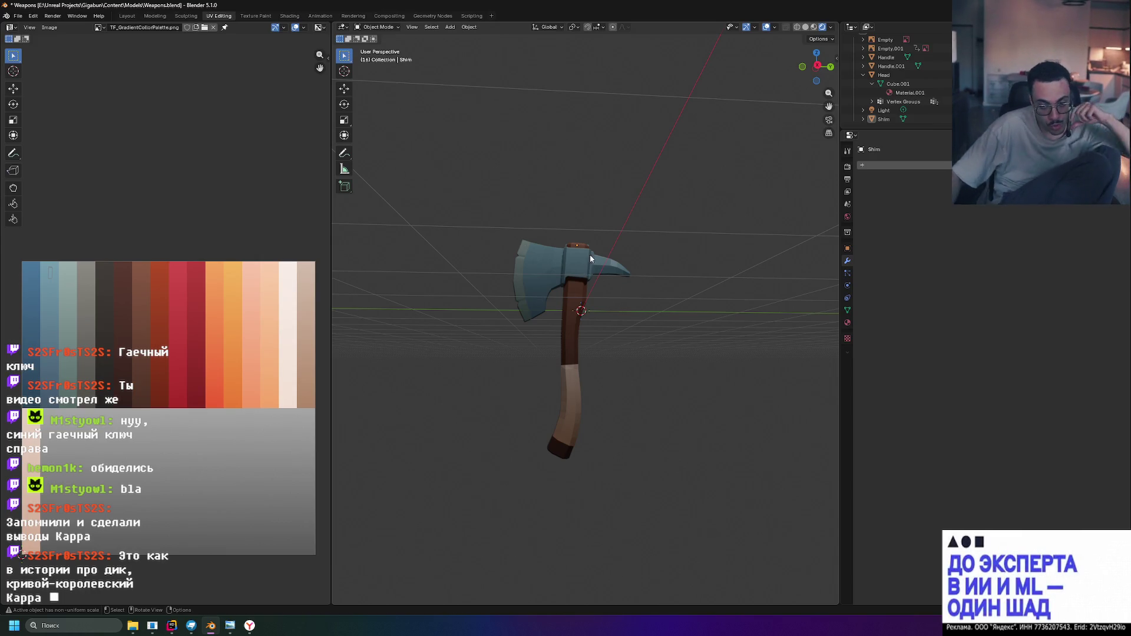
pyautogui.moveTo(588, 257)
pyautogui.mouseDown(button='middle')
pyautogui.moveTo(752, 160)
pyautogui.moveTo(752, 195)
pyautogui.mouseUp(button='middle')
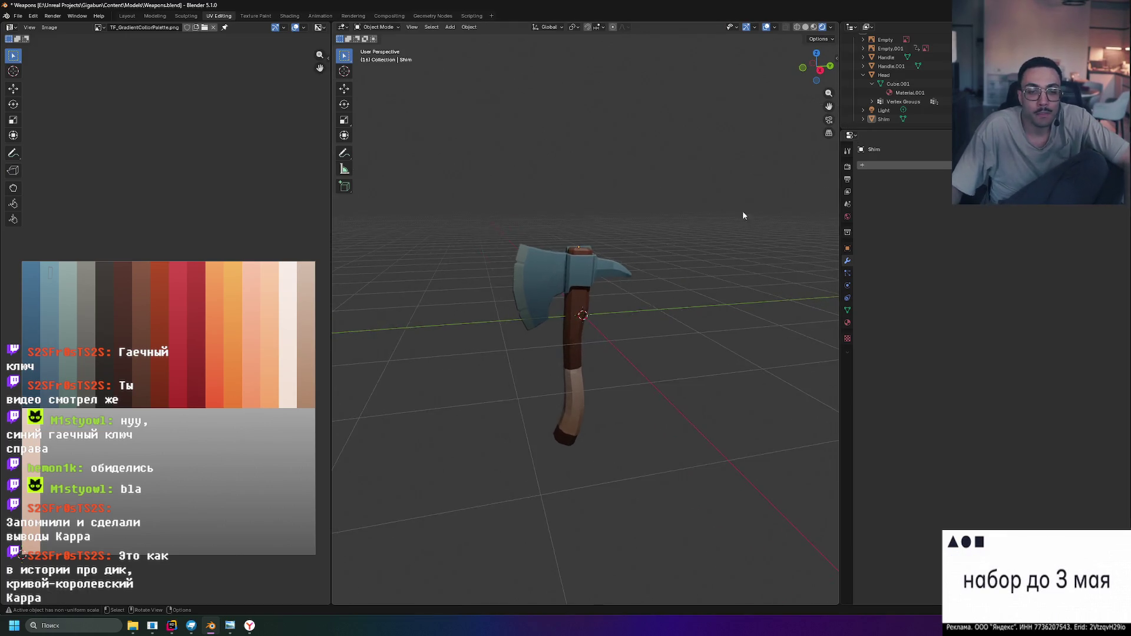
pyautogui.scroll(4, 751, 196)
pyautogui.moveTo(712, 242)
pyautogui.mouseDown(button='middle')
pyautogui.moveTo(710, 262)
pyautogui.moveTo(739, 211)
pyautogui.moveTo(735, 238)
pyautogui.mouseUp(button='middle')
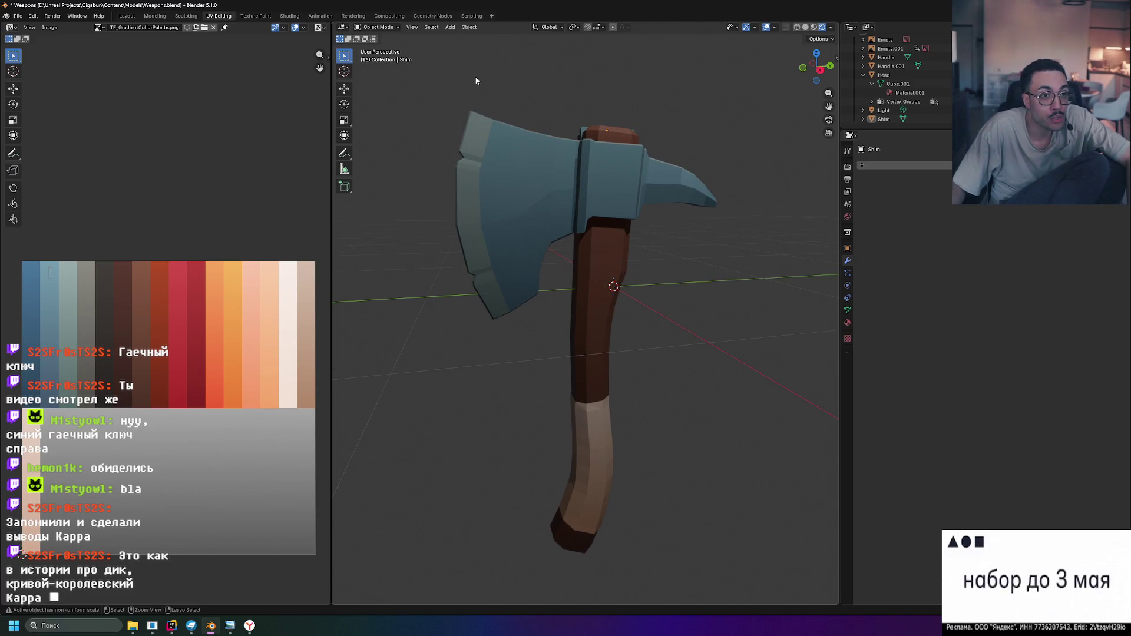
pyautogui.hotkey('ctrl', 's')
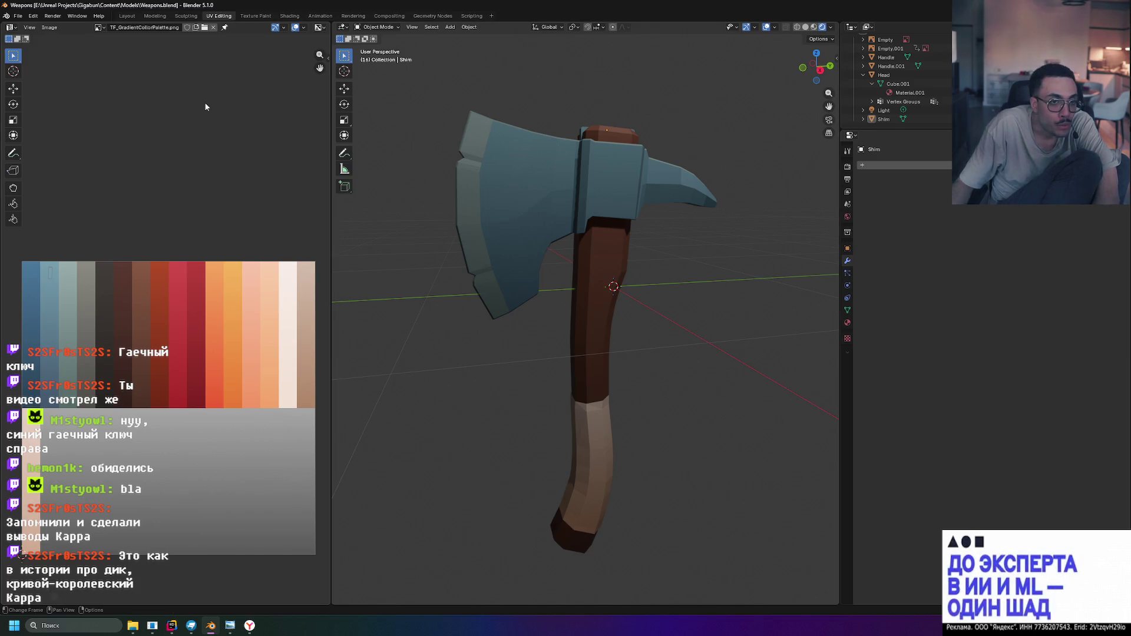
# Browse the editor type and image lists unchanged, show the Tool tab, and select the head
pyautogui.click(11, 28)
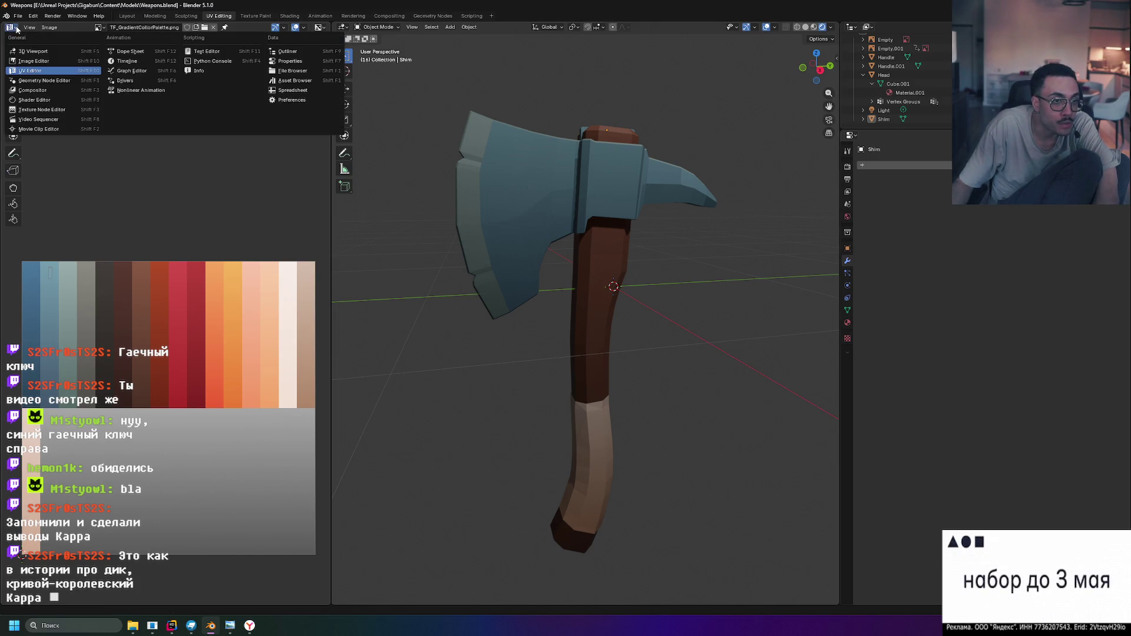
pyautogui.click(17, 29)
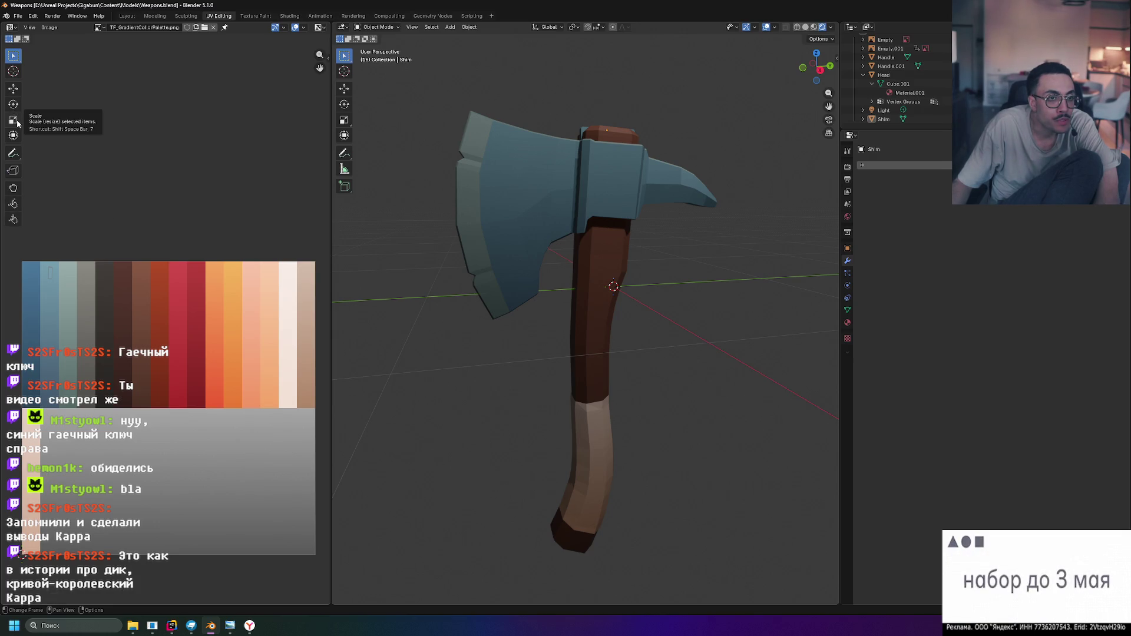
pyautogui.click(98, 27)
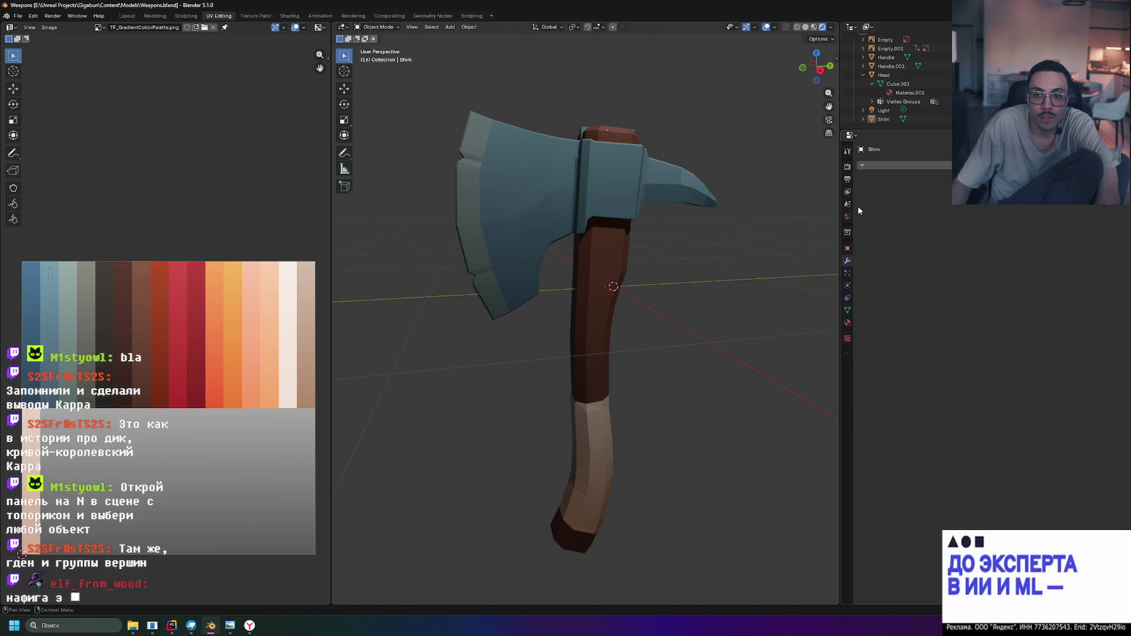
pyautogui.click(849, 151)
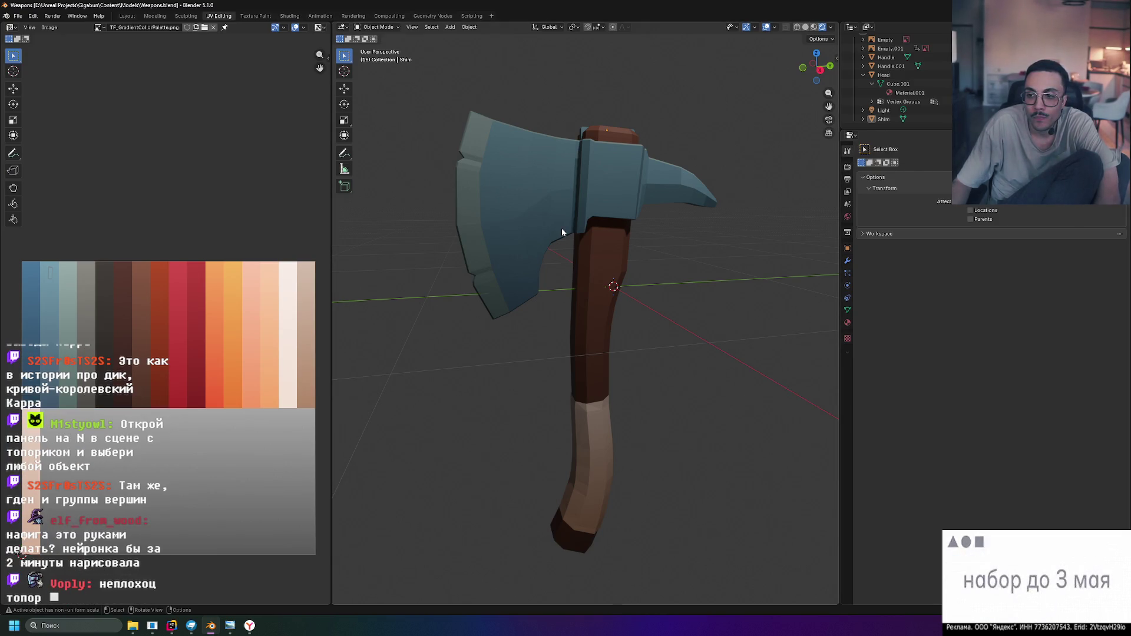
pyautogui.click(505, 194)
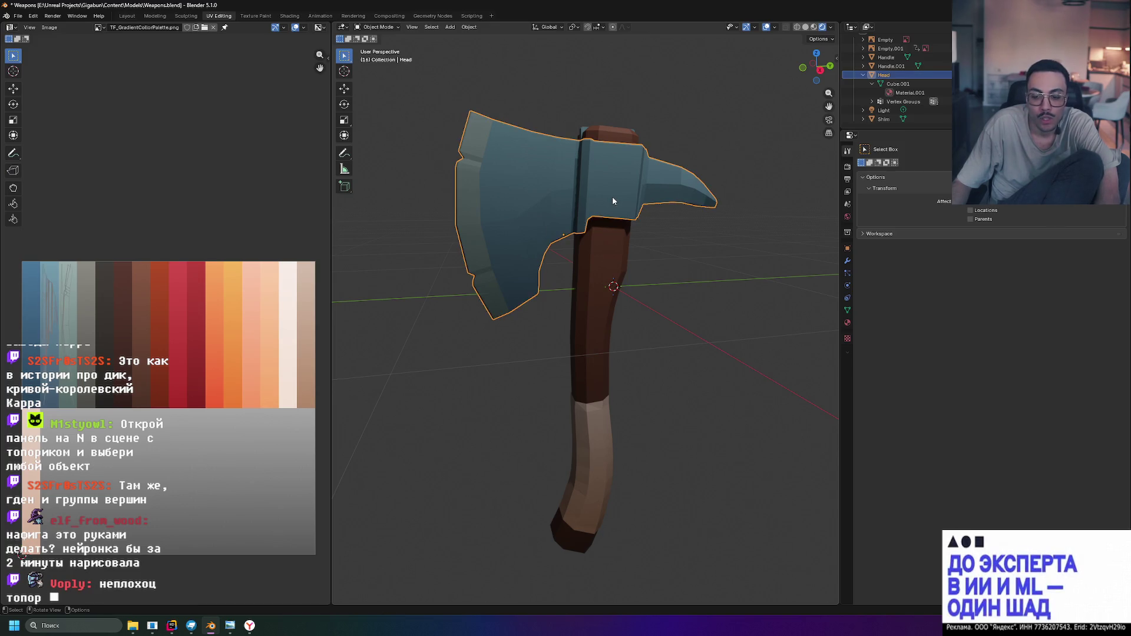
# Browse the sidebar's Item, Tool and View tabs for the head, then switch to the tutorial browser
pyautogui.press('n')
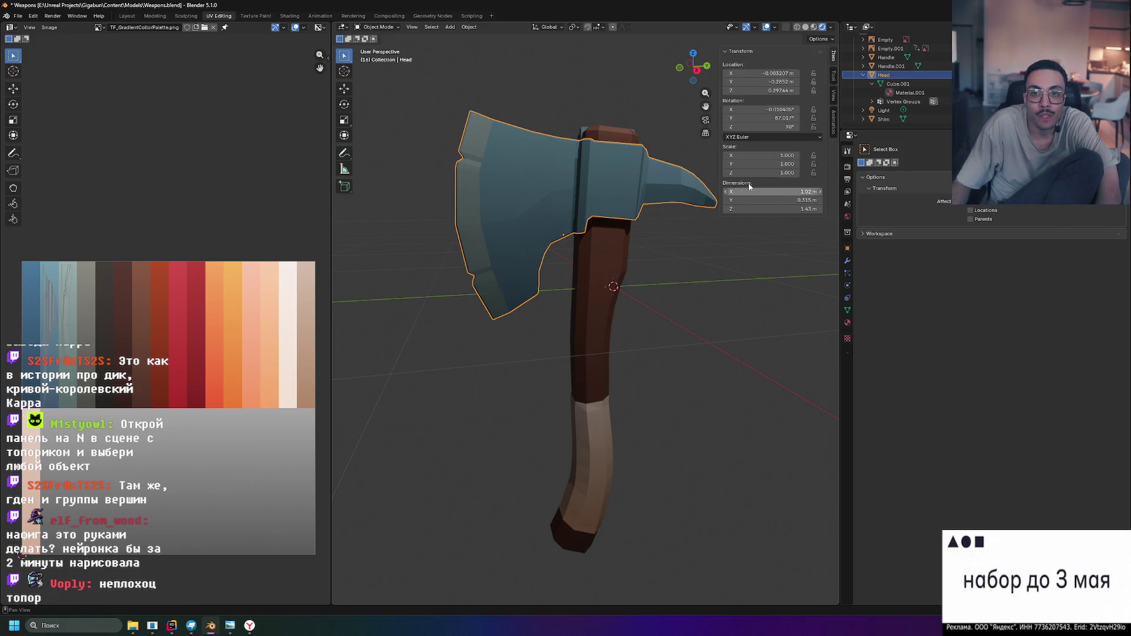
pyautogui.click(833, 75)
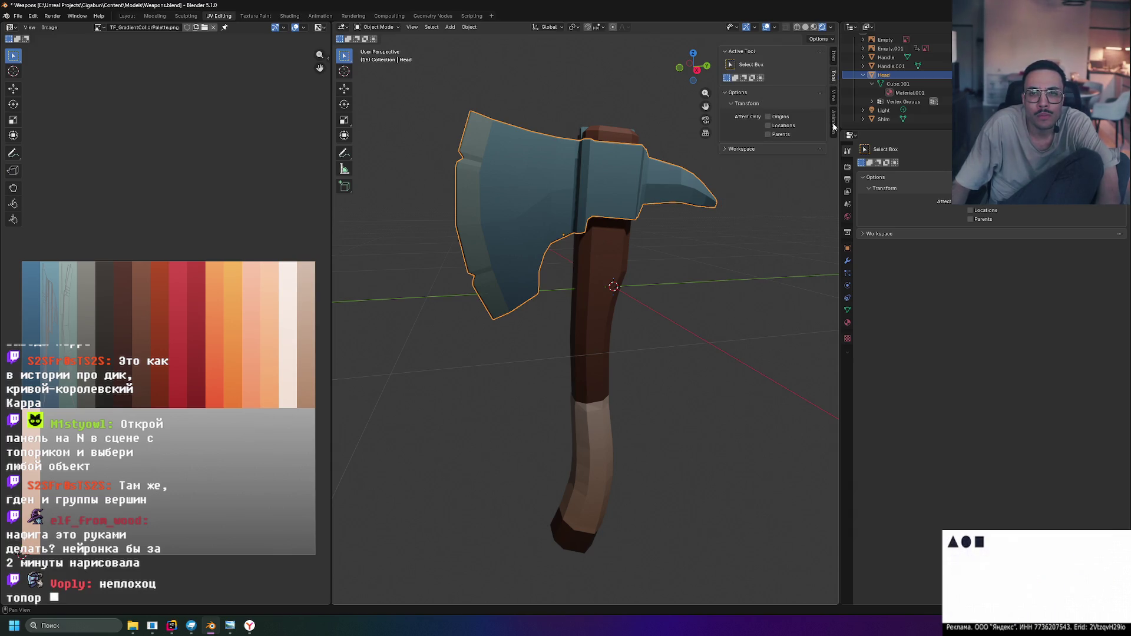
pyautogui.click(728, 148)
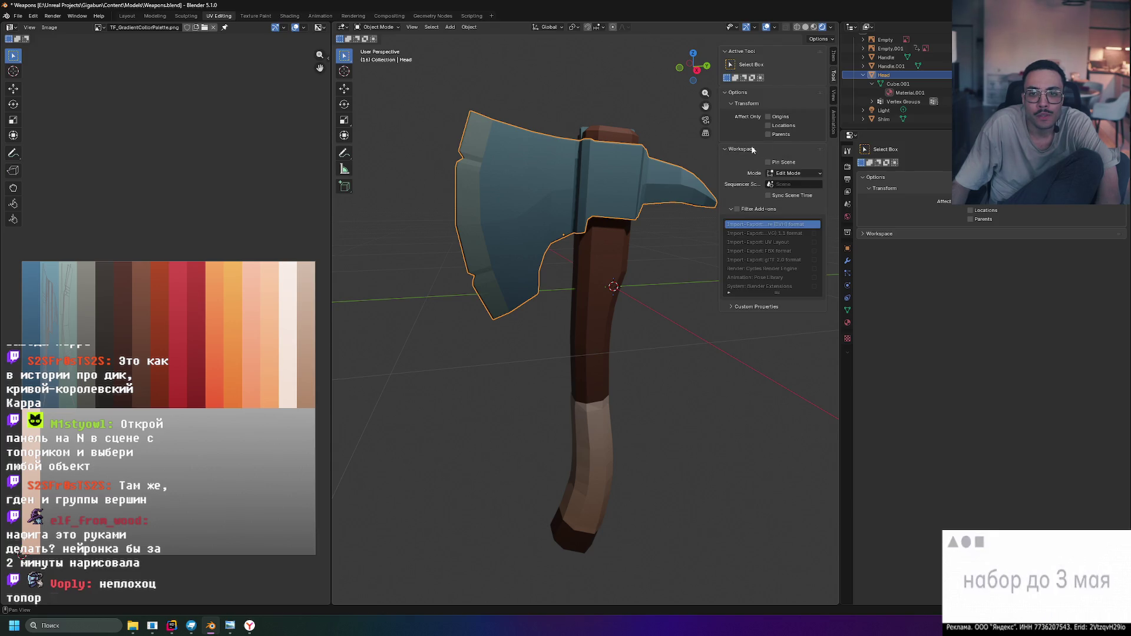
pyautogui.click(832, 120)
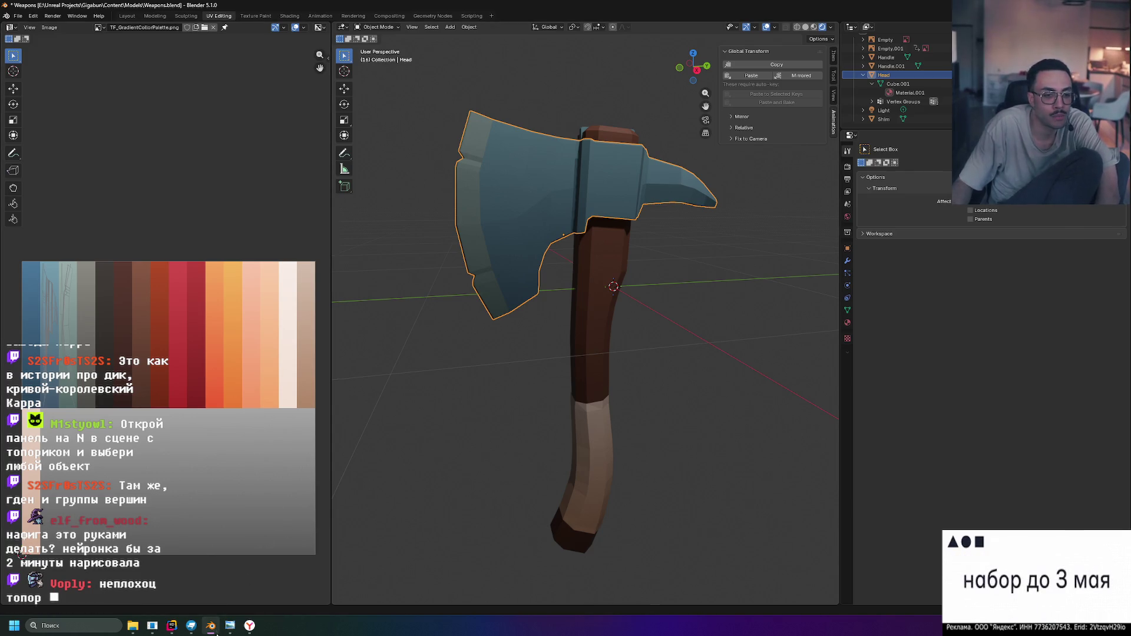
pyautogui.click(249, 625)
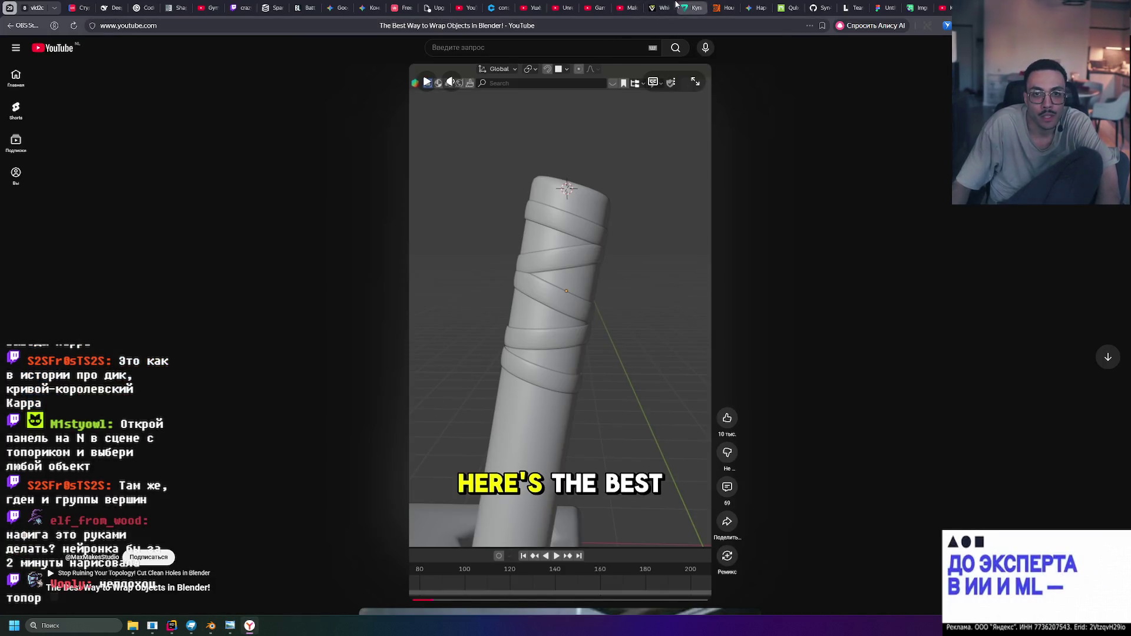
# Close an unneeded browser tab and Alt+Tab back to the Blender axe scene
pyautogui.middleClick(723, 6)
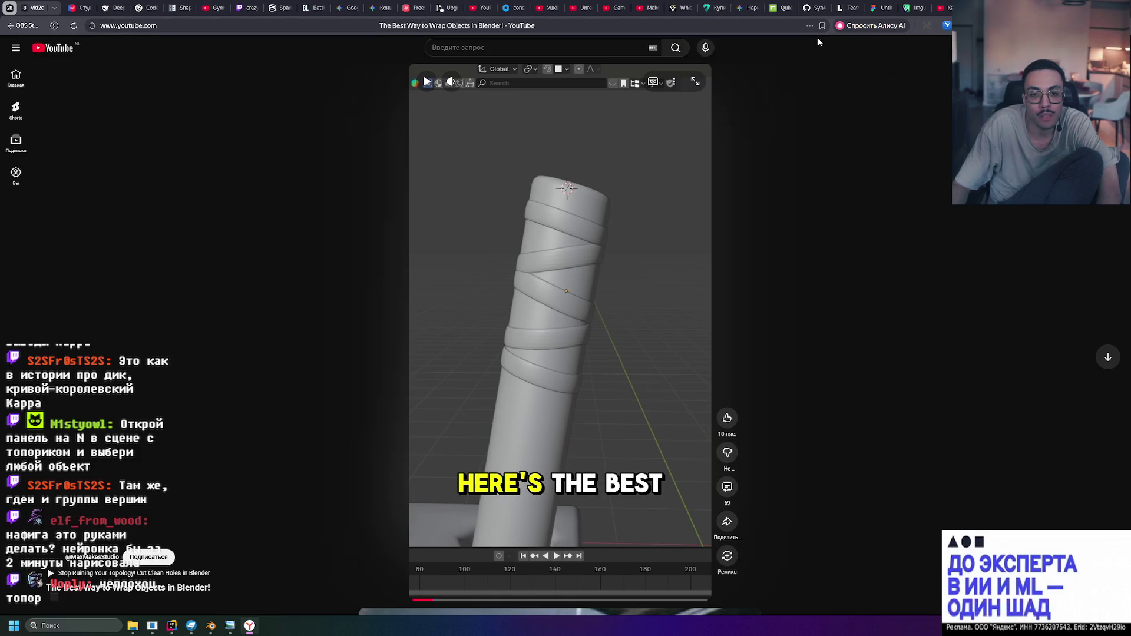
pyautogui.hotkey('alt', 'Tab')
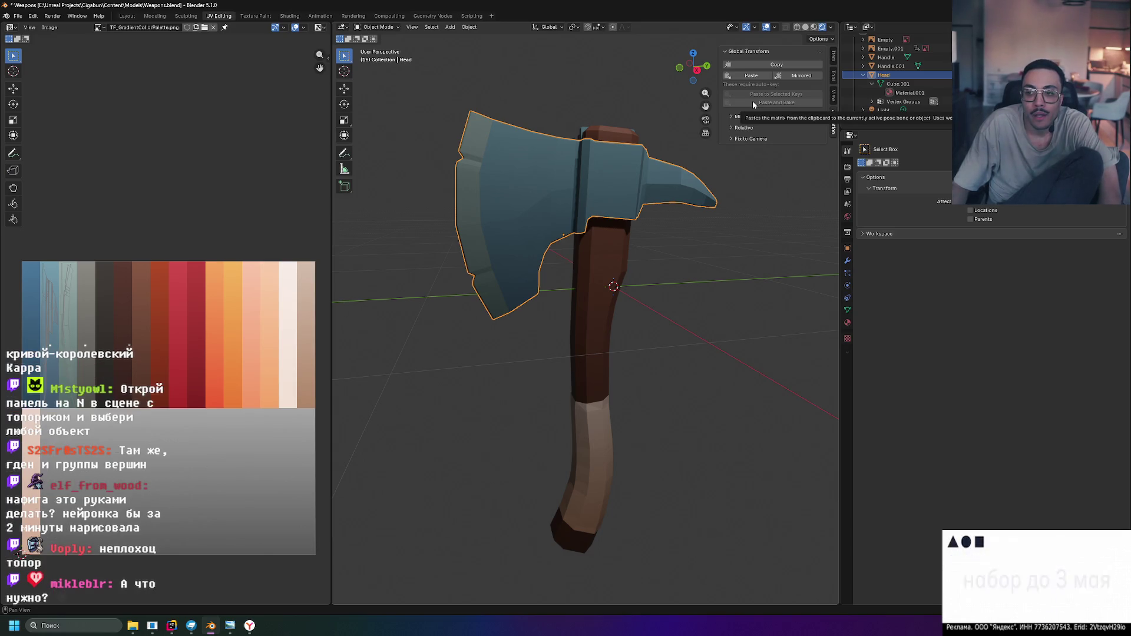
# Review the N-panel Item, View and Tool tabs, toggling the Collections and Custom Properties sections
pyautogui.click(833, 55)
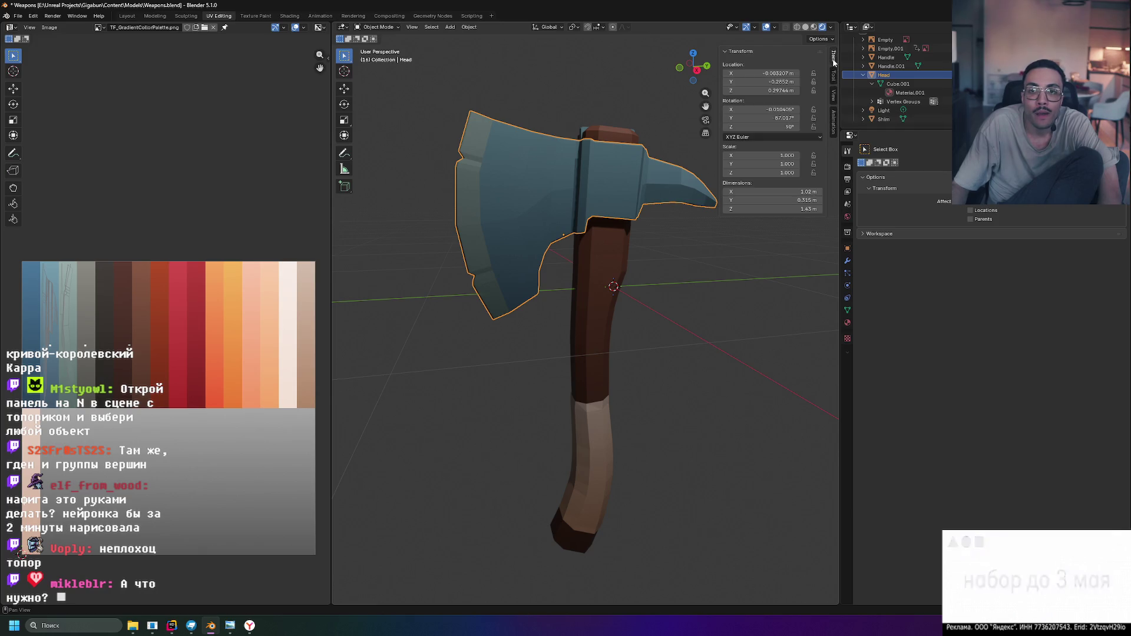
pyautogui.click(836, 121)
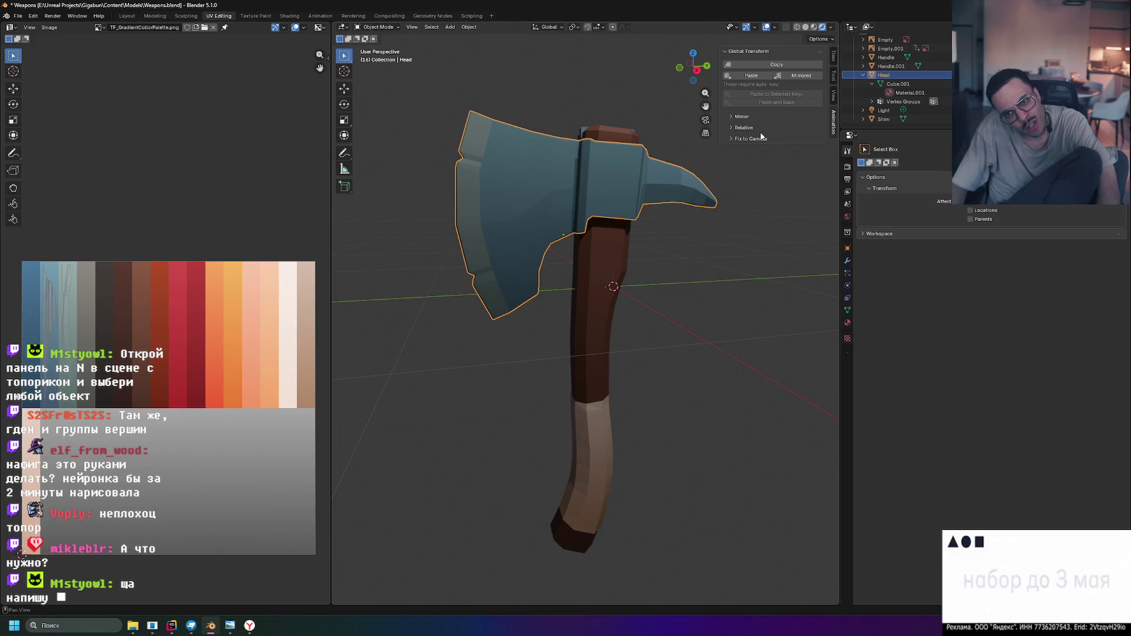
pyautogui.click(834, 95)
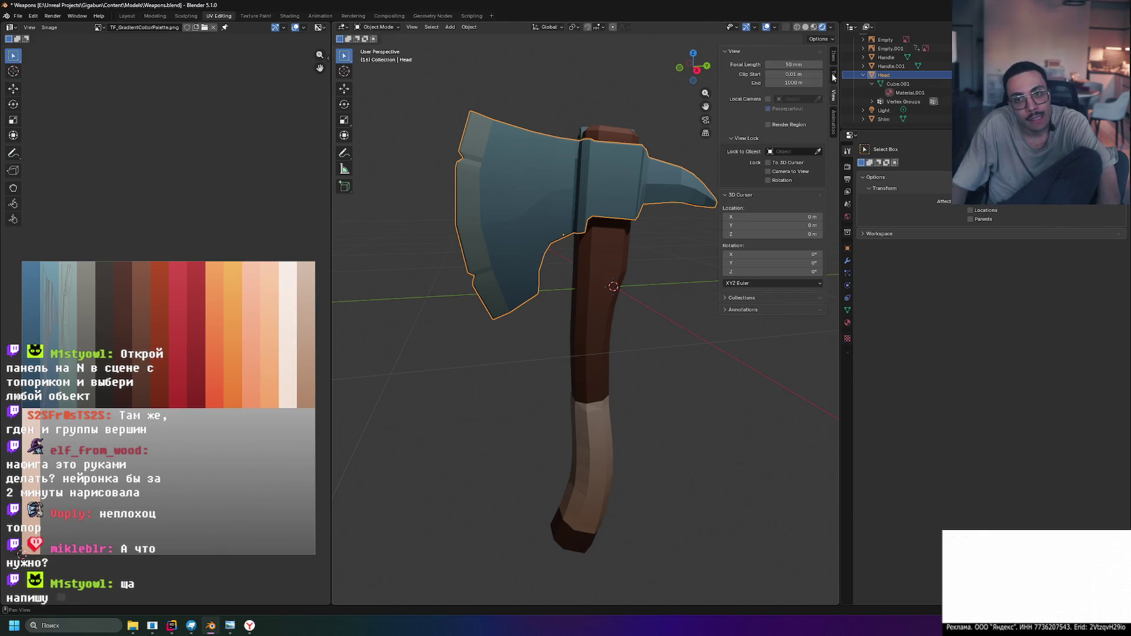
pyautogui.click(732, 299)
pyautogui.click(736, 300)
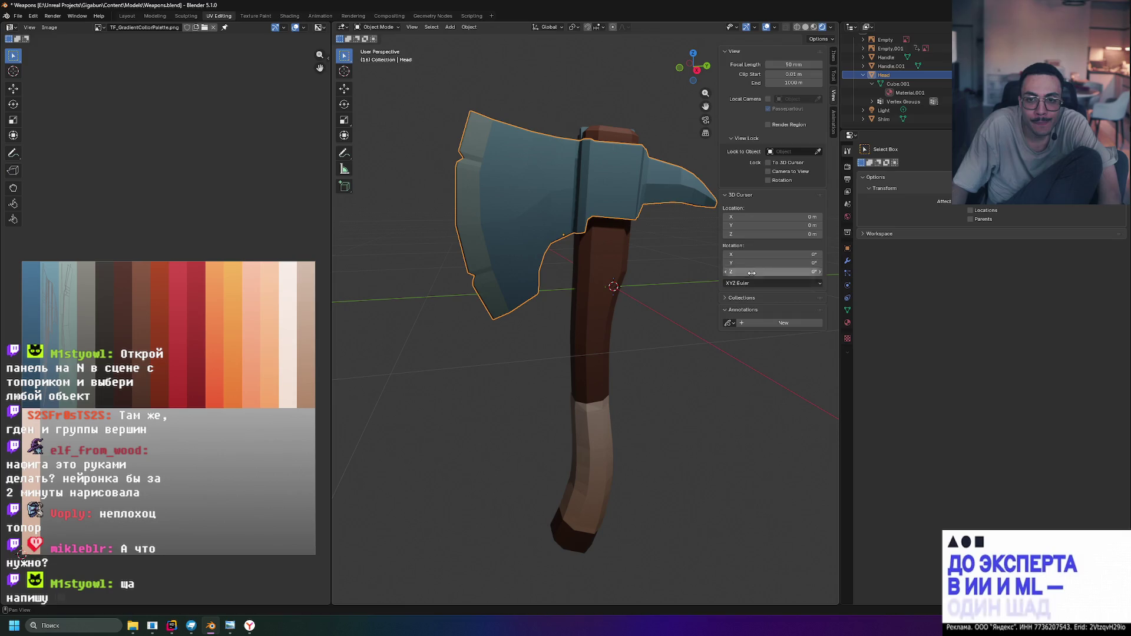
pyautogui.click(739, 301)
pyautogui.click(739, 301)
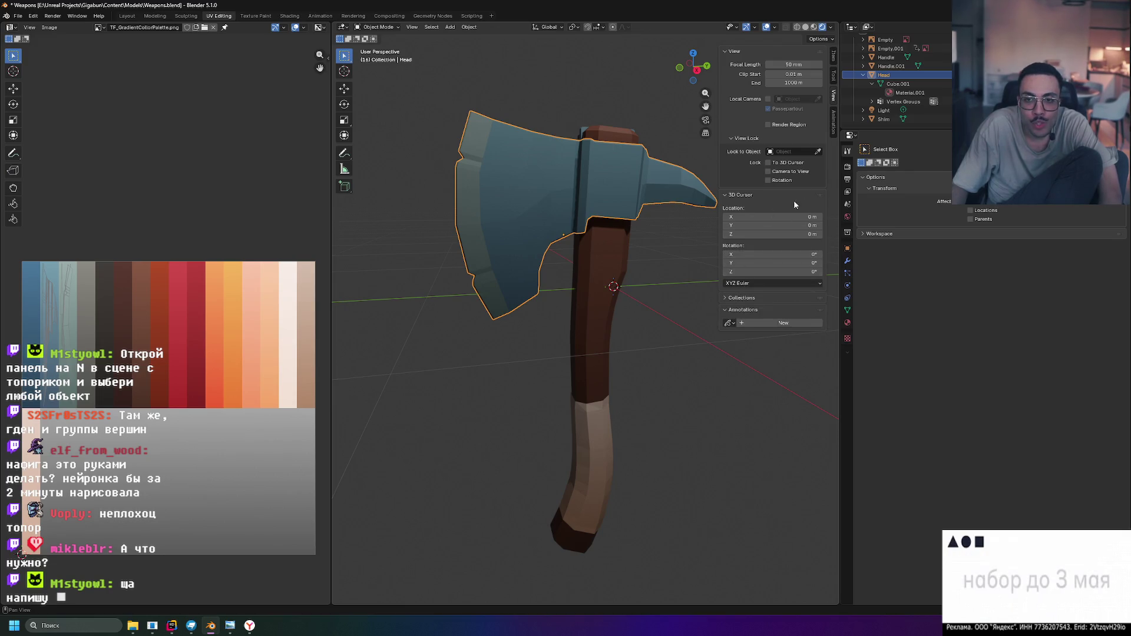
pyautogui.click(833, 79)
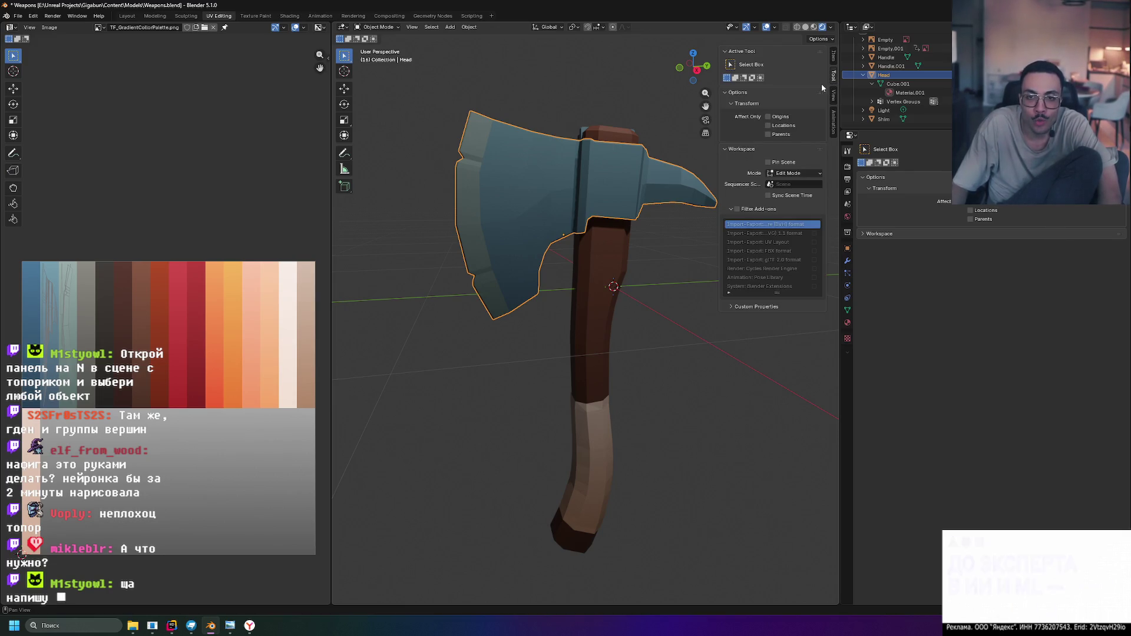
pyautogui.click(734, 306)
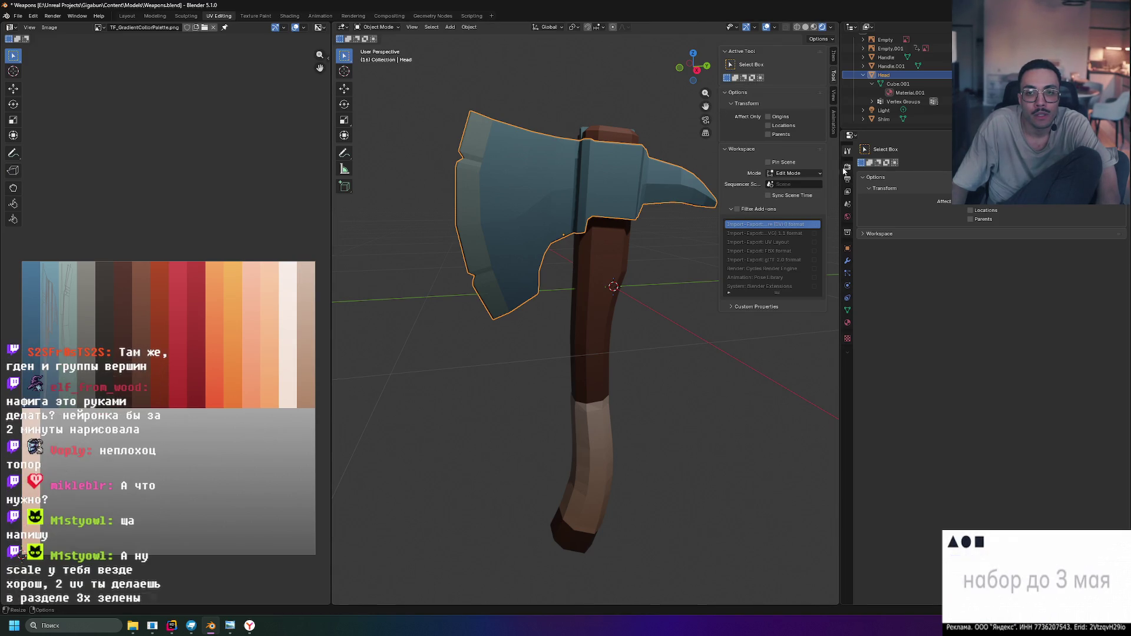
# Browse the World and Scene tabs, then show the Head's mesh data and its second vertex group
pyautogui.click(847, 215)
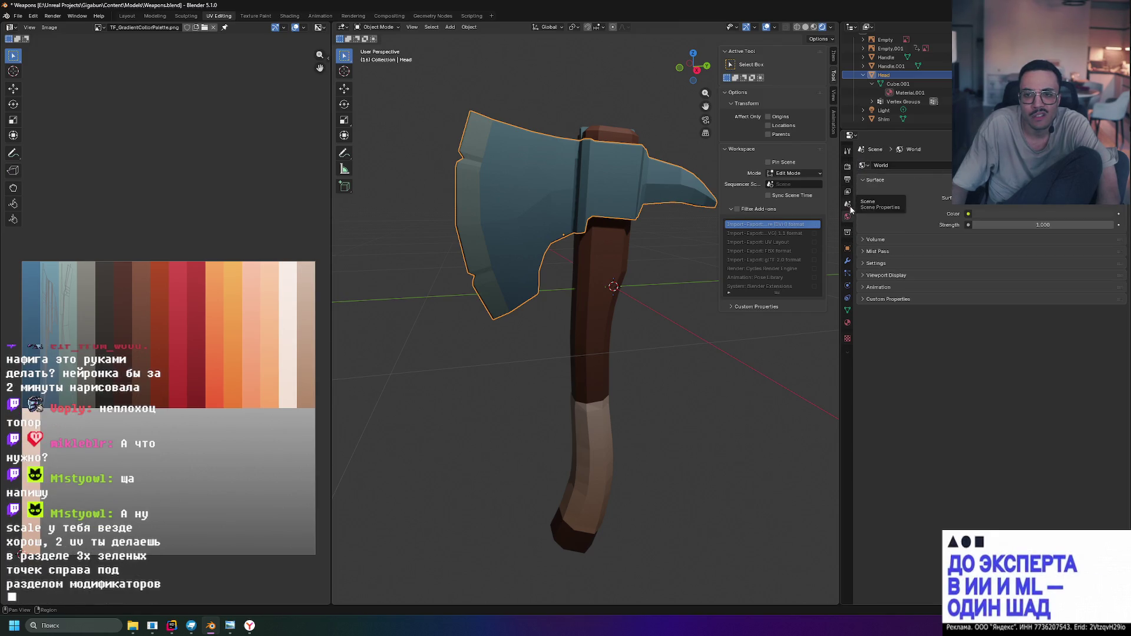
pyautogui.click(848, 205)
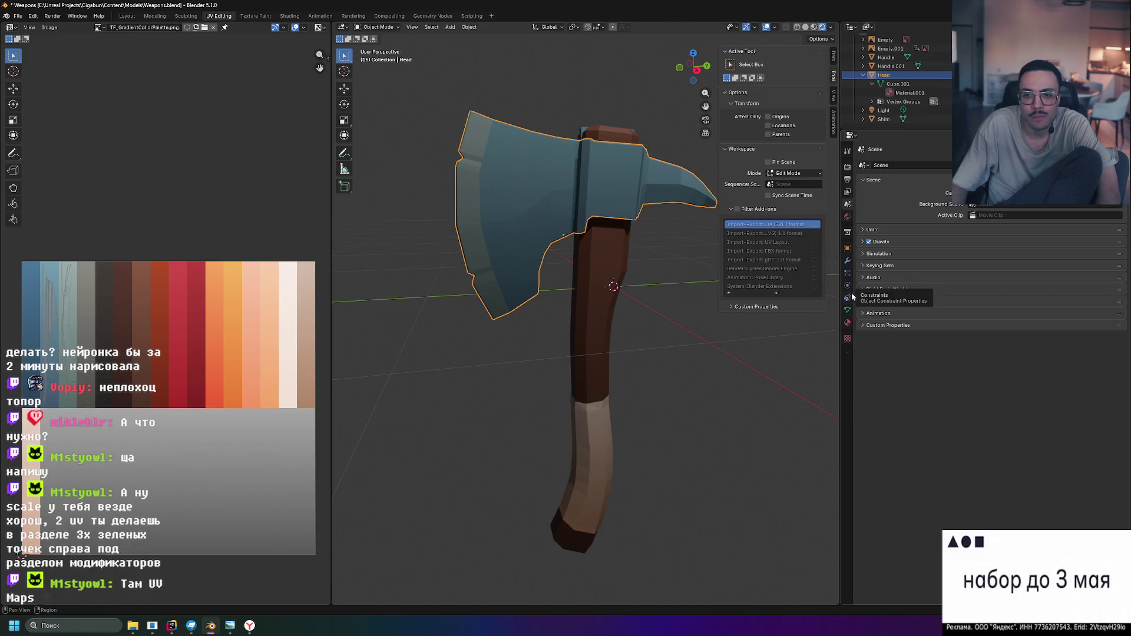
pyautogui.click(847, 310)
pyautogui.click(899, 204)
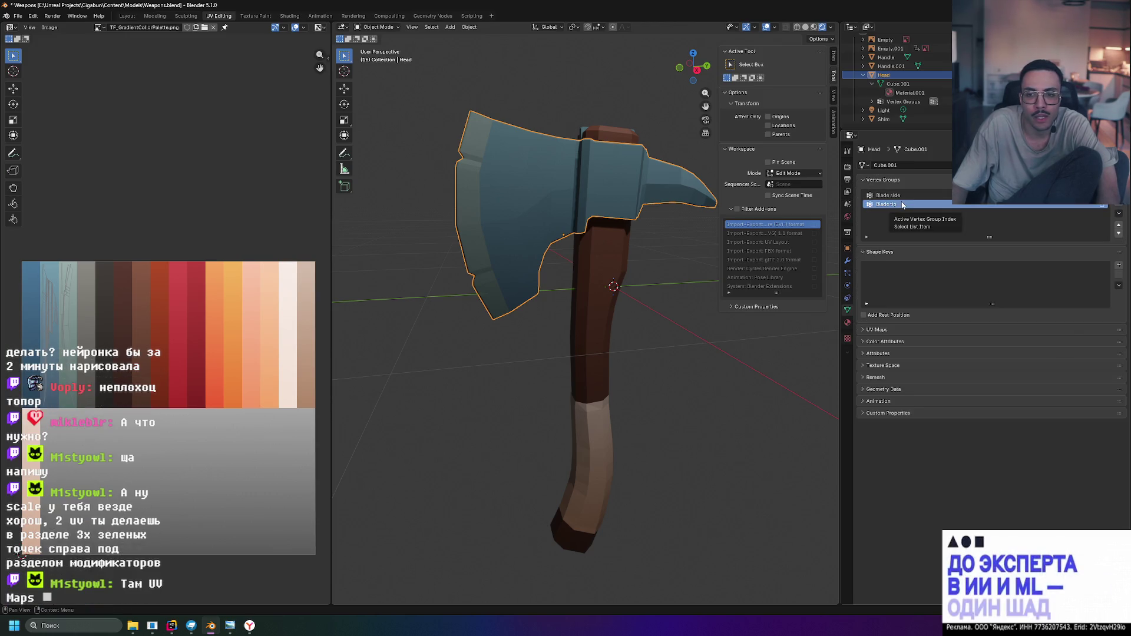
# Add a second UV map to the axe head and try switching which map is active
pyautogui.click(879, 330)
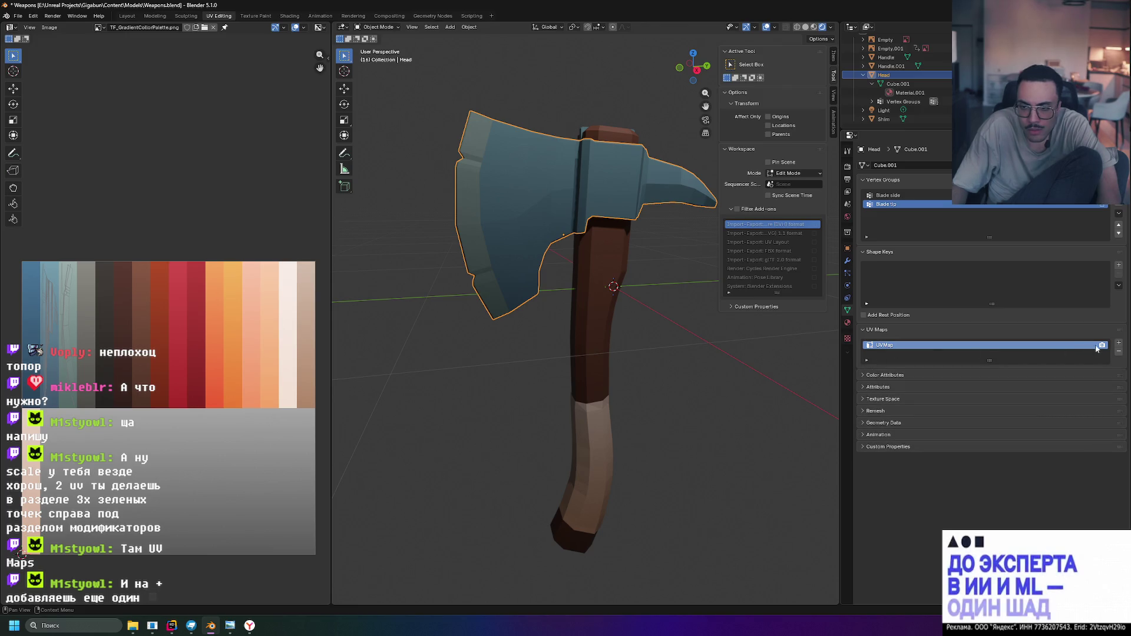
pyautogui.click(1118, 344)
pyautogui.doubleClick(900, 345)
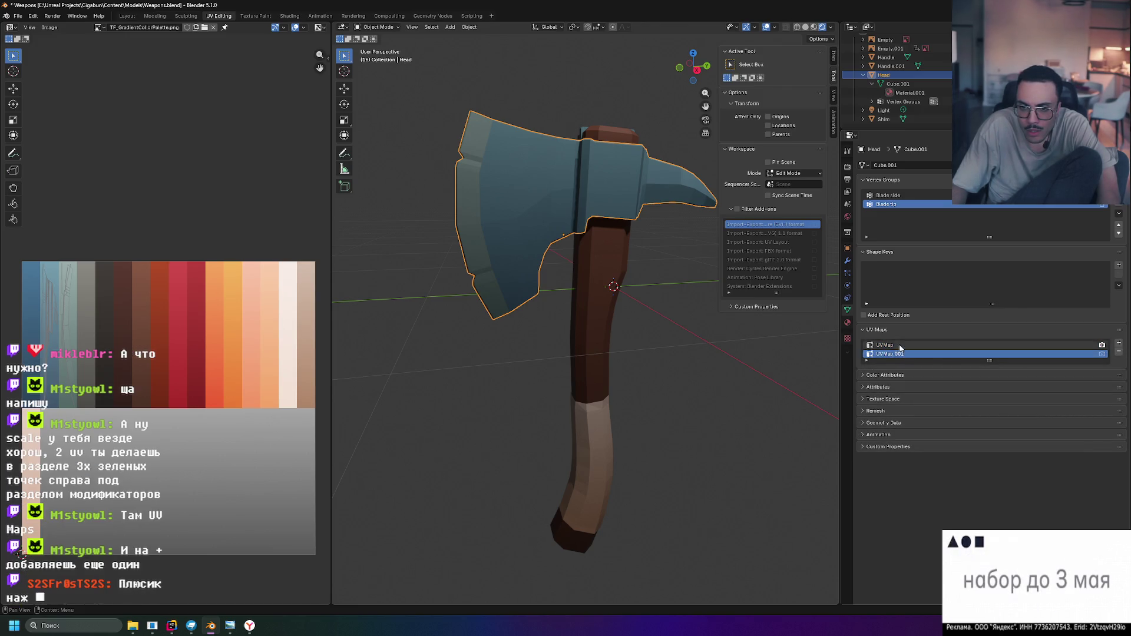
pyautogui.press('Escape')
pyautogui.rightClick(896, 342)
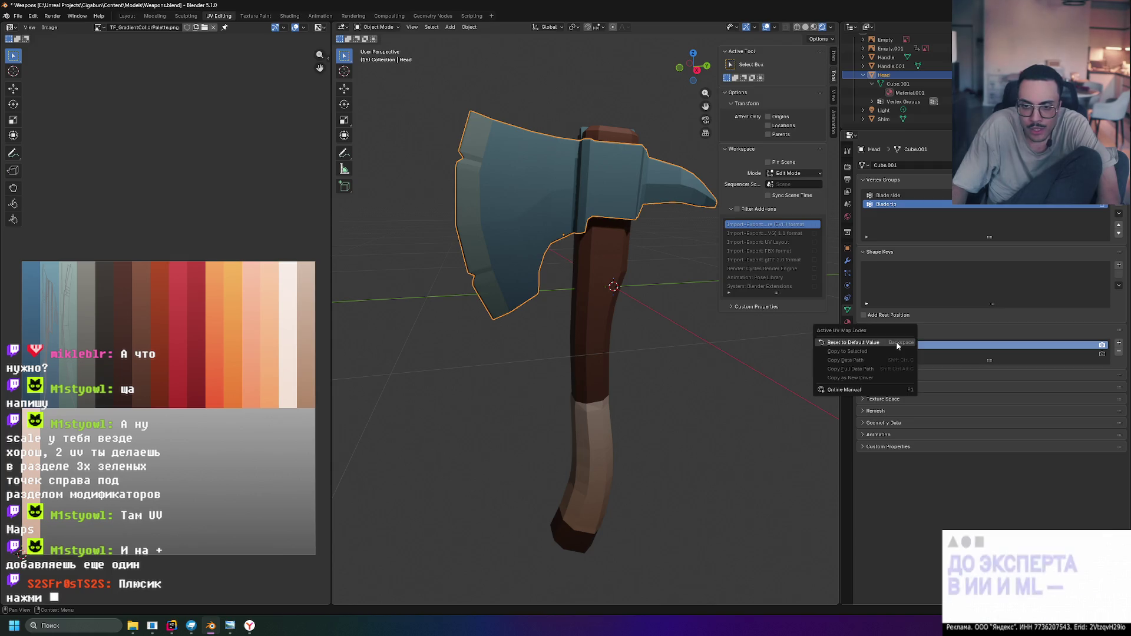
pyautogui.press('Escape')
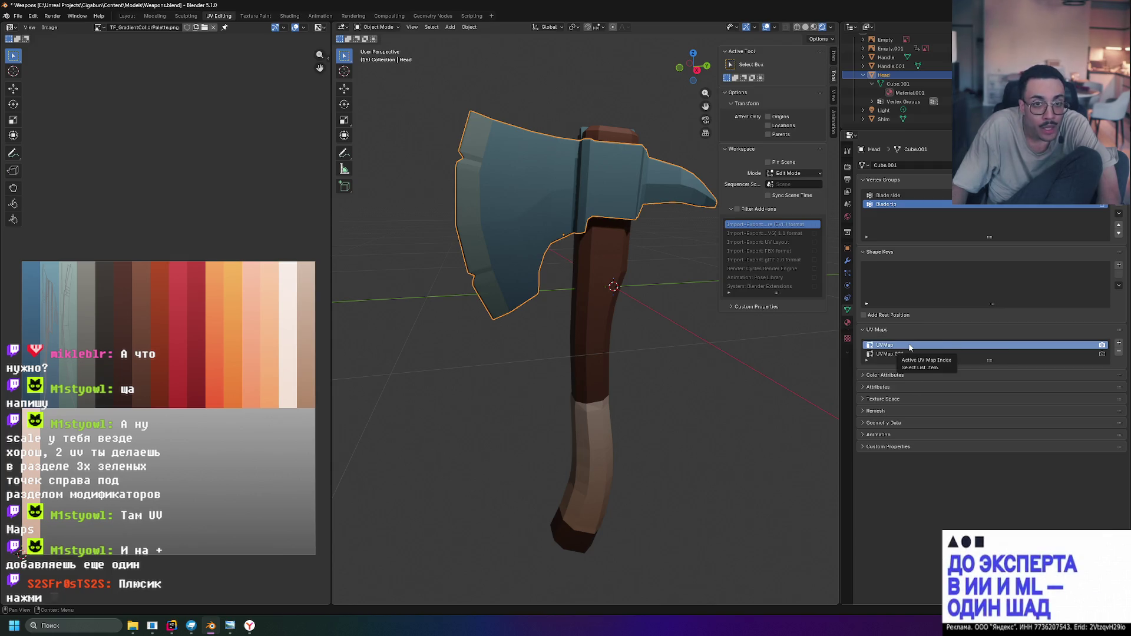
pyautogui.click(908, 354)
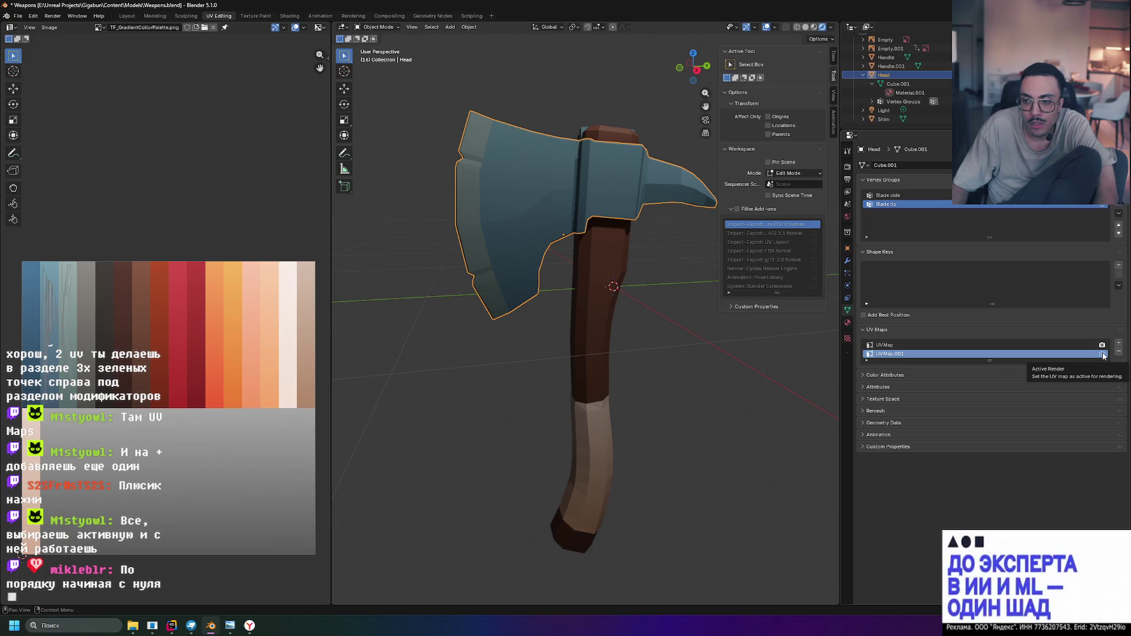
pyautogui.click(928, 344)
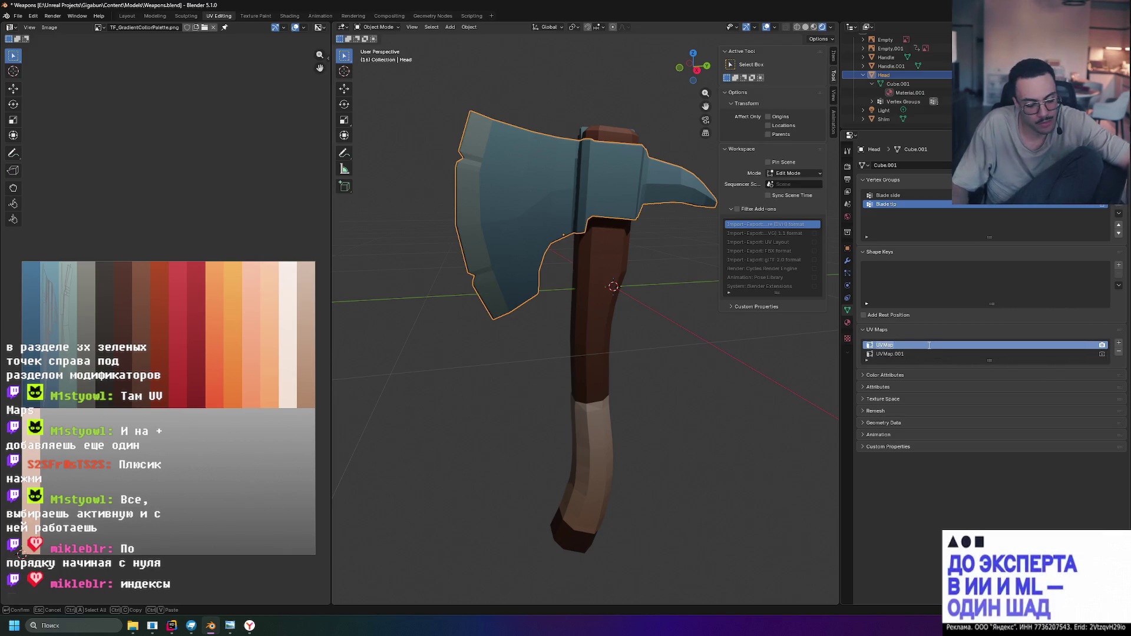
pyautogui.write('Color')
# Rename the maps Color and Lightmap, add a third named PBR and set PBR for rendering
pyautogui.press('Return')
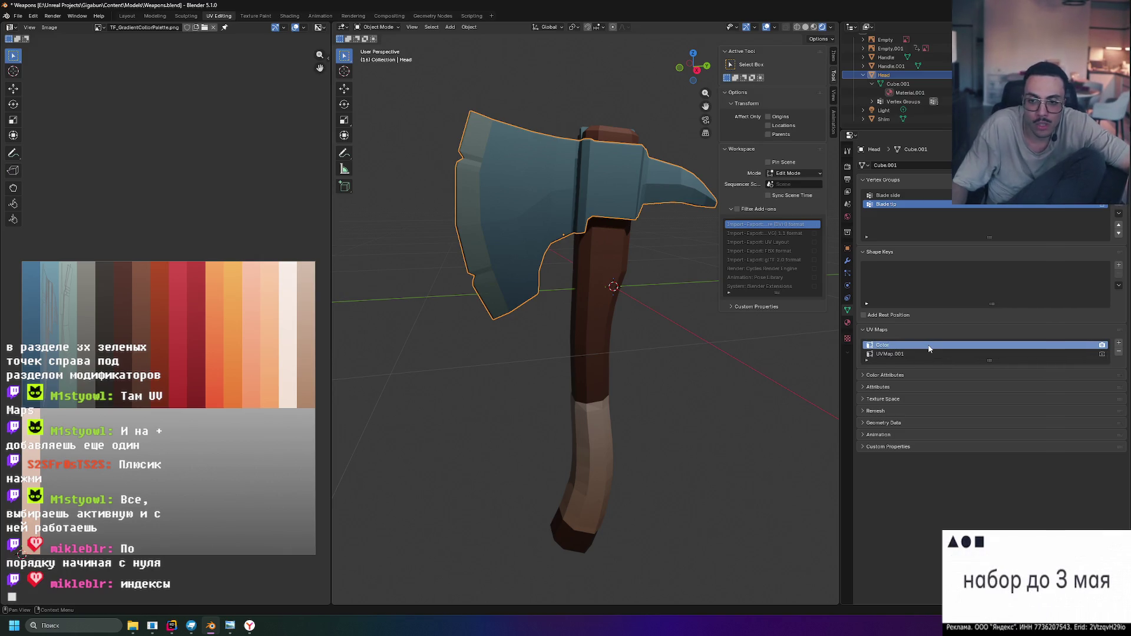
pyautogui.doubleClick(907, 354)
pyautogui.write('Lightmap')
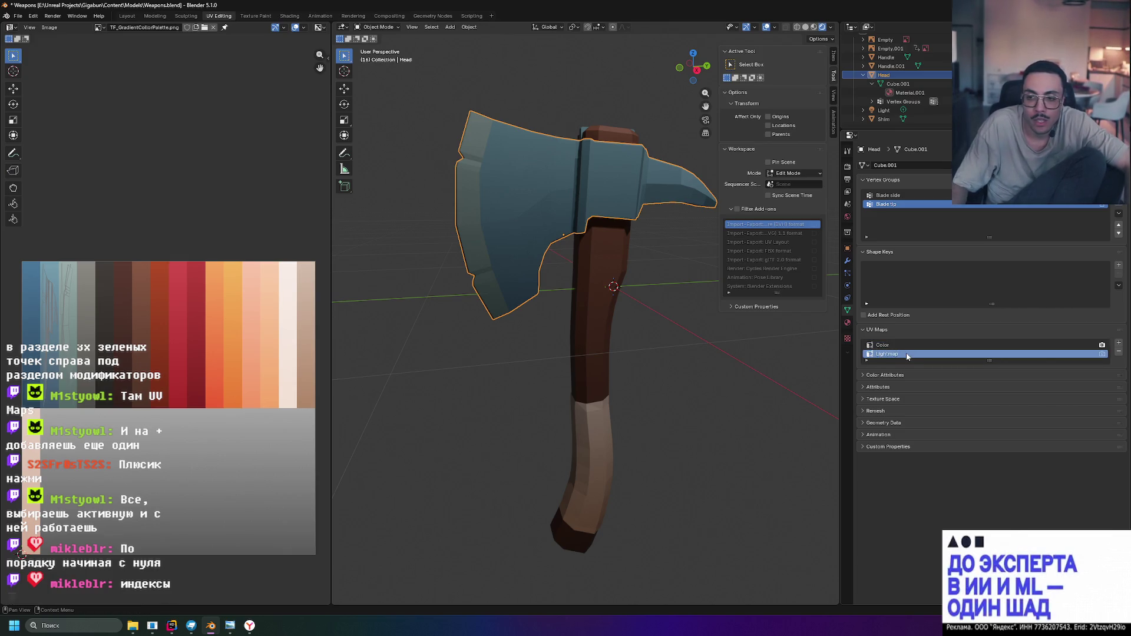
pyautogui.press('Return')
pyautogui.click(1118, 346)
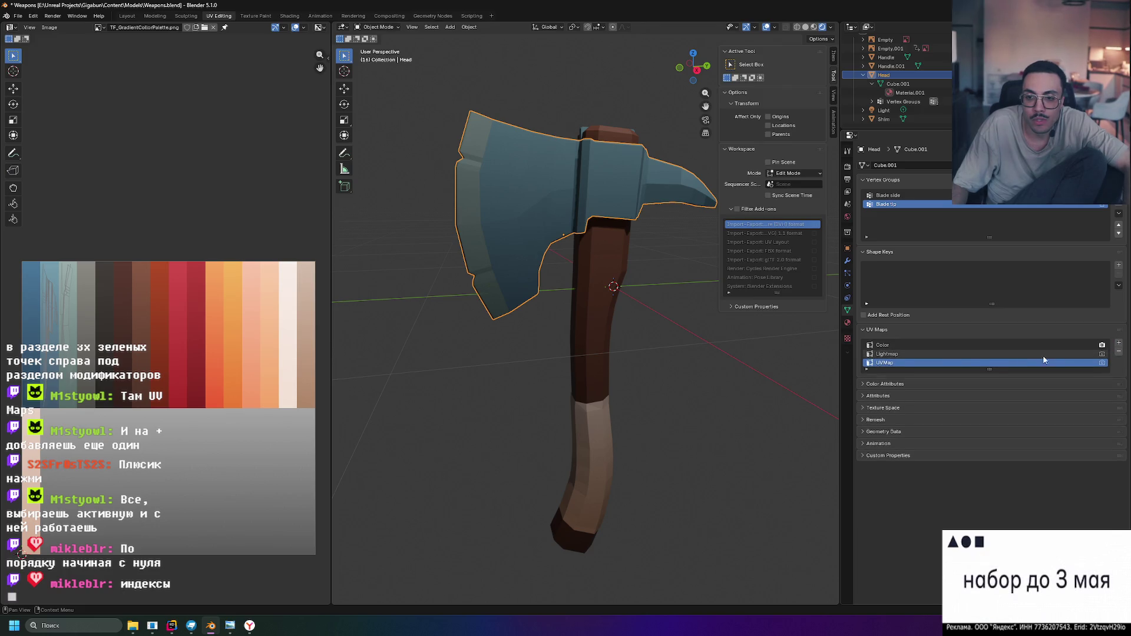
pyautogui.doubleClick(887, 362)
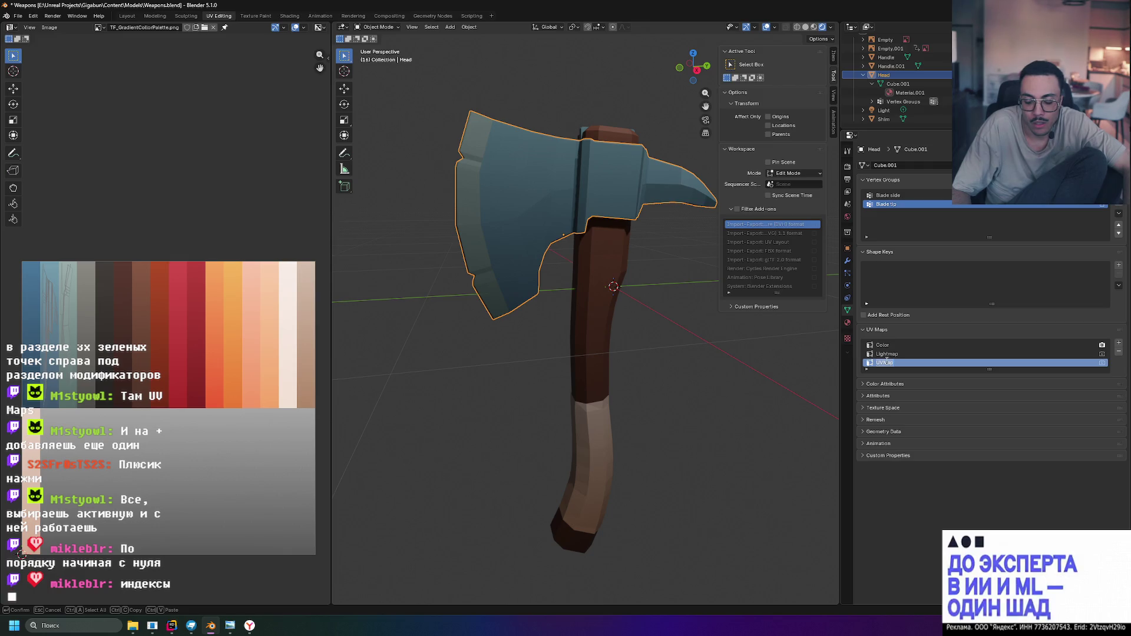
pyautogui.press('Return')
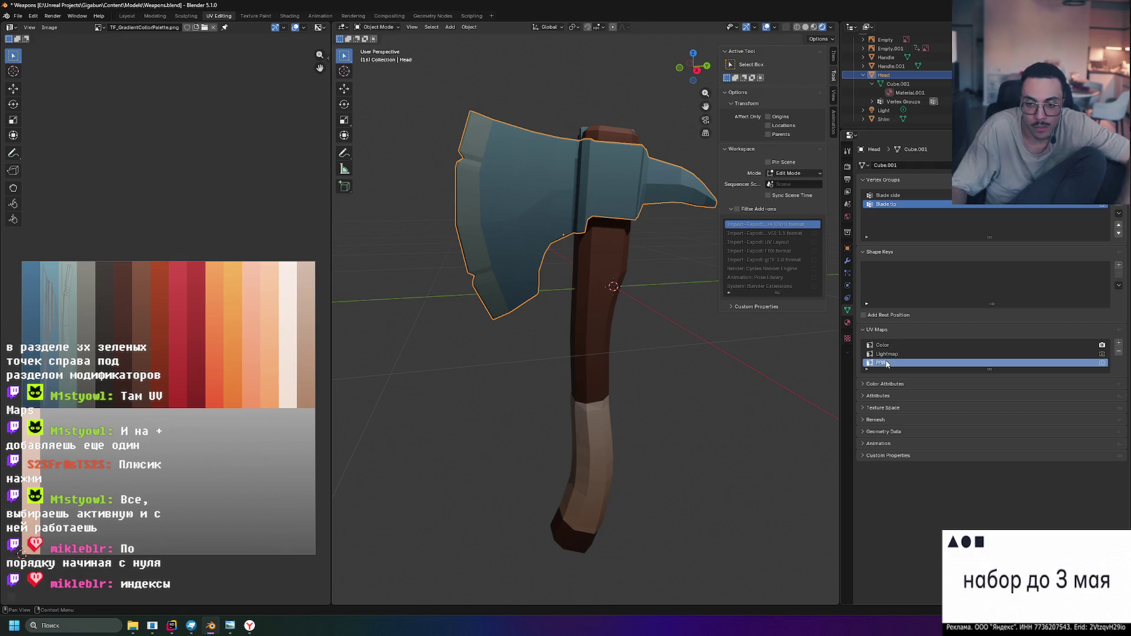
pyautogui.click(1102, 363)
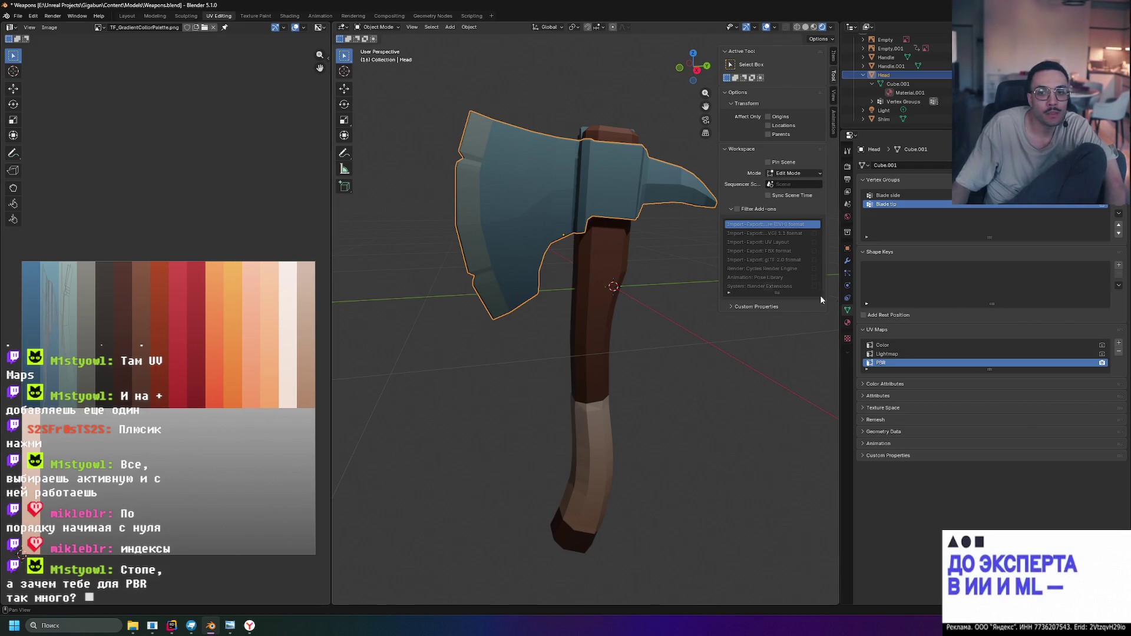
# Make Color the active UV map again and deselect the axe in the viewport
pyautogui.click(884, 348)
pyautogui.click(534, 108)
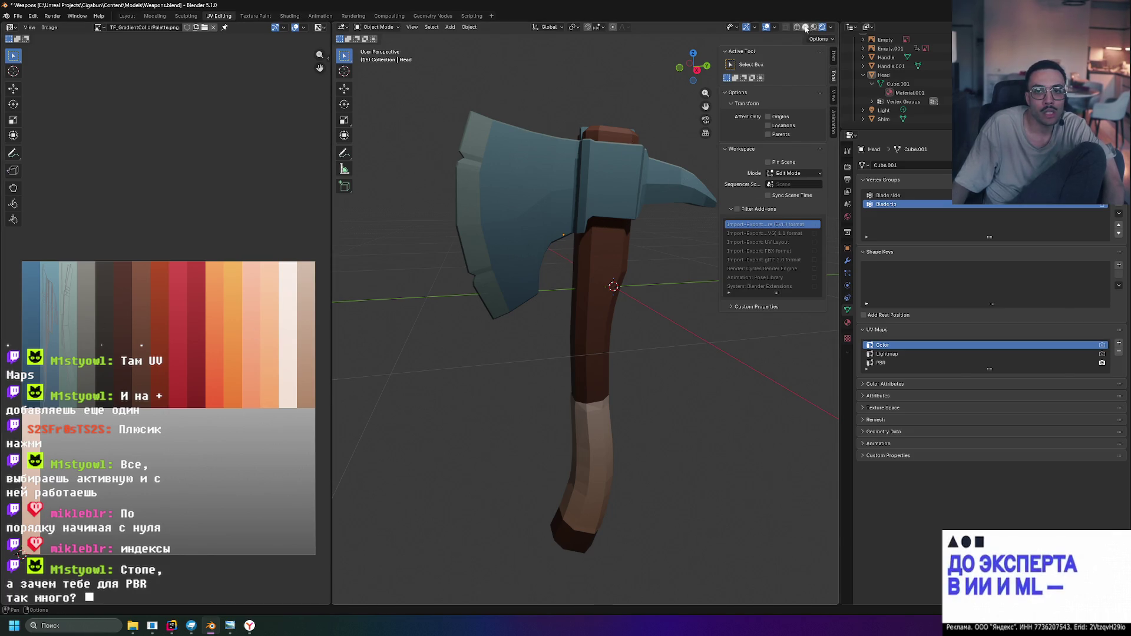
# Switch to solid shading, orbit around the axe, select the head and show its material settings
pyautogui.click(805, 27)
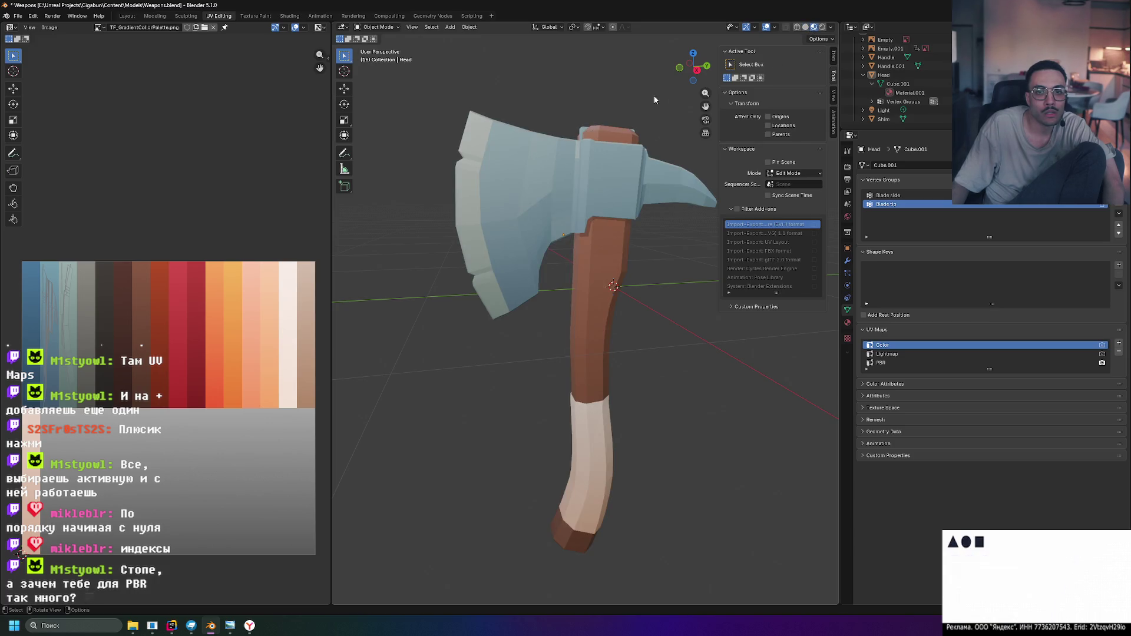
pyautogui.moveTo(490, 86); pyautogui.dragTo(658, 92, button='middle')
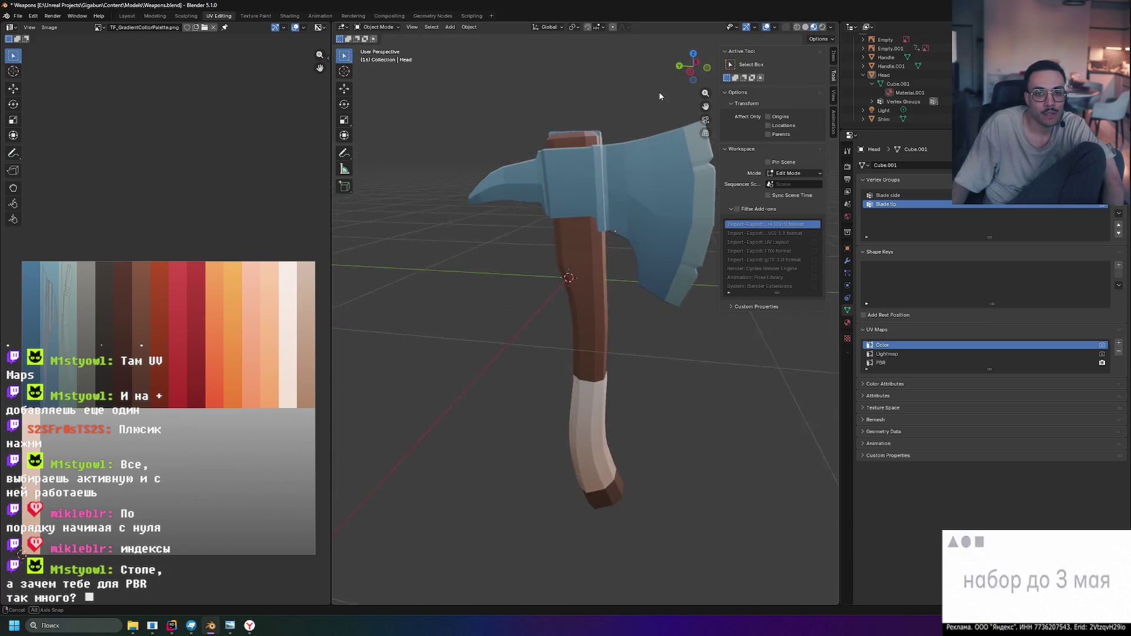
pyautogui.moveTo(647, 297)
pyautogui.mouseDown(button='middle')
pyautogui.moveTo(478, 165)
pyautogui.moveTo(565, 206)
pyautogui.mouseUp(button='middle')
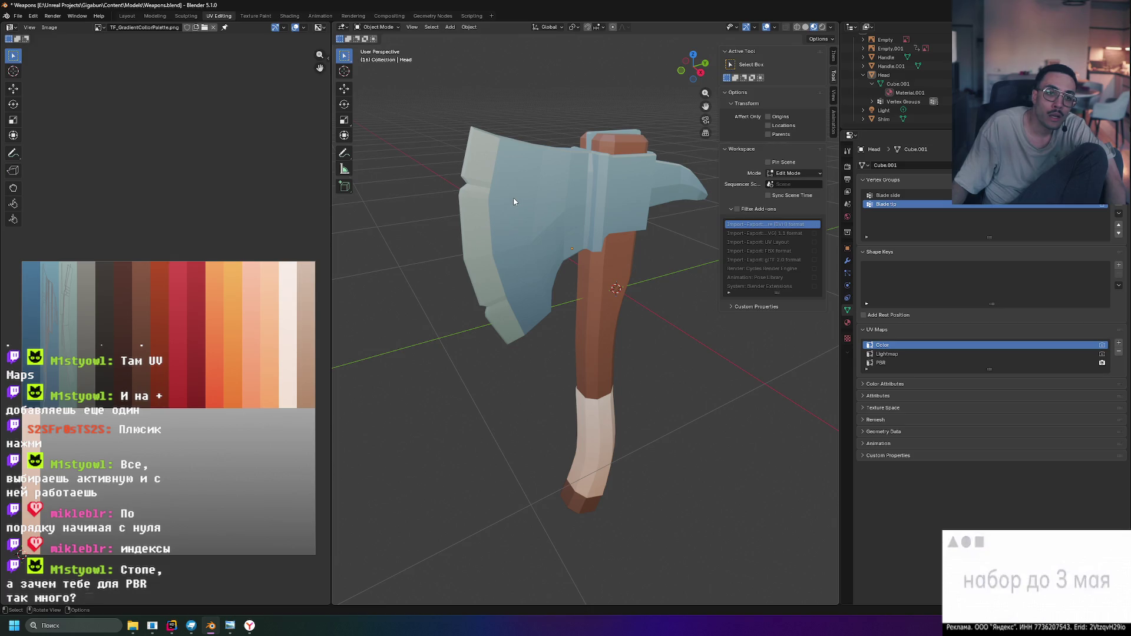
pyautogui.moveTo(532, 181); pyautogui.dragTo(512, 164, button='middle')
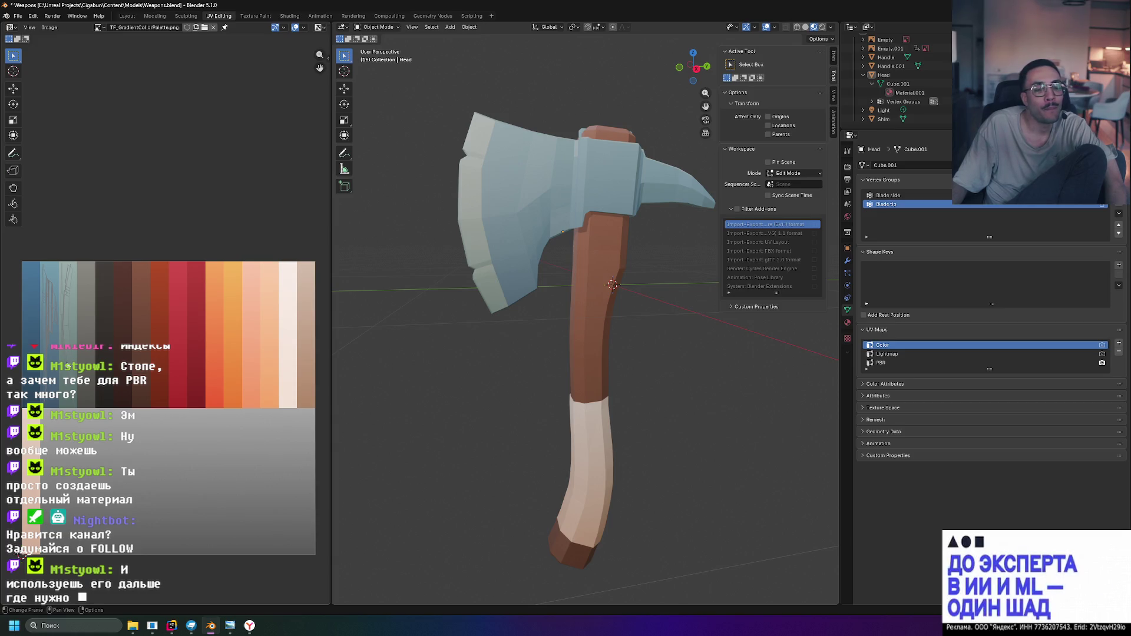
pyautogui.click(501, 227)
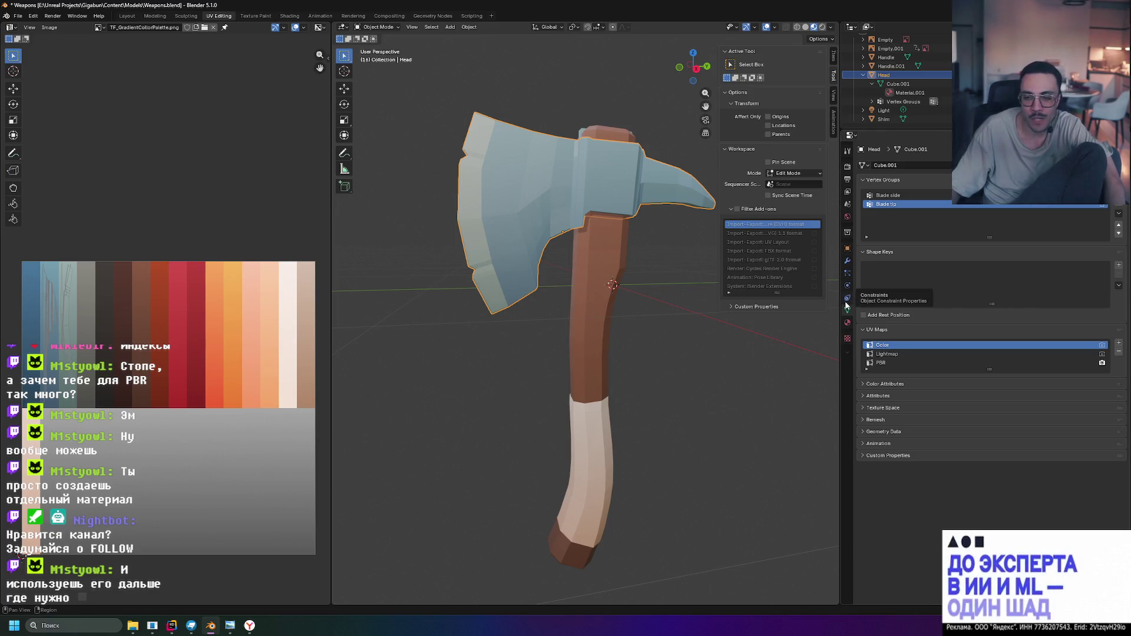
pyautogui.click(847, 327)
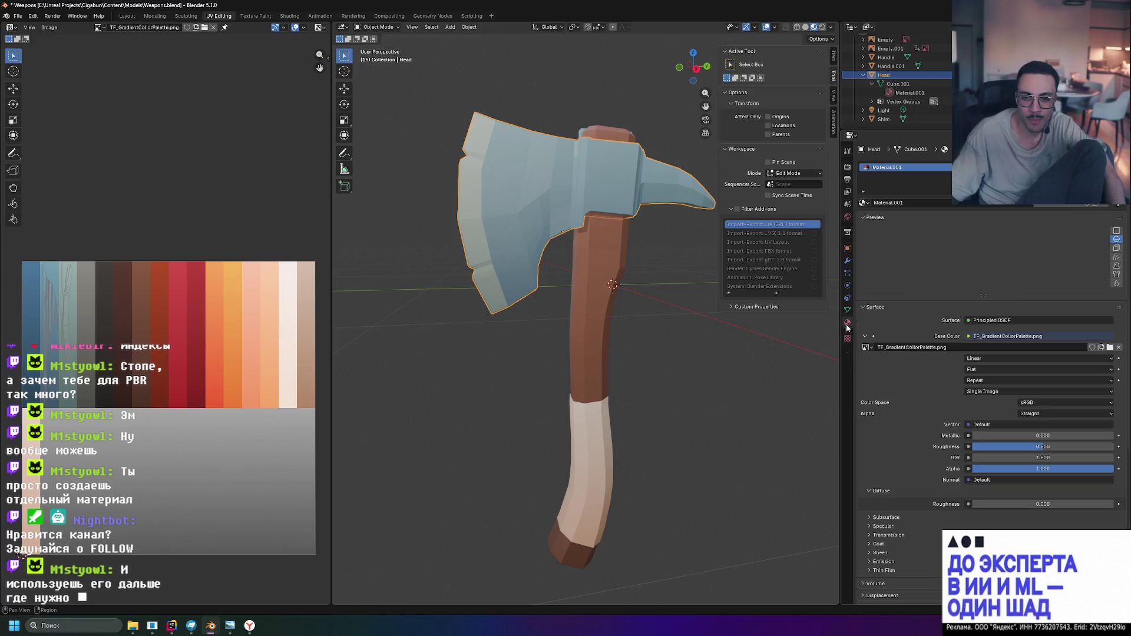
# Copy the axe head's Material.001 via the Material Specials menu
pyautogui.rightClick(887, 165)
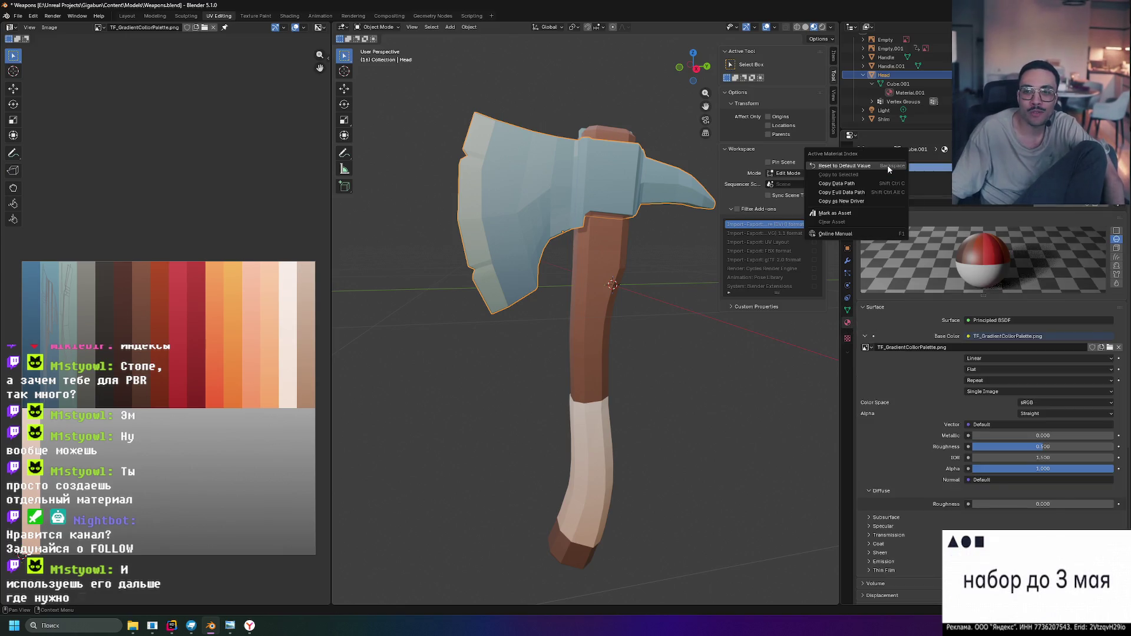
pyautogui.click(939, 171)
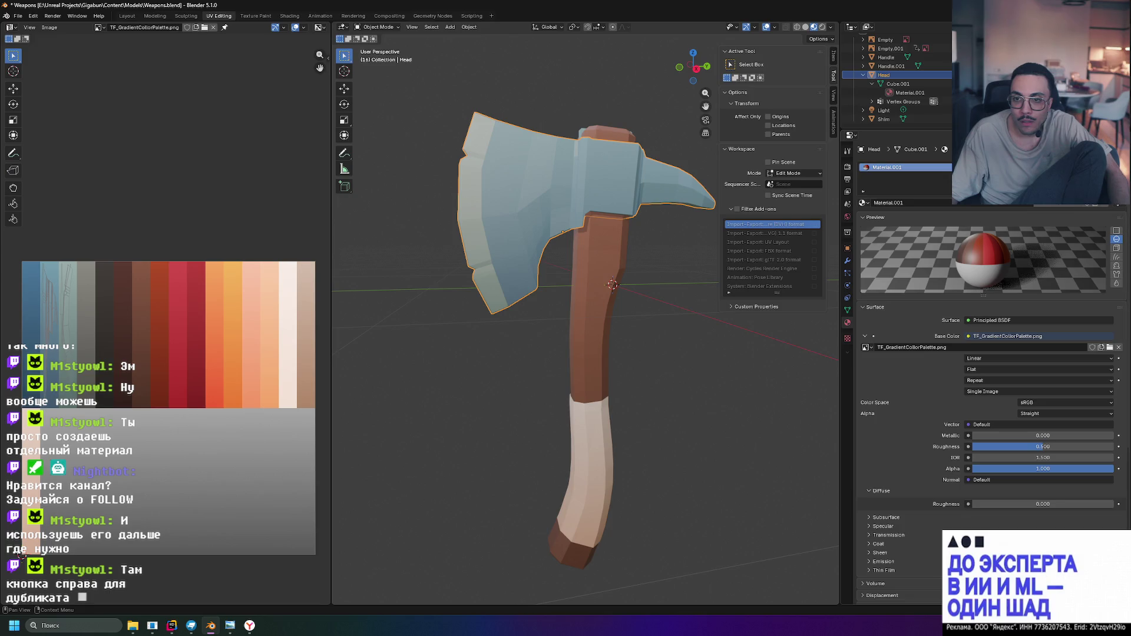
pyautogui.click(1120, 188)
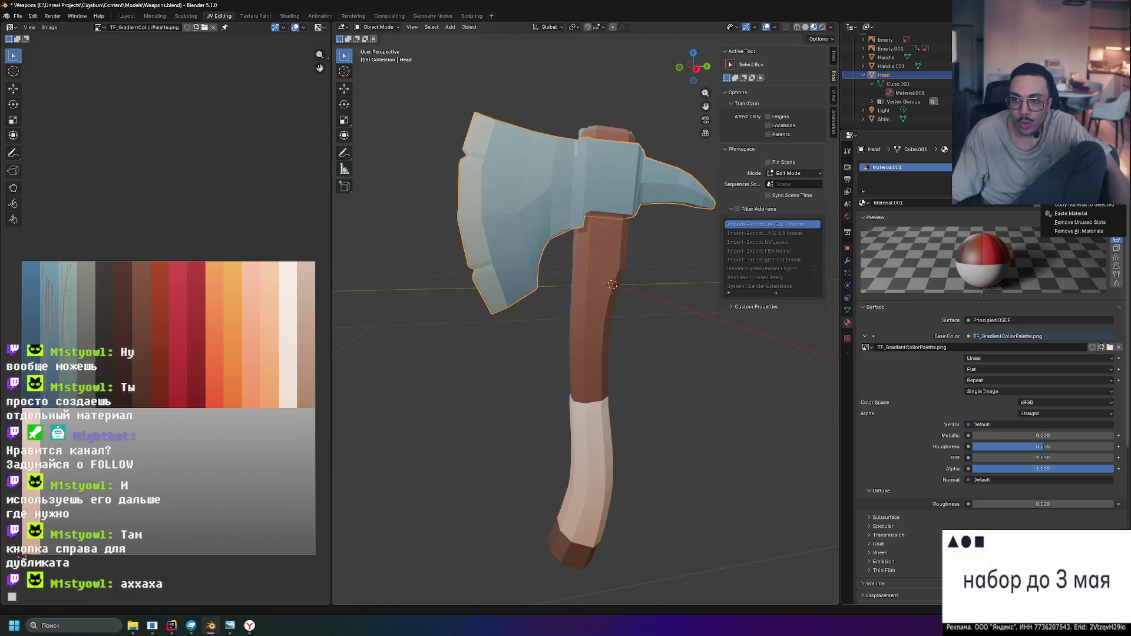
pyautogui.click(1074, 196)
# Browse the material specials, existing materials and slot options without changing anything
pyautogui.click(1121, 187)
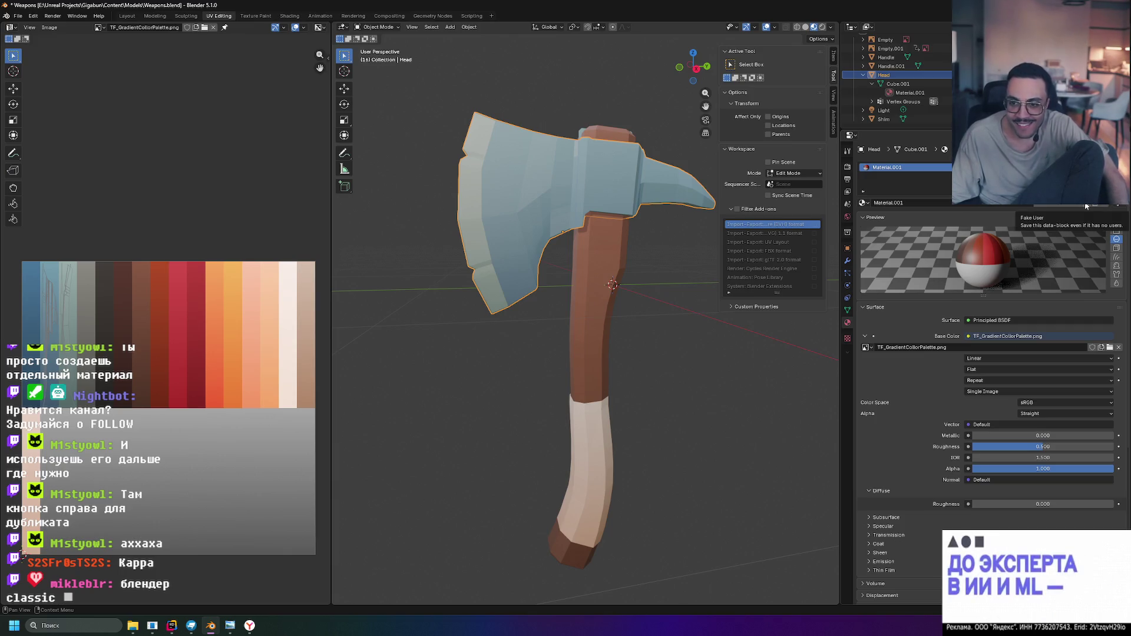
pyautogui.click(864, 205)
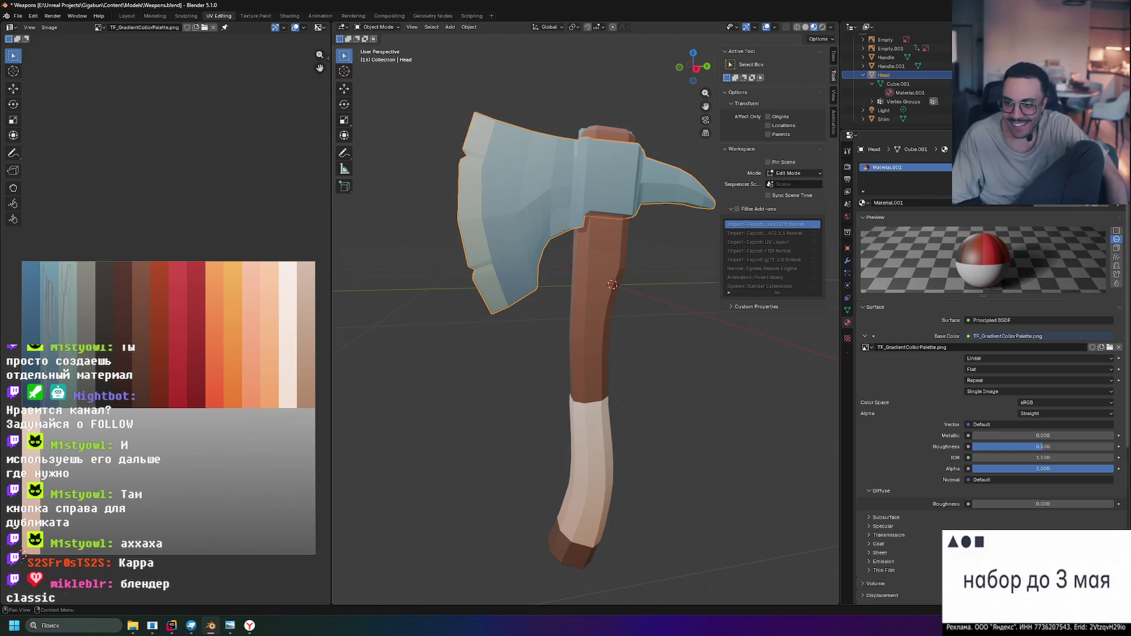
pyautogui.rightClick(889, 166)
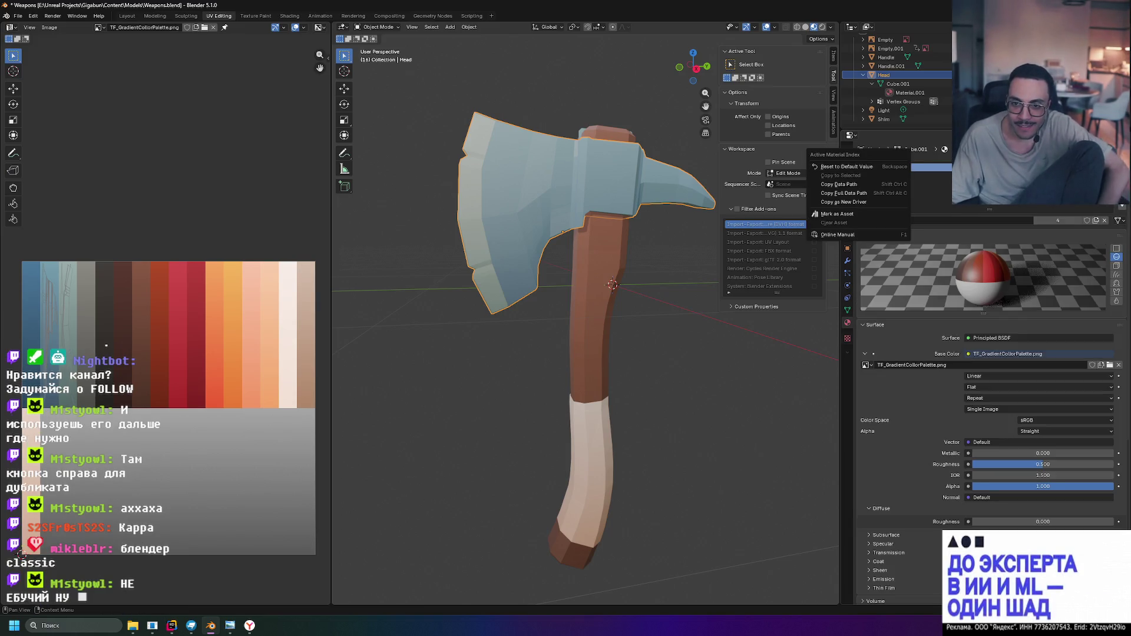
pyautogui.click(916, 178)
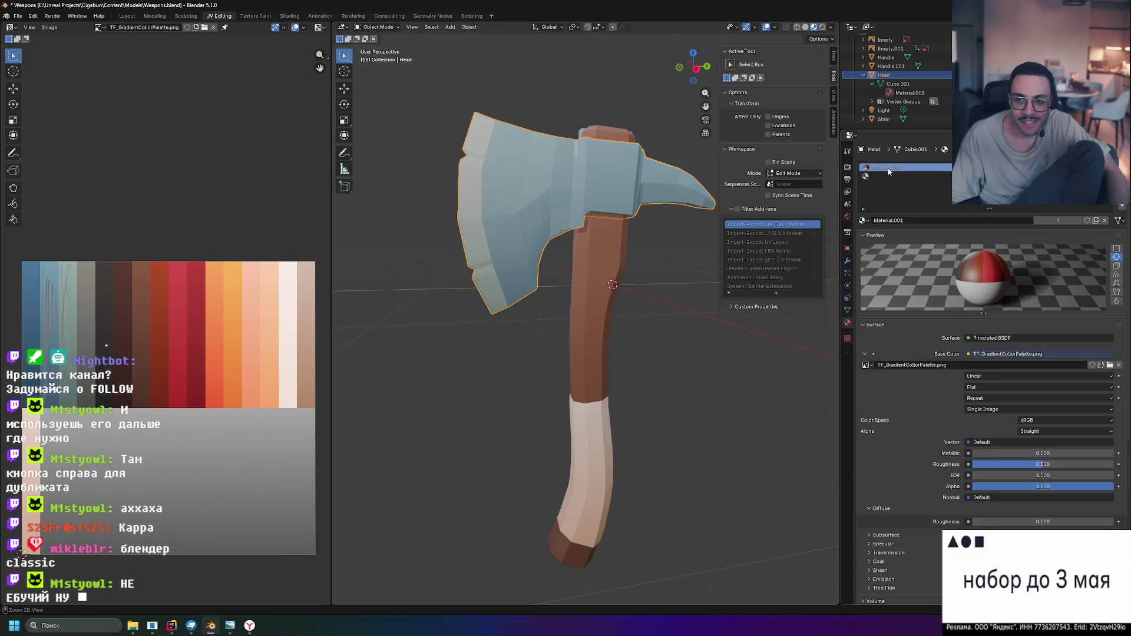
# Switch back and forth between the Material.001 slot and the empty second slot, ending on the empty one
pyautogui.click(876, 176)
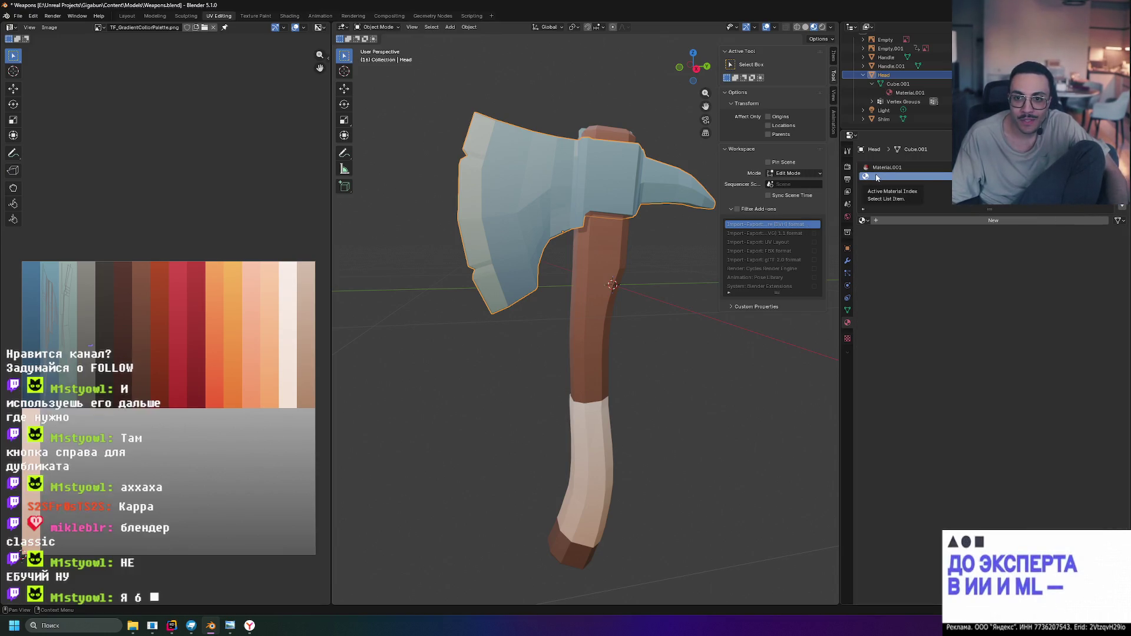
pyautogui.click(886, 168)
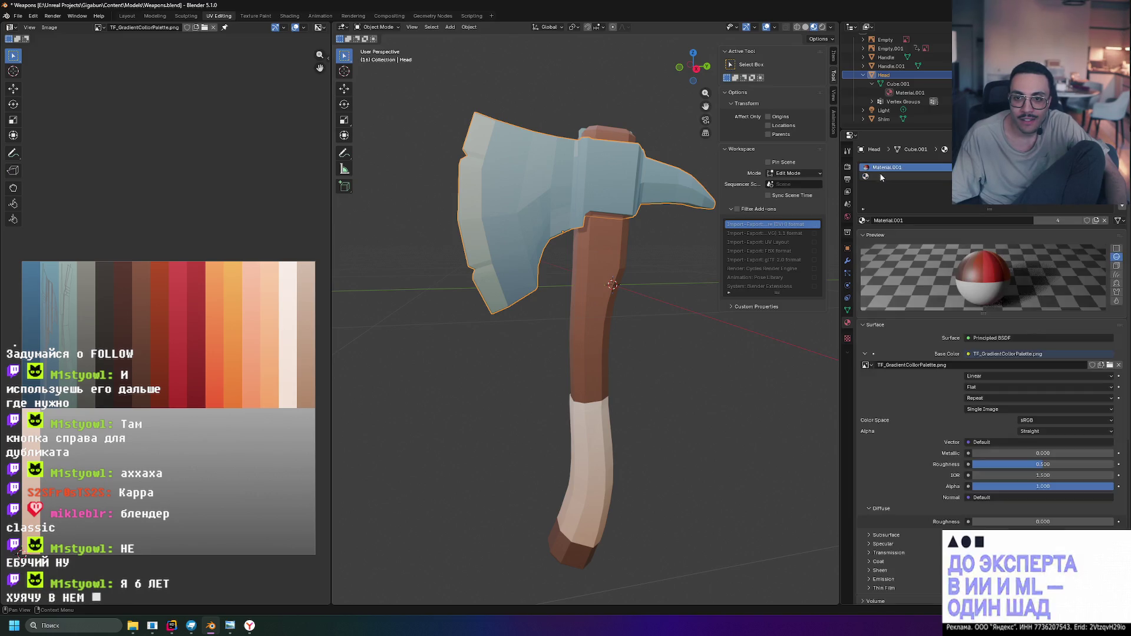
pyautogui.rightClick(881, 177)
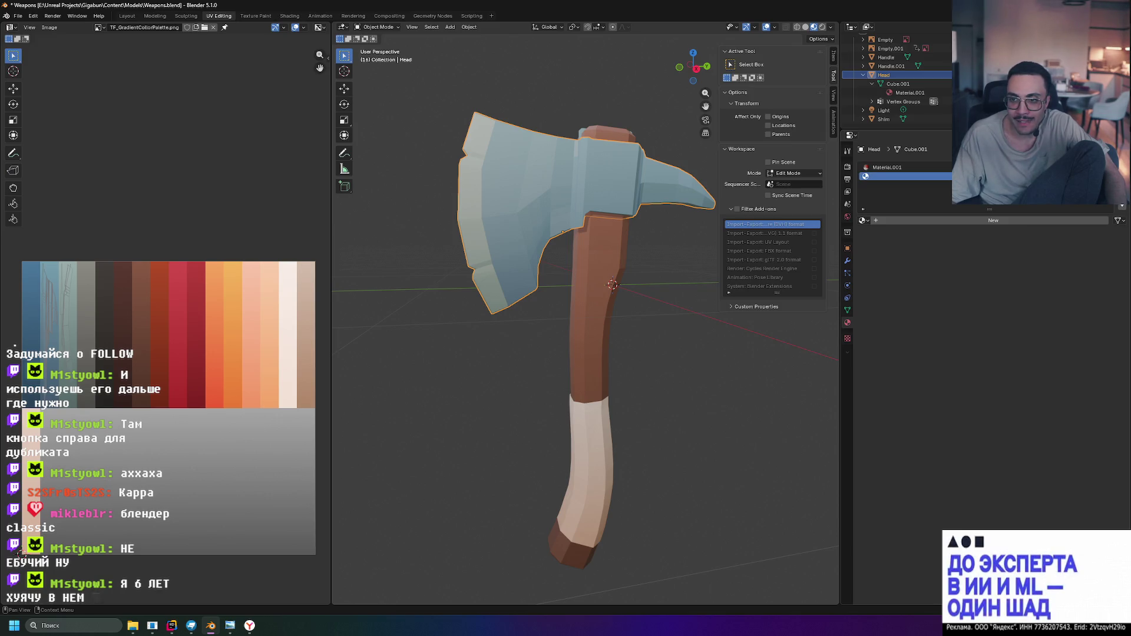
pyautogui.click(886, 168)
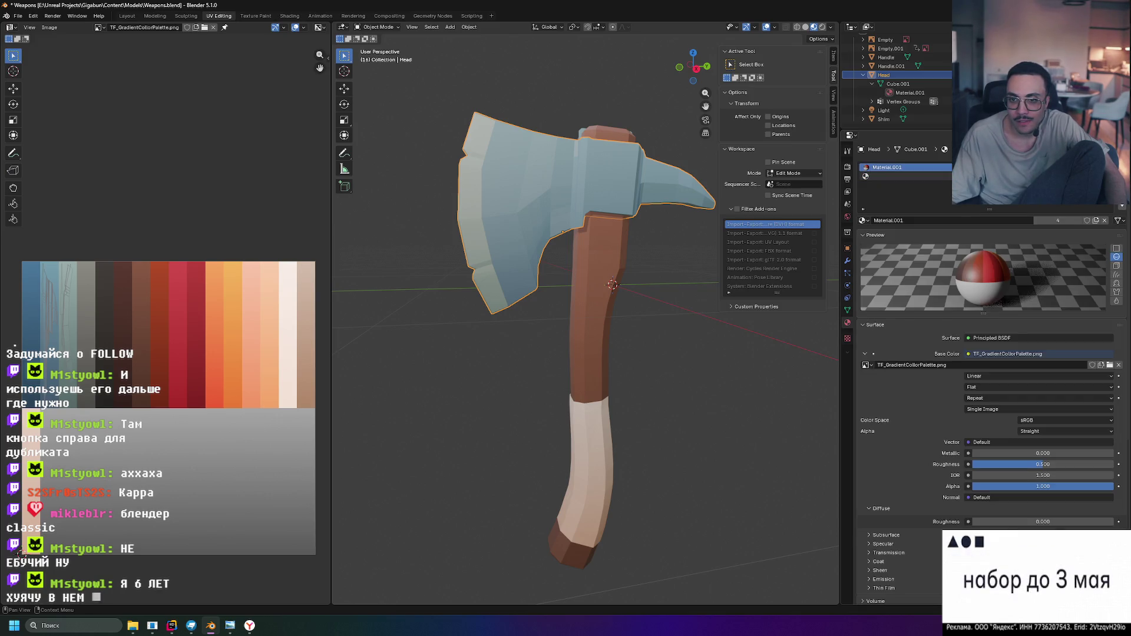
pyautogui.click(880, 175)
pyautogui.click(886, 167)
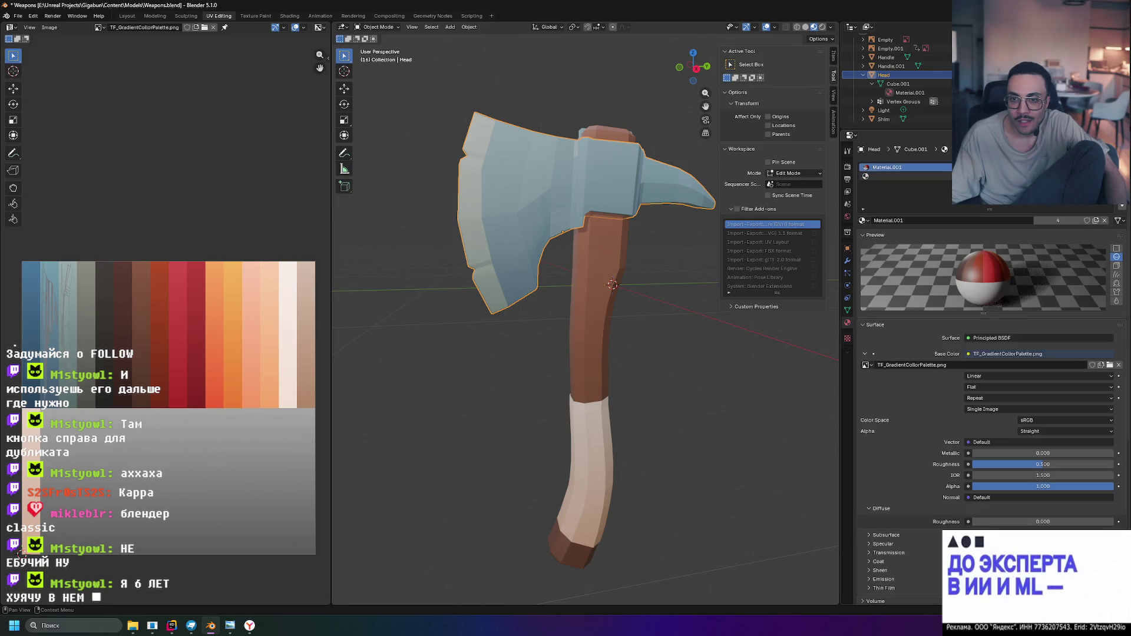
pyautogui.click(879, 176)
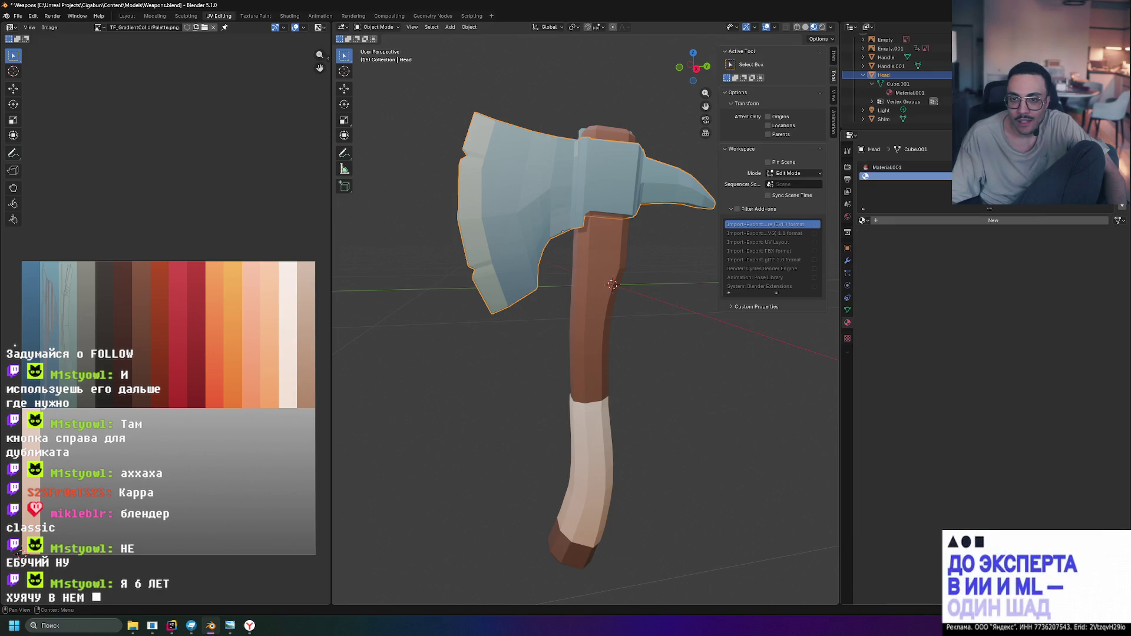
# Duplicate Material.001 into a separate Material.002 on the axe head's first slot
pyautogui.click(895, 167)
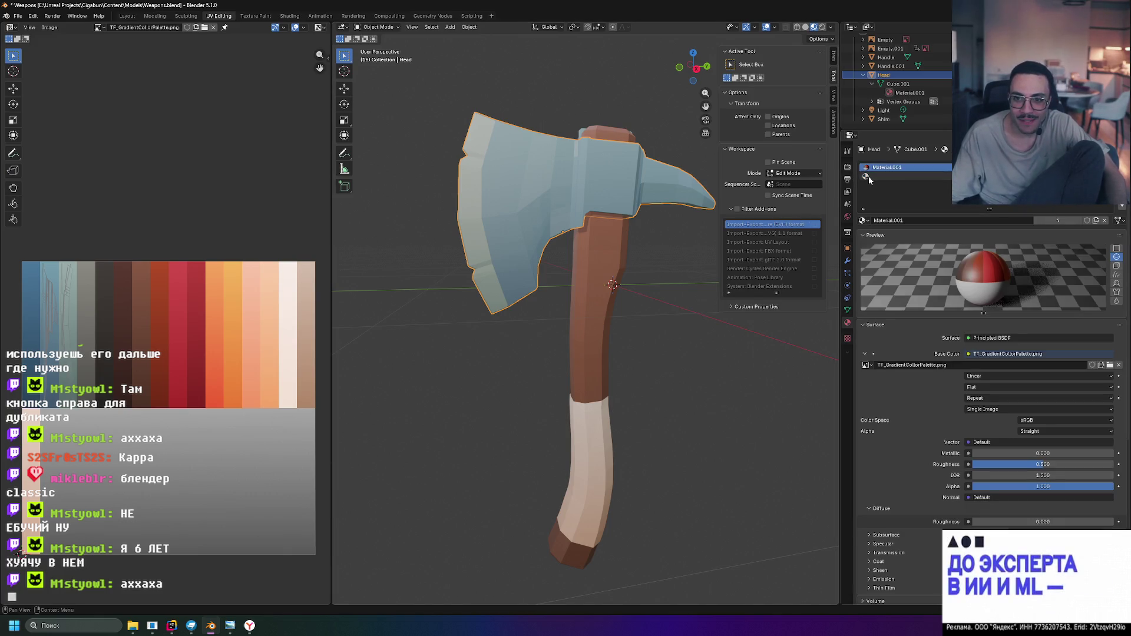
pyautogui.click(864, 221)
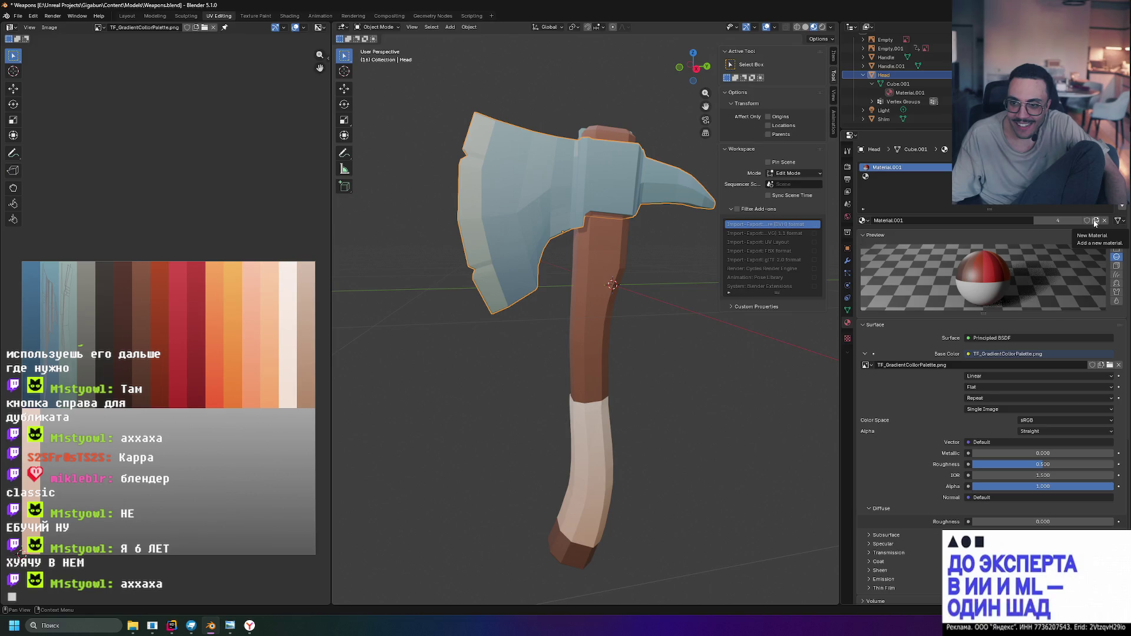
pyautogui.click(865, 176)
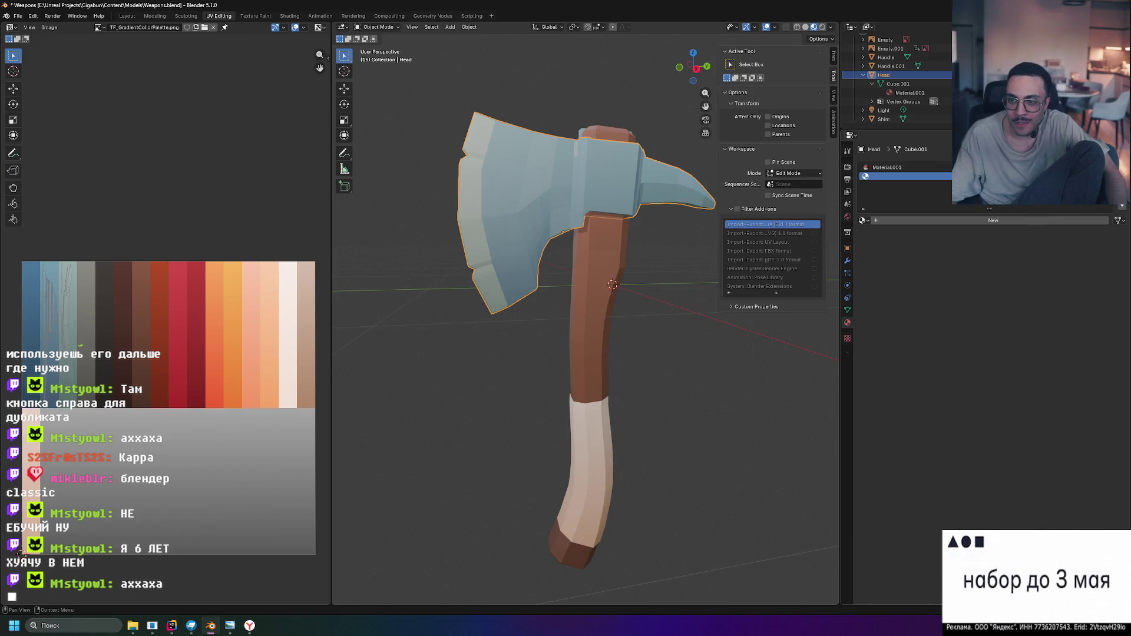
pyautogui.click(884, 168)
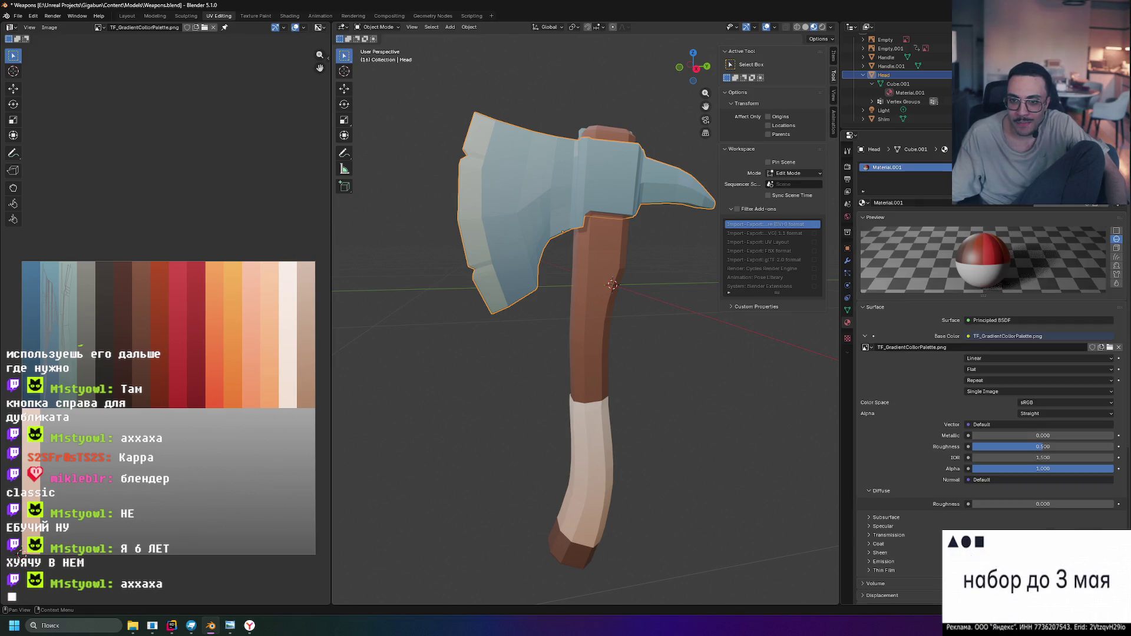
pyautogui.click(1095, 204)
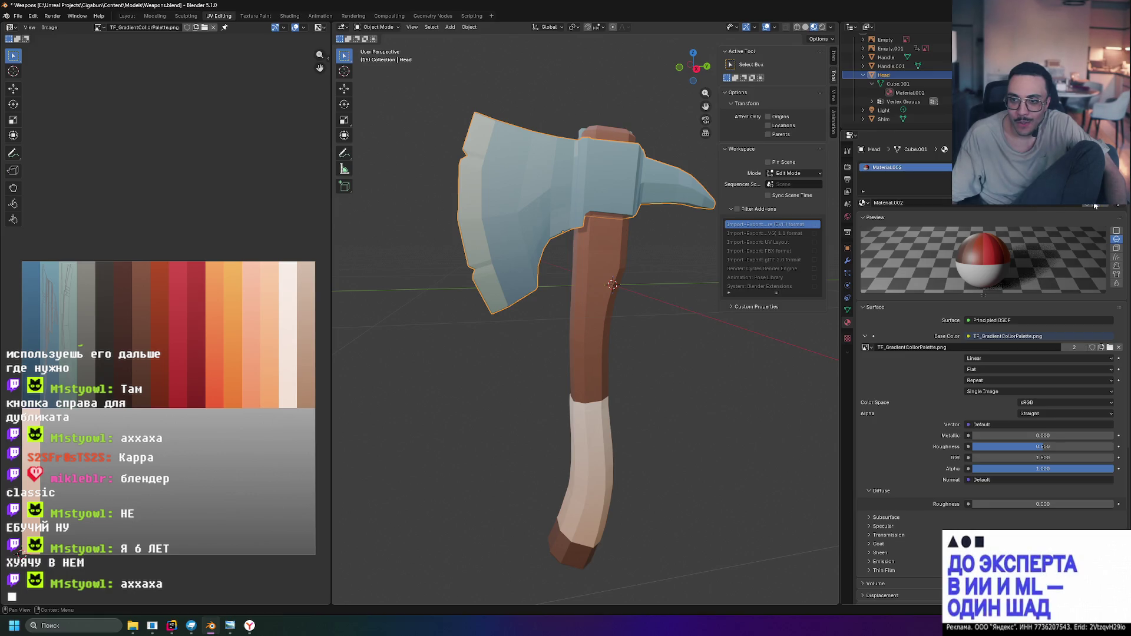
pyautogui.doubleClick(884, 202)
pyautogui.click(864, 204)
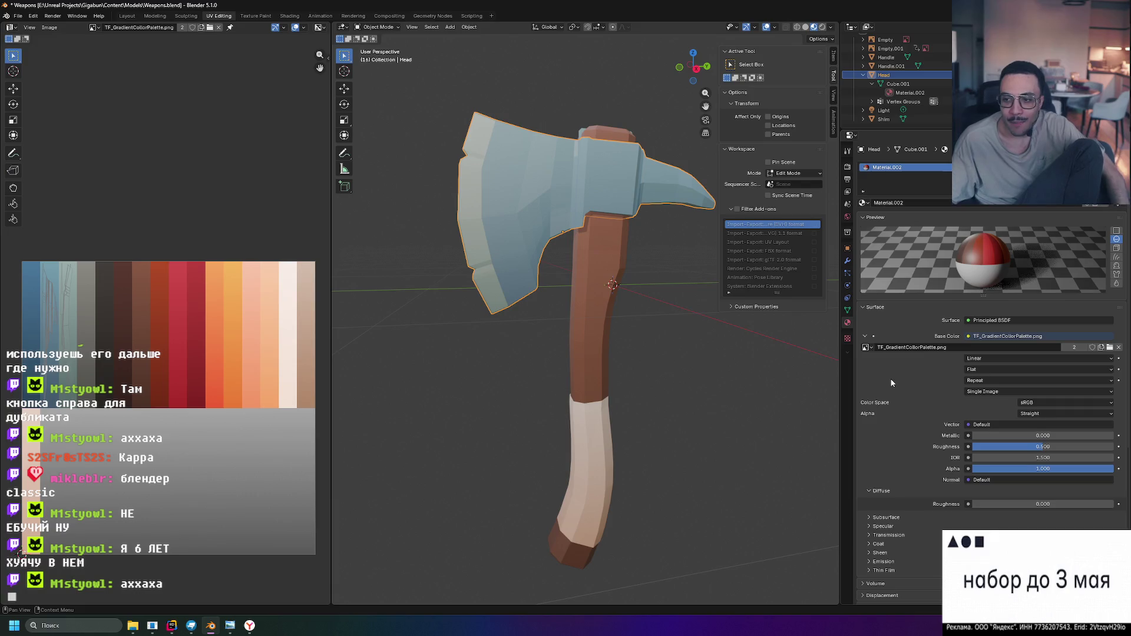
pyautogui.scroll(-2, 893, 389)
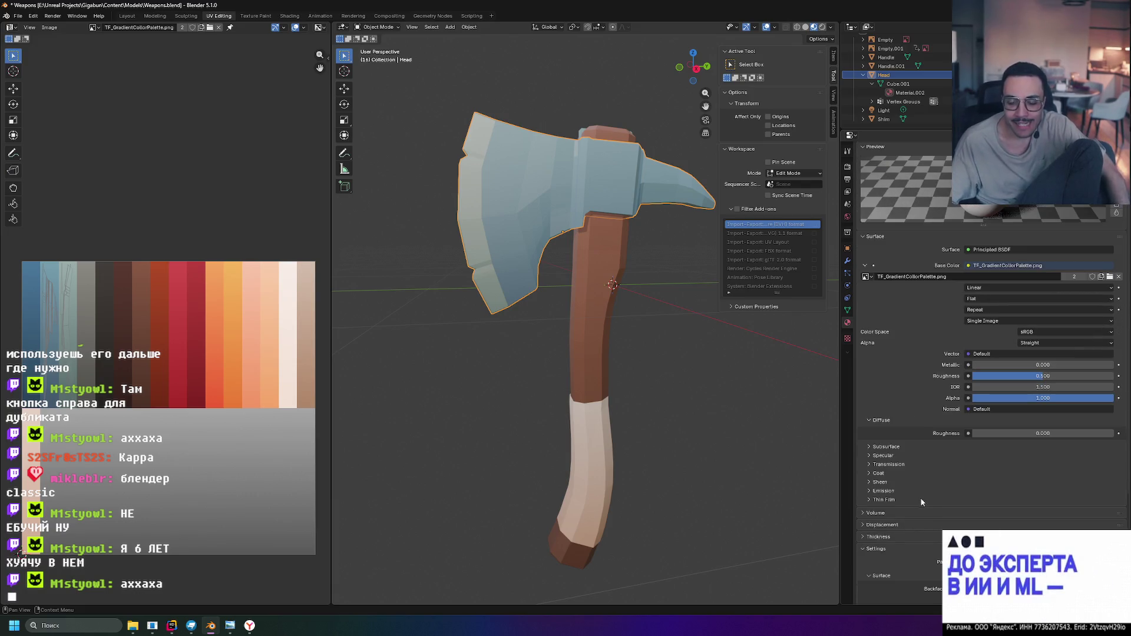
# Expand the Sheen, Coat, Transmission, Subsurface and Specular sections of Material.002
pyautogui.click(869, 483)
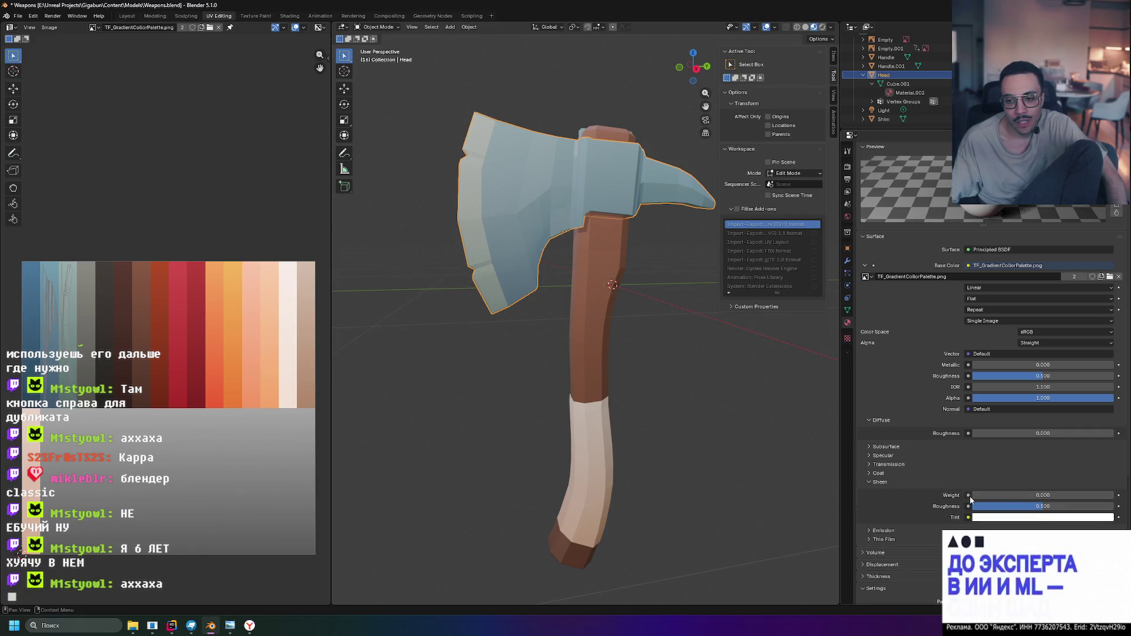
pyautogui.click(870, 475)
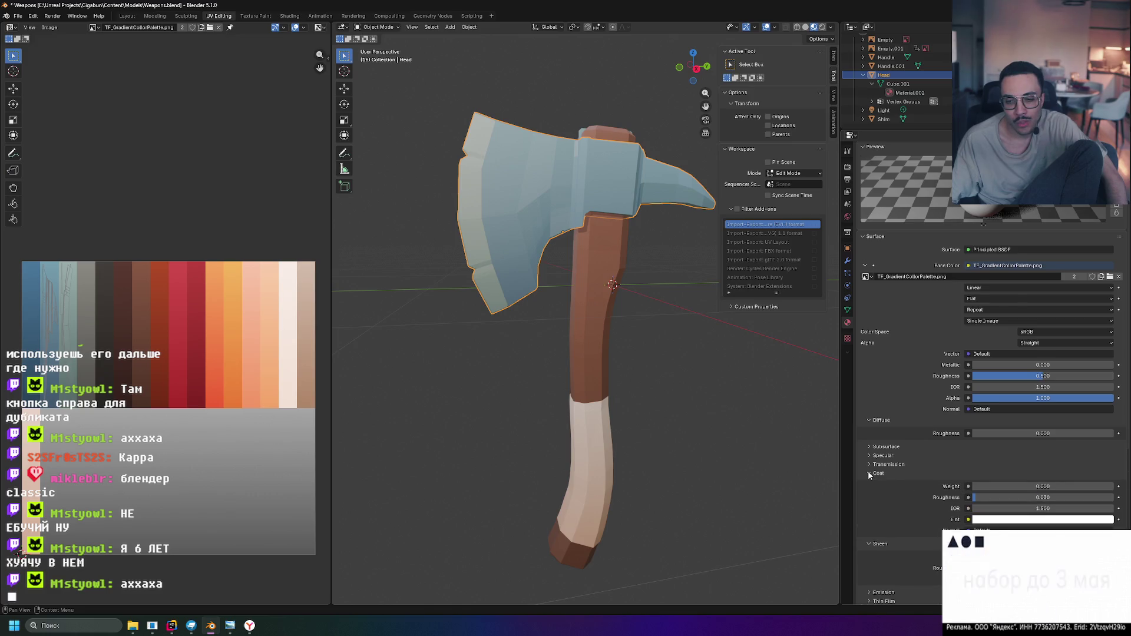
pyautogui.scroll(-2, 870, 475)
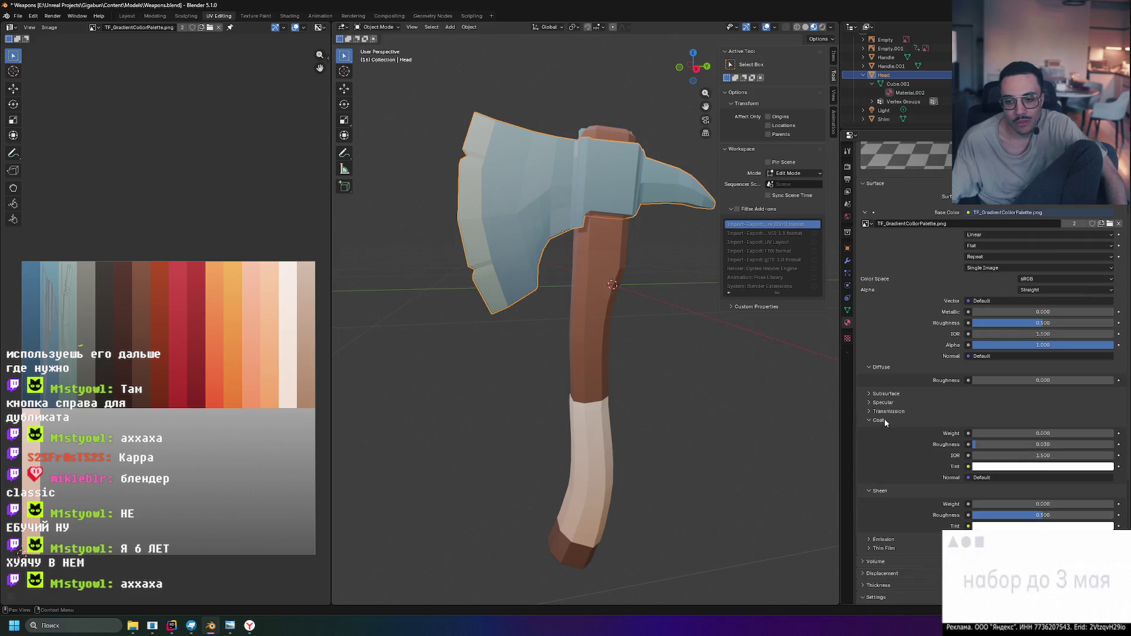
pyautogui.click(869, 410)
pyautogui.click(870, 404)
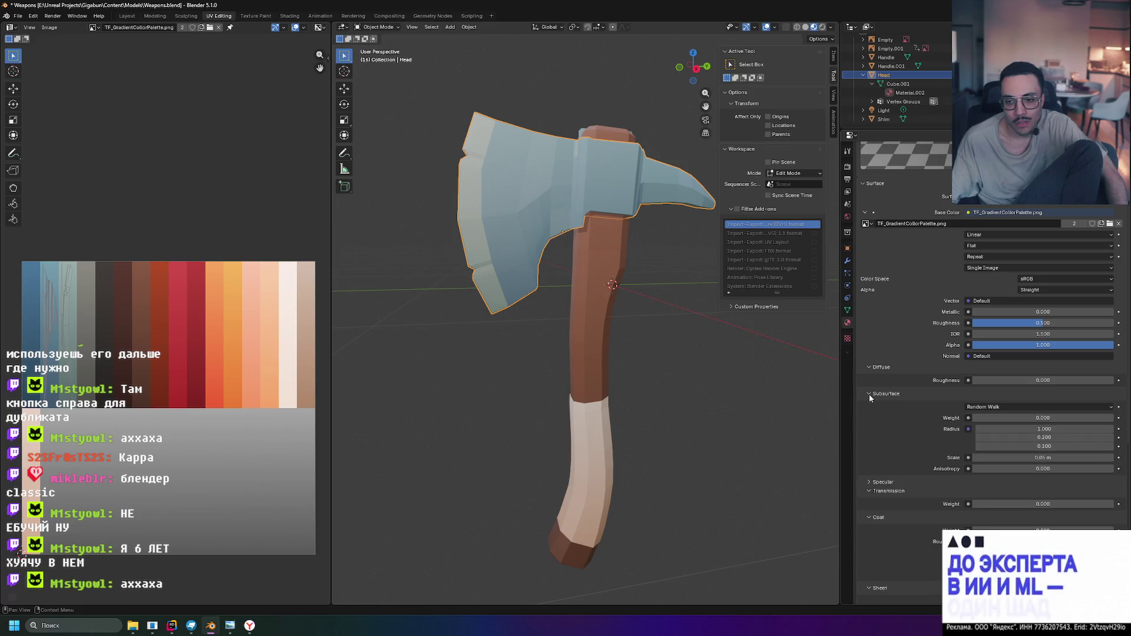
pyautogui.click(869, 394)
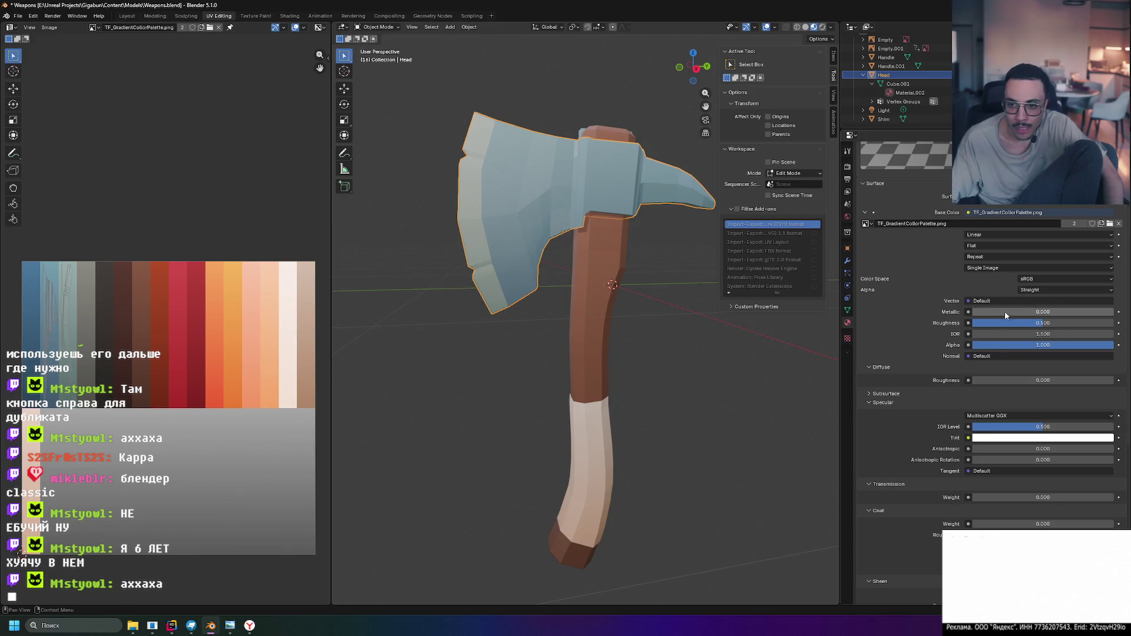
pyautogui.scroll(3, 982, 315)
pyautogui.moveTo(976, 382); pyautogui.dragTo(1093, 383)
# Raise Material.002's Metallic to 1.000 and orbit to check the steel look
pyautogui.moveTo(1099, 382); pyautogui.dragTo(1114, 382)
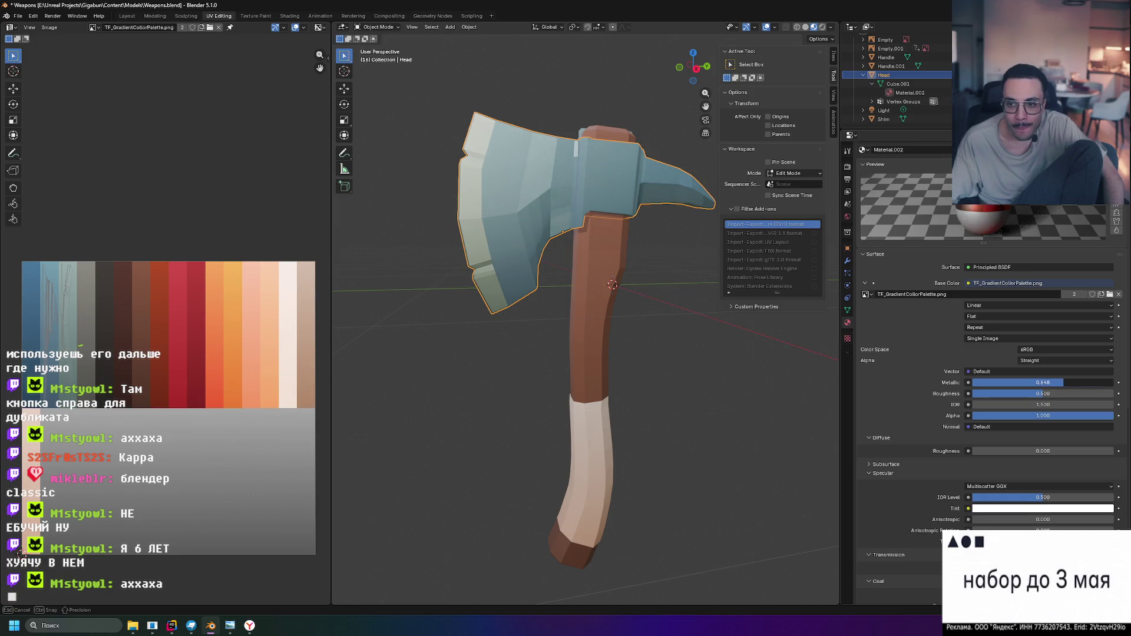
pyautogui.moveTo(777, 346); pyautogui.dragTo(718, 325, button='middle')
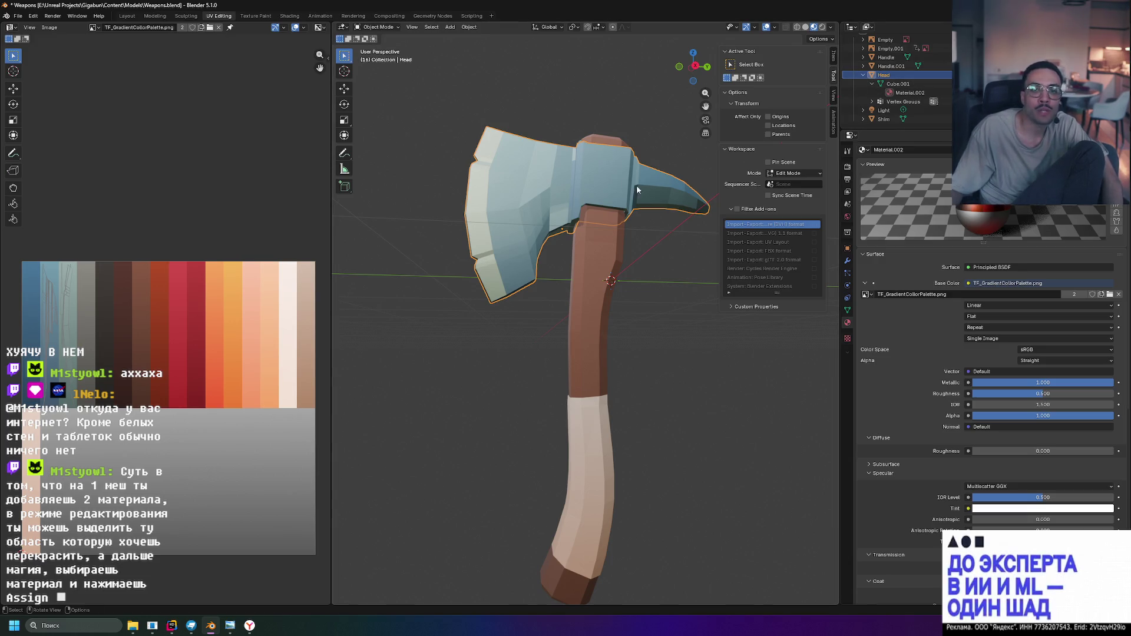
# Collapse Head in the Outliner, select the handle to view Material.001, then reselect the head
pyautogui.click(865, 75)
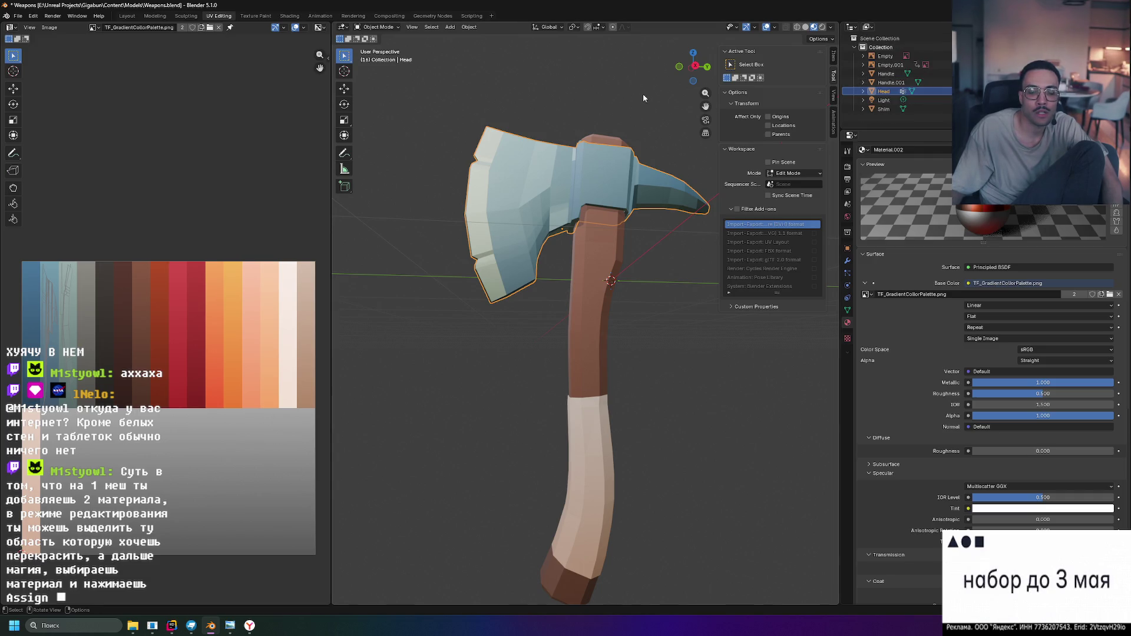
pyautogui.moveTo(641, 93); pyautogui.dragTo(664, 110, button='middle')
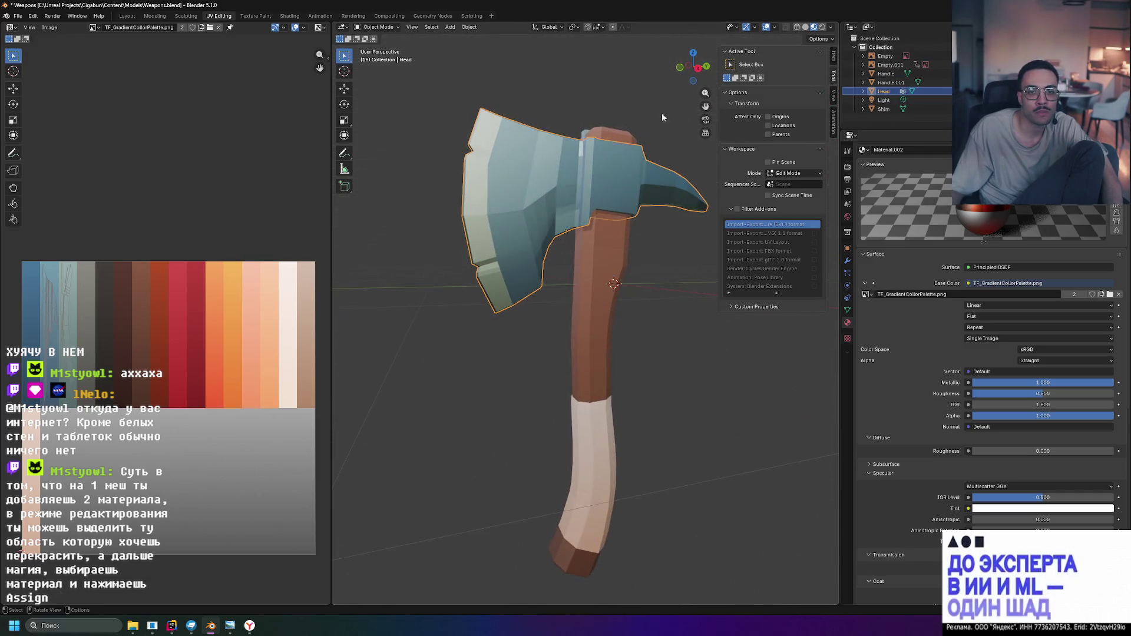
pyautogui.click(622, 231)
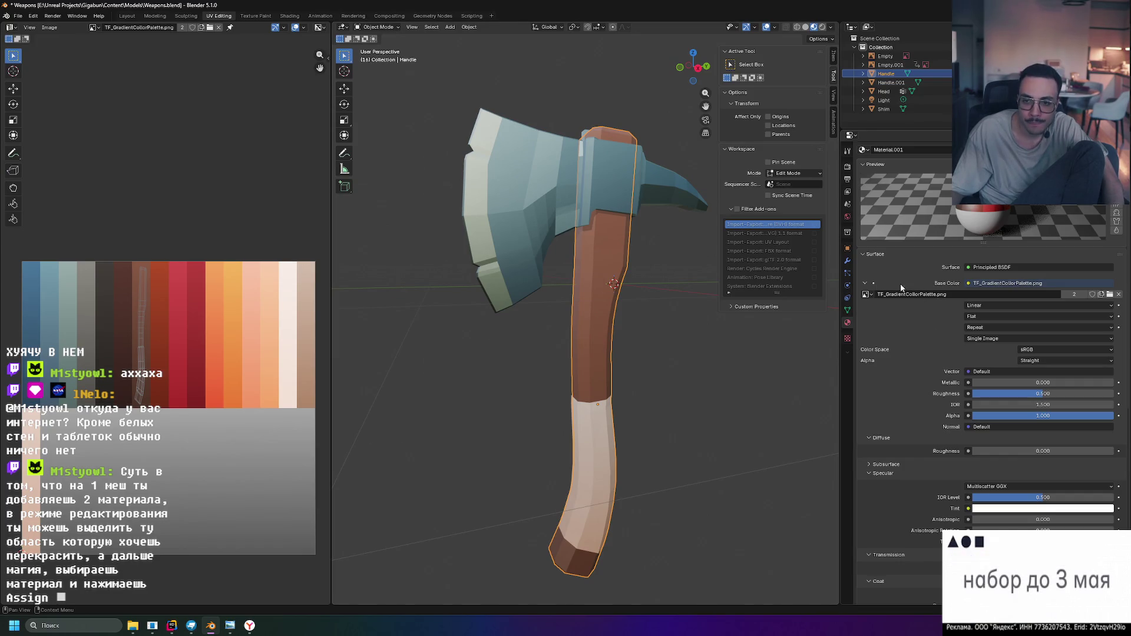
pyautogui.click(525, 202)
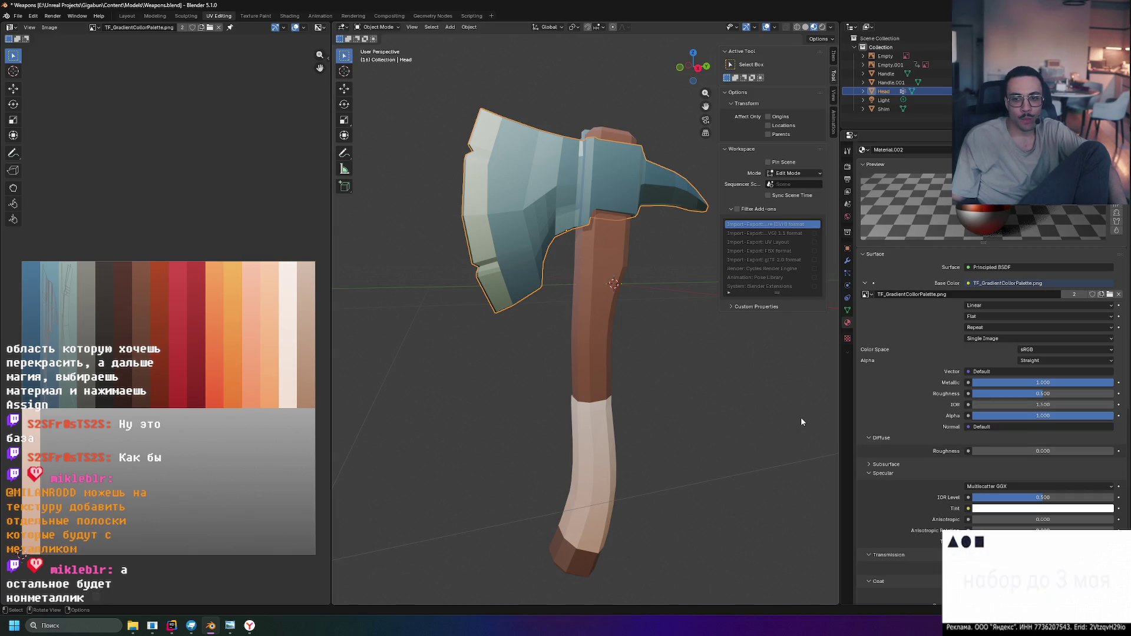
# Raise Material.002's diffuse roughness to about half and lower its Metallic to roughly 0.69
pyautogui.moveTo(978, 450); pyautogui.dragTo(1112, 451)
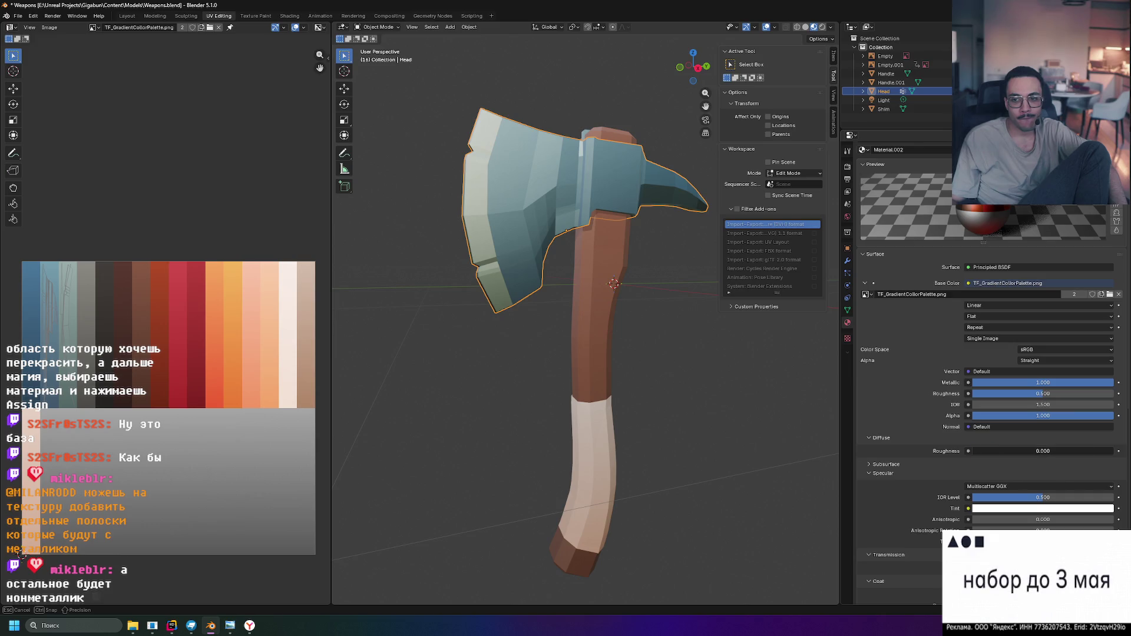
pyautogui.moveTo(973, 451); pyautogui.dragTo(1072, 453)
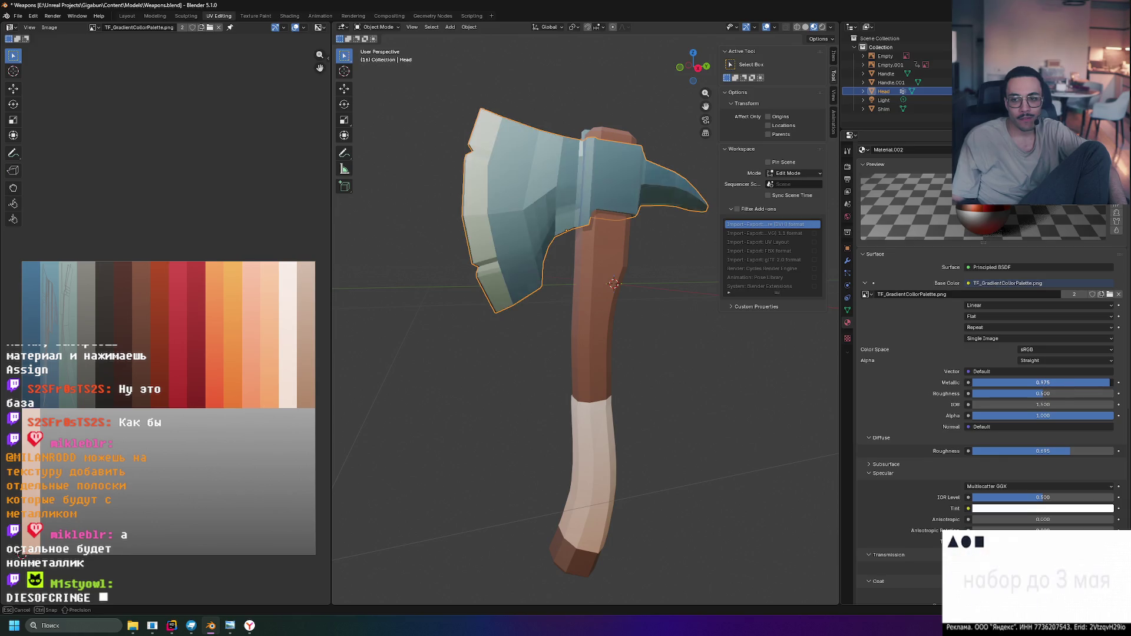
pyautogui.moveTo(1067, 383); pyautogui.dragTo(1026, 383)
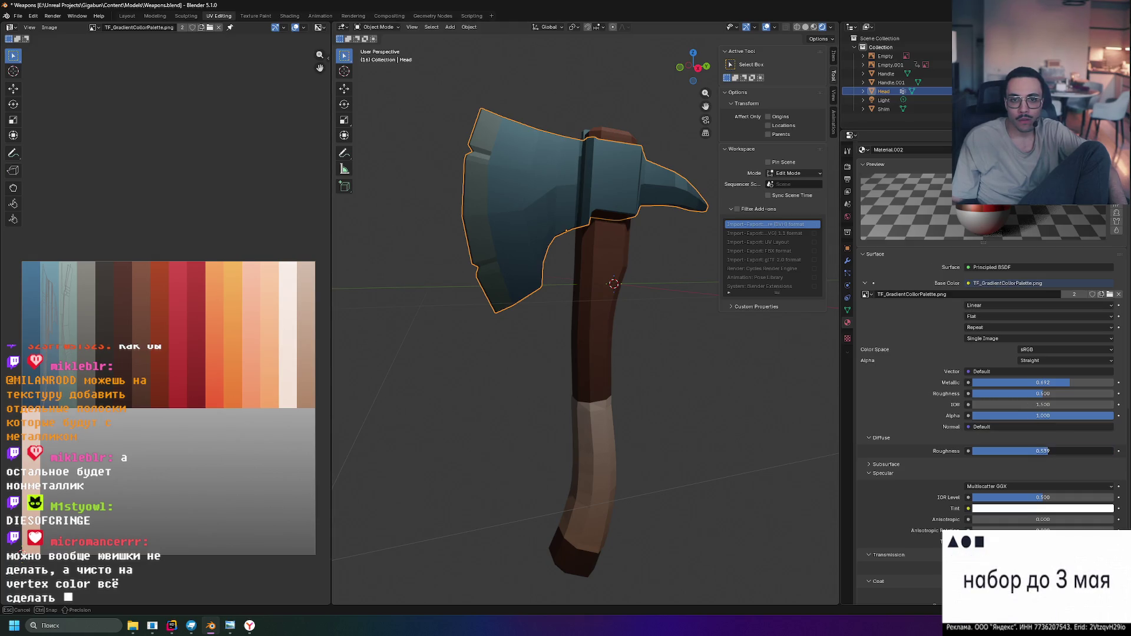
pyautogui.moveTo(1026, 383); pyautogui.dragTo(1069, 382)
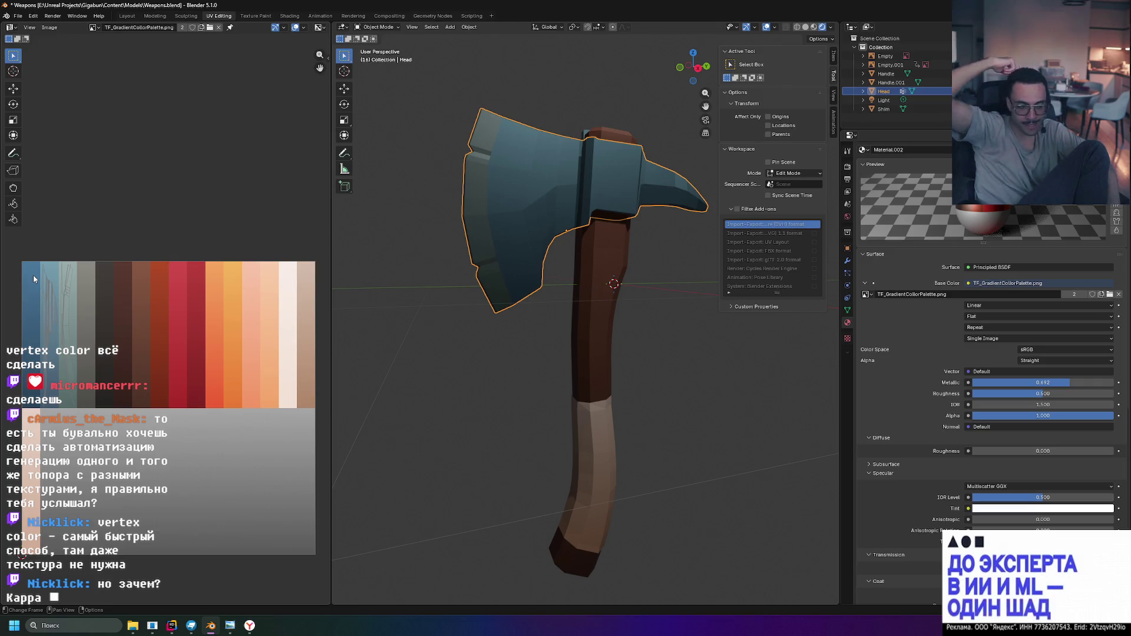
pyautogui.scroll(3, 534, 219)
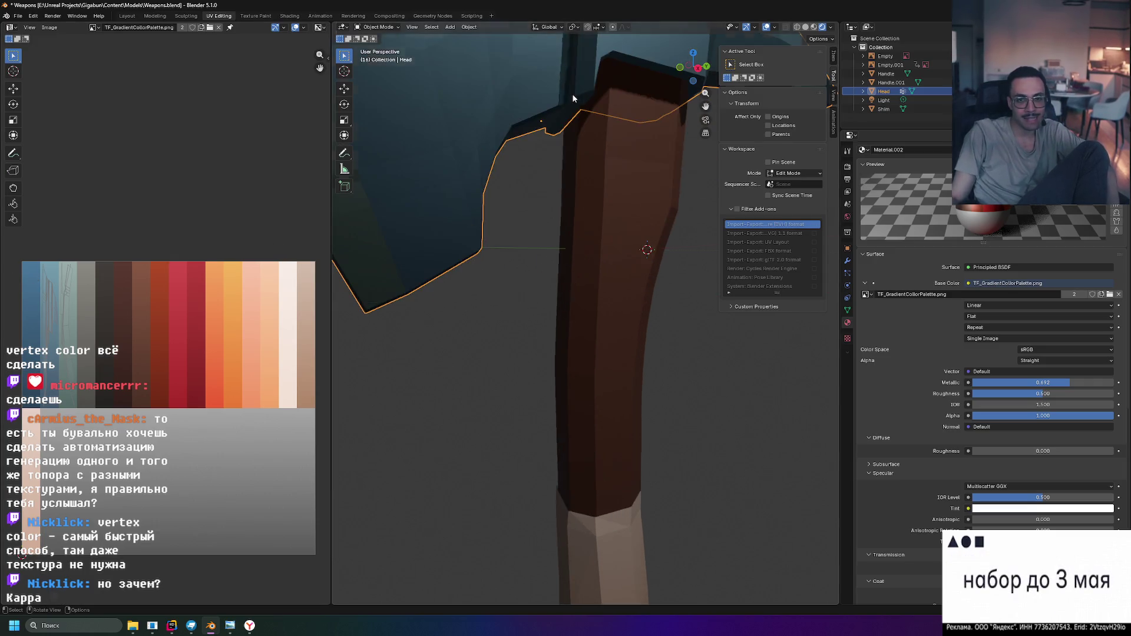
pyautogui.scroll(2, 572, 95)
pyautogui.scroll(-2, 571, 95)
pyautogui.scroll(-3, 568, 97)
pyautogui.scroll(2, 569, 122)
pyautogui.scroll(2, 567, 121)
pyautogui.scroll(-2, 579, 224)
pyautogui.scroll(-2, 580, 276)
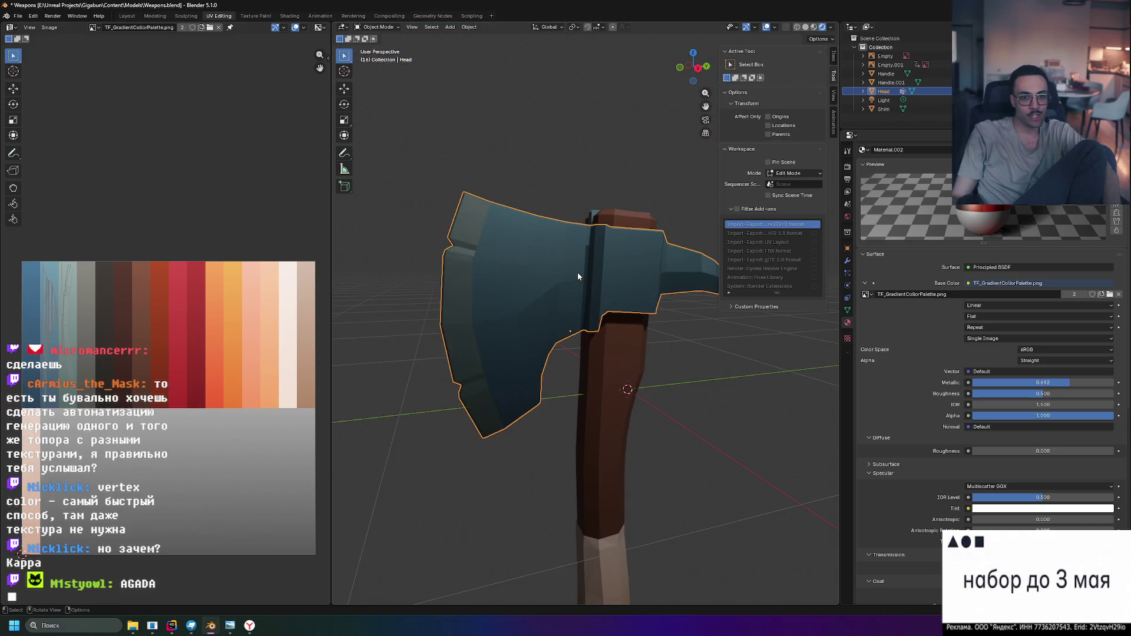
pyautogui.moveTo(447, 215)
pyautogui.mouseDown(button='middle')
pyautogui.moveTo(618, 236)
pyautogui.moveTo(457, 220)
pyautogui.moveTo(613, 285)
pyautogui.moveTo(614, 304)
pyautogui.moveTo(666, 257)
pyautogui.moveTo(672, 288)
pyautogui.moveTo(553, 337)
pyautogui.moveTo(577, 310)
pyautogui.moveTo(576, 282)
pyautogui.moveTo(535, 219)
pyautogui.moveTo(542, 229)
pyautogui.mouseUp(button='middle')
# Scale the whole shim mesh along the X axis in Edit Mode and check its fit
pyautogui.click(542, 233)
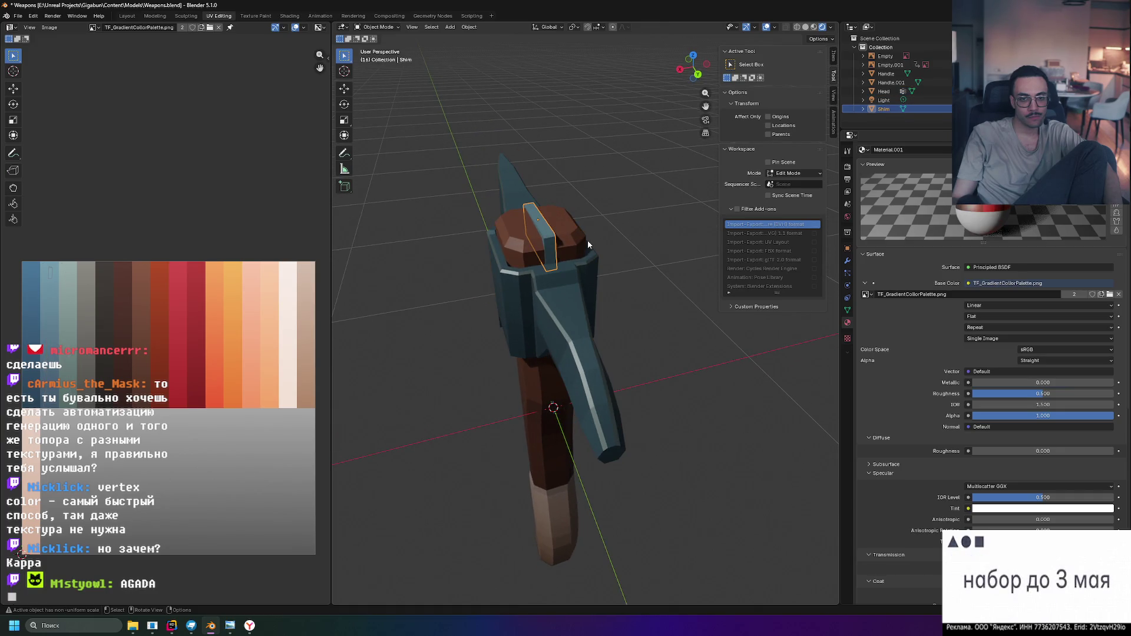
pyautogui.press('Tab')
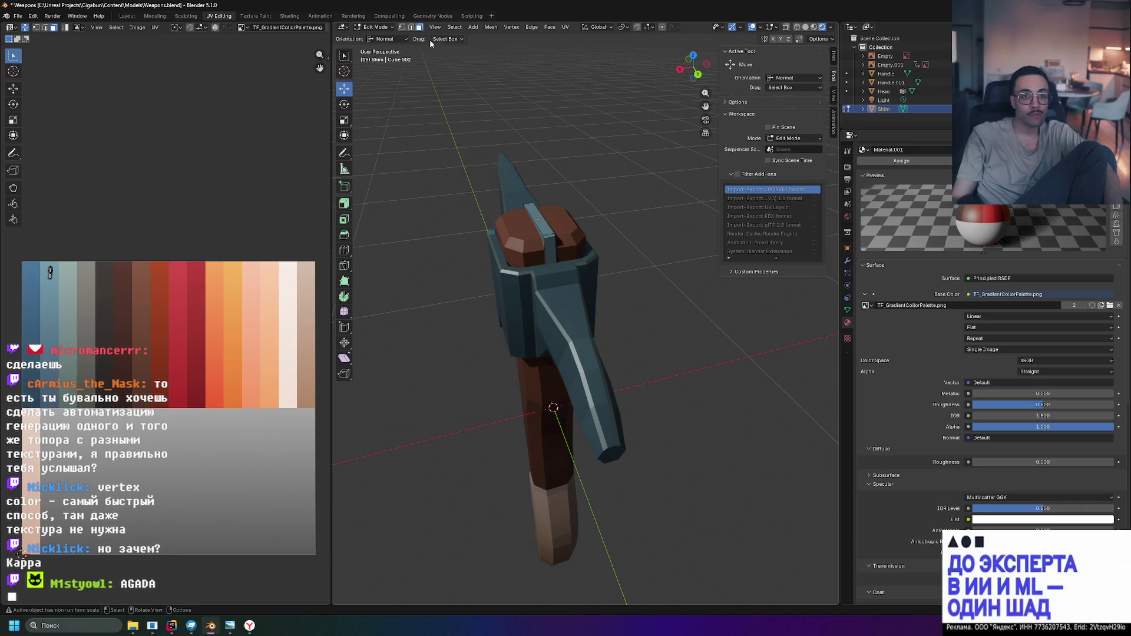
pyautogui.press('a')
pyautogui.press('s')
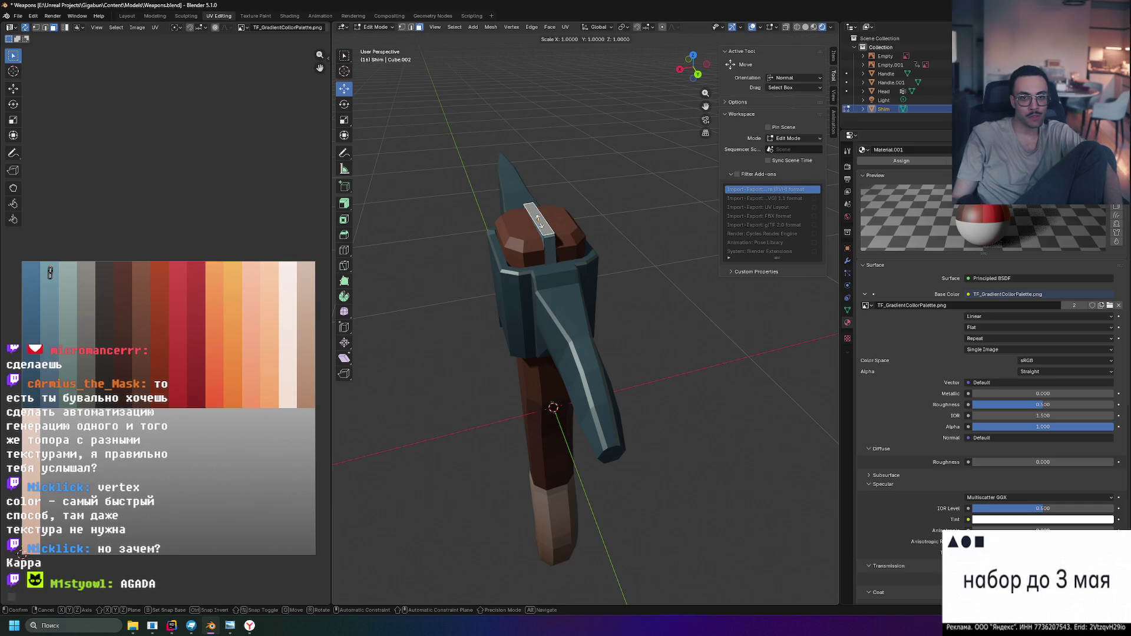
pyautogui.press('x')
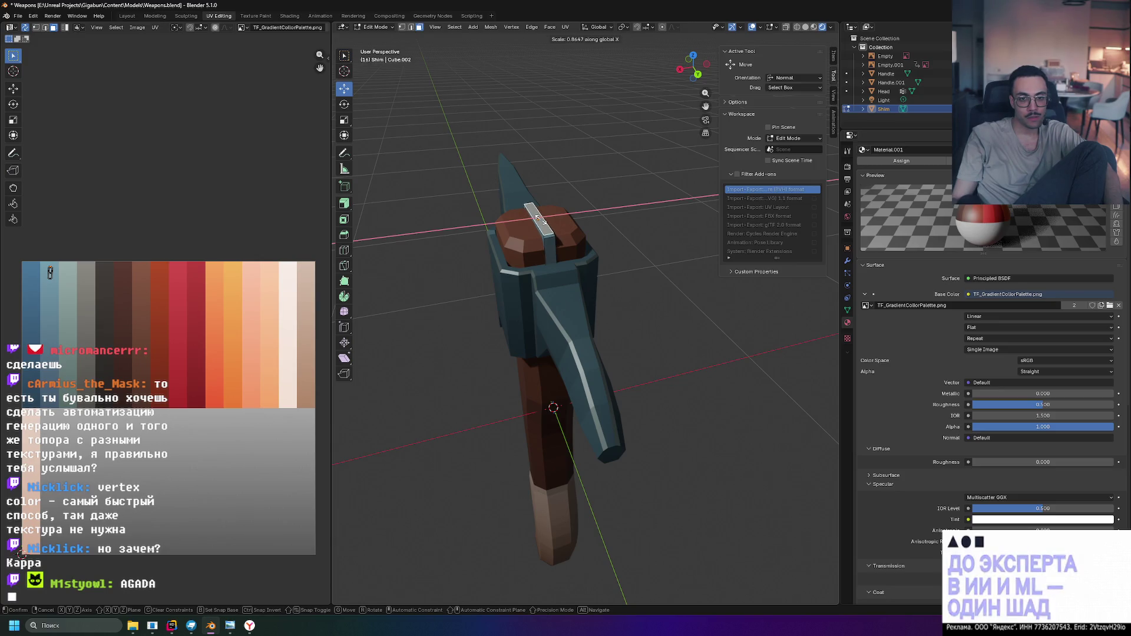
pyautogui.press('Return')
pyautogui.moveTo(601, 213)
pyautogui.mouseDown(button='middle')
pyautogui.moveTo(632, 201)
pyautogui.moveTo(483, 200)
pyautogui.moveTo(559, 240)
pyautogui.moveTo(548, 225)
pyautogui.mouseUp(button='middle')
# Scale the shim along X a second time to its final width and return to Object Mode
pyautogui.press('s')
pyautogui.press('x')
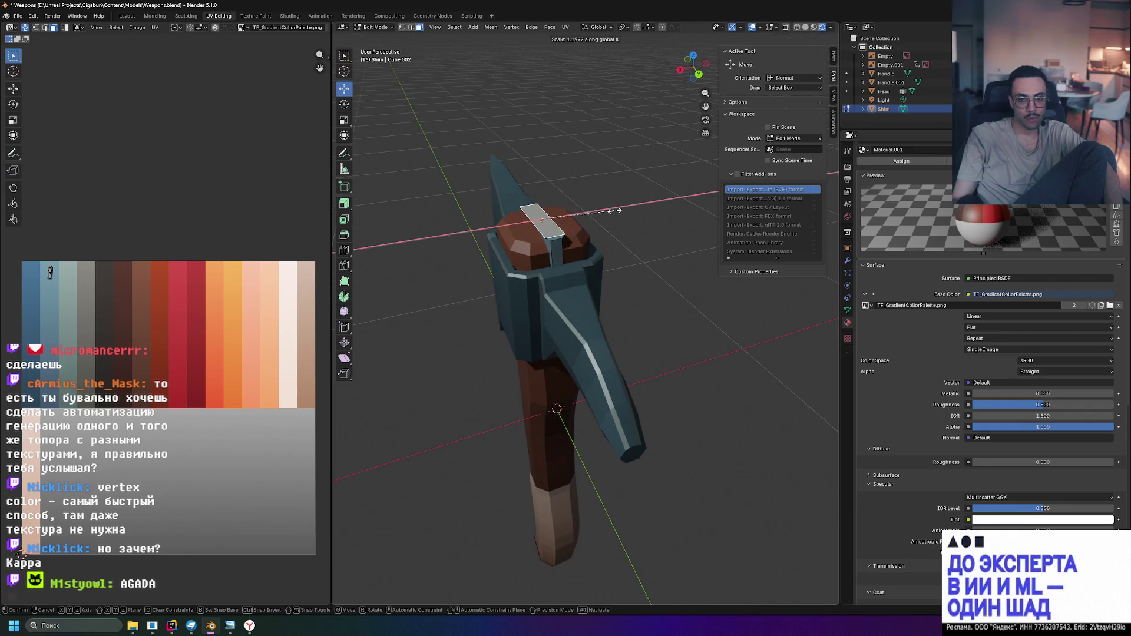
pyautogui.click(615, 209)
pyautogui.moveTo(617, 210)
pyautogui.mouseDown(button='middle')
pyautogui.moveTo(602, 225)
pyautogui.moveTo(357, 234)
pyautogui.moveTo(461, 214)
pyautogui.mouseUp(button='middle')
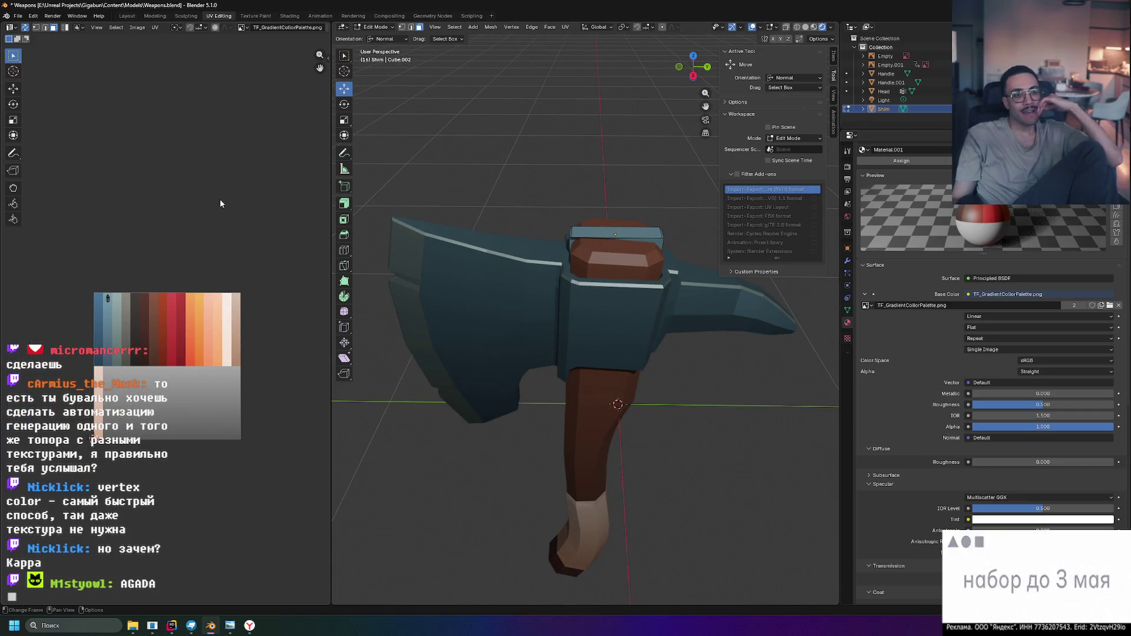
pyautogui.press('Tab')
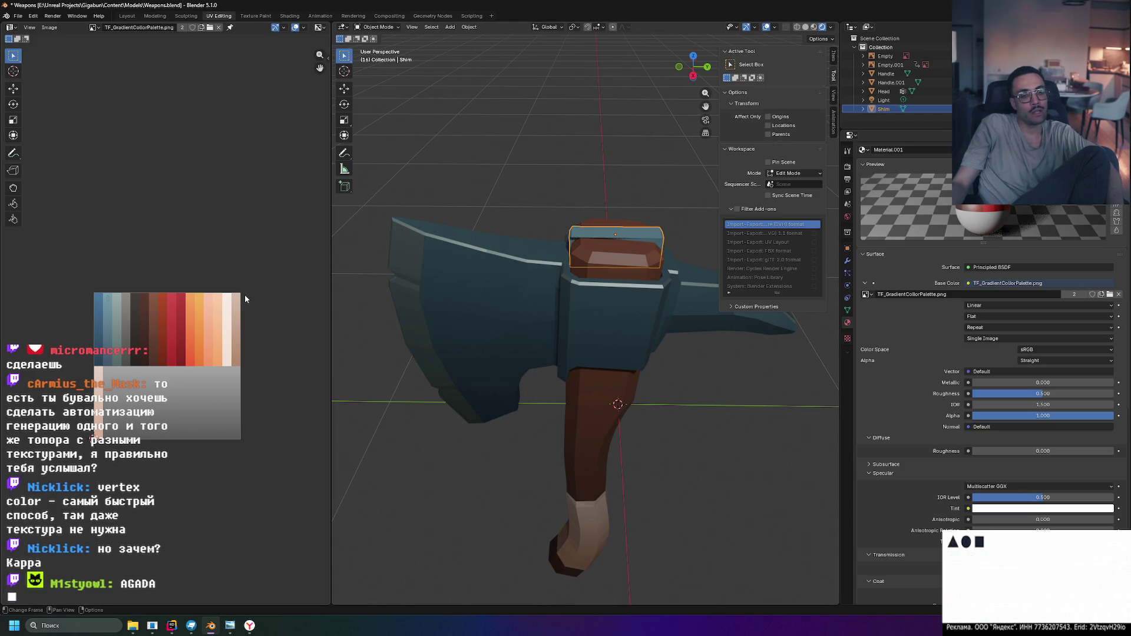
pyautogui.scroll(4, 71, 331)
pyautogui.scroll(-2, 100, 322)
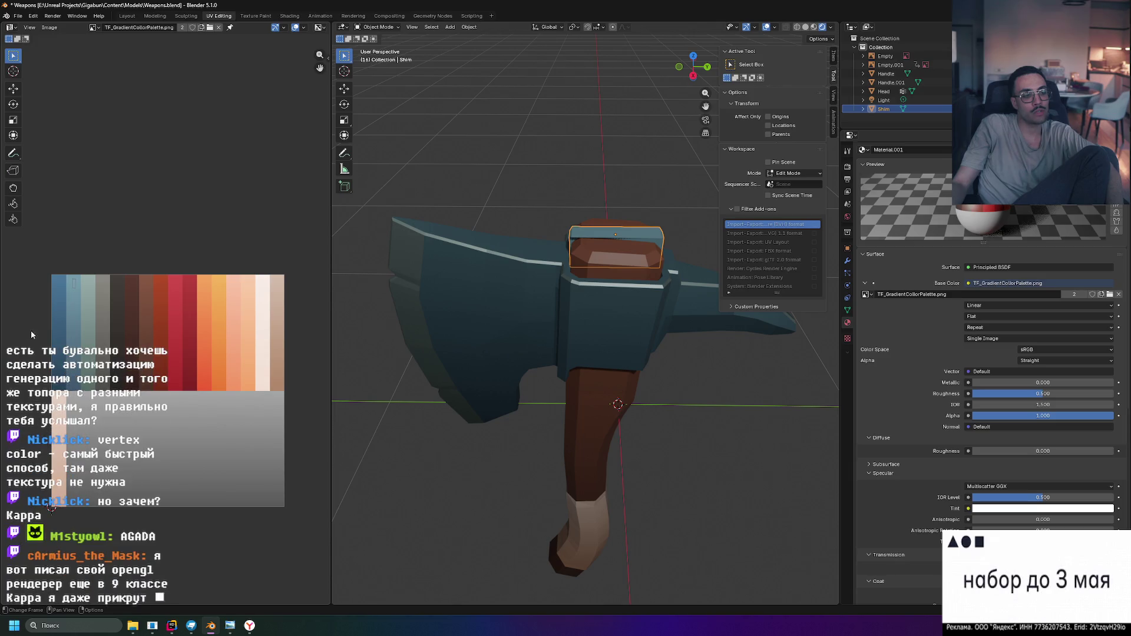
pyautogui.scroll(3, 17, 315)
pyautogui.moveTo(35, 309); pyautogui.dragTo(142, 296, button='middle')
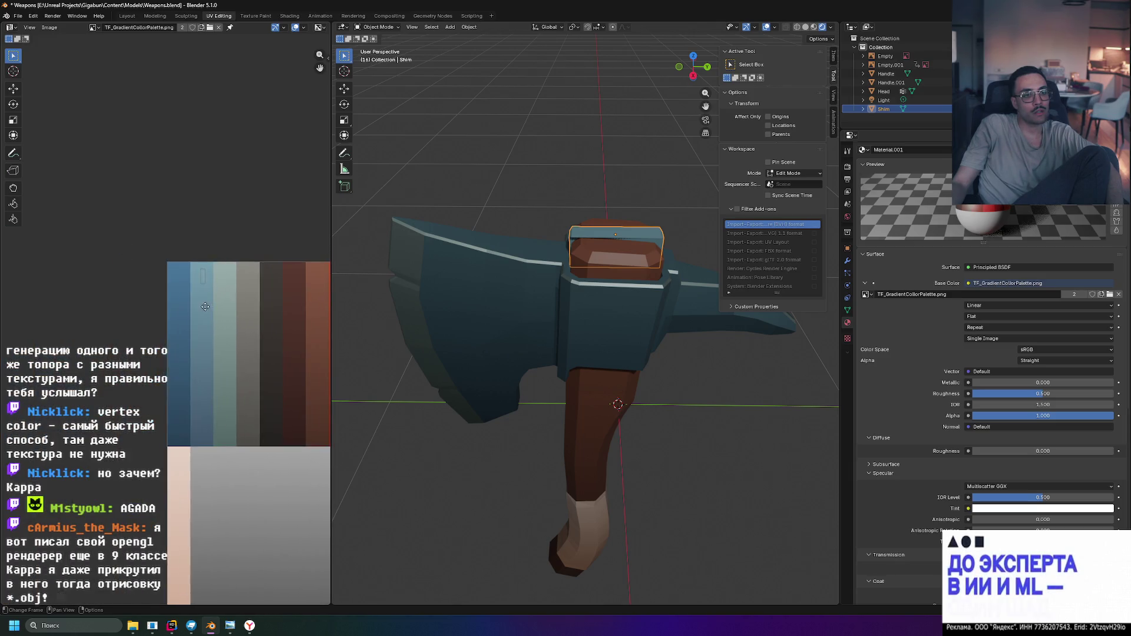
pyautogui.scroll(2, 150, 294)
pyautogui.scroll(-1, 151, 294)
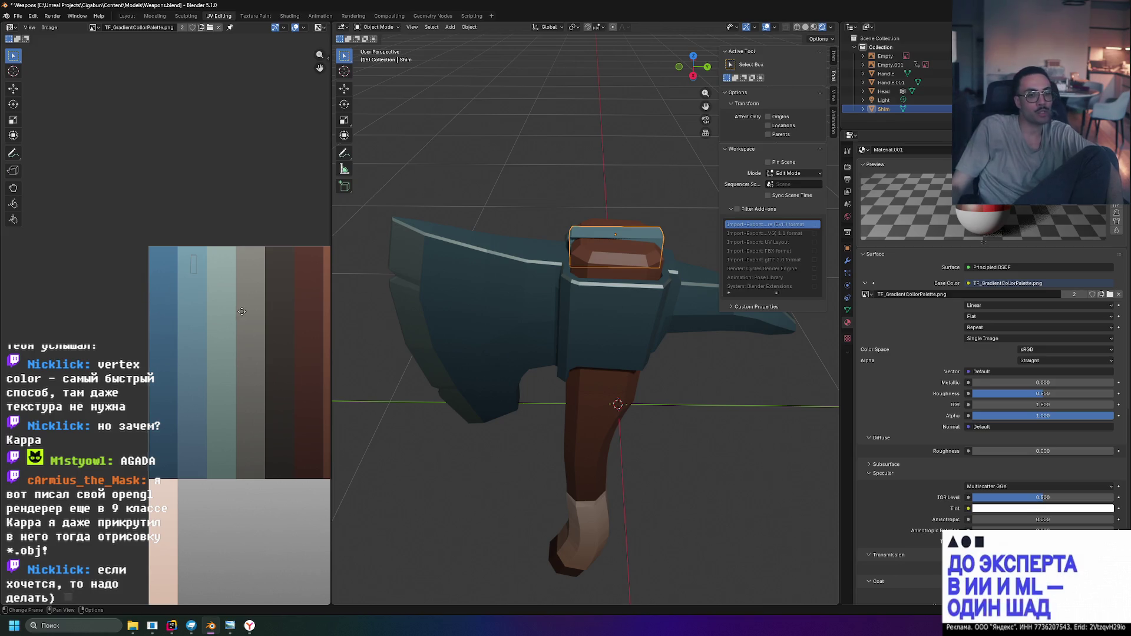
pyautogui.scroll(-2, 159, 304)
pyautogui.scroll(-1, 158, 292)
pyautogui.scroll(-1, 92, 282)
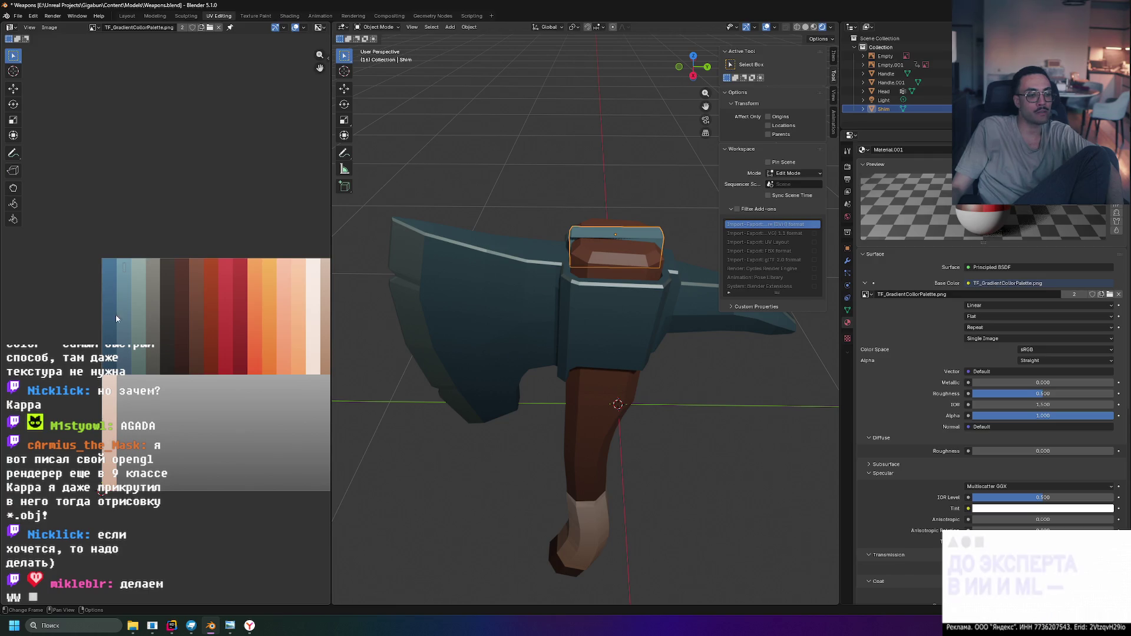
pyautogui.moveTo(431, 333)
pyautogui.mouseDown(button='middle')
pyautogui.moveTo(469, 300)
pyautogui.moveTo(468, 260)
pyautogui.mouseUp(button='middle')
pyautogui.scroll(-1, 468, 260)
# Briefly select then deselect the Handle and orbit to inspect the finished axe from another side
pyautogui.moveTo(523, 370)
pyautogui.mouseDown(button='middle')
pyautogui.moveTo(568, 351)
pyautogui.moveTo(535, 335)
pyautogui.moveTo(560, 337)
pyautogui.moveTo(491, 365)
pyautogui.moveTo(564, 362)
pyautogui.moveTo(555, 364)
pyautogui.moveTo(541, 309)
pyautogui.moveTo(546, 321)
pyautogui.mouseUp(button='middle')
pyautogui.click(615, 329)
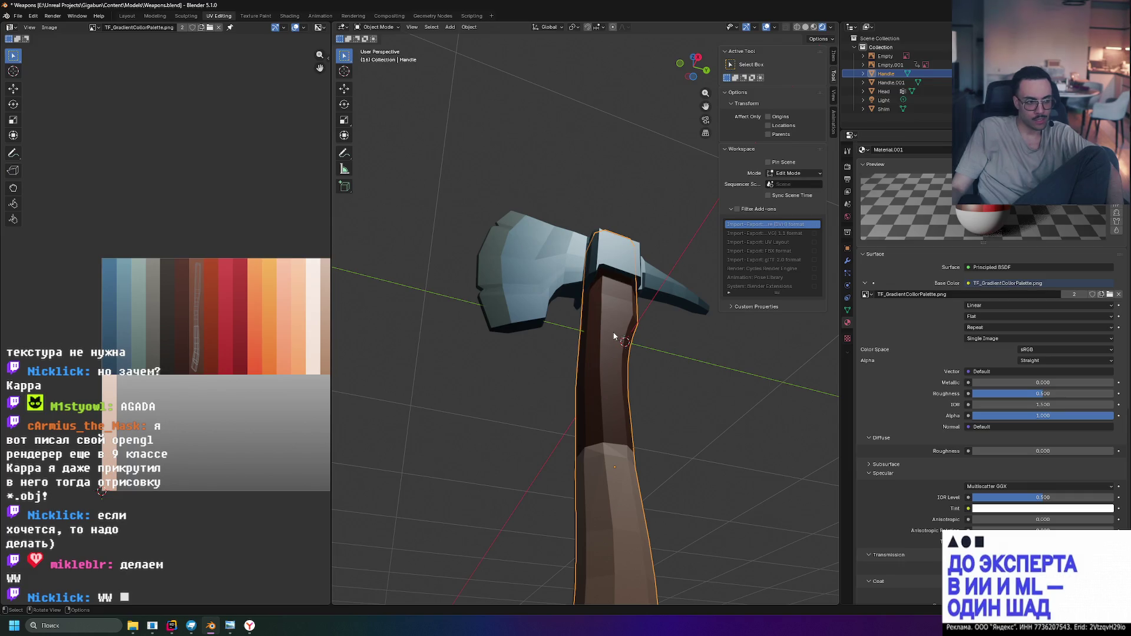
pyautogui.click(429, 318)
pyautogui.moveTo(517, 286)
pyautogui.mouseDown(button='middle')
pyautogui.moveTo(506, 354)
pyautogui.moveTo(619, 362)
pyautogui.mouseUp(button='middle')
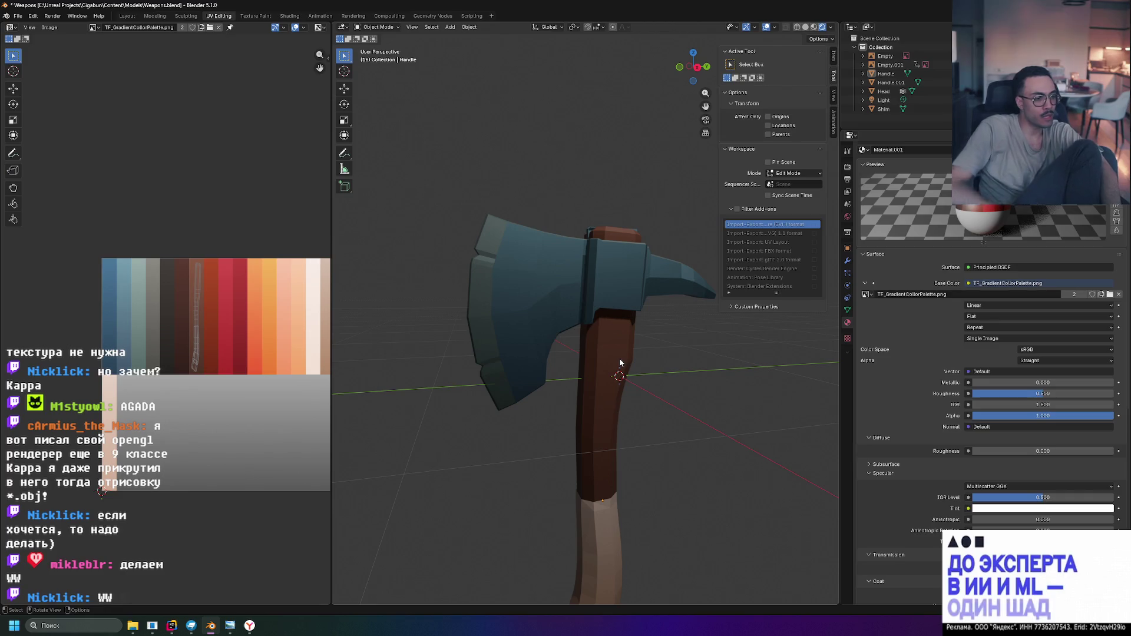
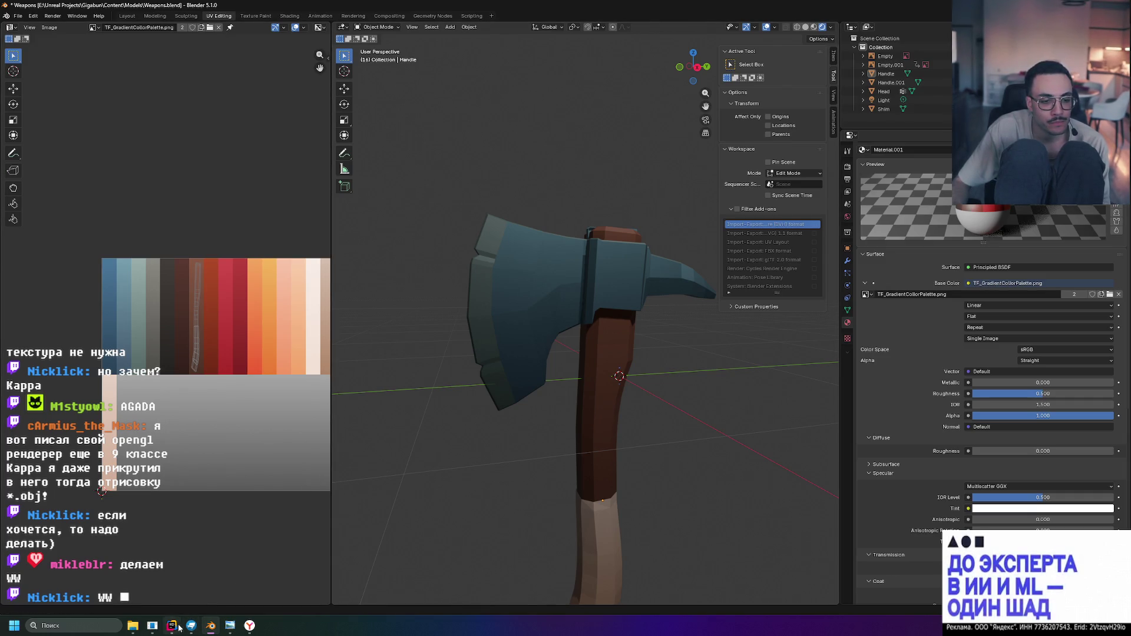
# Switch to Yandex Browser and load chat.deepseek.com in a new tab
pyautogui.click(257, 627)
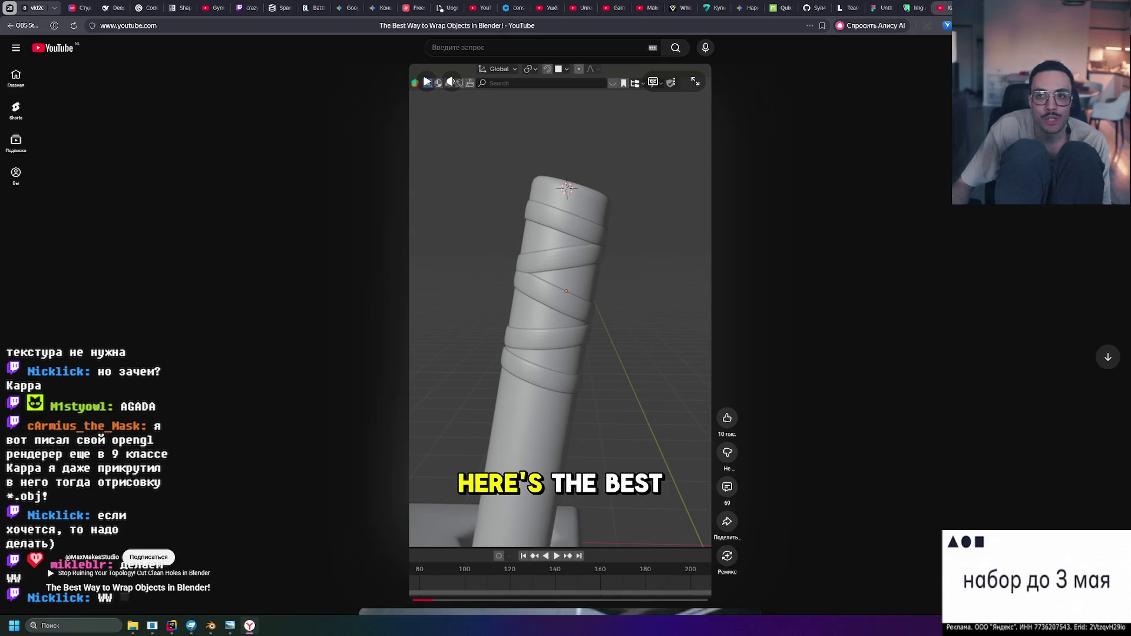
pyautogui.hotkey('ctrl', 't')
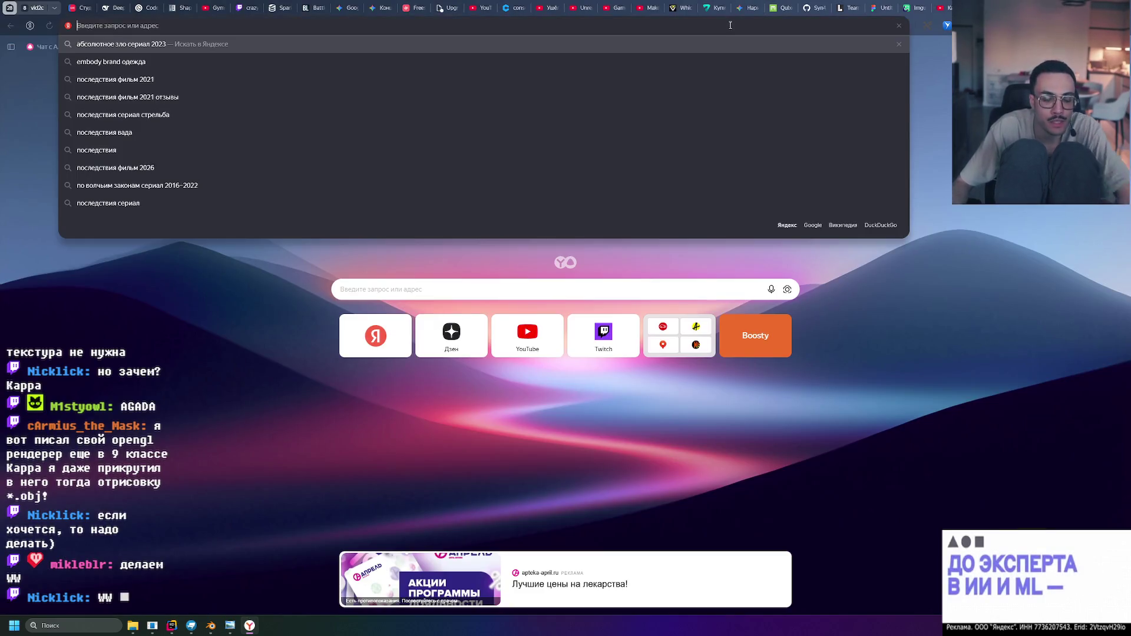
pyautogui.click(730, 25)
pyautogui.write('chat.deepseek.com')
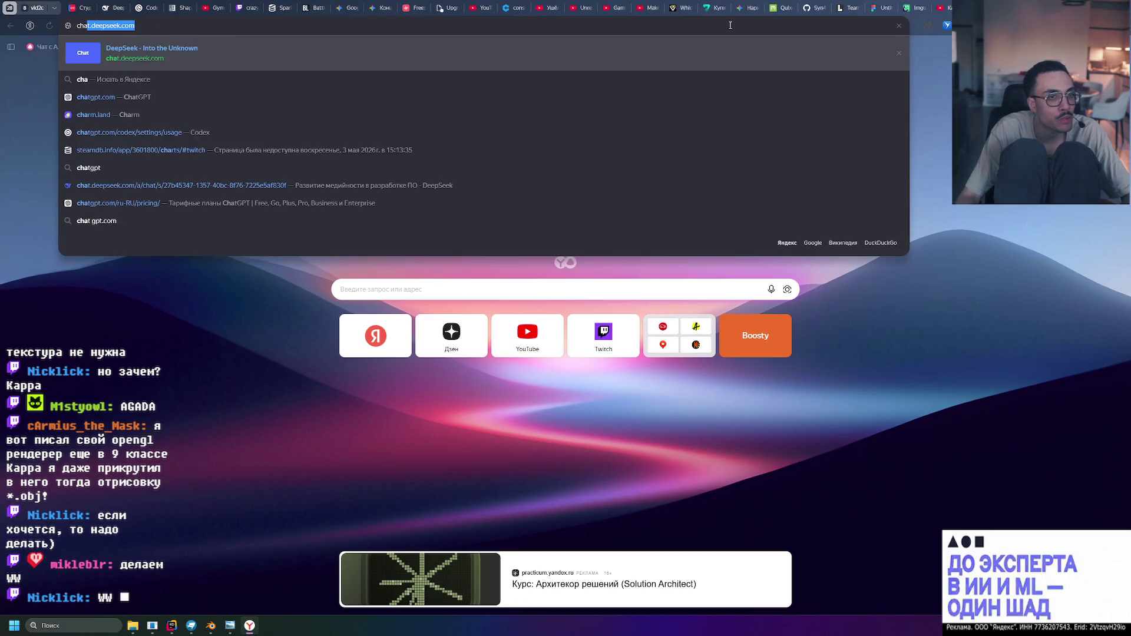
pyautogui.press('Return')
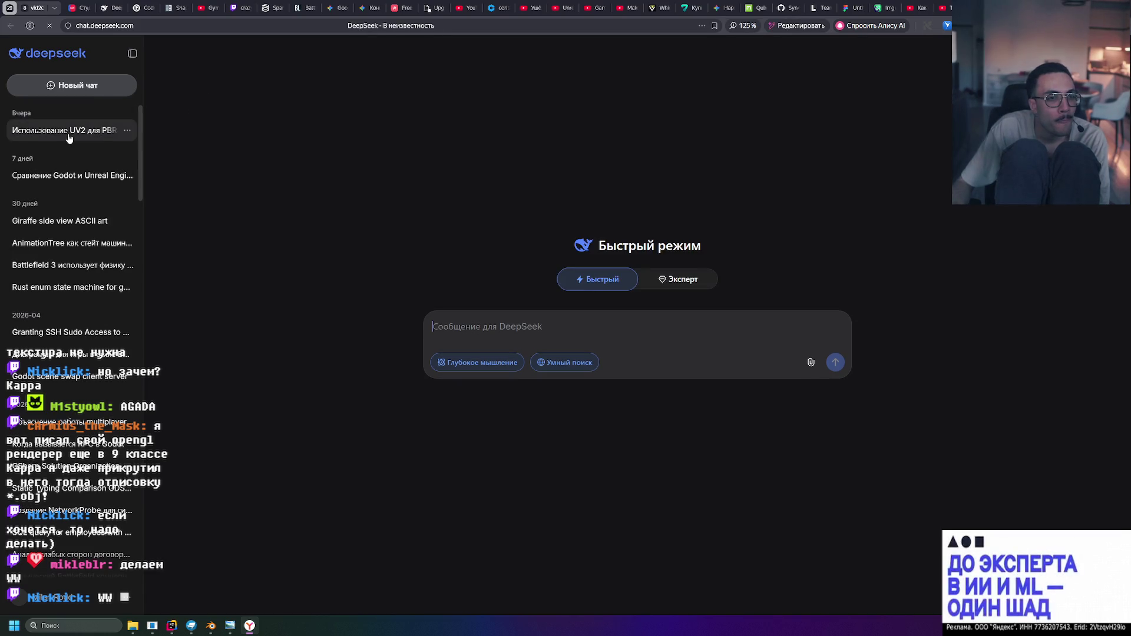
# Reopen the 'Использование UV2 для PBR' chat, draft a follow-up about reusing the gradient texture, then switch to Blender
pyautogui.click(132, 131)
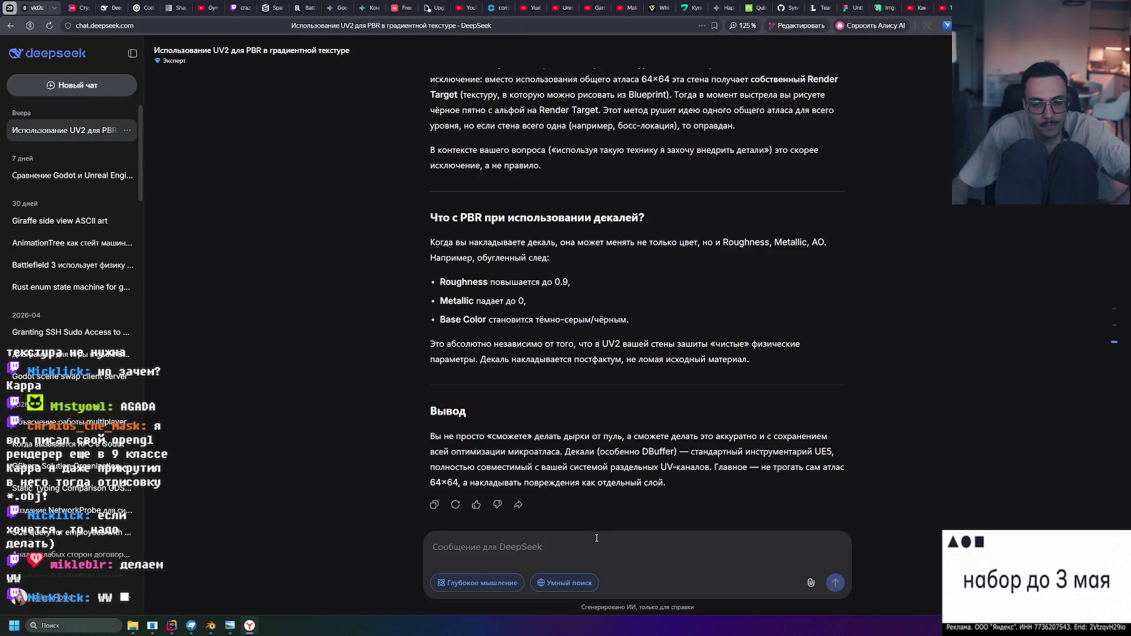
pyautogui.write('FА и')
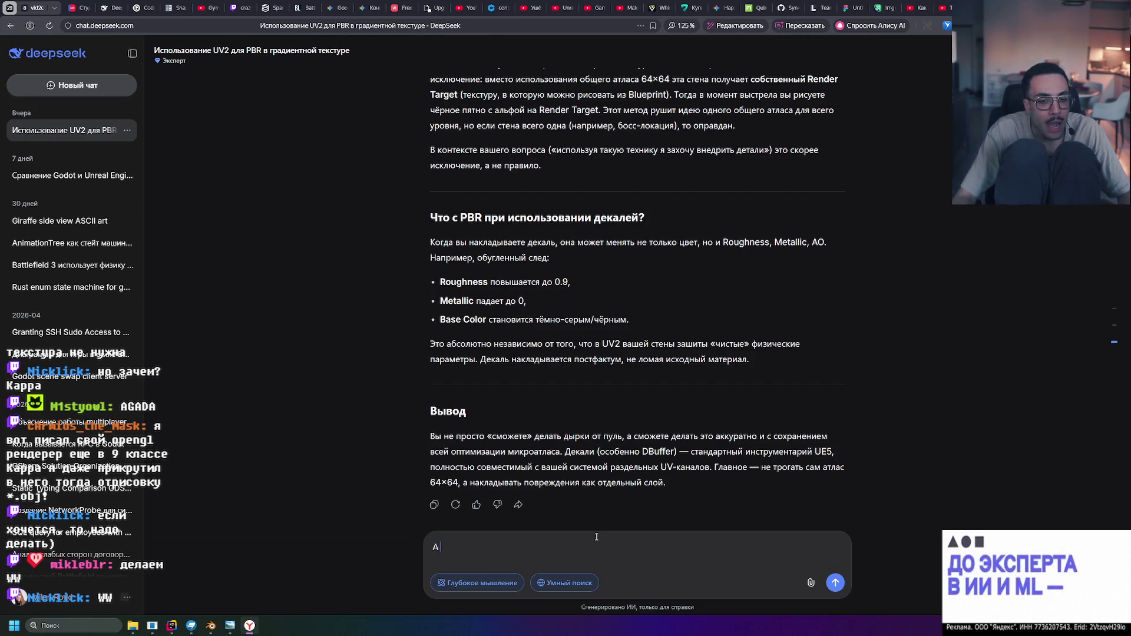
pyautogui.write('меет ли смы')
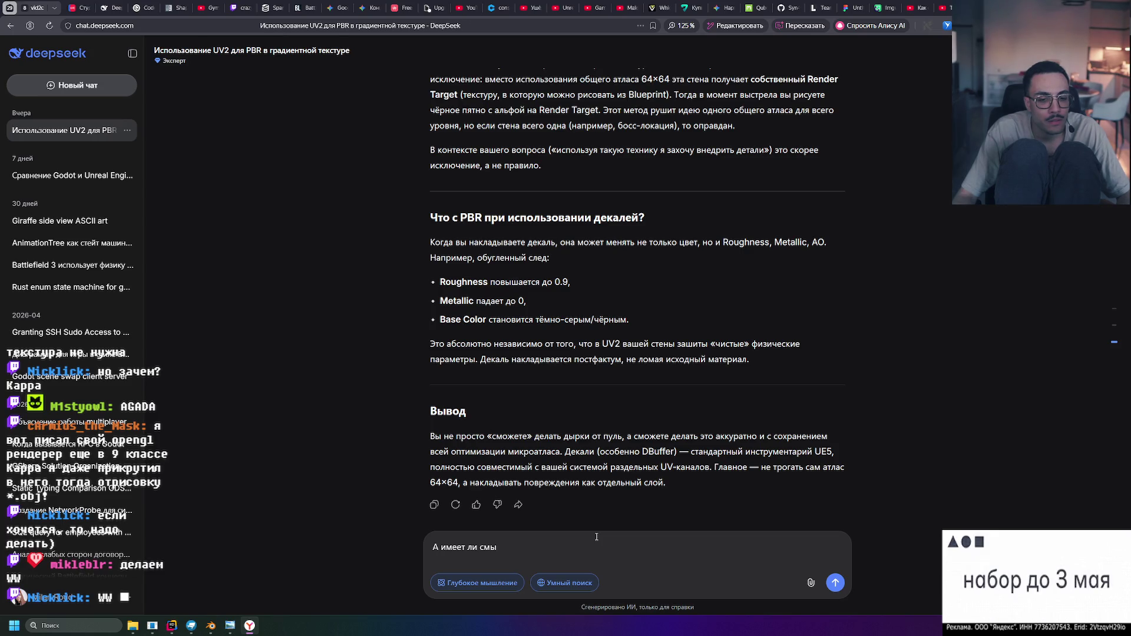
pyautogui.write('сл в таком ')
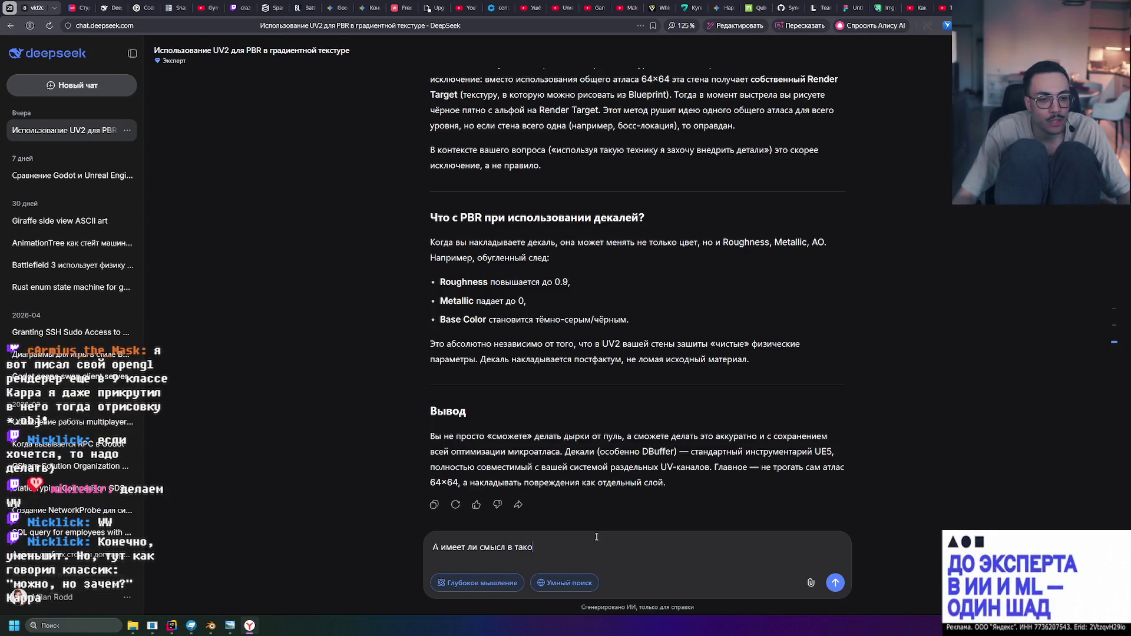
pyautogui.write('подход')
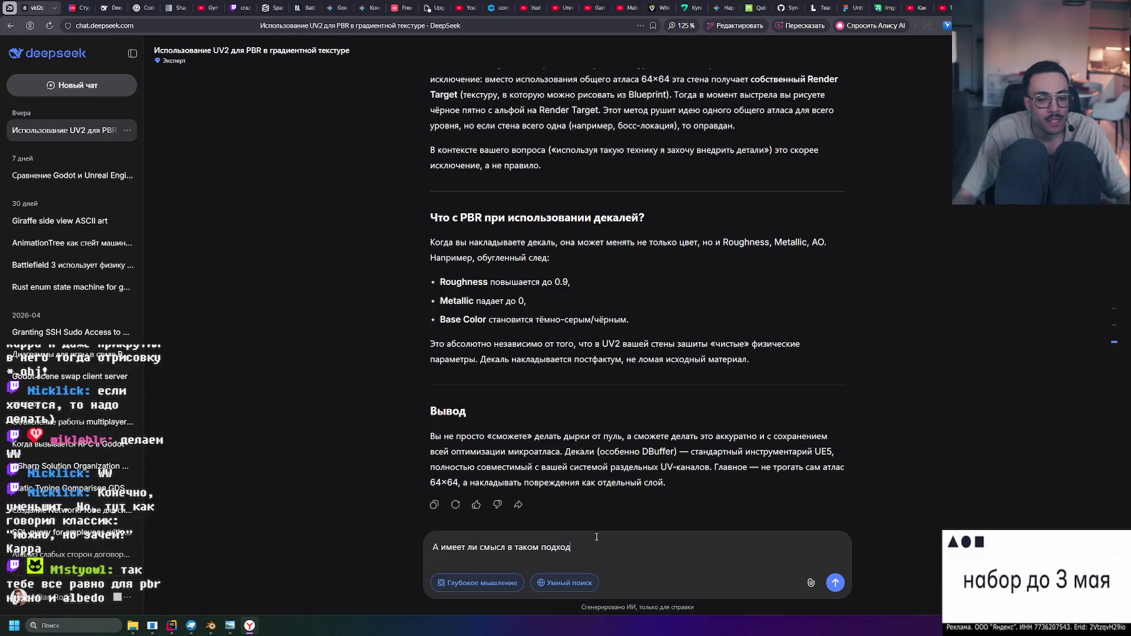
pyautogui.write('е, есл')
pyautogui.hotkey('ctrl', 'Left')
pyautogui.hotkey('ctrl', 'Left')
pyautogui.hotkey('ctrl', 'Right')
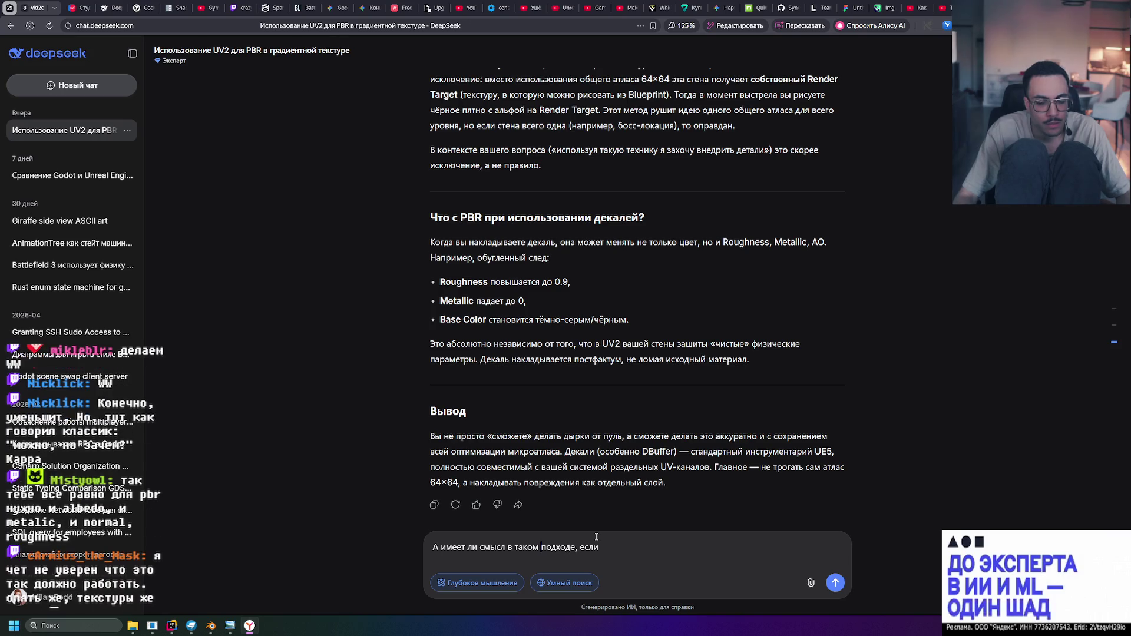
pyautogui.hotkey('ctrl', 'BackSpace')
pyautogui.hotkey('ctrl', 'BackSpace')
pyautogui.write('этот')
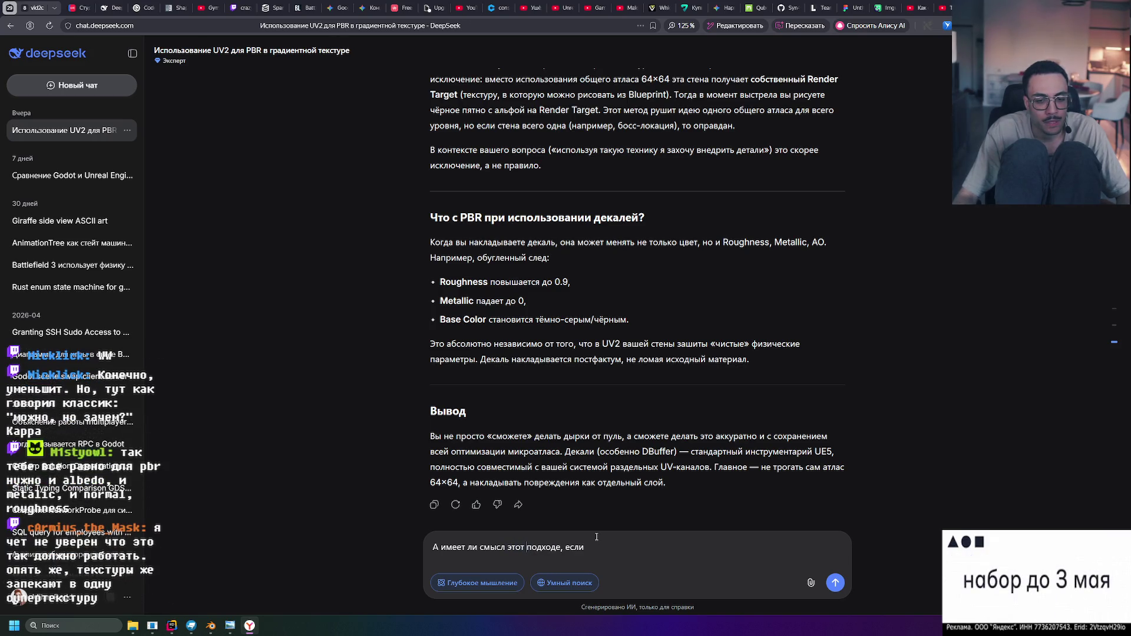
pyautogui.write('ожно создать о')
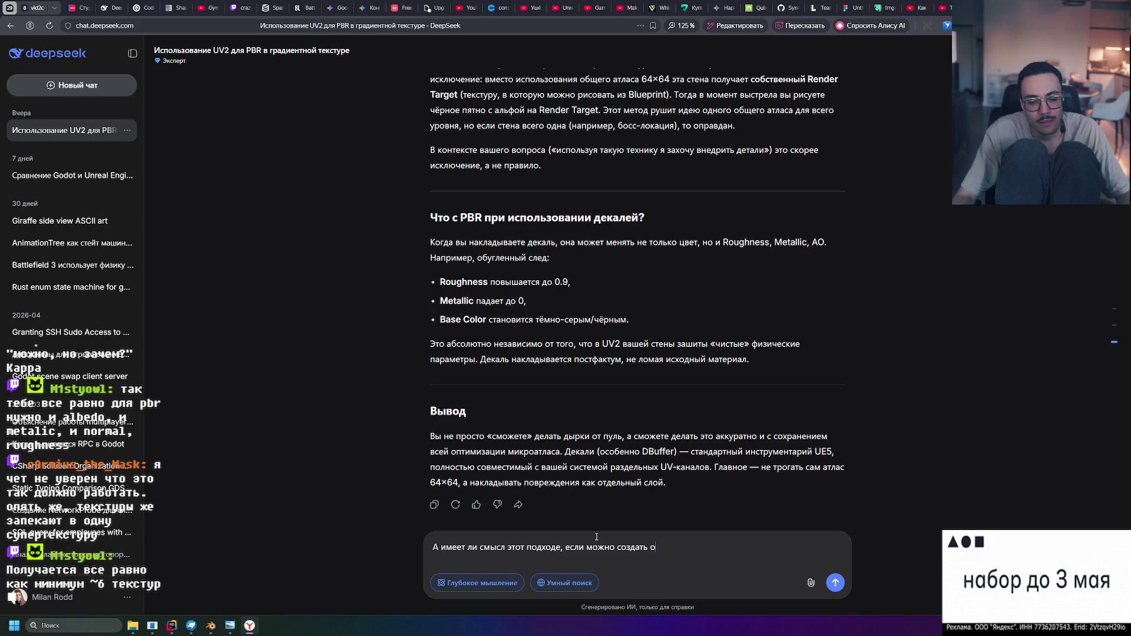
pyautogui.write('ый материал в движке, но переисм')
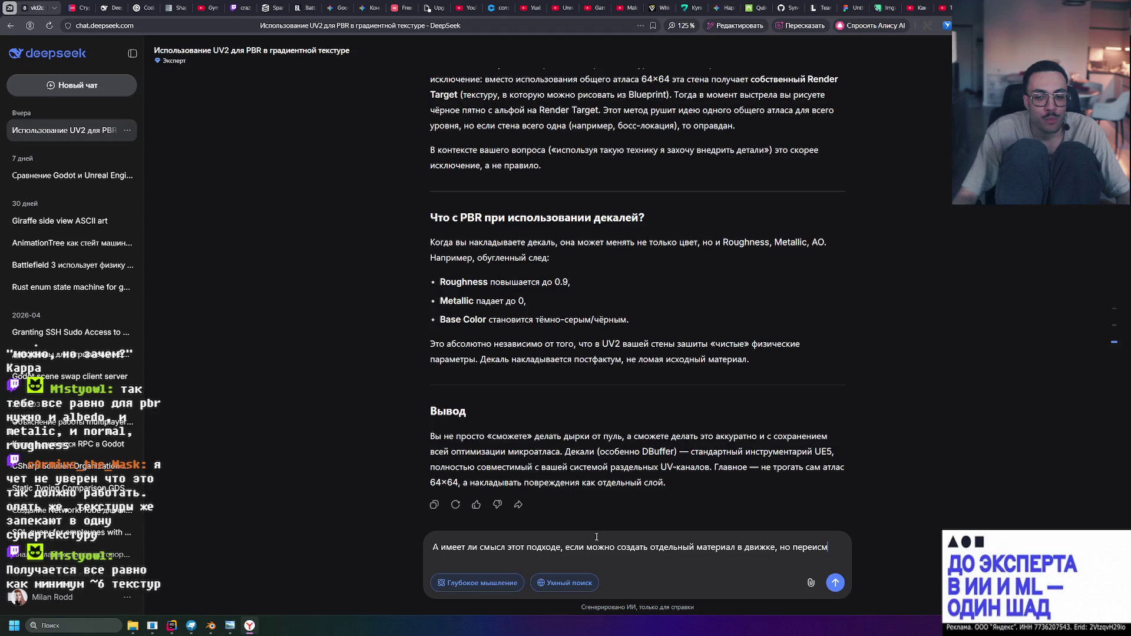
pyautogui.press('BackSpace')
pyautogui.write('пользовать')
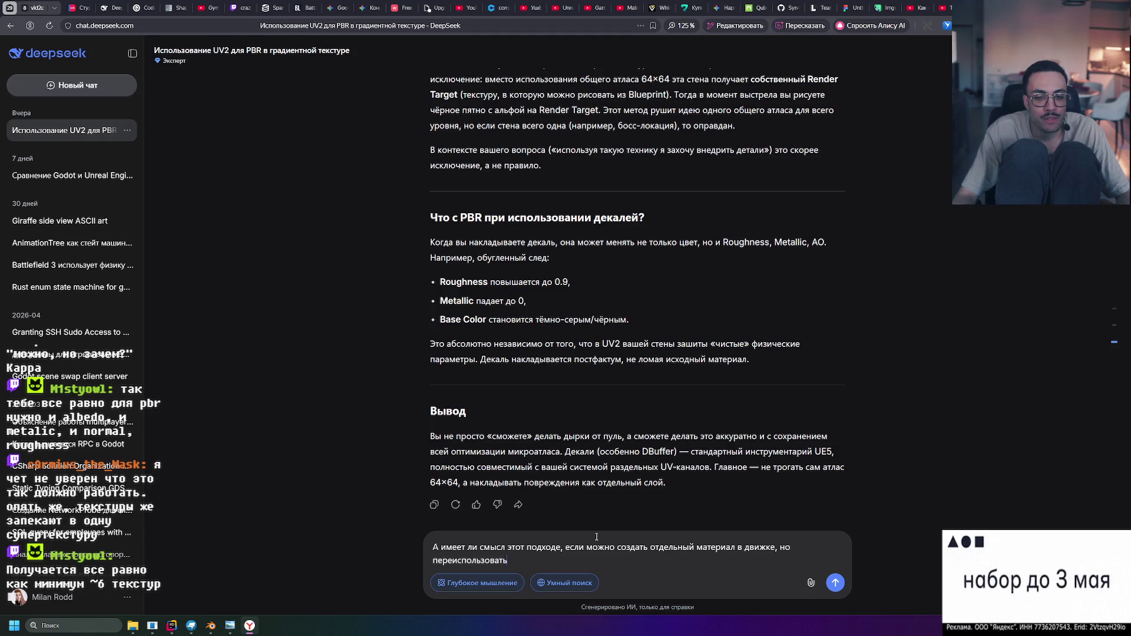
pyautogui.write(' файл сгра')
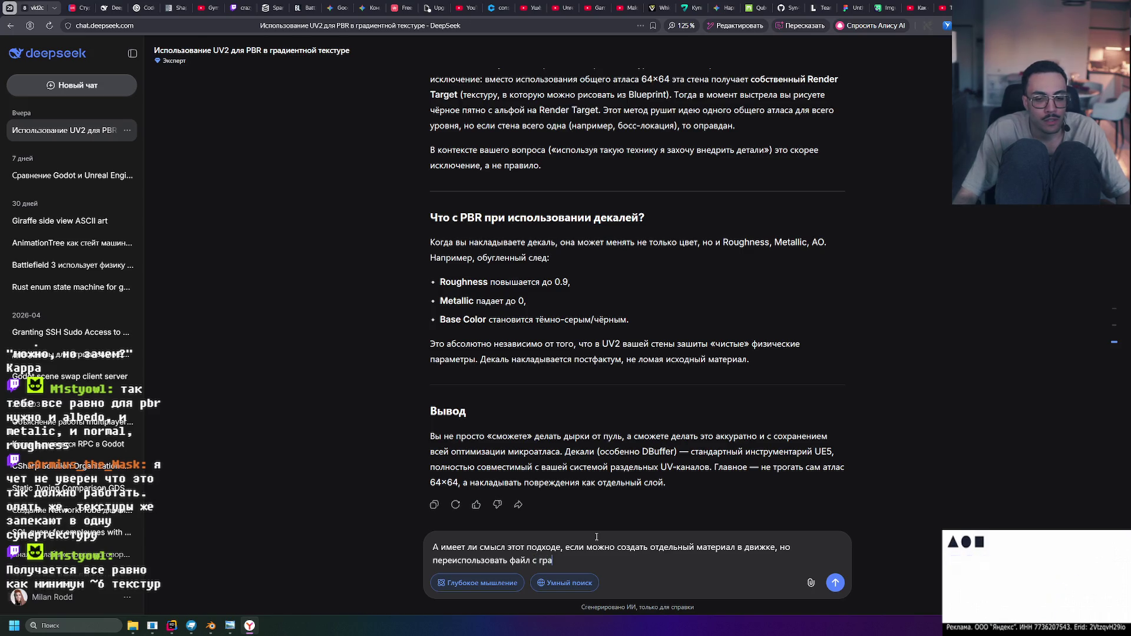
pyautogui.write('диентной ца')
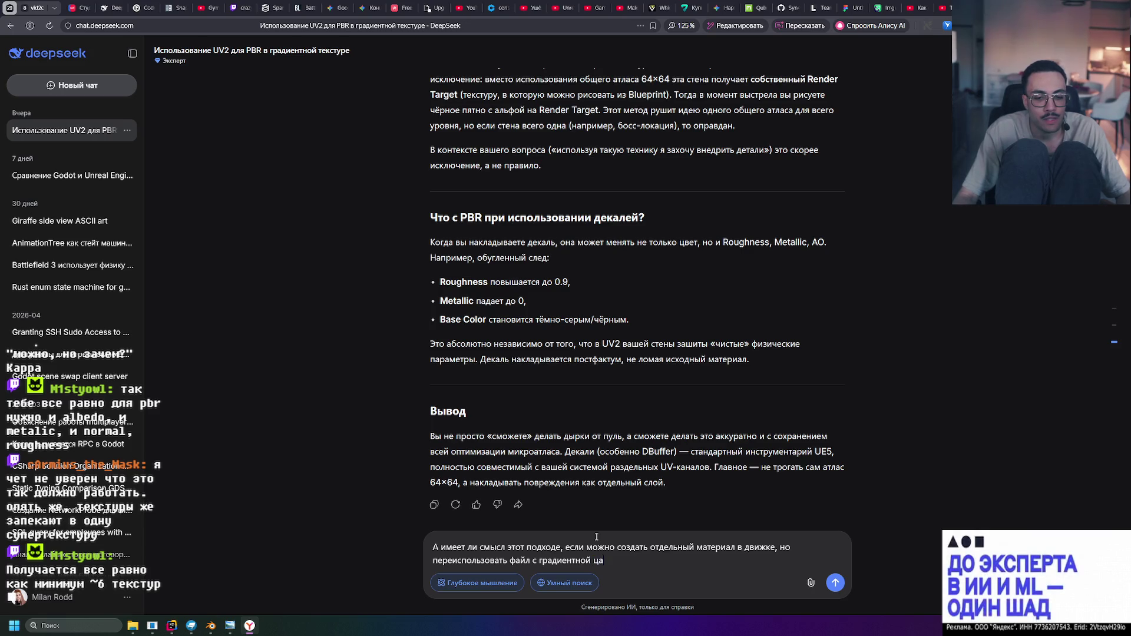
pyautogui.press('BackSpace')
pyautogui.write('ветовой тек')
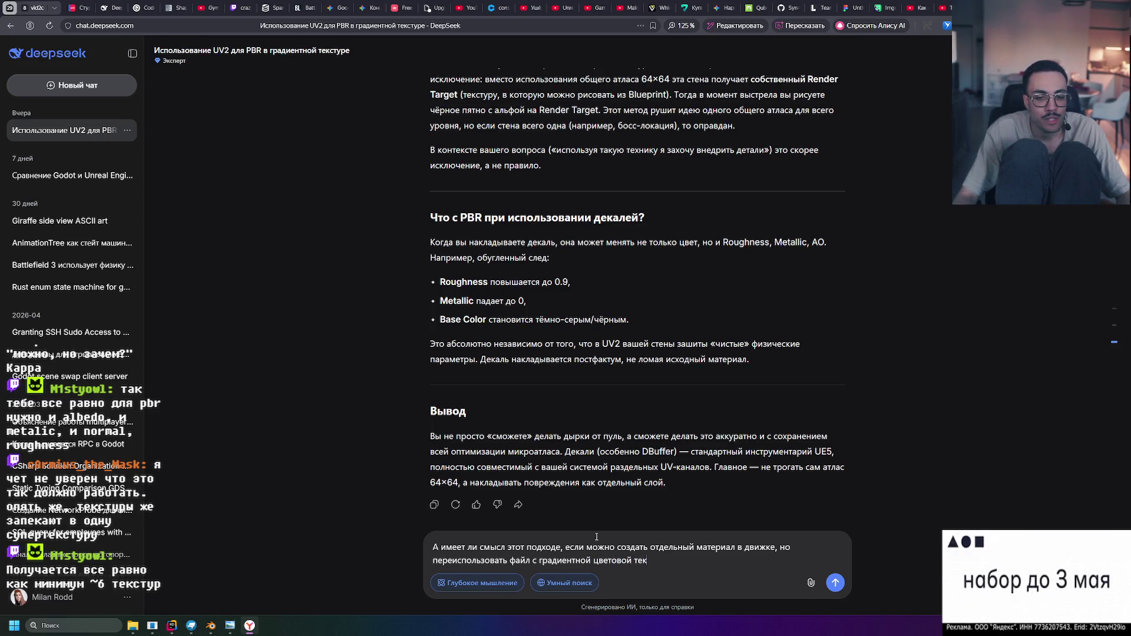
pyautogui.write('стурой')
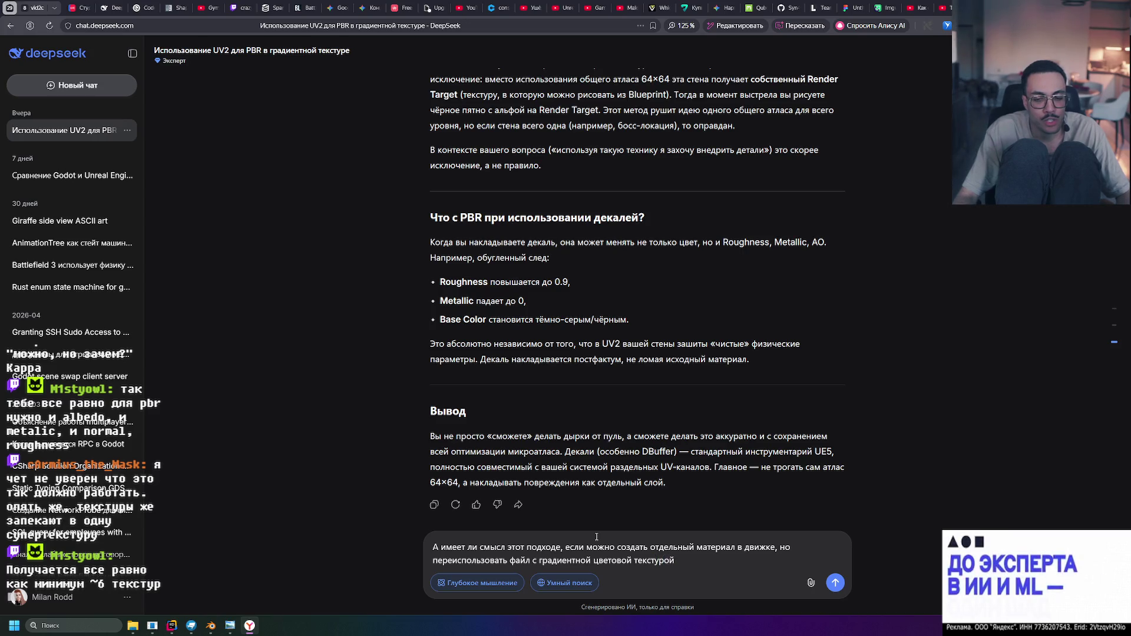
pyautogui.write('.а в настройках')
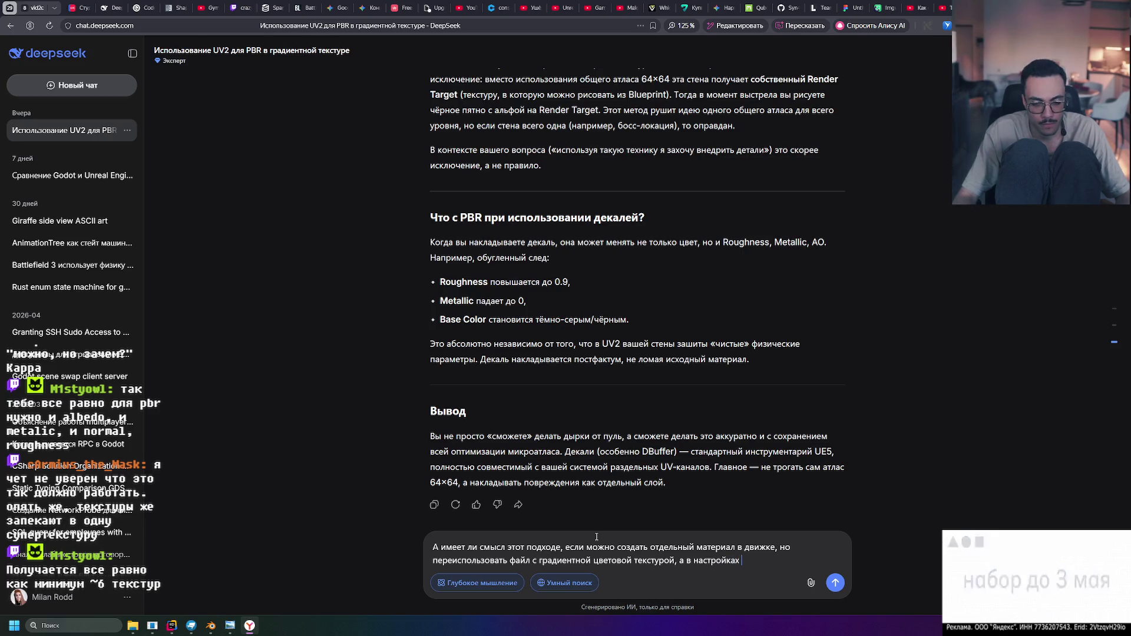
pyautogui.write('мате')
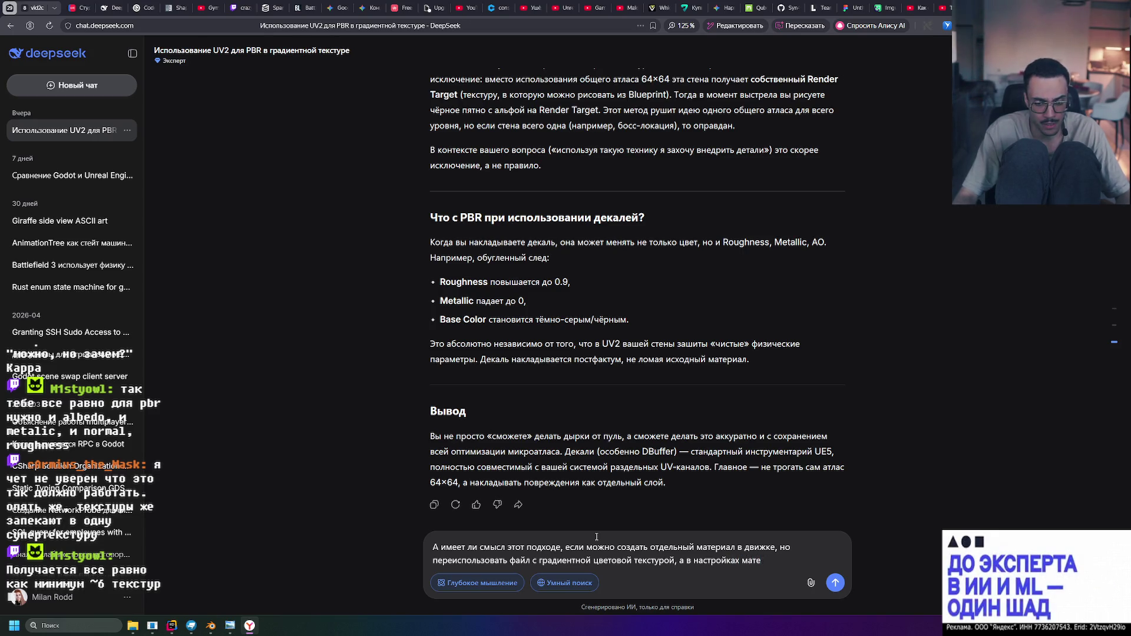
pyautogui.write('риала крутить верте')
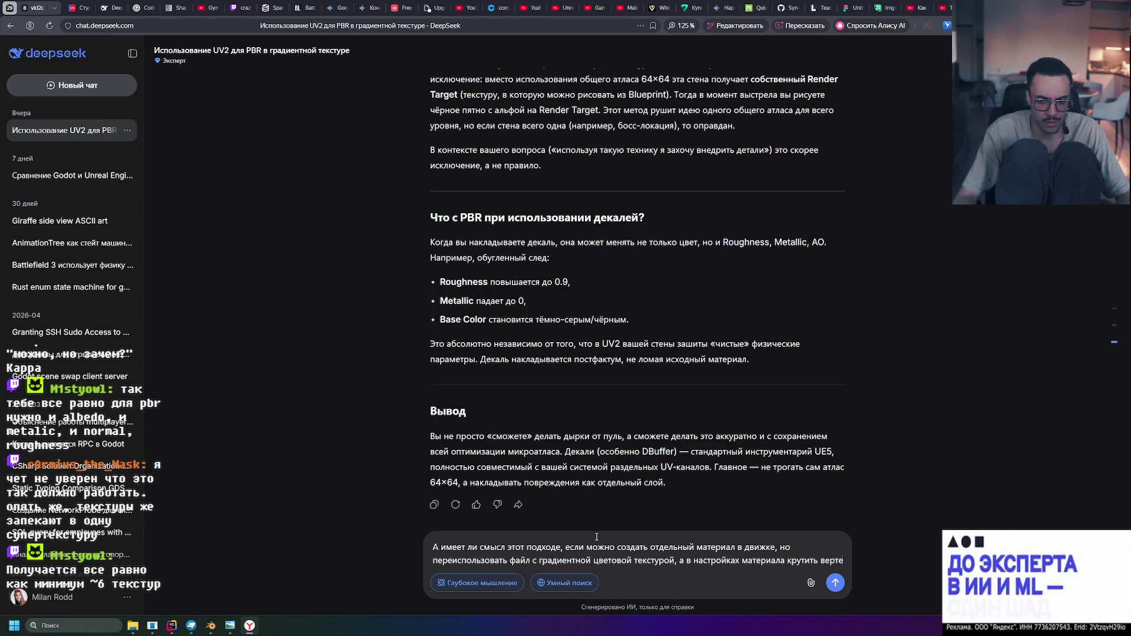
pyautogui.write('ть ')
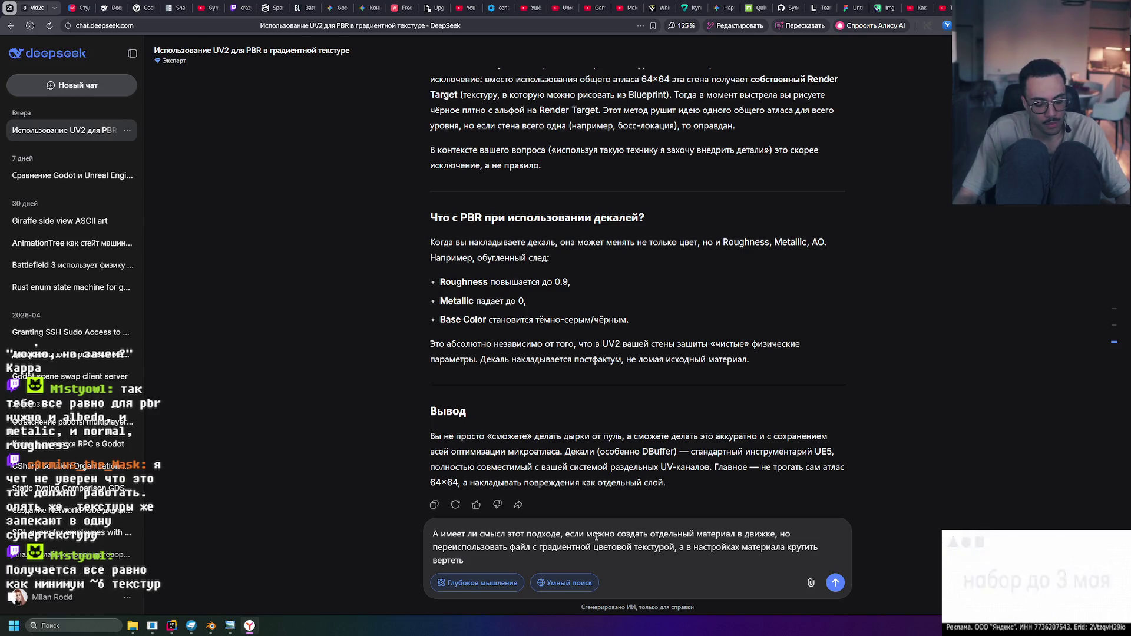
pyautogui.write('metallic')
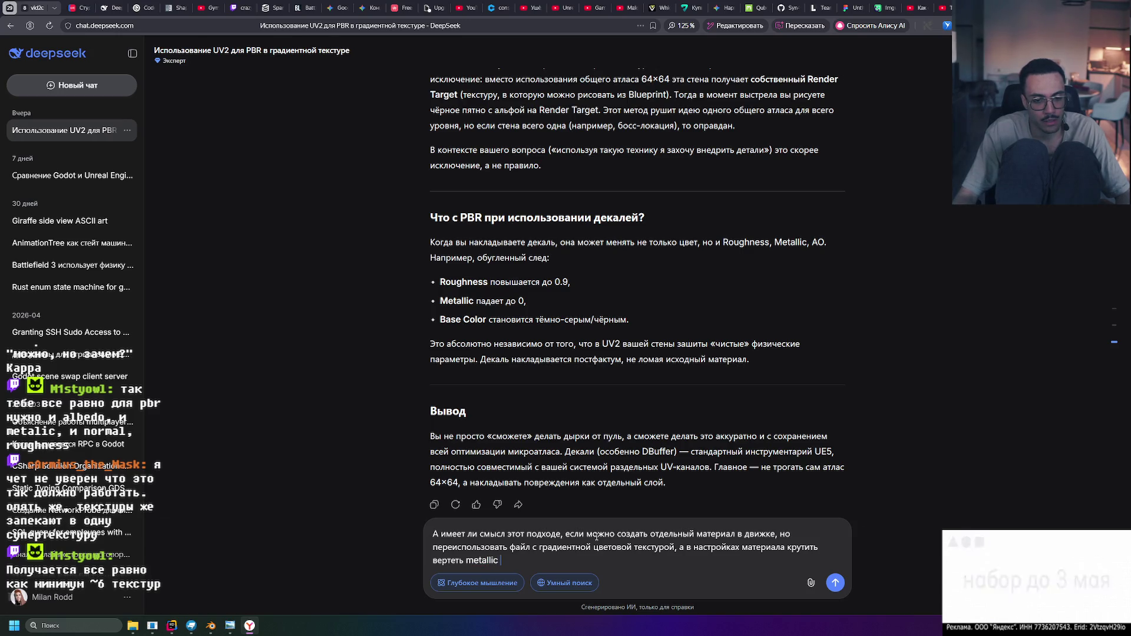
pyautogui.hotkey('alt', 'Tab')
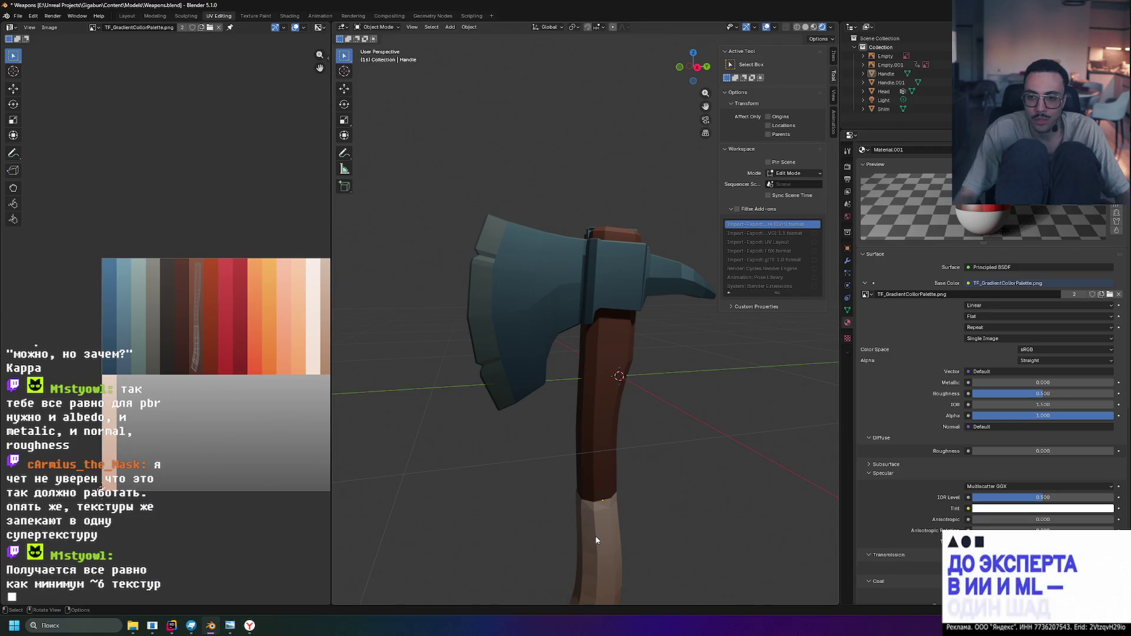
# Return to DeepSeek and finish the question about separate materials and how material count affects performance
pyautogui.hotkey('alt', 'Tab')
pyautogui.hotkey('alt', 'Tab')
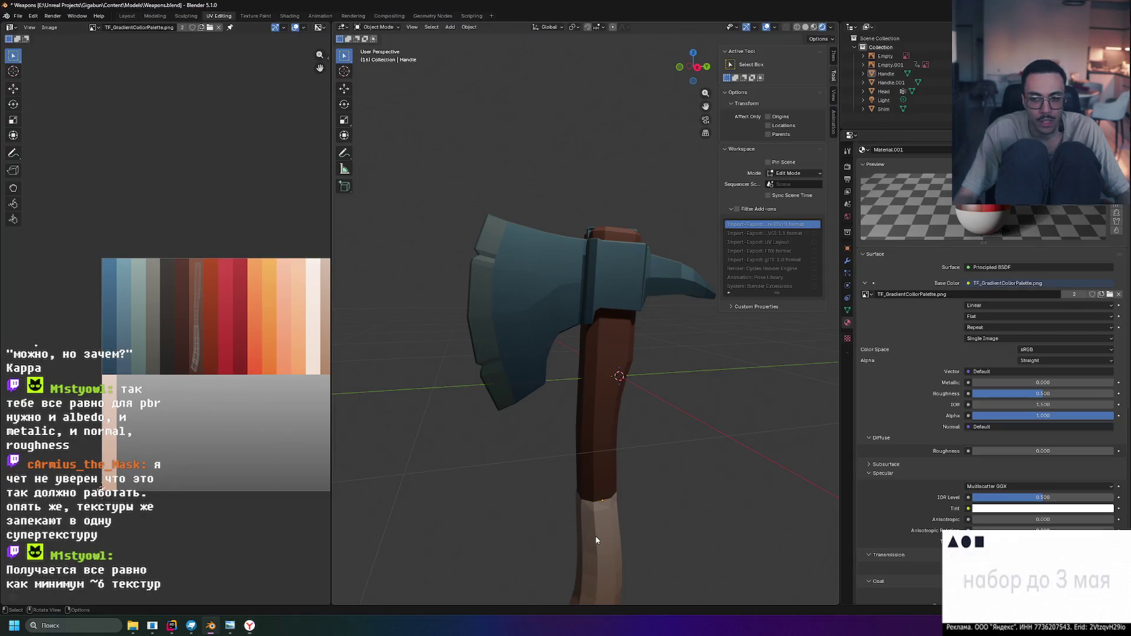
pyautogui.hotkey('alt', 'Tab')
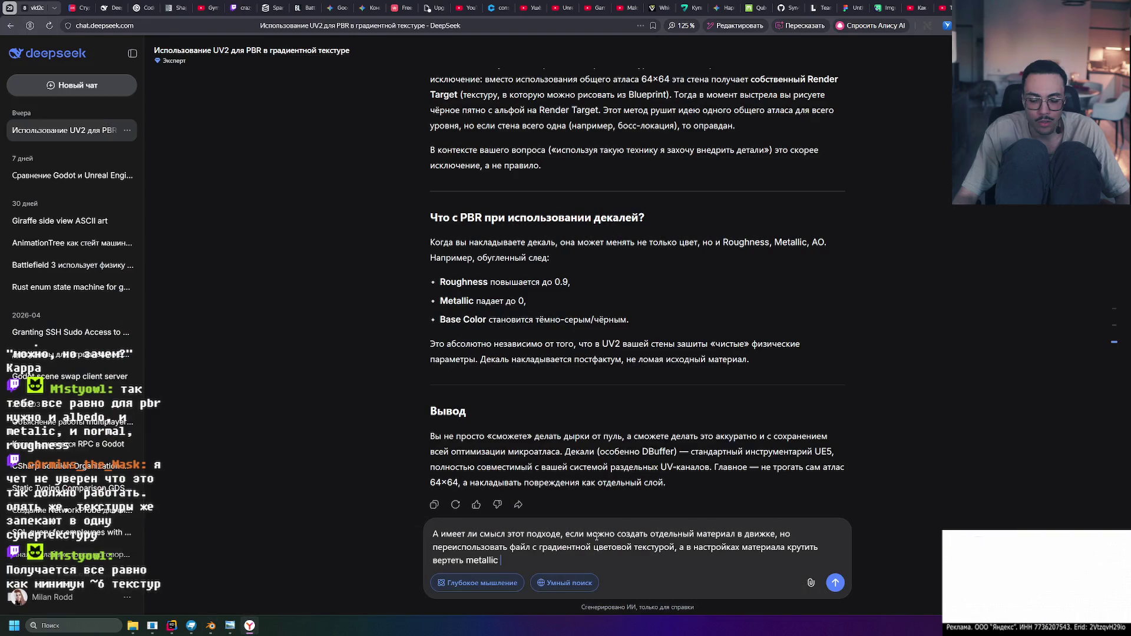
pyautogui.write('Roug')
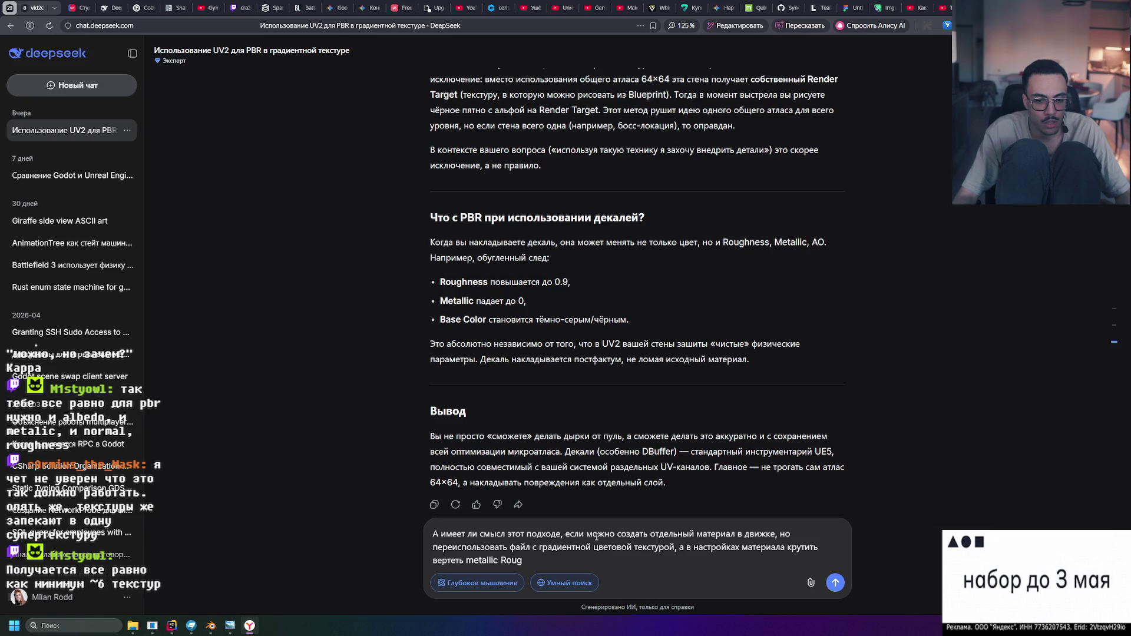
pyautogui.write('hness и')
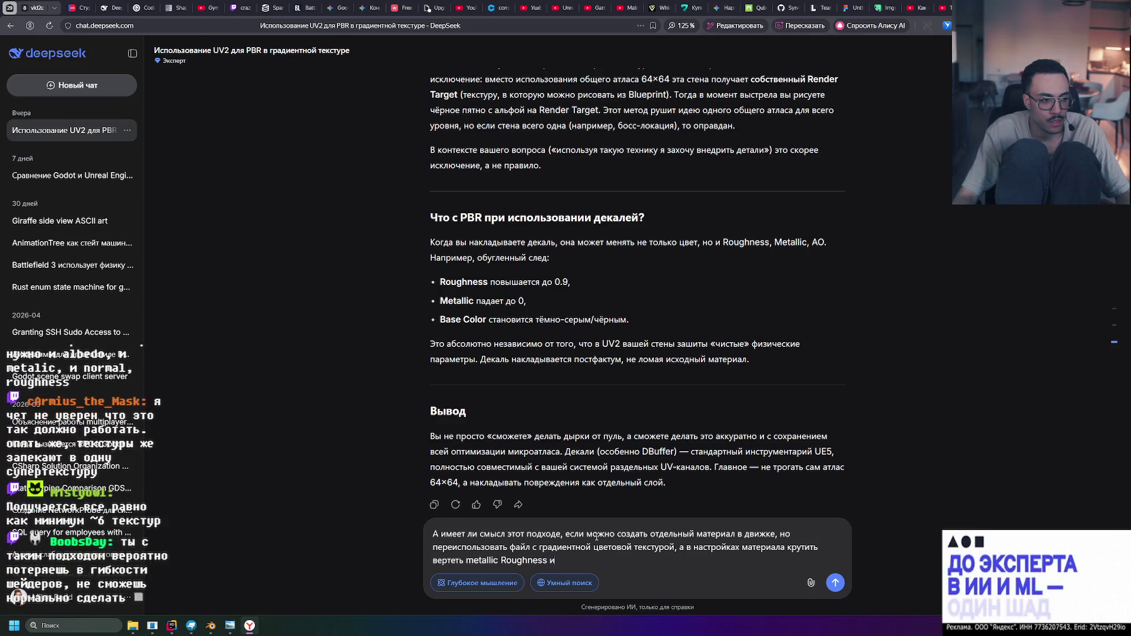
pyautogui.write(' тд')
pyautogui.press('BackSpace')
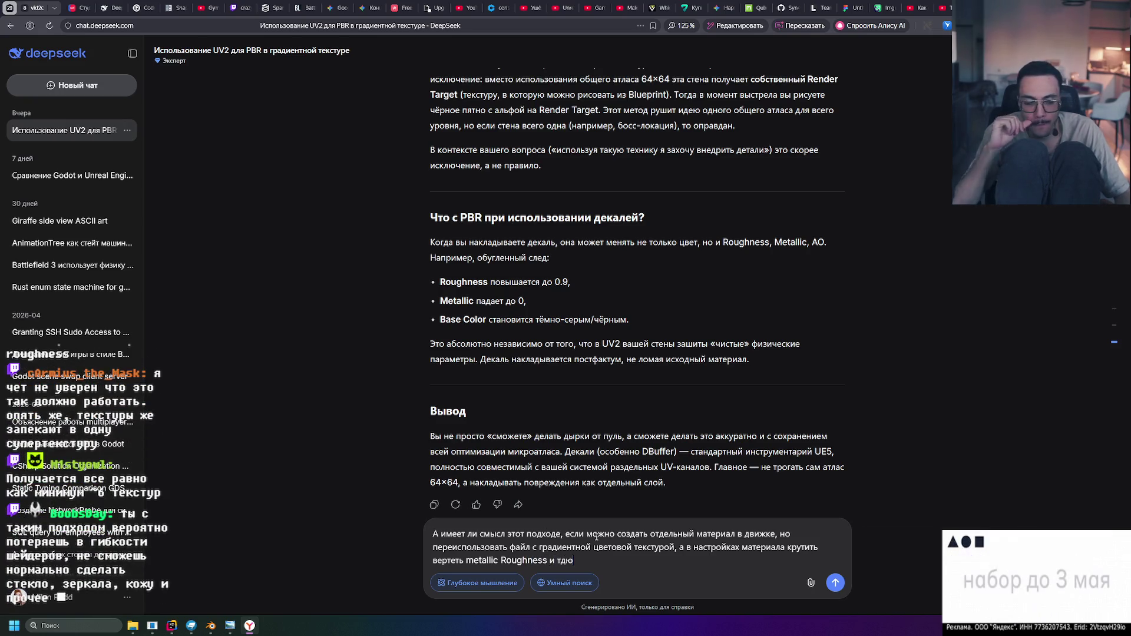
pyautogui.write('. К')
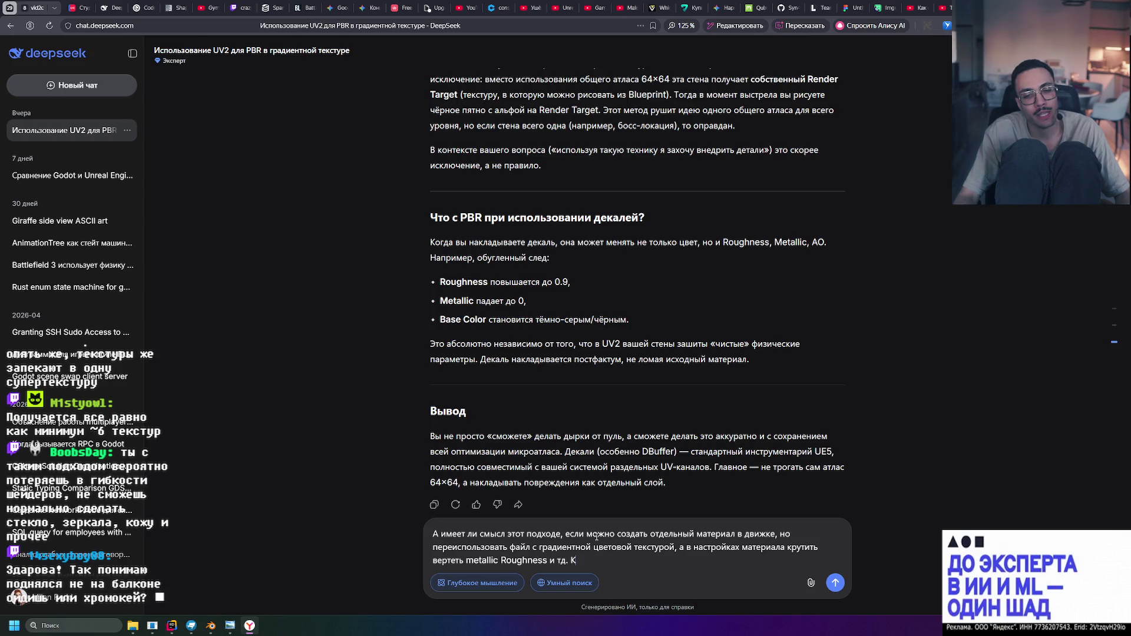
pyautogui.press('BackSpace')
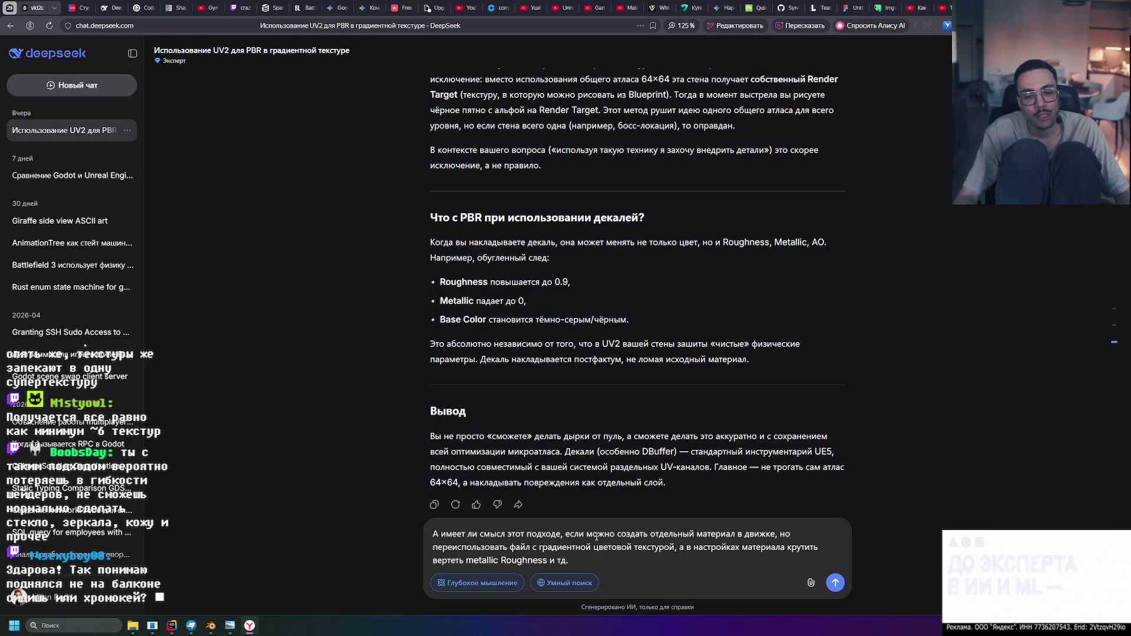
pyautogui.write('Как сильно вли')
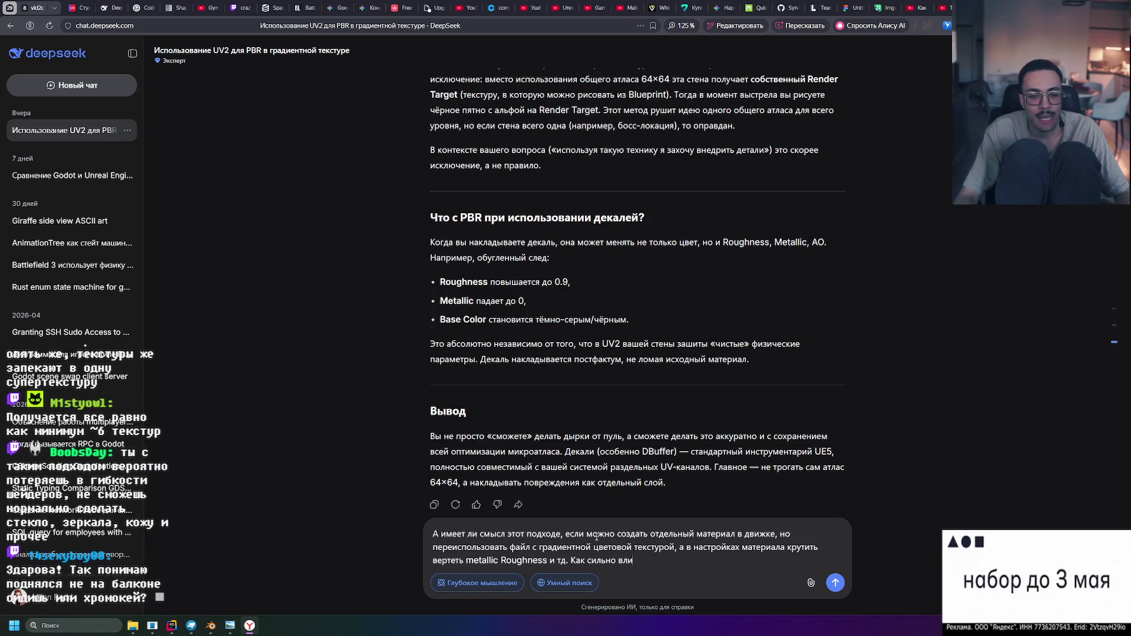
pyautogui.write('яет')
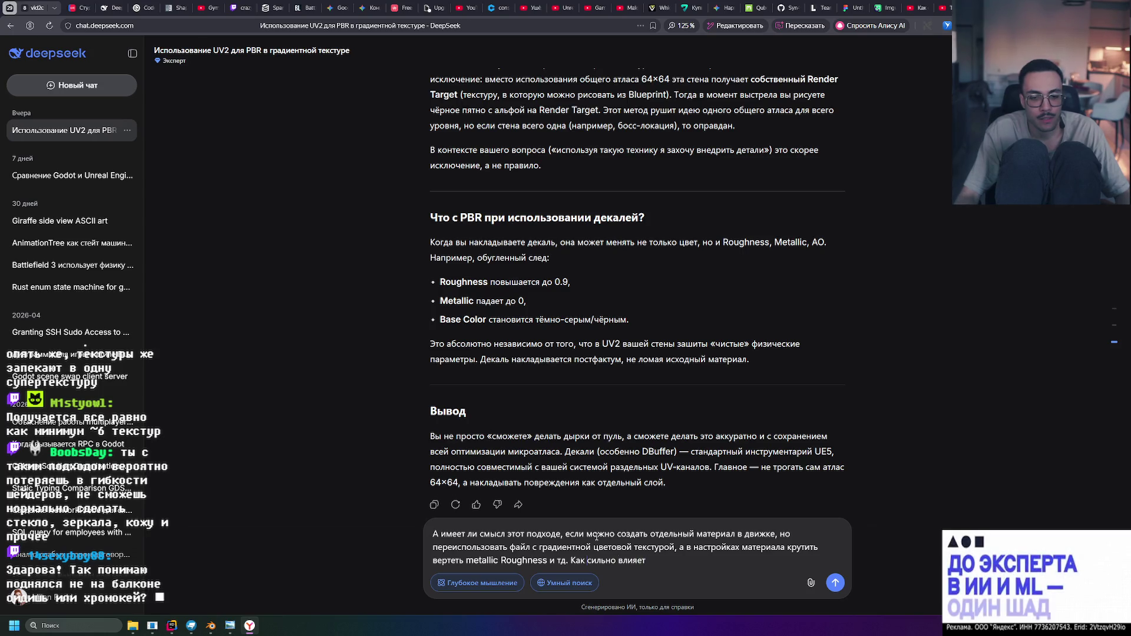
pyautogui.write('? ')
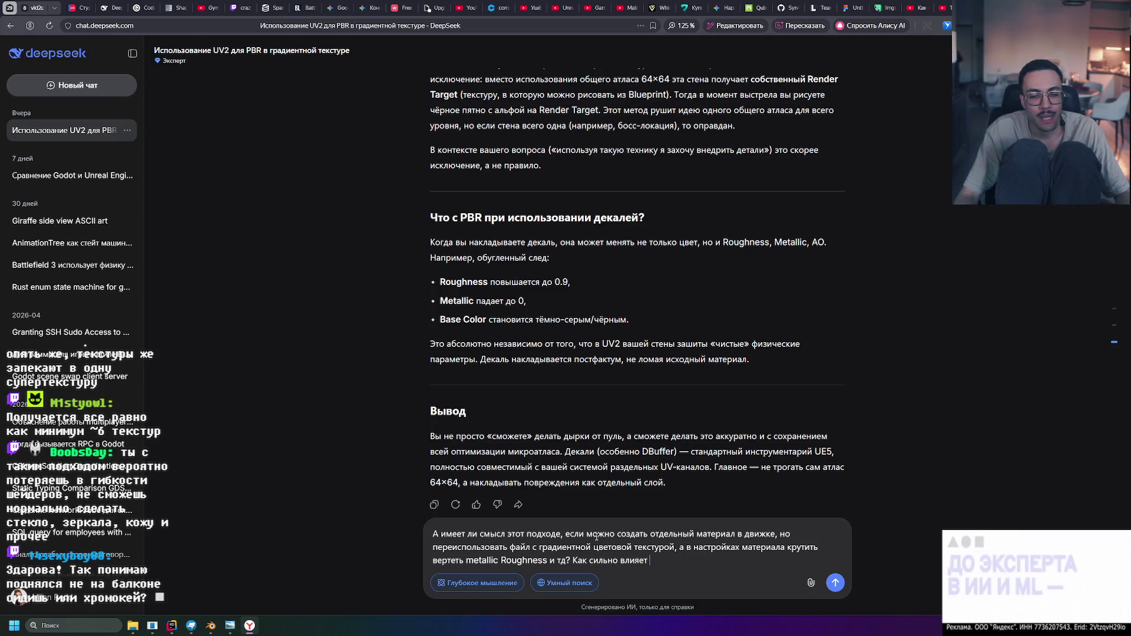
pyautogui.write(' большое')
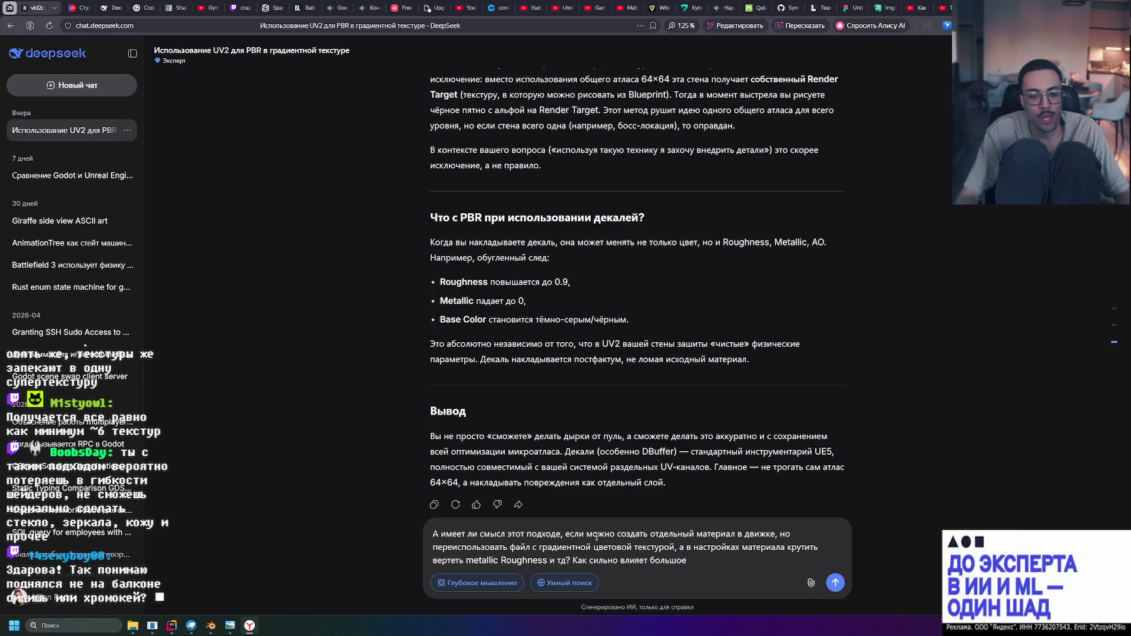
pyautogui.write(' кол-во метао')
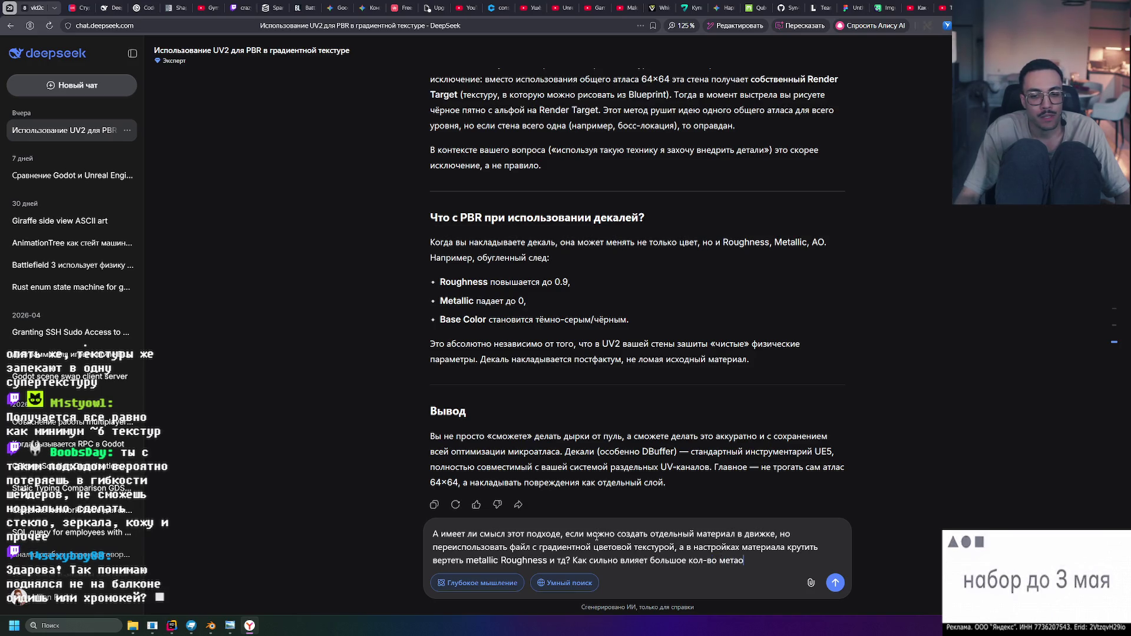
pyautogui.press('BackSpace')
pyautogui.write('риалов')
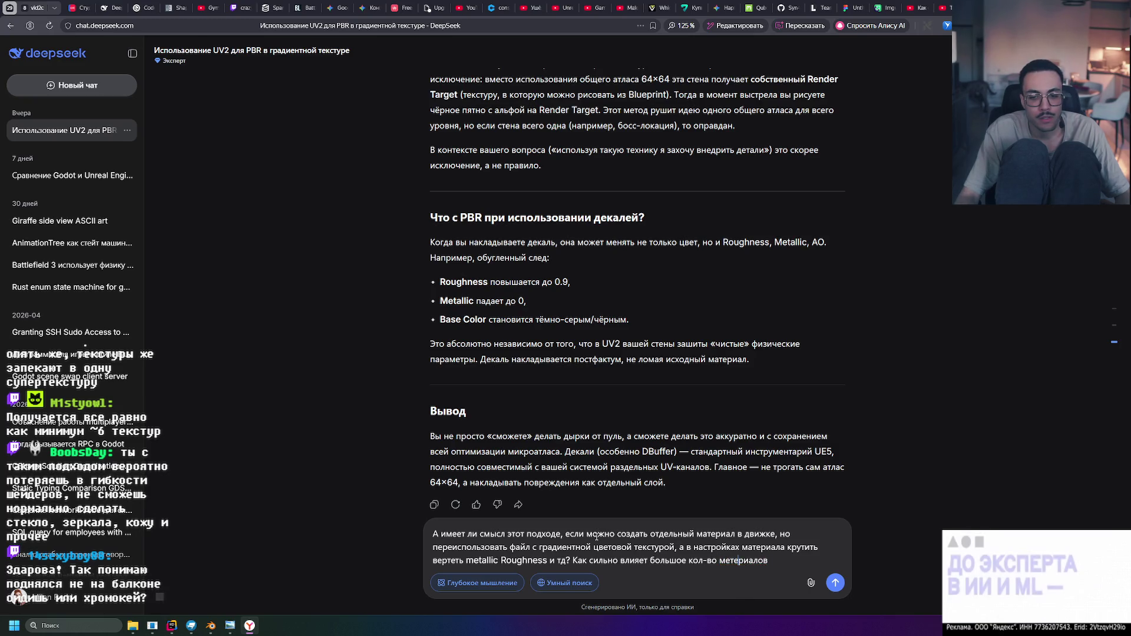
pyautogui.write(' в игре')
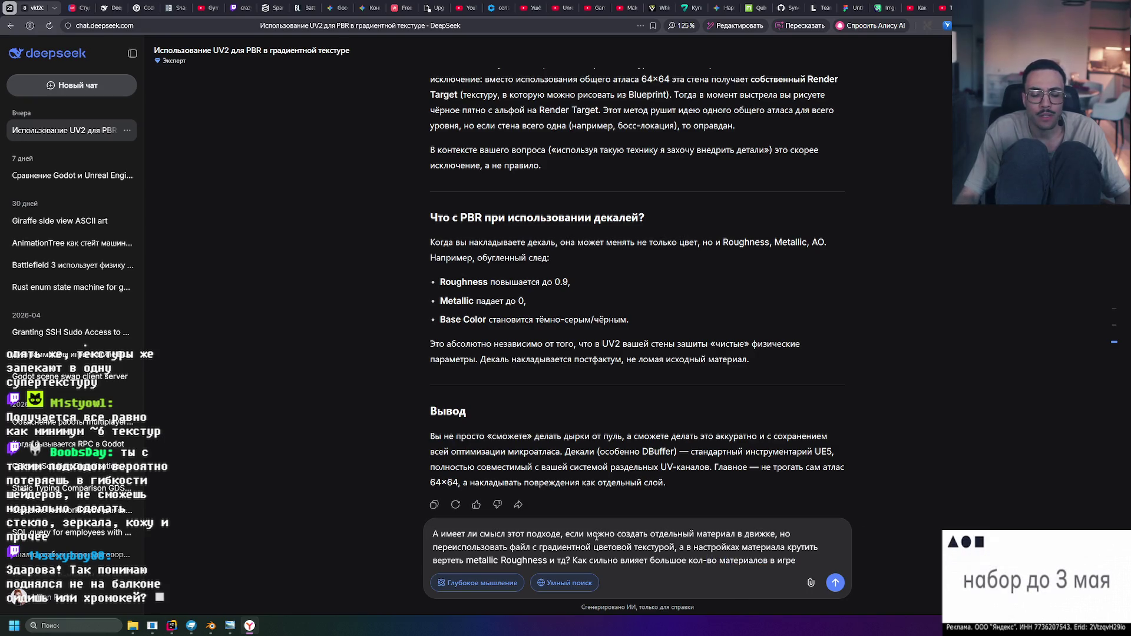
pyautogui.write('звод')
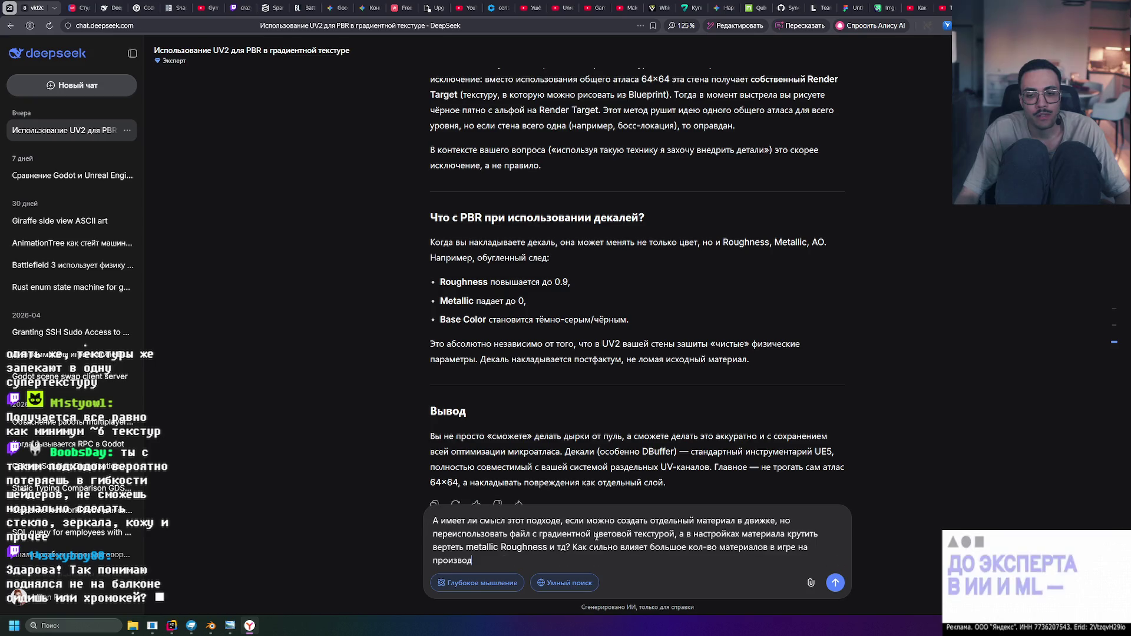
pyautogui.write('ительность?')
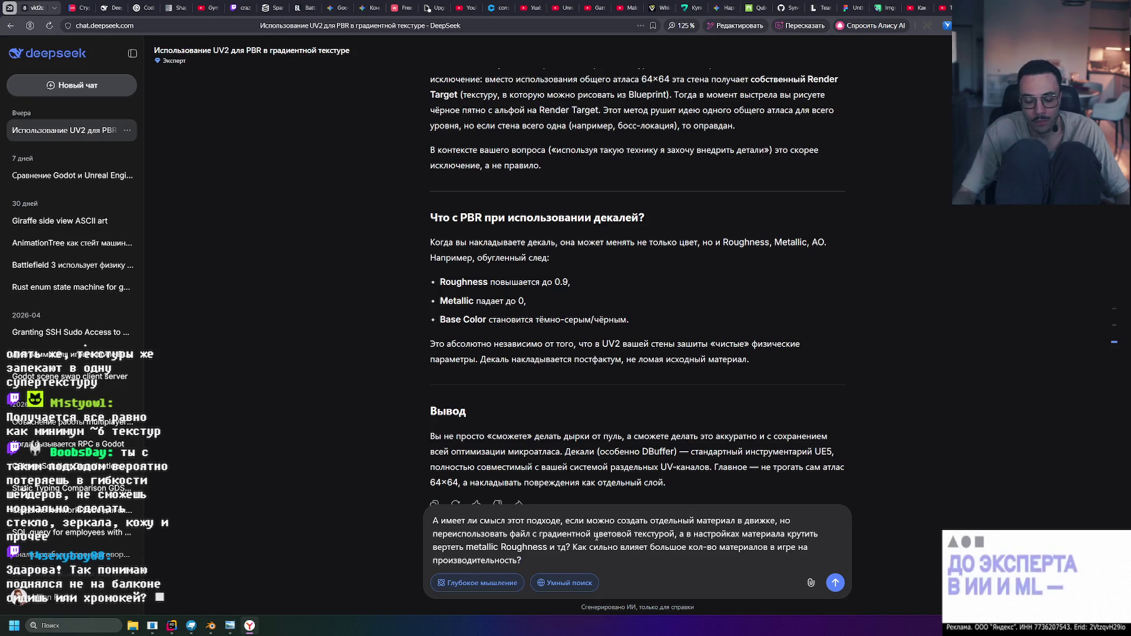
# Send the materials question and read DeepSeek's answer on Material Instances, batching and draw-call merging
pyautogui.press('Return')
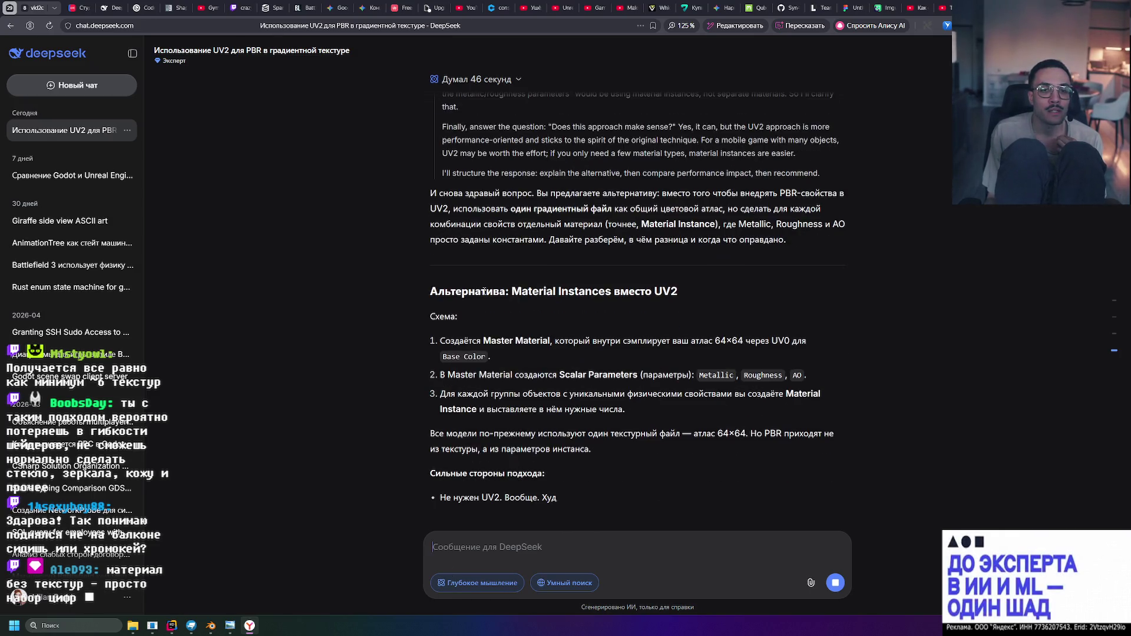
pyautogui.scroll(1, 483, 290)
pyautogui.scroll(1, 637, 264)
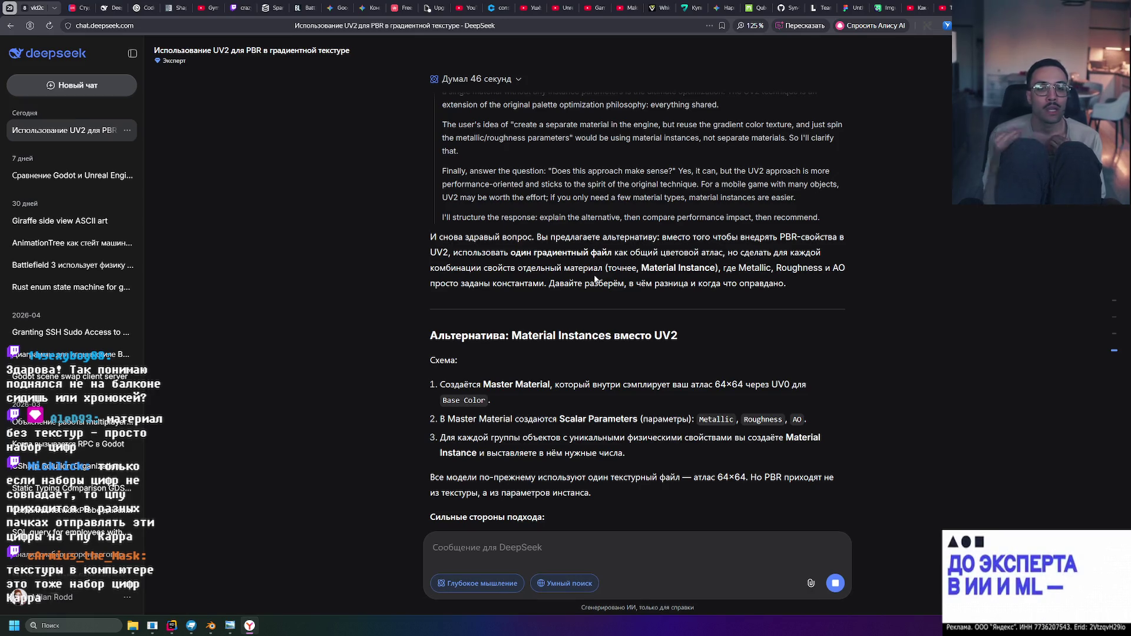
pyautogui.scroll(-1, 519, 303)
pyautogui.scroll(-2, 517, 301)
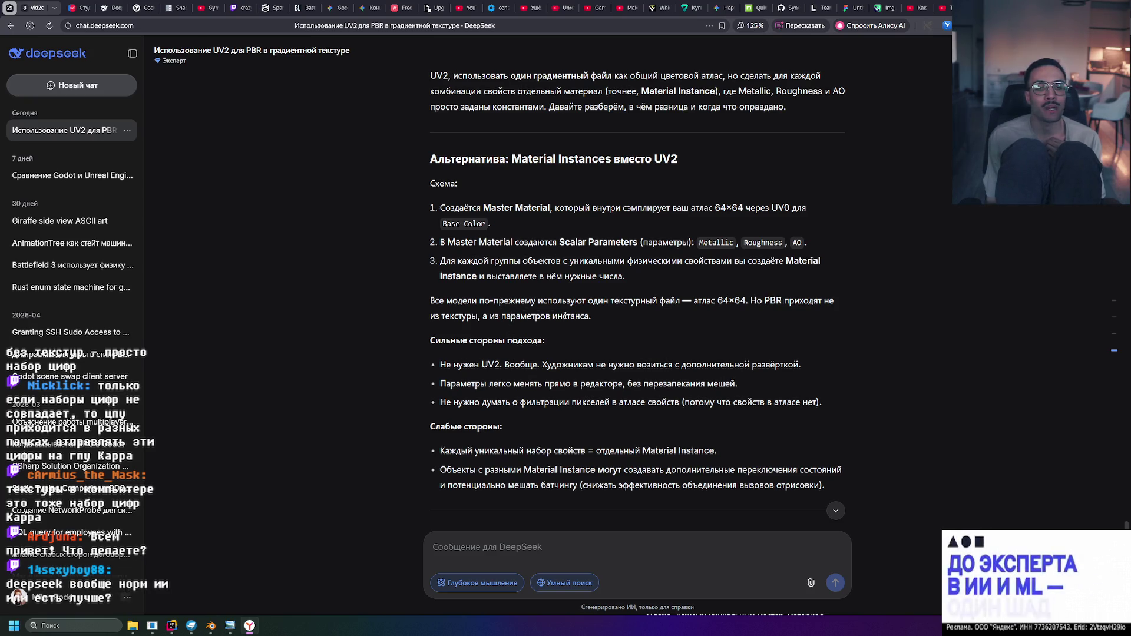
pyautogui.scroll(-2, 566, 315)
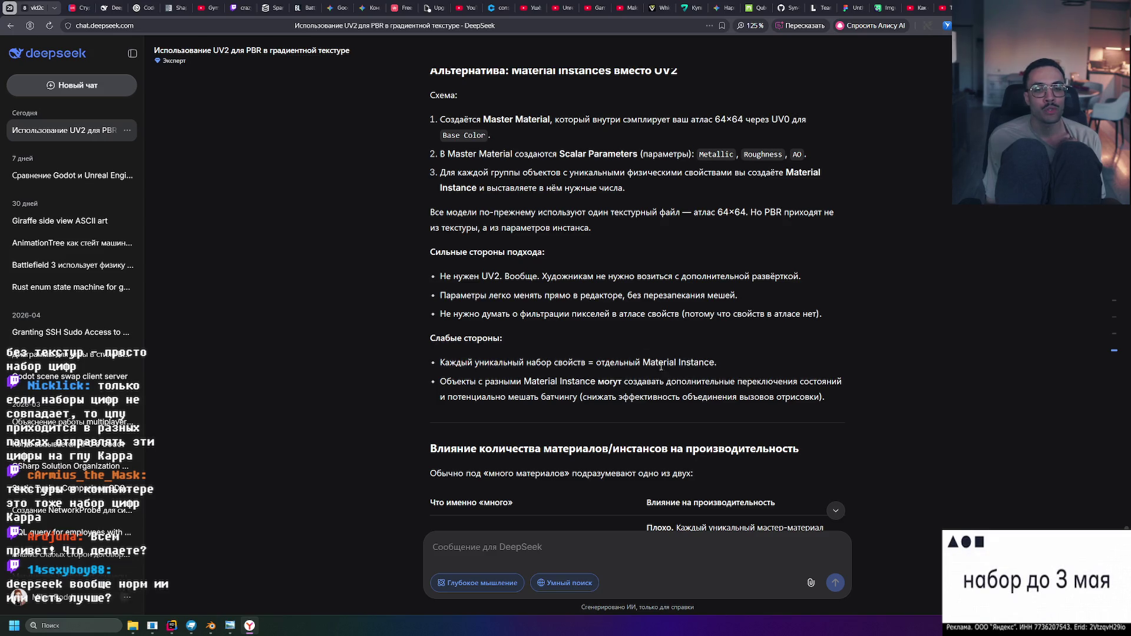
pyautogui.moveTo(717, 363); pyautogui.dragTo(577, 363)
pyautogui.scroll(-1, 511, 314)
pyautogui.click(512, 315)
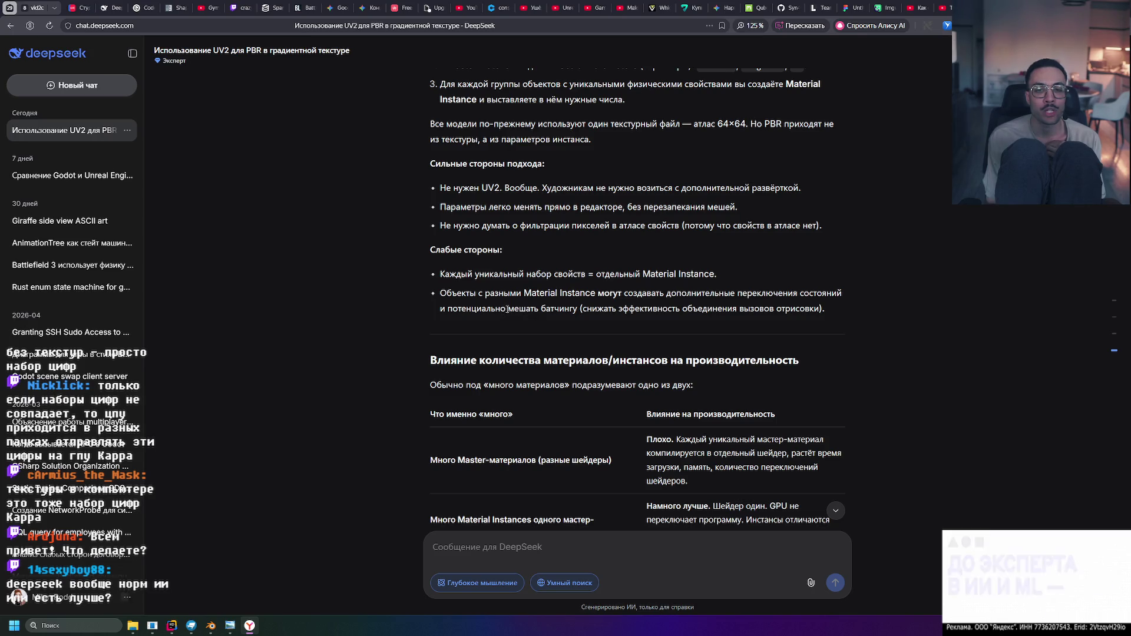
pyautogui.moveTo(583, 308); pyautogui.dragTo(748, 309)
pyautogui.click(748, 309)
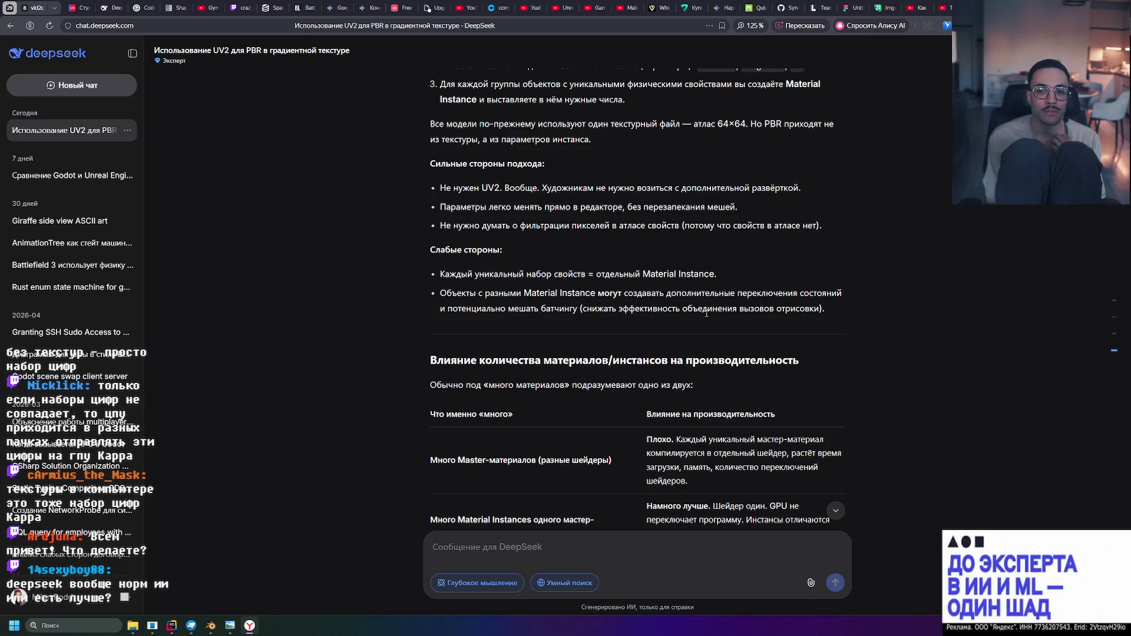
pyautogui.moveTo(821, 308); pyautogui.dragTo(635, 308)
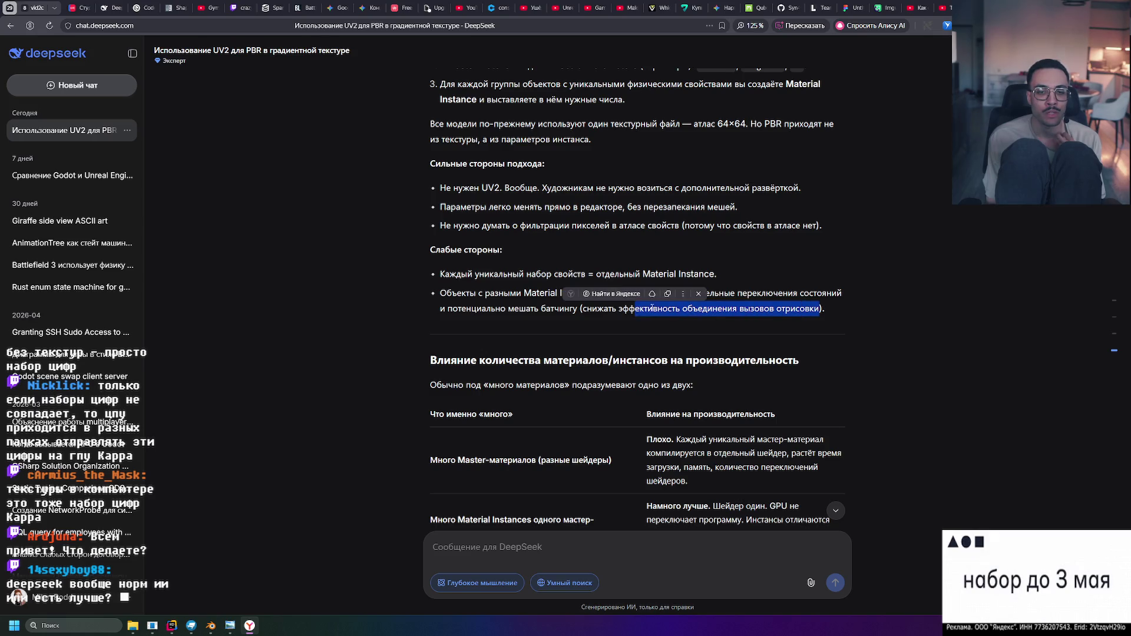
pyautogui.click(634, 308)
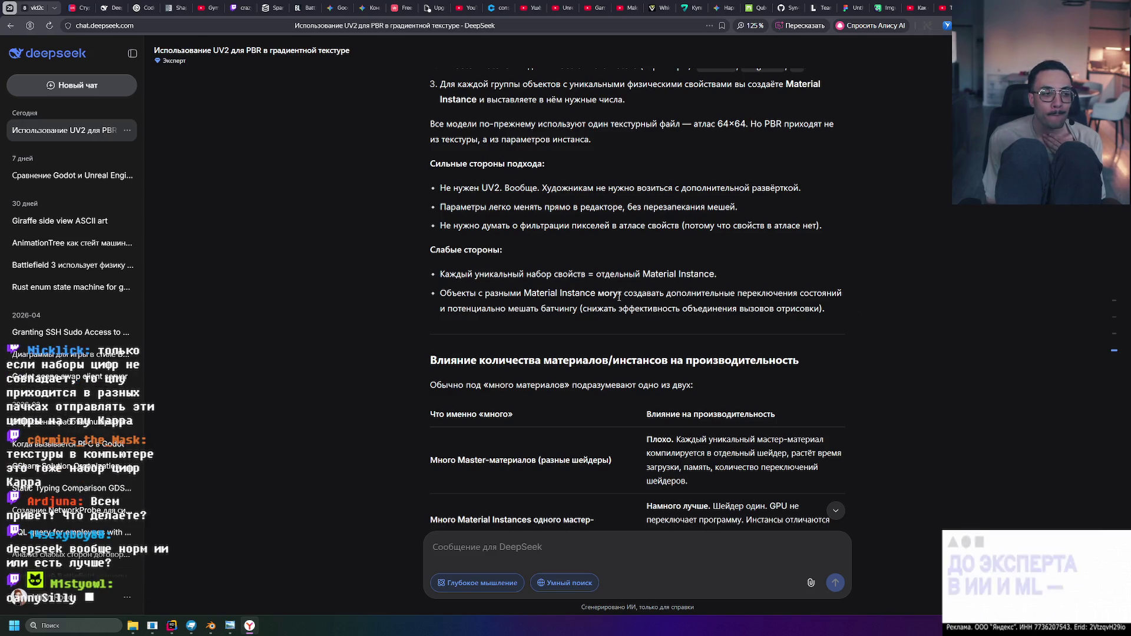
pyautogui.scroll(-1, 608, 307)
pyautogui.scroll(-1, 607, 306)
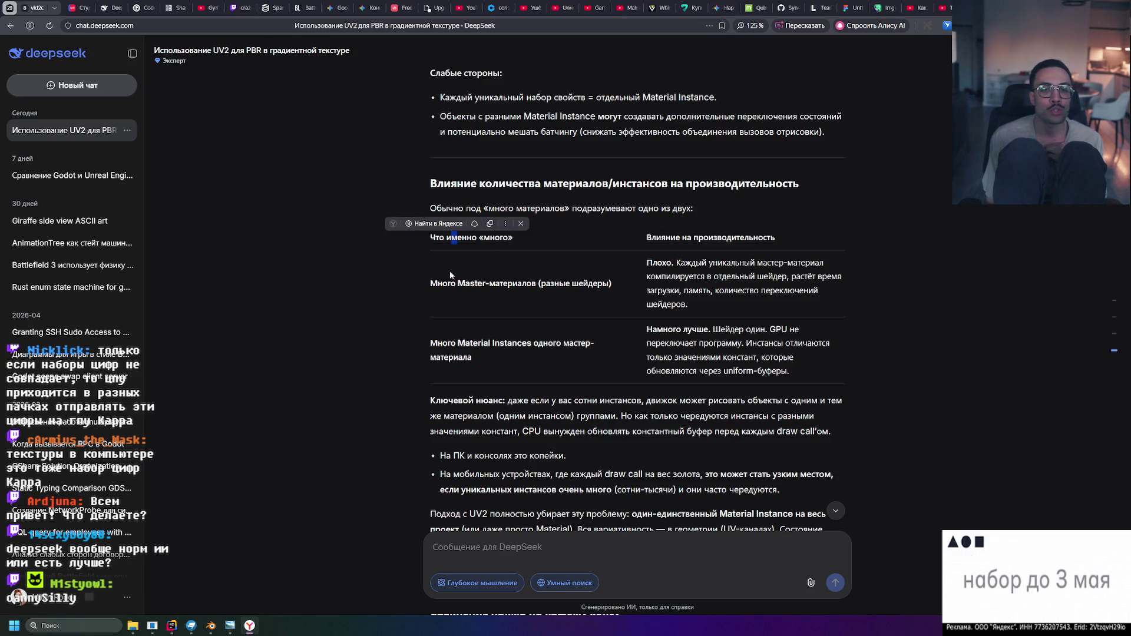
pyautogui.click(576, 284)
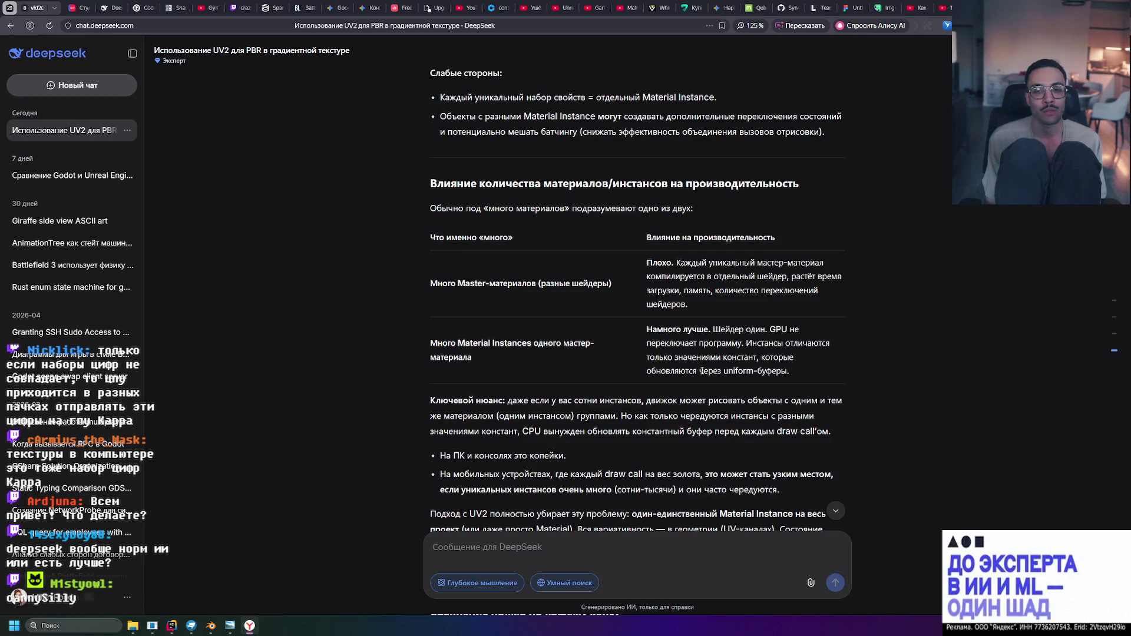
pyautogui.scroll(-2, 738, 367)
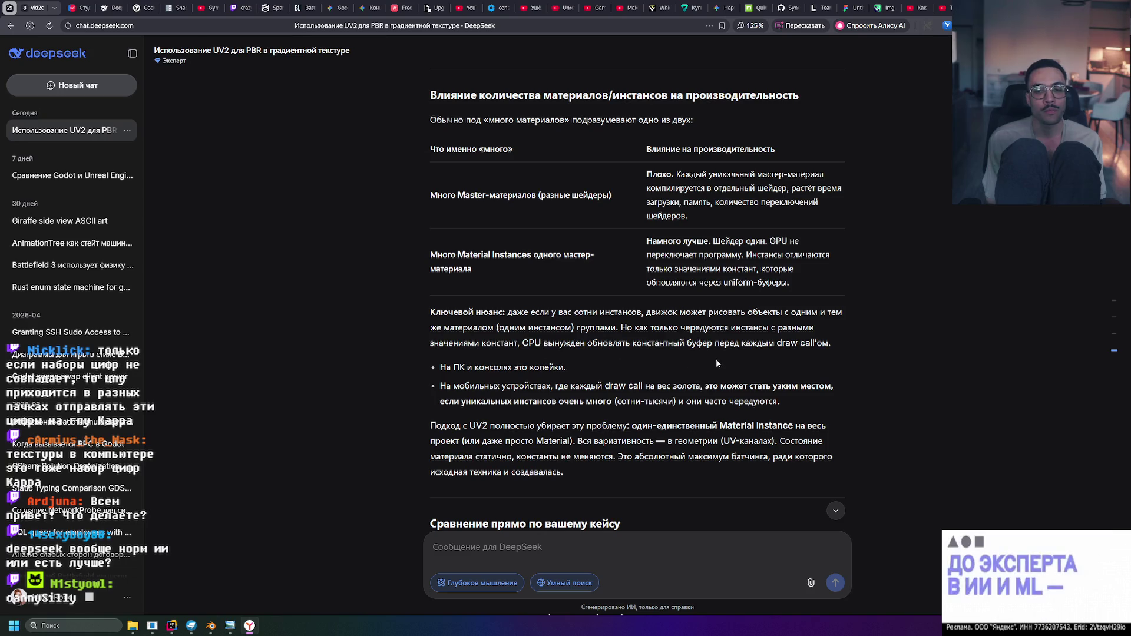
pyautogui.scroll(-1, 508, 351)
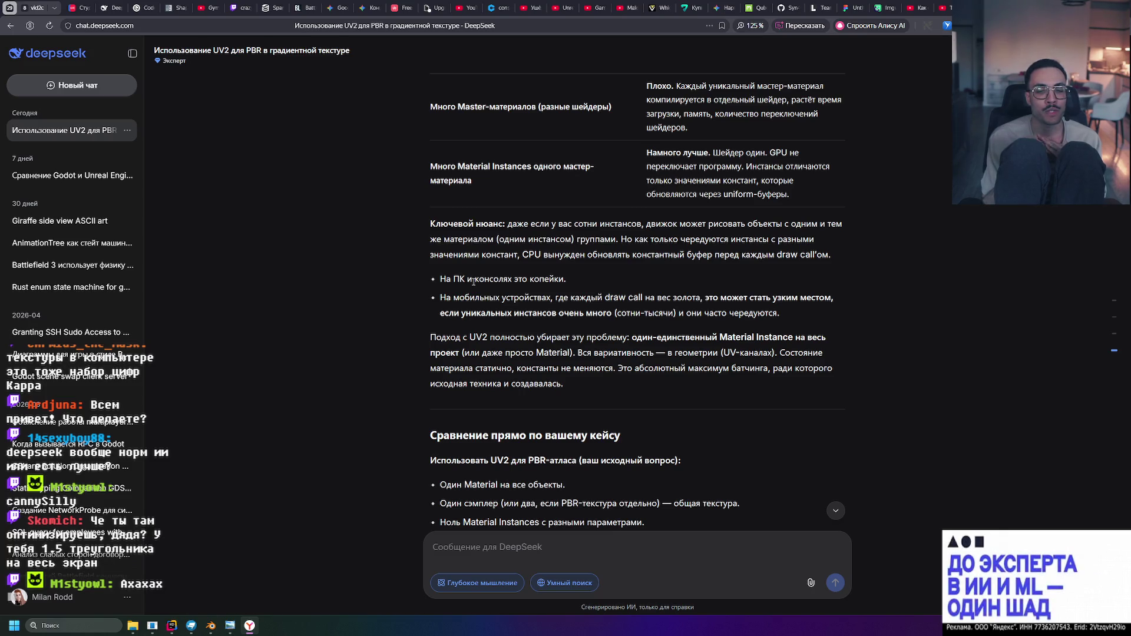
pyautogui.scroll(-3, 471, 265)
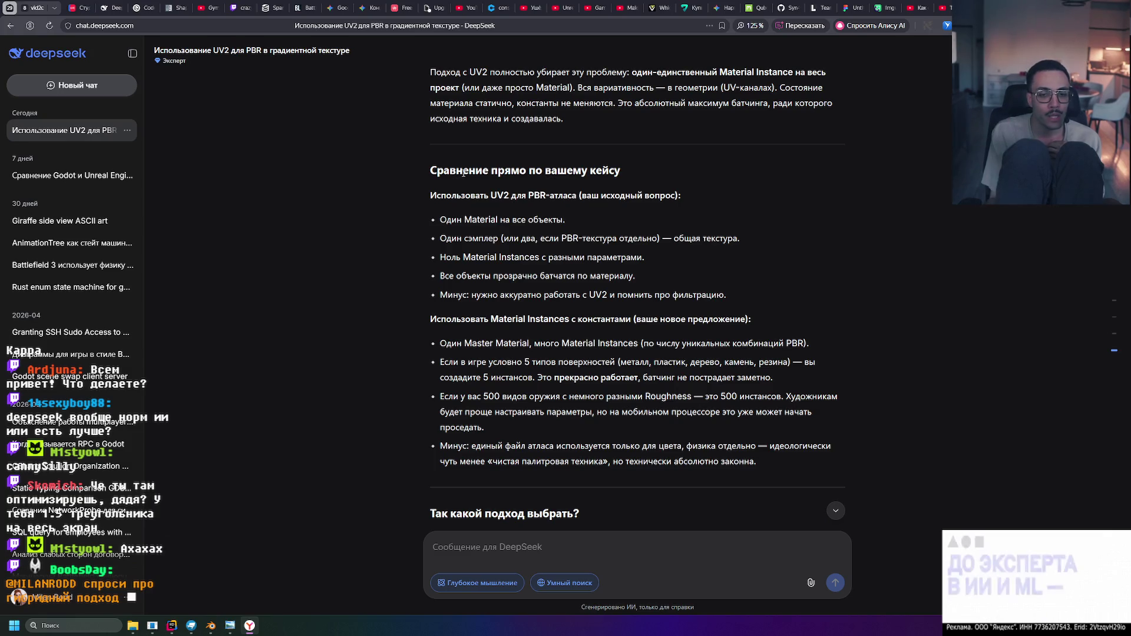
pyautogui.scroll(-3, 524, 252)
pyautogui.scroll(-1, 512, 292)
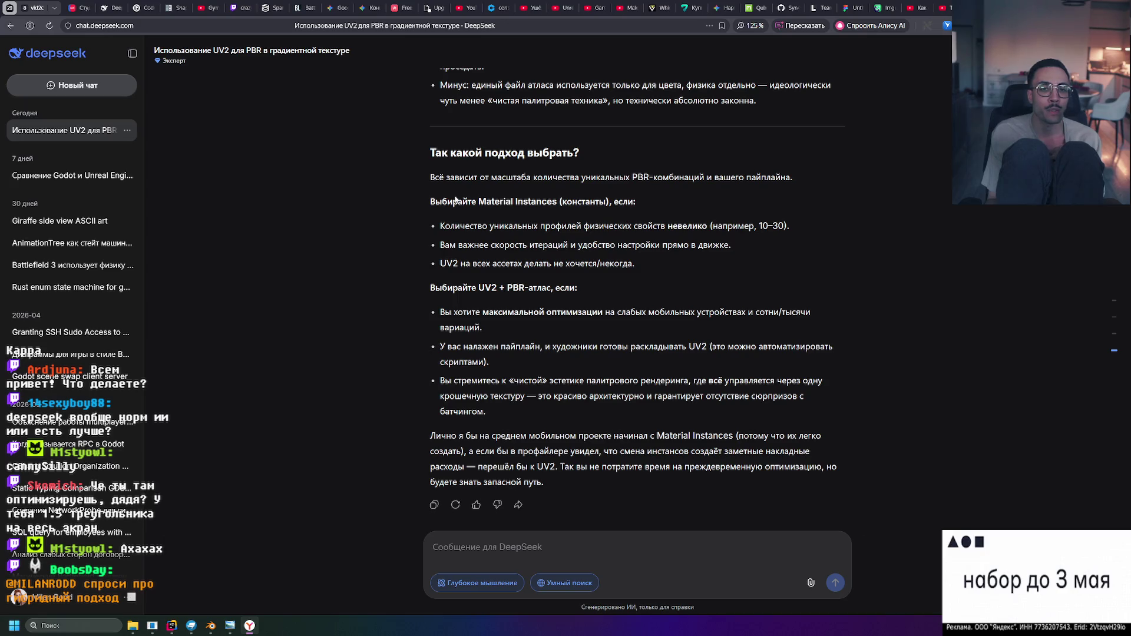
pyautogui.moveTo(474, 225); pyautogui.dragTo(489, 223)
pyautogui.click(489, 224)
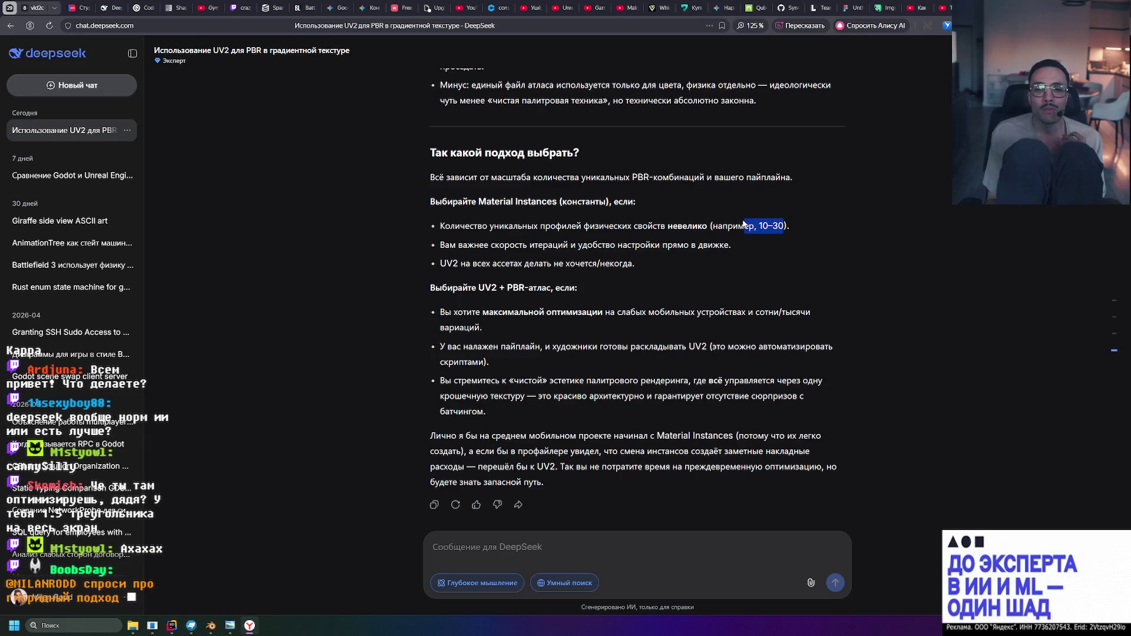
pyautogui.moveTo(784, 226); pyautogui.dragTo(668, 225)
pyautogui.click(777, 226)
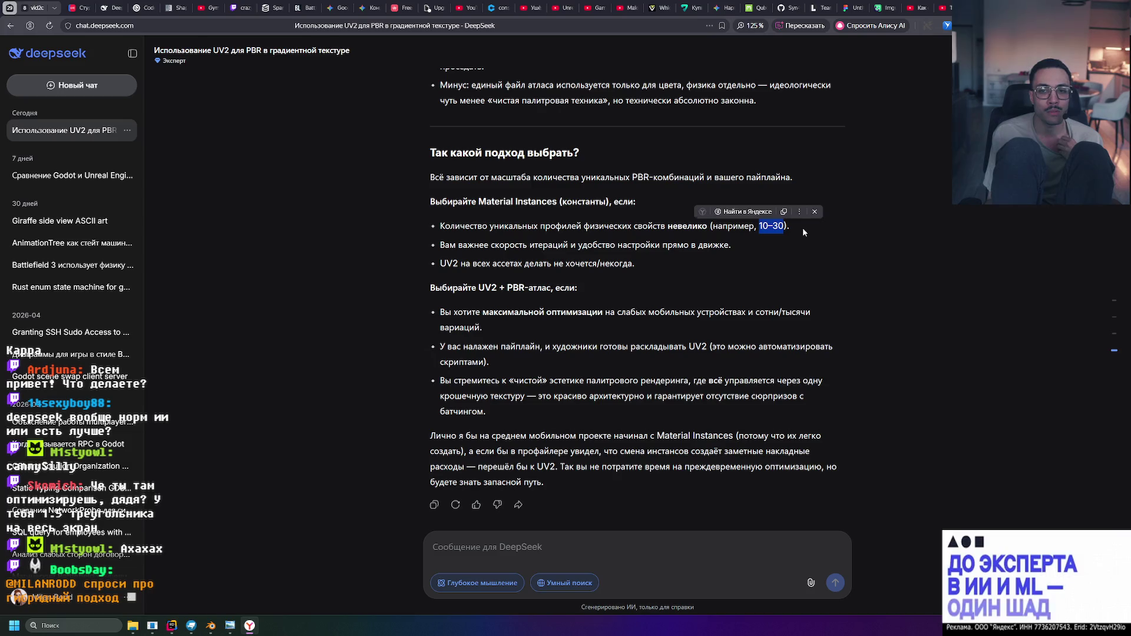
pyautogui.click(803, 228)
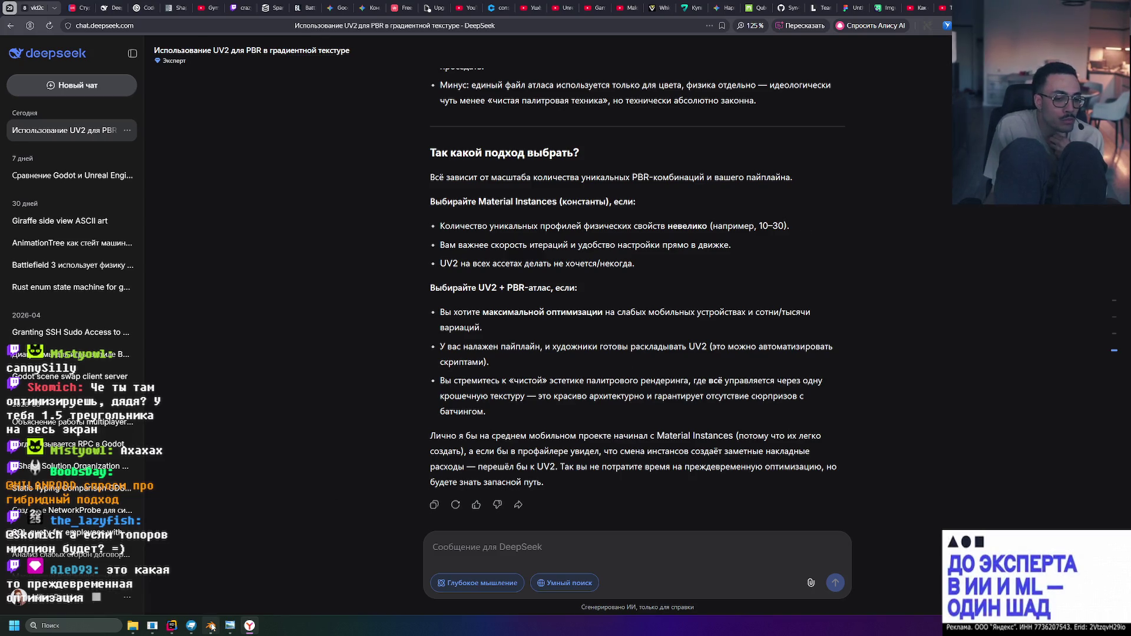
pyautogui.hotkey('alt', 'Tab')
# Select the axe head and rename its material from Material.002 to Material.Iron
pyautogui.moveTo(654, 375); pyautogui.dragTo(701, 367, button='middle')
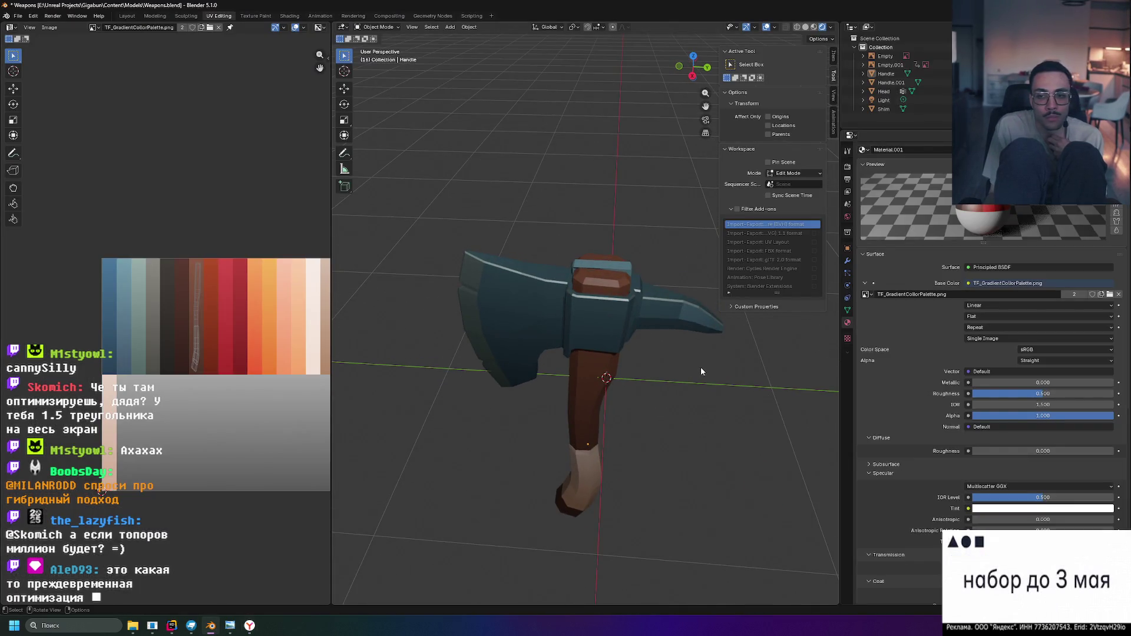
pyautogui.click(864, 150)
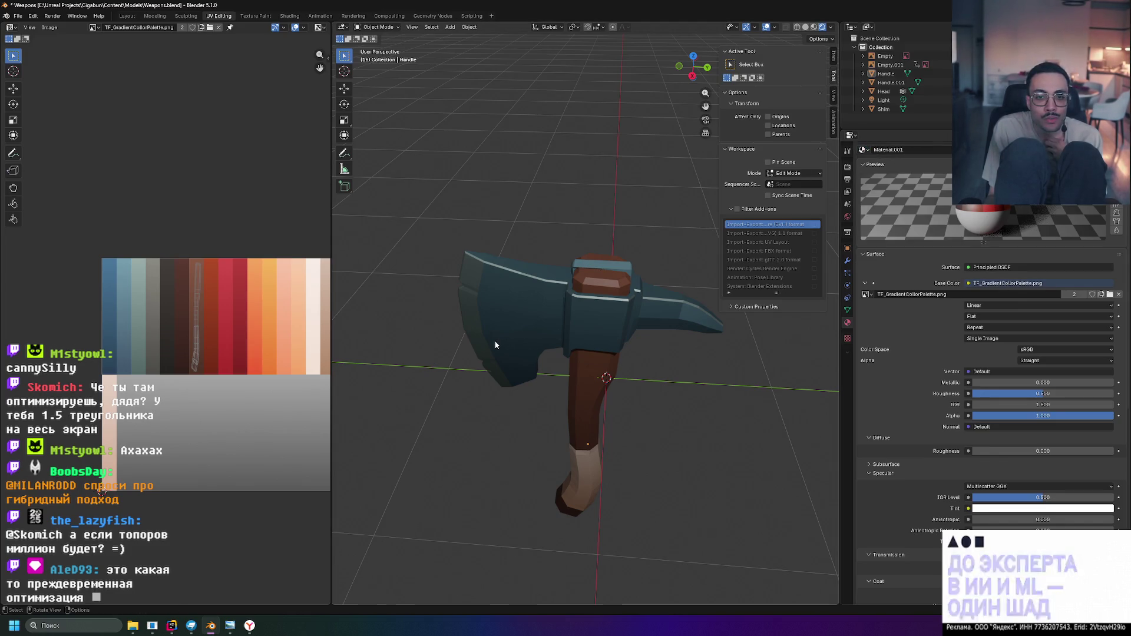
pyautogui.click(538, 325)
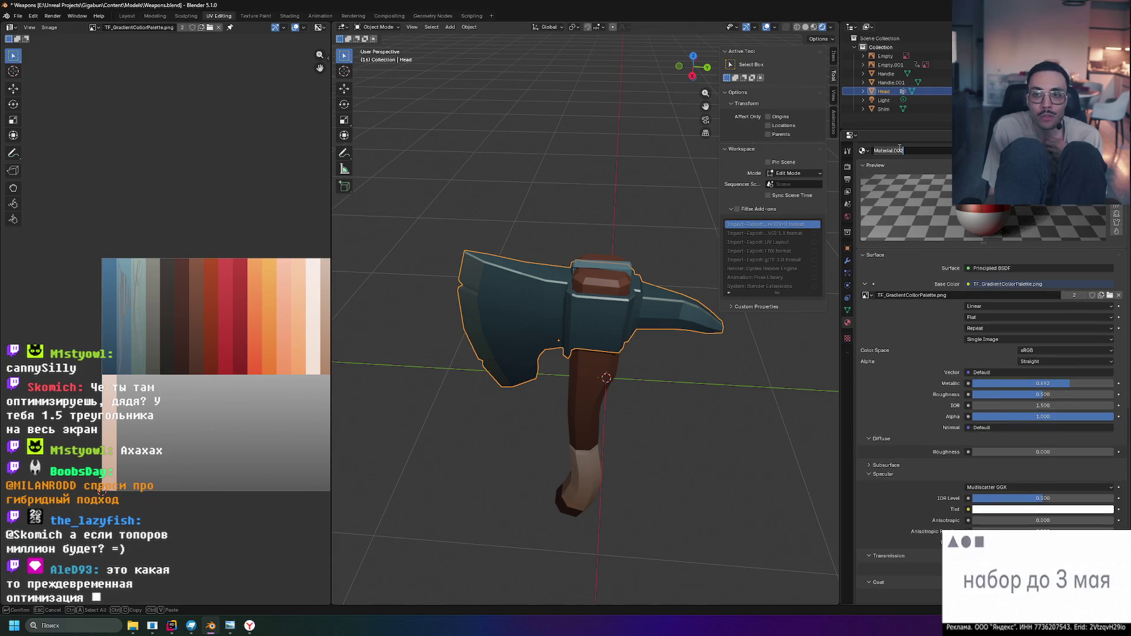
pyautogui.click(863, 150)
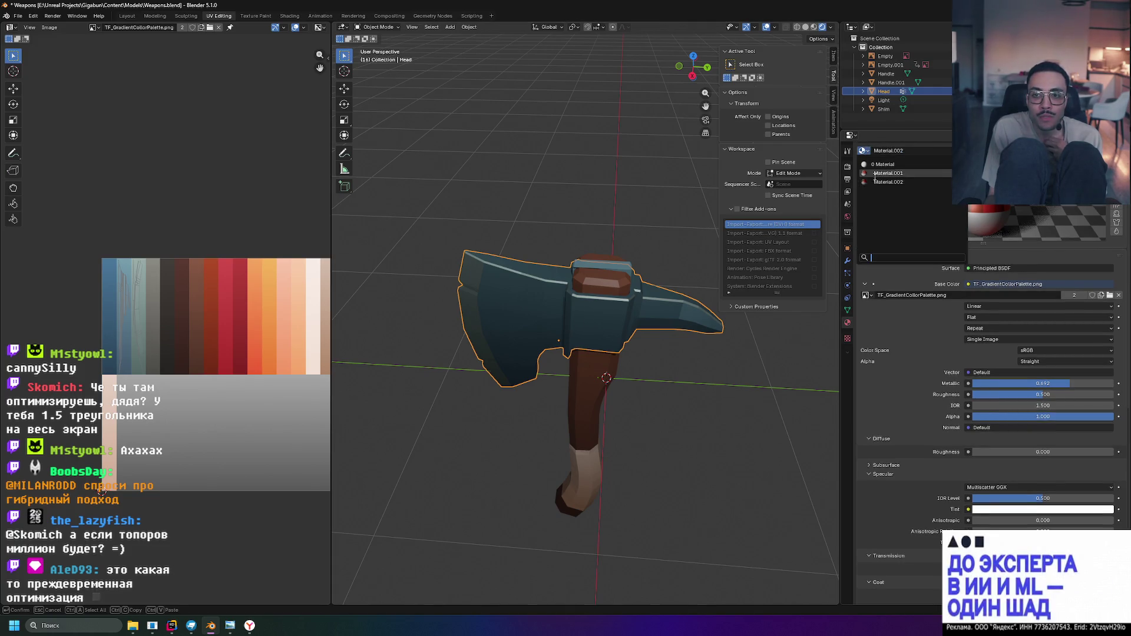
pyautogui.click(923, 149)
pyautogui.press('BackSpace')
pyautogui.press('BackSpace')
pyautogui.press('BackSpace')
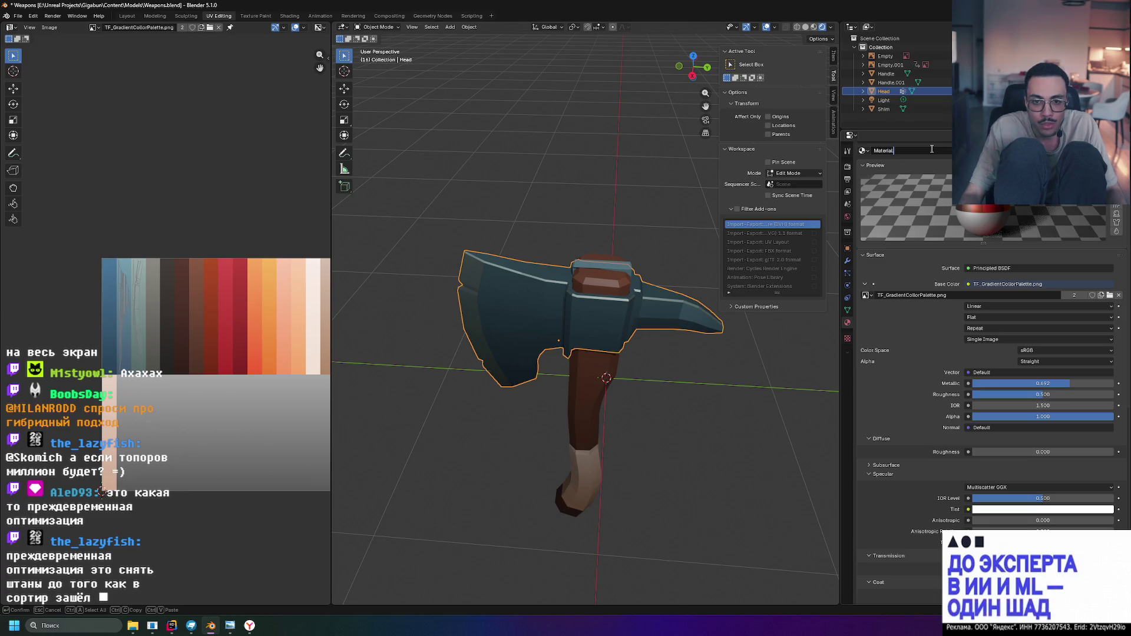
pyautogui.write('.Iron')
pyautogui.press('Return')
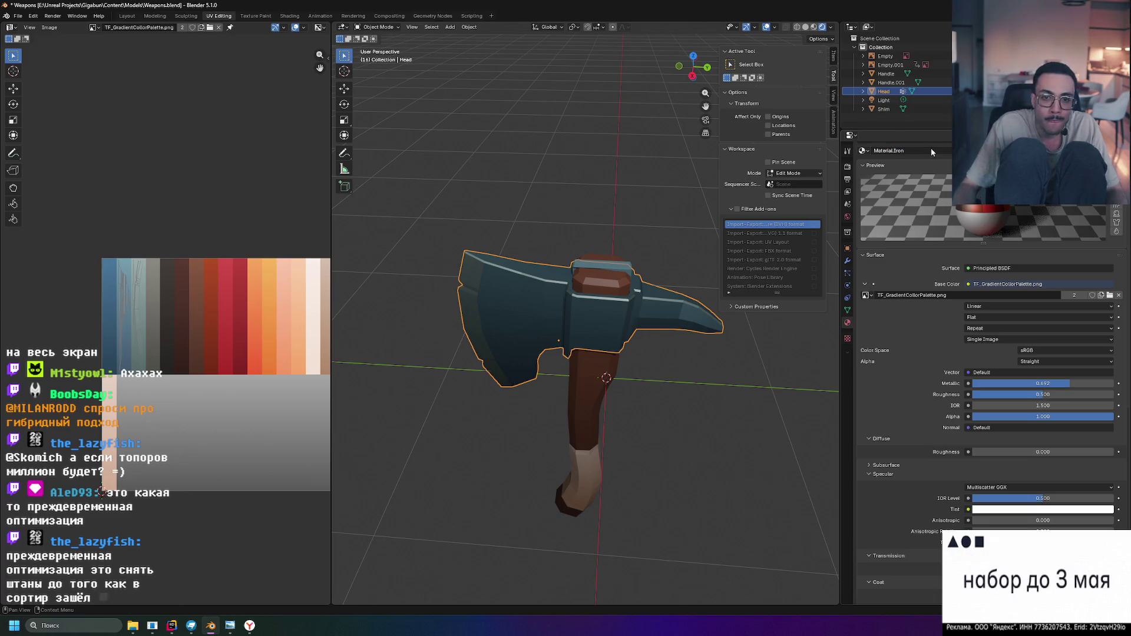
# Select the shim and assign it the existing Material.Iron from the material list
pyautogui.click(623, 272)
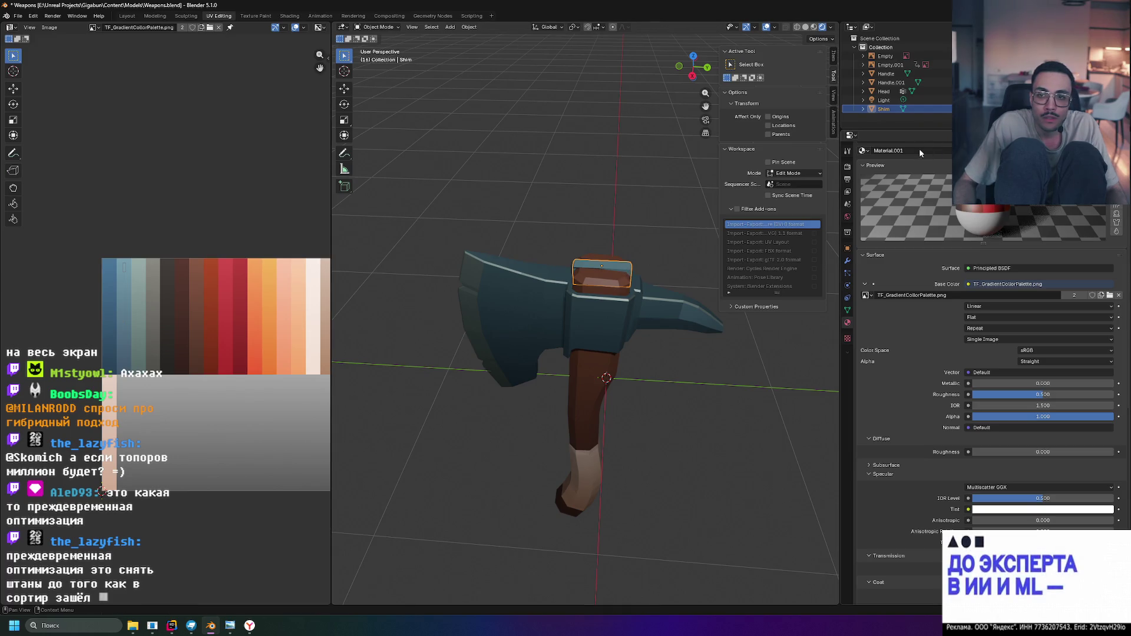
pyautogui.doubleClick(884, 150)
pyautogui.press('Escape')
pyautogui.click(863, 150)
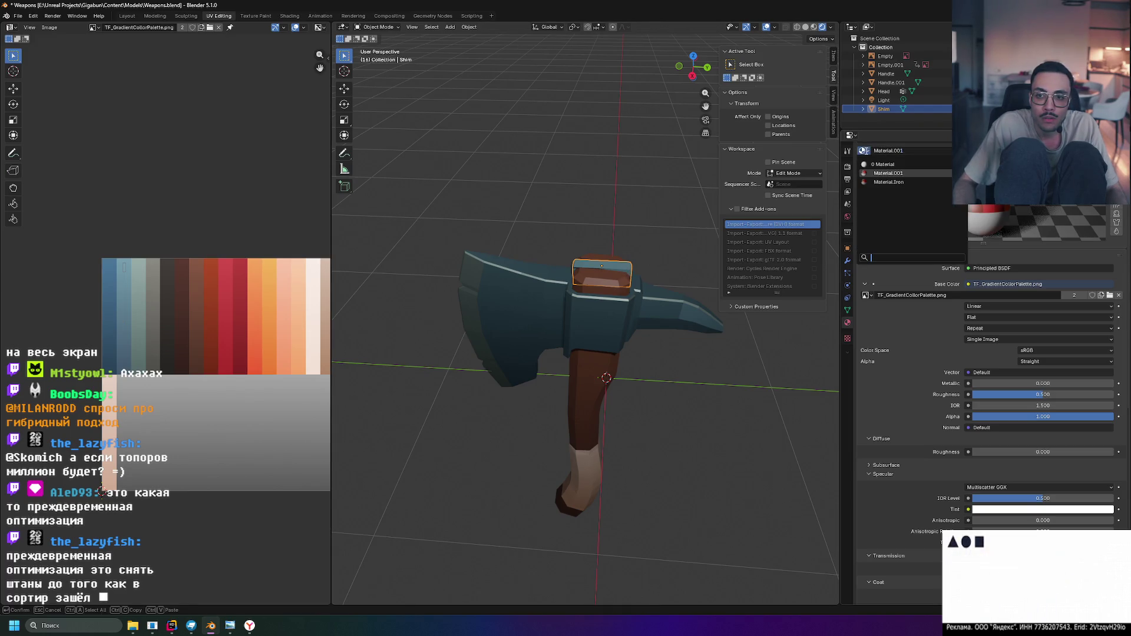
pyautogui.click(899, 188)
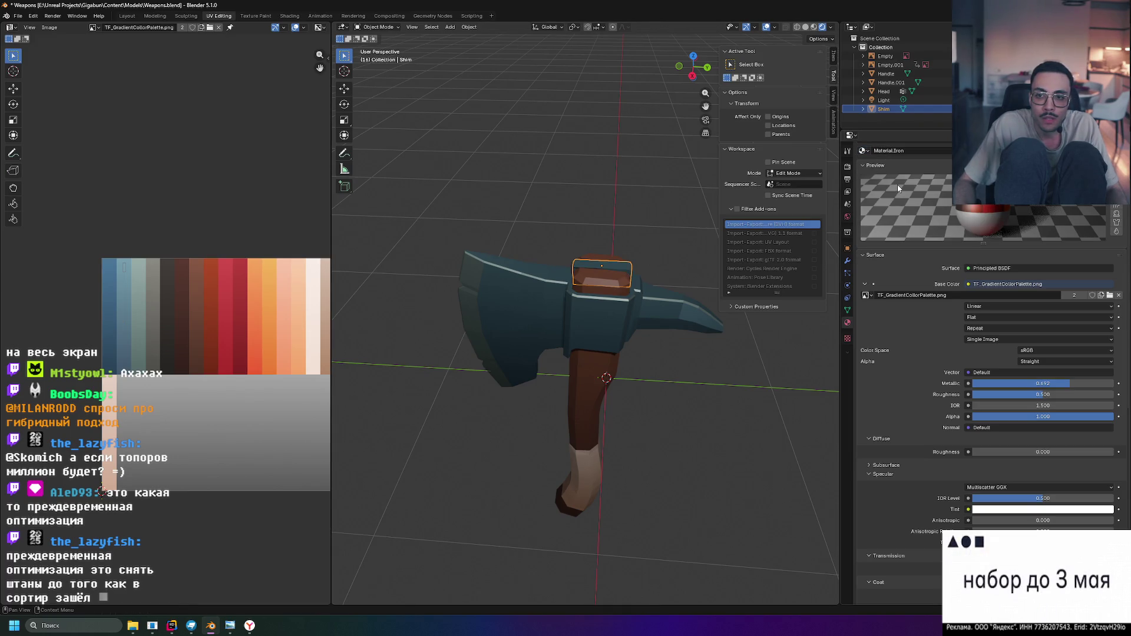
pyautogui.click(595, 371)
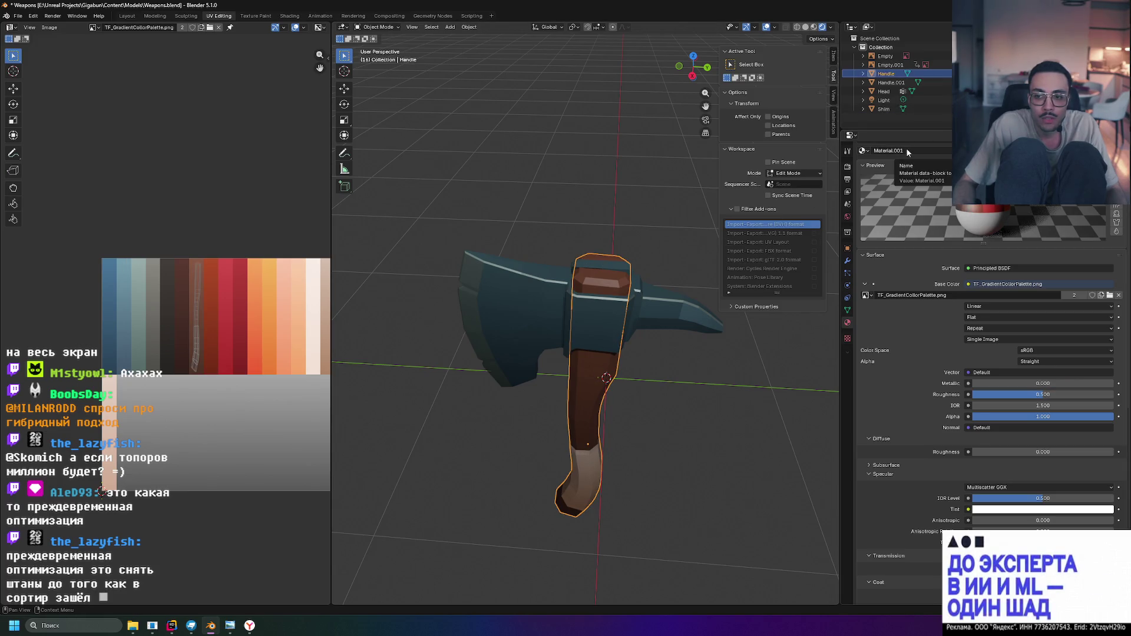
# Rename the handle's material to Material.Wood and inspect the axe from several angles
pyautogui.doubleClick(924, 150)
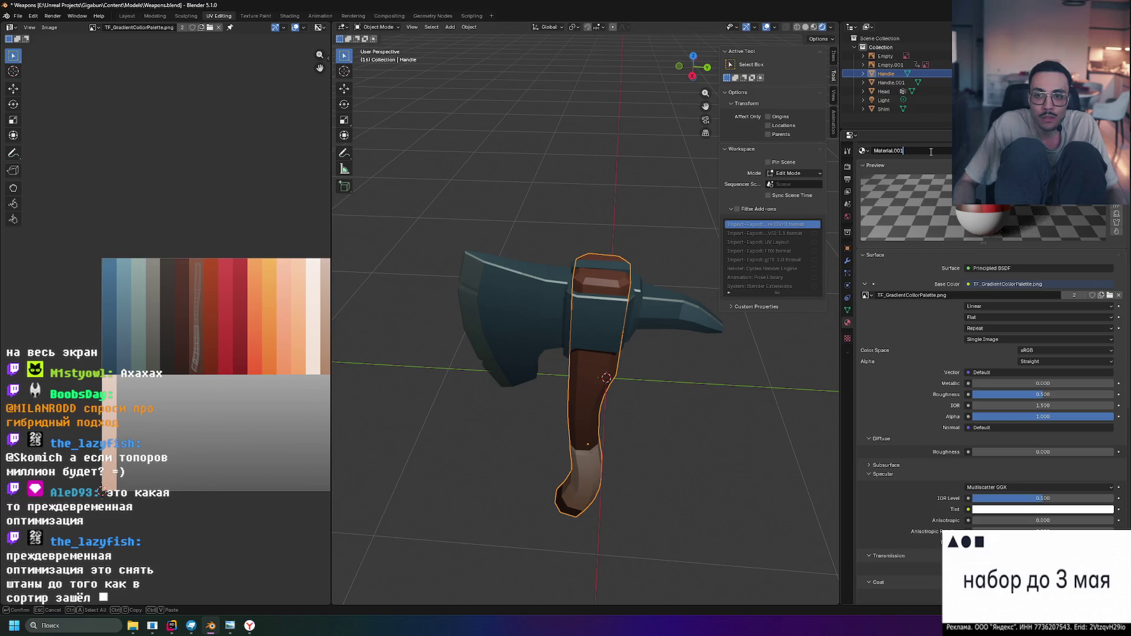
pyautogui.write('Wood')
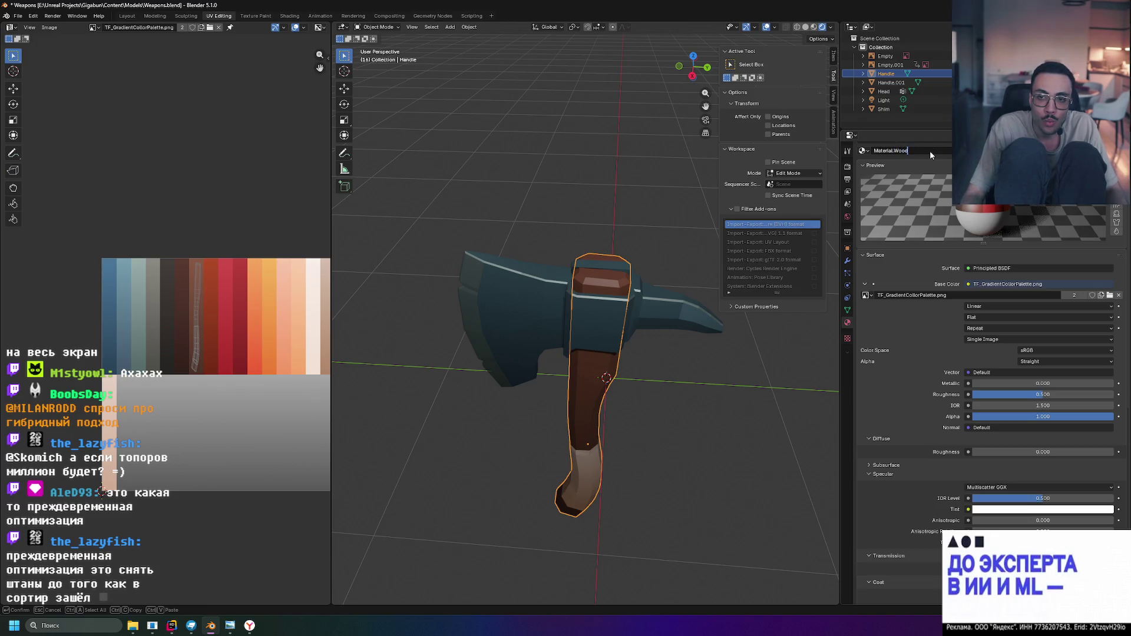
pyautogui.press('Return')
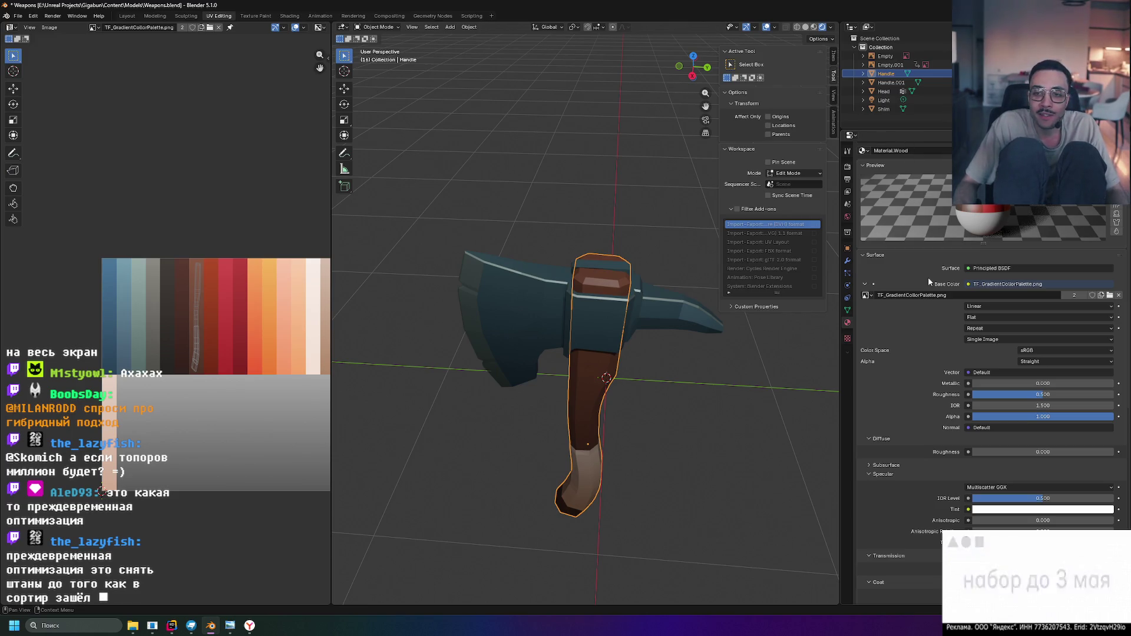
pyautogui.click(680, 309)
pyautogui.moveTo(686, 317); pyautogui.dragTo(708, 335, button='middle')
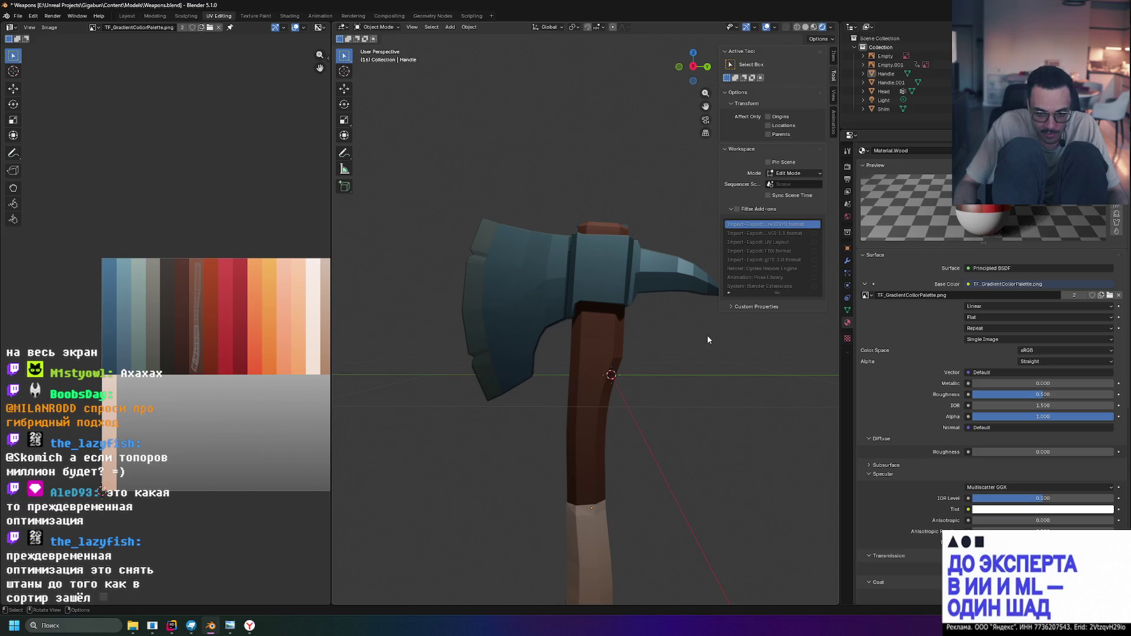
pyautogui.scroll(-1, 707, 339)
pyautogui.moveTo(708, 423); pyautogui.dragTo(634, 384, button='middle')
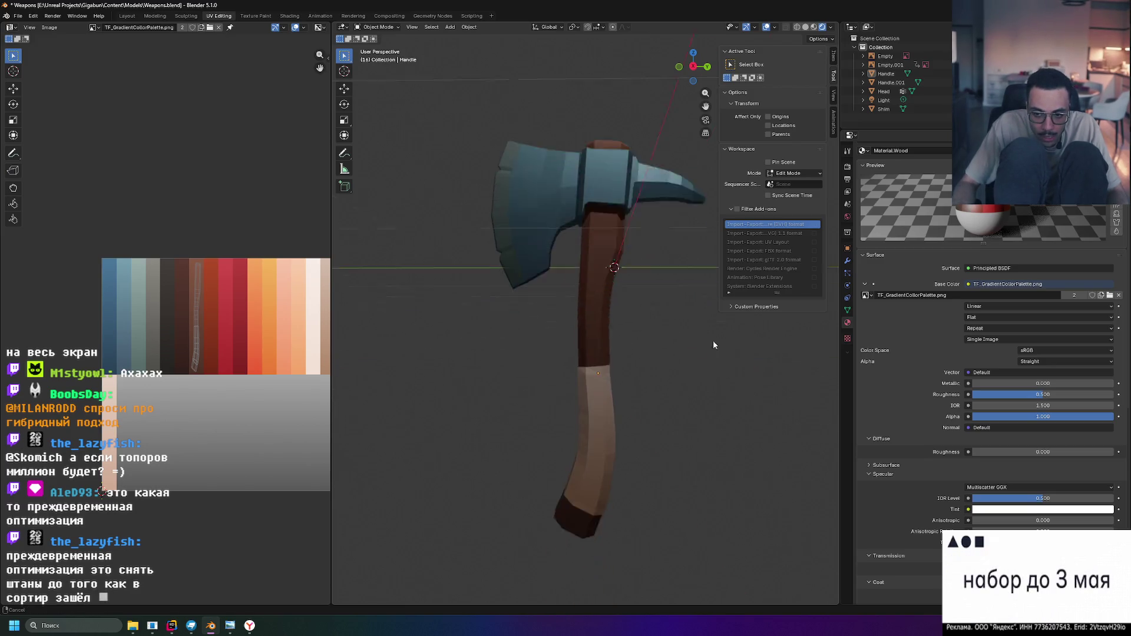
pyautogui.scroll(5, 634, 385)
pyautogui.scroll(-3, 689, 343)
pyautogui.moveTo(687, 326)
pyautogui.mouseDown(button='middle')
pyautogui.moveTo(705, 323)
pyautogui.moveTo(652, 255)
pyautogui.mouseUp(button='middle')
pyautogui.click(650, 256)
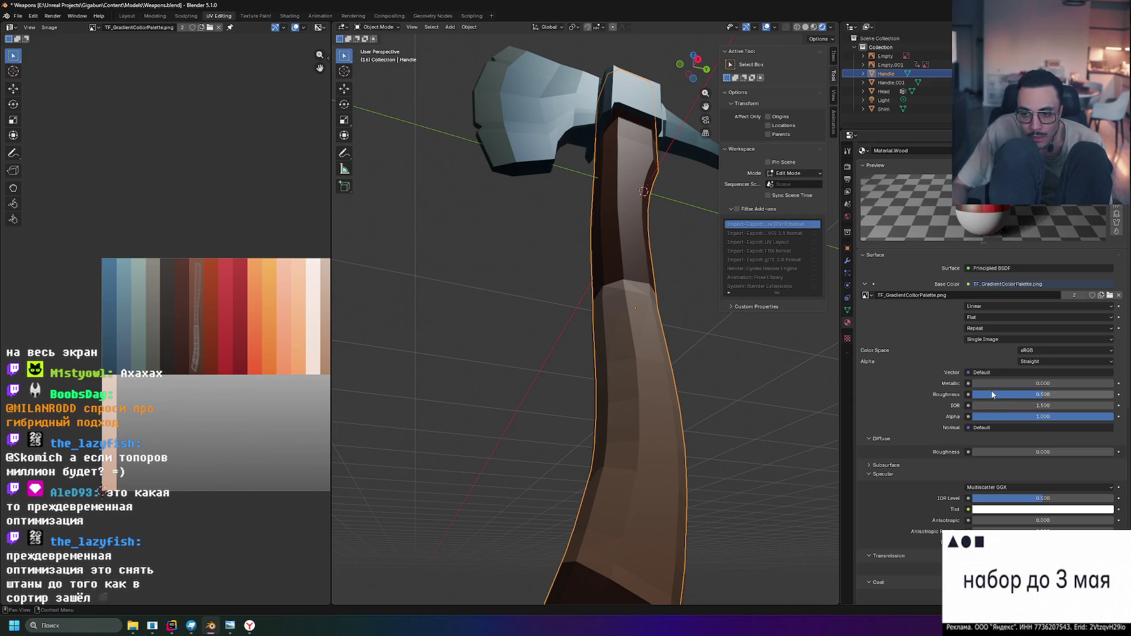
# Drop Material.Wood's roughness to 0.000, leaving texture coordinate inputs unlinked
pyautogui.click(977, 373)
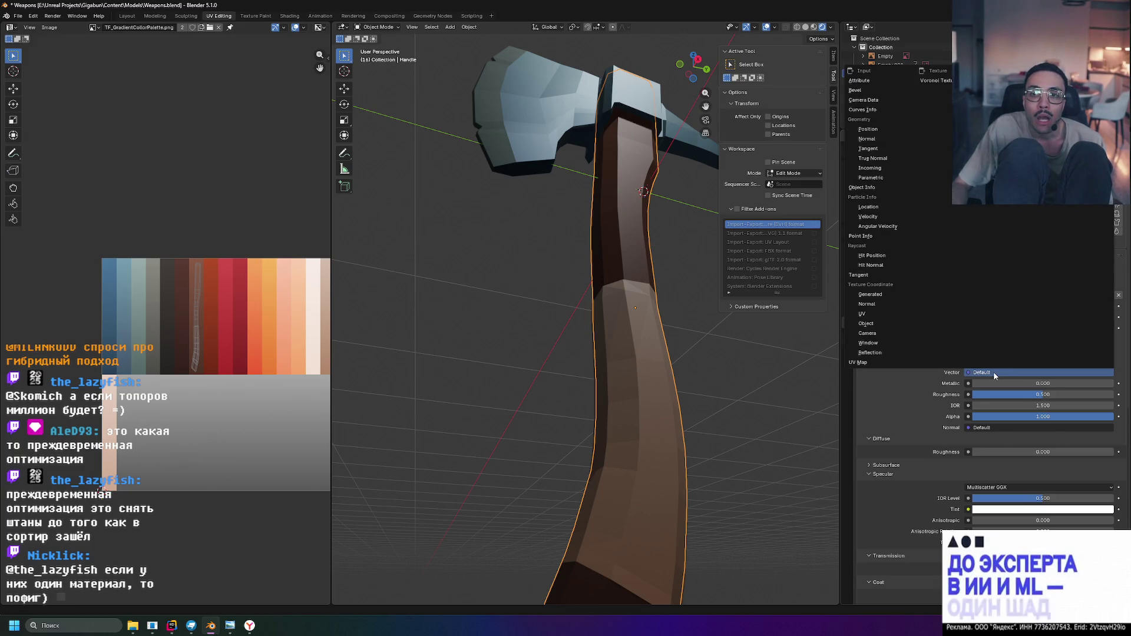
pyautogui.click(993, 371)
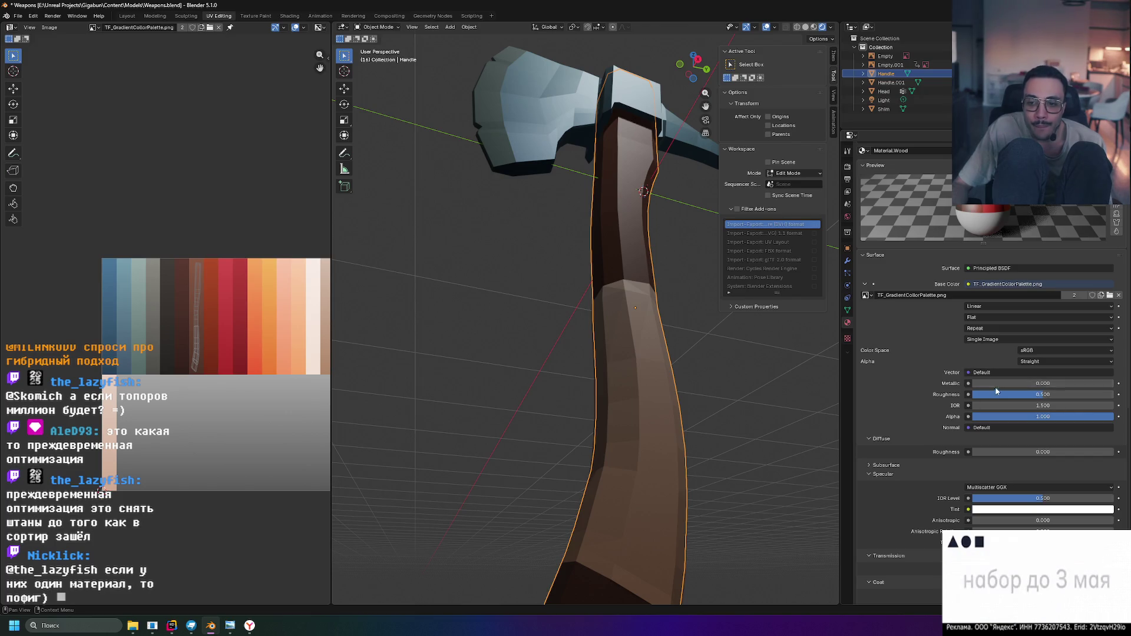
pyautogui.moveTo(1000, 396); pyautogui.dragTo(920, 396)
pyautogui.moveTo(618, 354)
pyautogui.mouseDown(button='middle')
pyautogui.moveTo(630, 294)
pyautogui.moveTo(665, 354)
pyautogui.moveTo(660, 325)
pyautogui.moveTo(685, 319)
pyautogui.moveTo(637, 270)
pyautogui.mouseUp(button='middle')
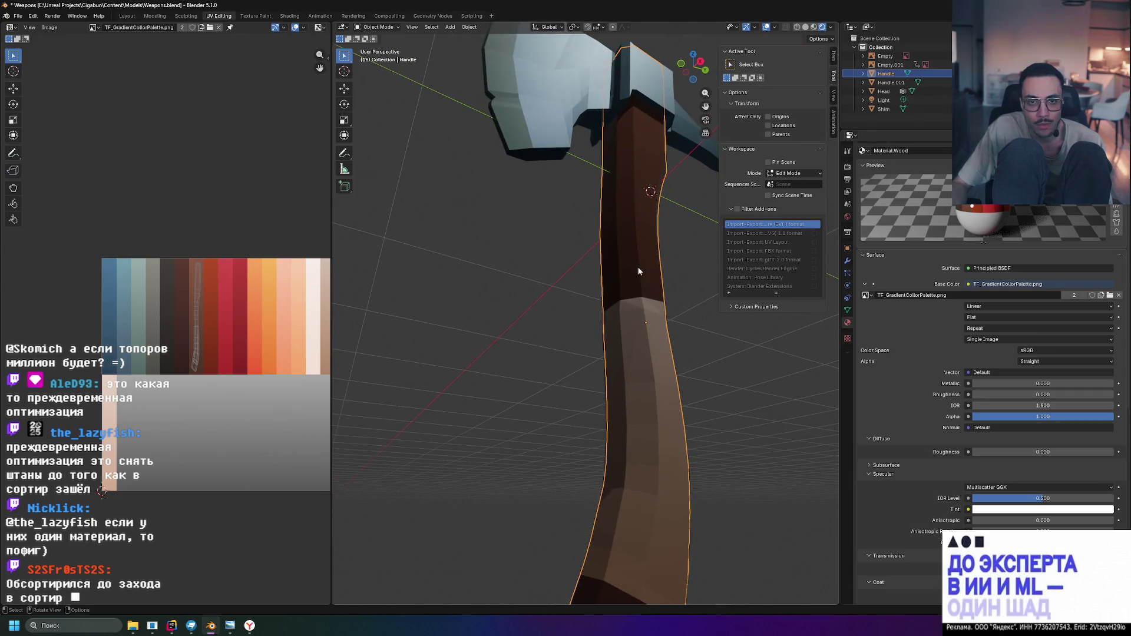
pyautogui.click(551, 119)
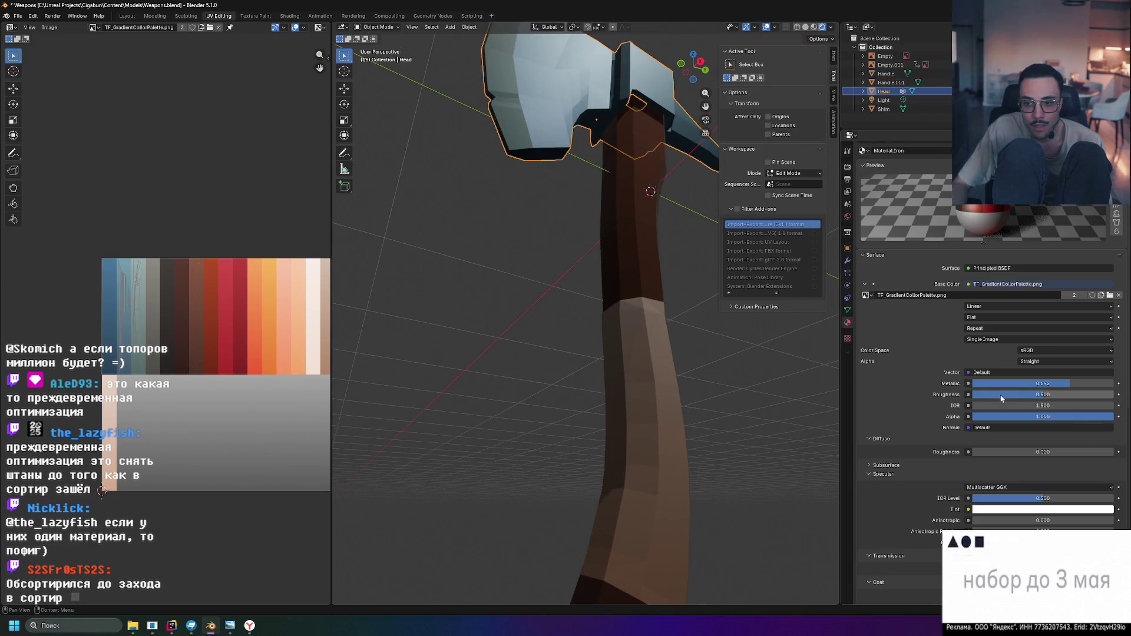
# Collapse the Diffuse panel and set Material.Iron's Principled BSDF roughness to 0.9
pyautogui.click(973, 438)
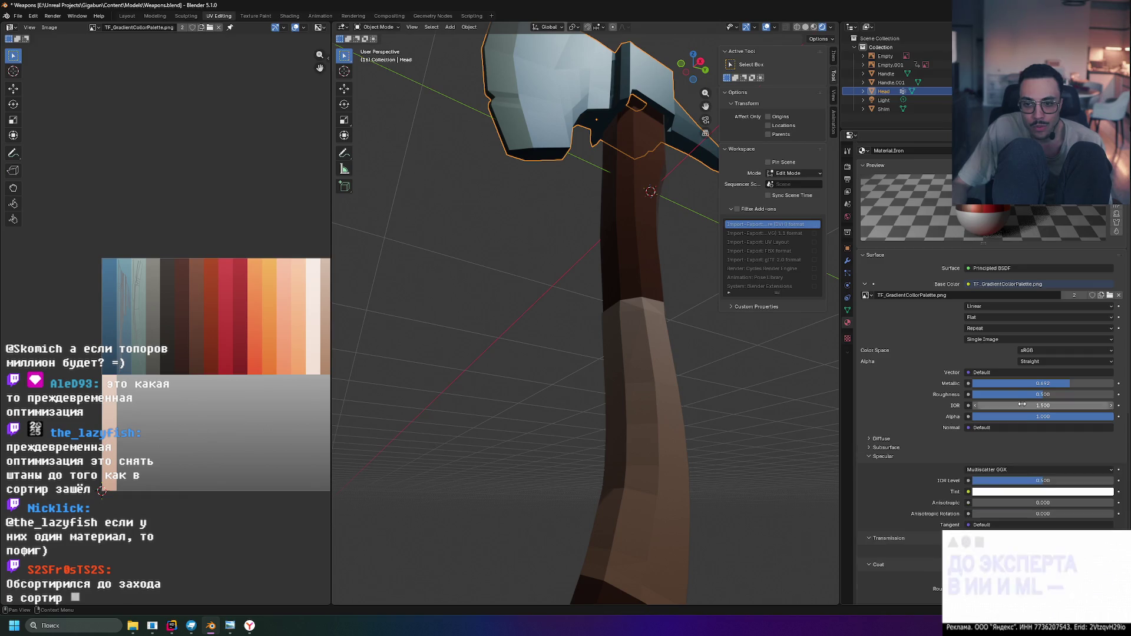
pyautogui.moveTo(1043, 394)
pyautogui.mouseDown()
pyautogui.moveTo(972, 394)
pyautogui.moveTo(1110, 394)
pyautogui.mouseUp()
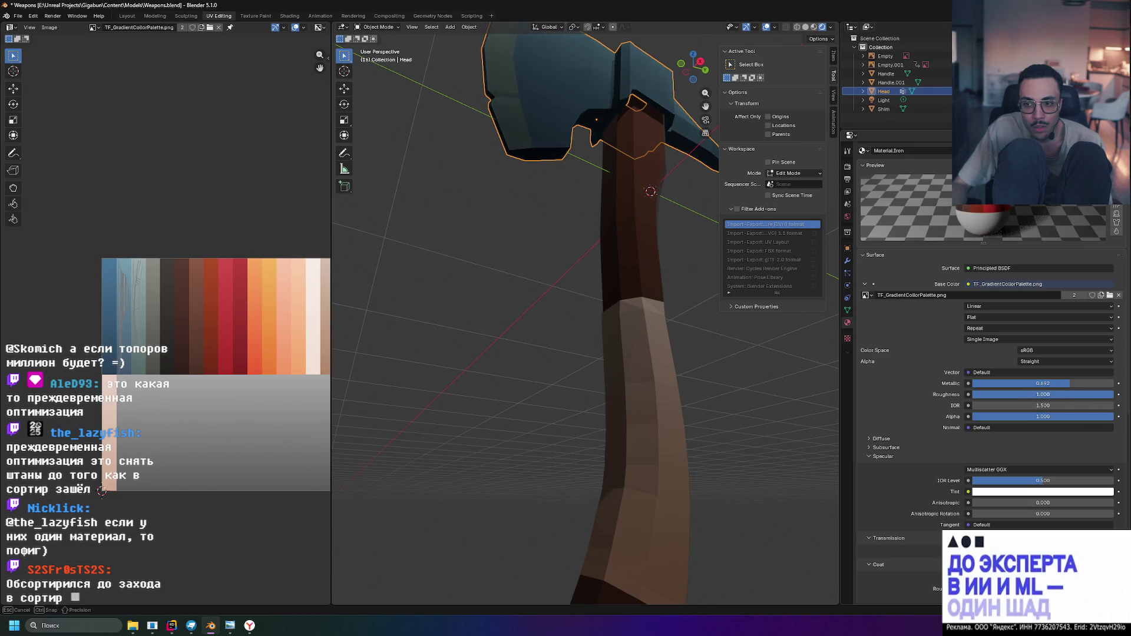
pyautogui.scroll(-2, 700, 264)
pyautogui.scroll(-4, 698, 290)
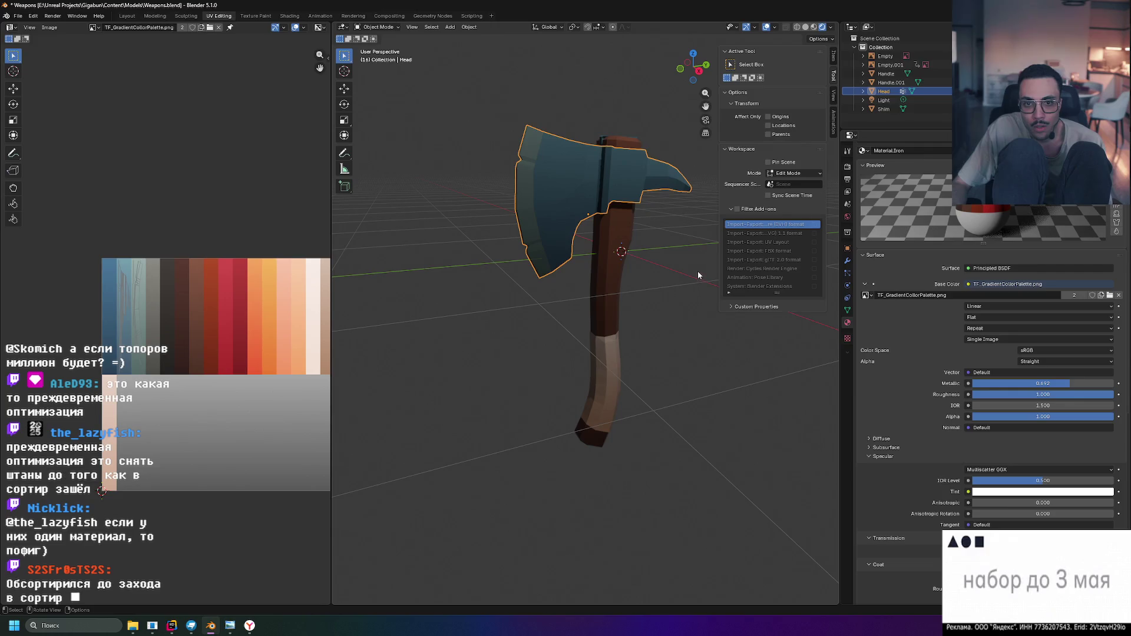
pyautogui.write('0.9')
pyautogui.press('Return')
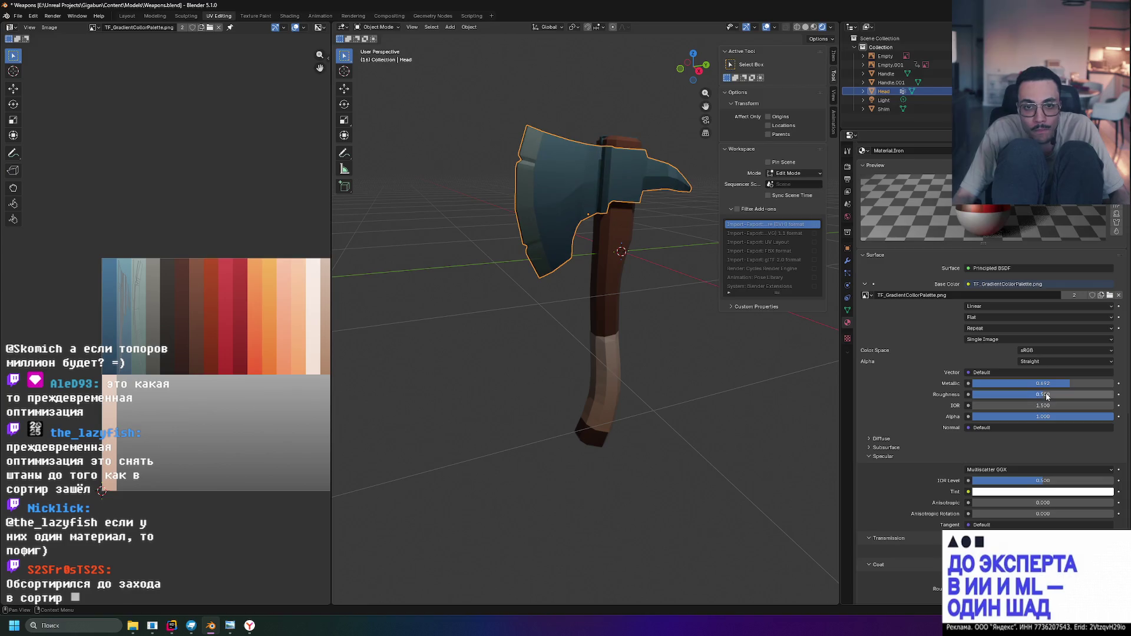
pyautogui.click(654, 367)
pyautogui.moveTo(655, 369)
pyautogui.mouseDown(button='middle')
pyautogui.moveTo(691, 271)
pyautogui.moveTo(700, 330)
pyautogui.moveTo(685, 268)
pyautogui.moveTo(699, 376)
pyautogui.moveTo(682, 291)
pyautogui.moveTo(696, 274)
pyautogui.moveTo(694, 287)
pyautogui.moveTo(675, 258)
pyautogui.mouseUp(button='middle')
pyautogui.scroll(2, 694, 287)
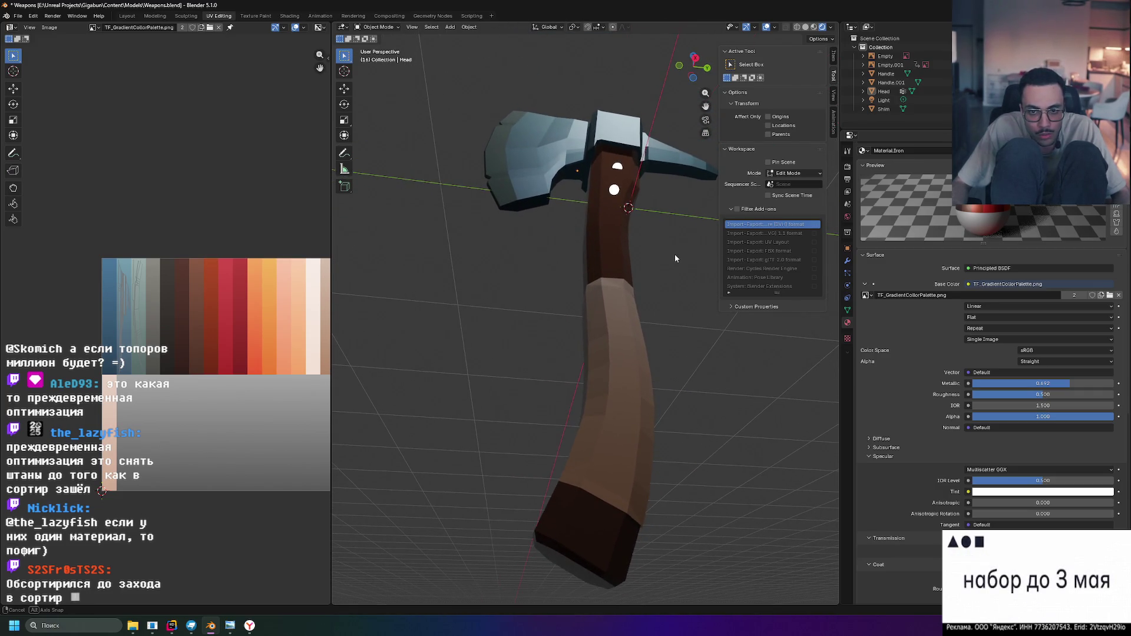
pyautogui.click(637, 265)
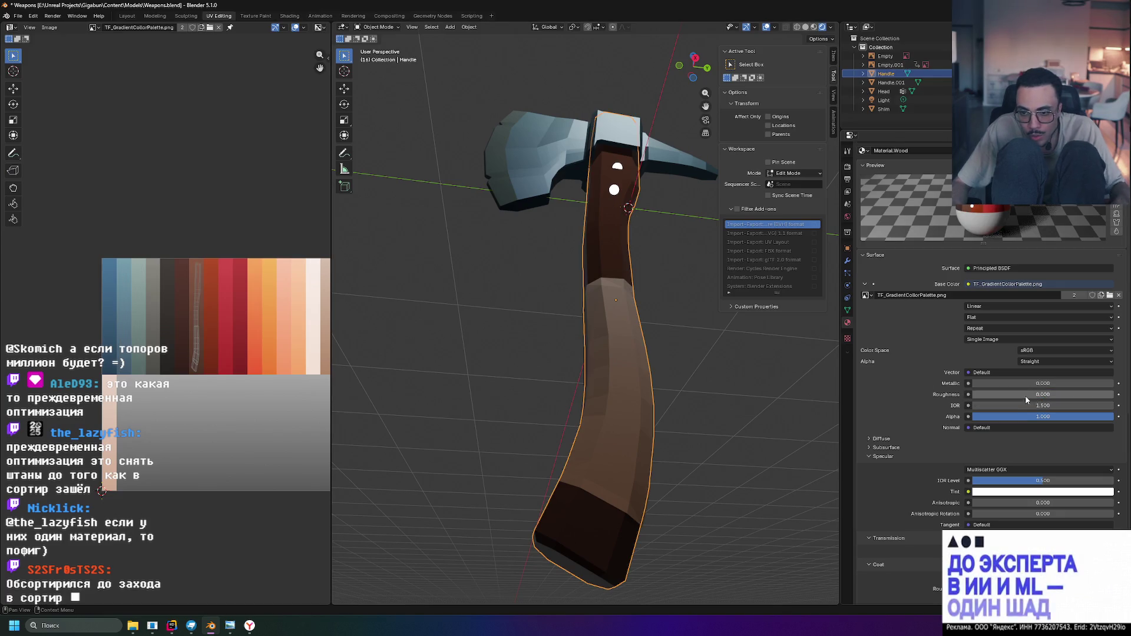
# Experiment with Material.Wood's roughness and IOR, settling the IOR at 1.0
pyautogui.moveTo(1027, 395); pyautogui.dragTo(1086, 394)
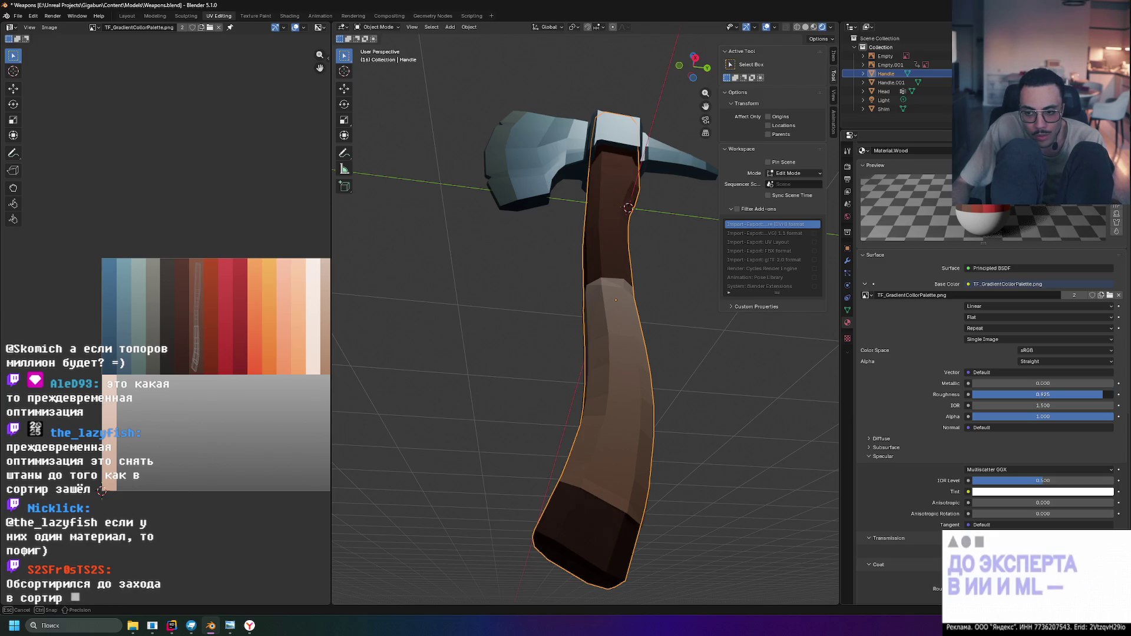
pyautogui.moveTo(1078, 394); pyautogui.dragTo(970, 394)
pyautogui.moveTo(741, 353); pyautogui.dragTo(688, 321, button='middle')
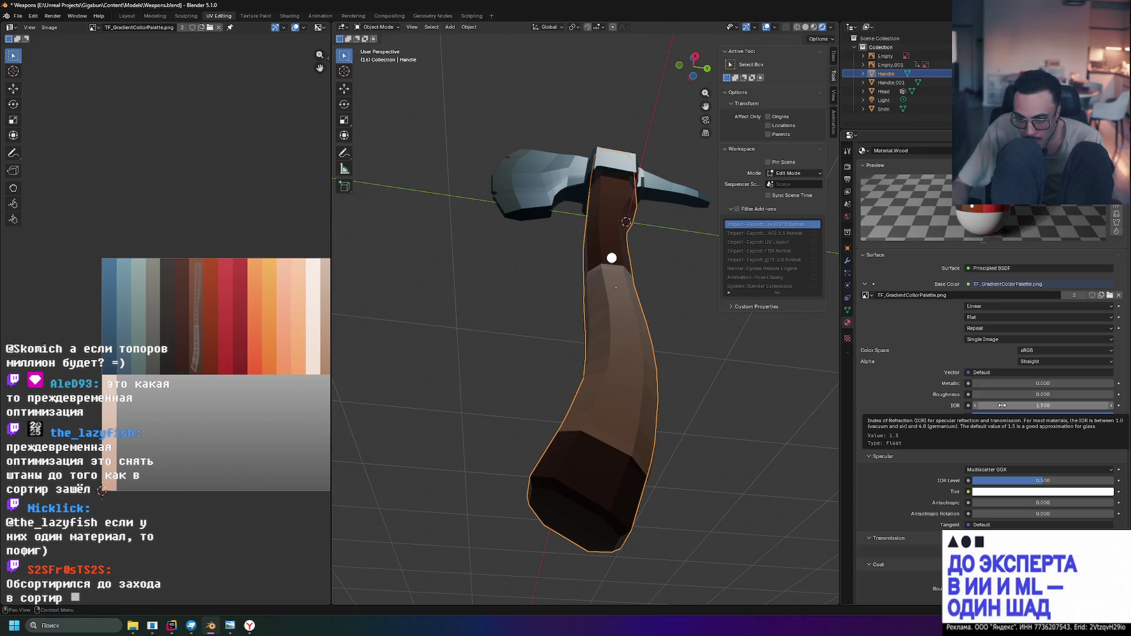
pyautogui.moveTo(1001, 406); pyautogui.dragTo(1061, 405)
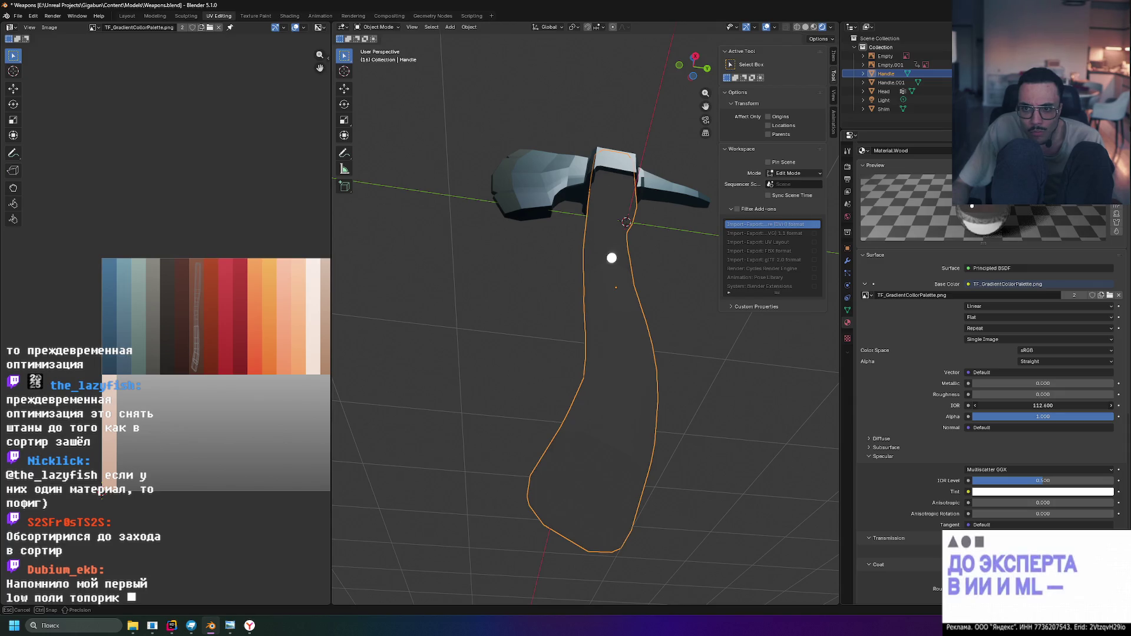
pyautogui.moveTo(1043, 405); pyautogui.dragTo(981, 405)
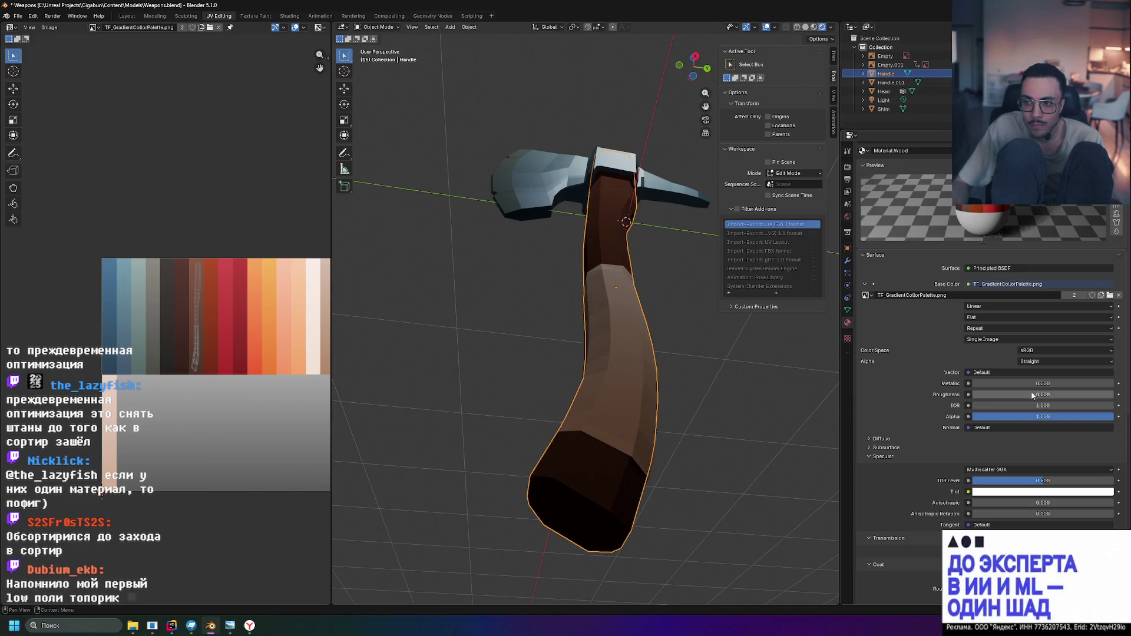
# Leave the Normal input unlinked and set Material.Wood's roughness to 1.0 for a fully matte handle
pyautogui.click(986, 430)
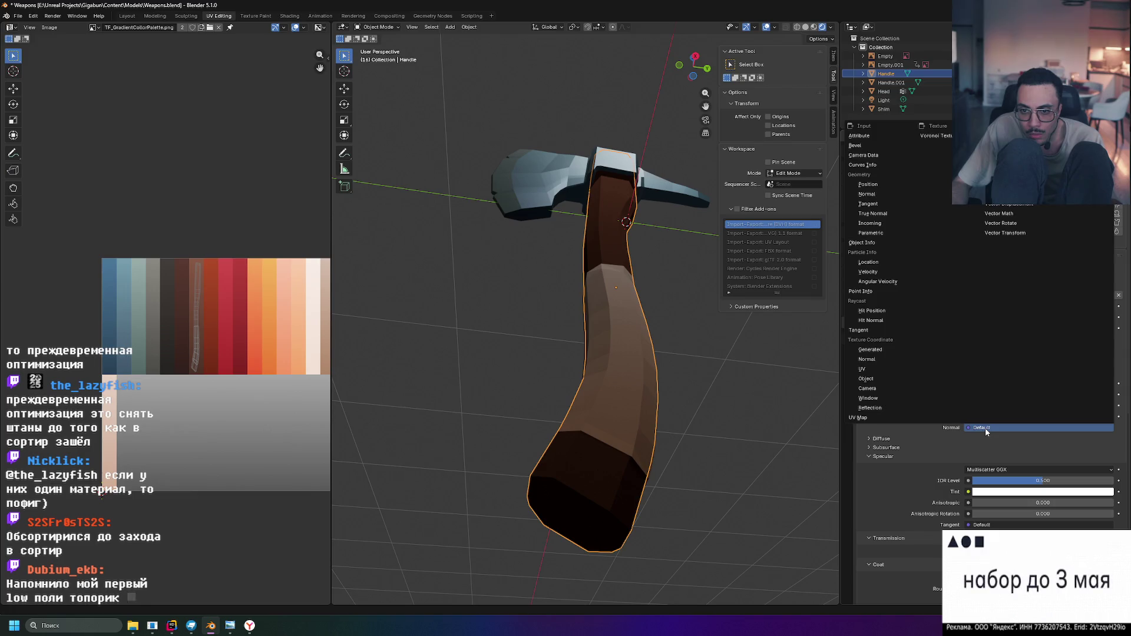
pyautogui.press('Escape')
pyautogui.hotkey('ctrl', 'z')
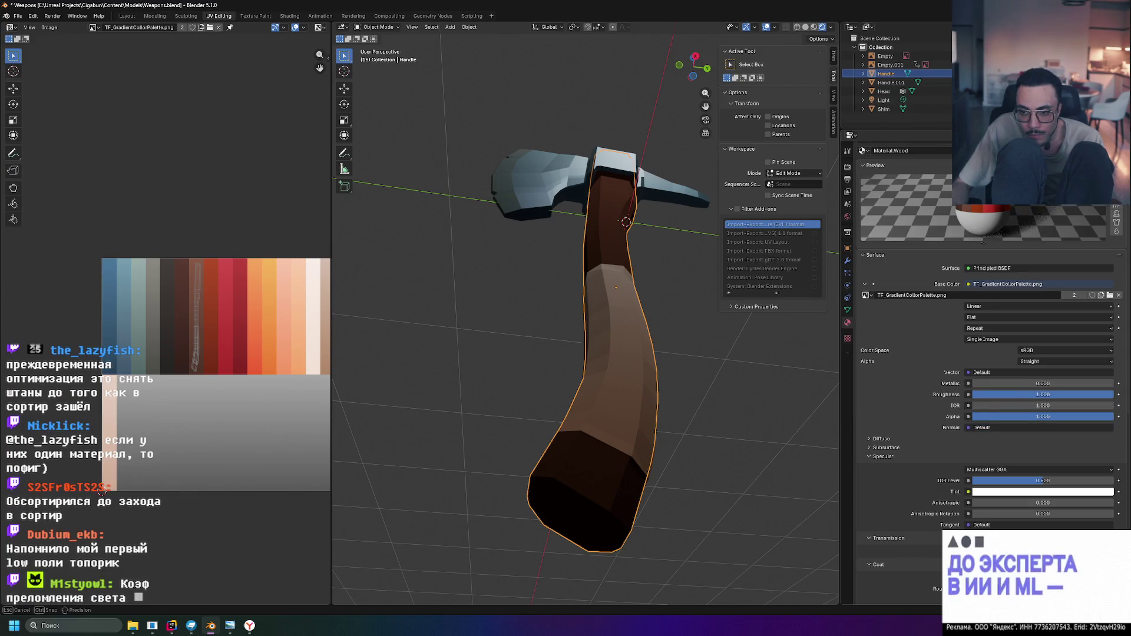
pyautogui.click(722, 343)
pyautogui.moveTo(723, 342)
pyautogui.mouseDown(button='middle')
pyautogui.moveTo(748, 337)
pyautogui.moveTo(695, 390)
pyautogui.moveTo(755, 377)
pyautogui.moveTo(686, 356)
pyautogui.moveTo(726, 347)
pyautogui.moveTo(743, 365)
pyautogui.moveTo(717, 387)
pyautogui.moveTo(739, 436)
pyautogui.moveTo(698, 389)
pyautogui.moveTo(716, 366)
pyautogui.moveTo(704, 365)
pyautogui.moveTo(702, 401)
pyautogui.mouseUp(button='middle')
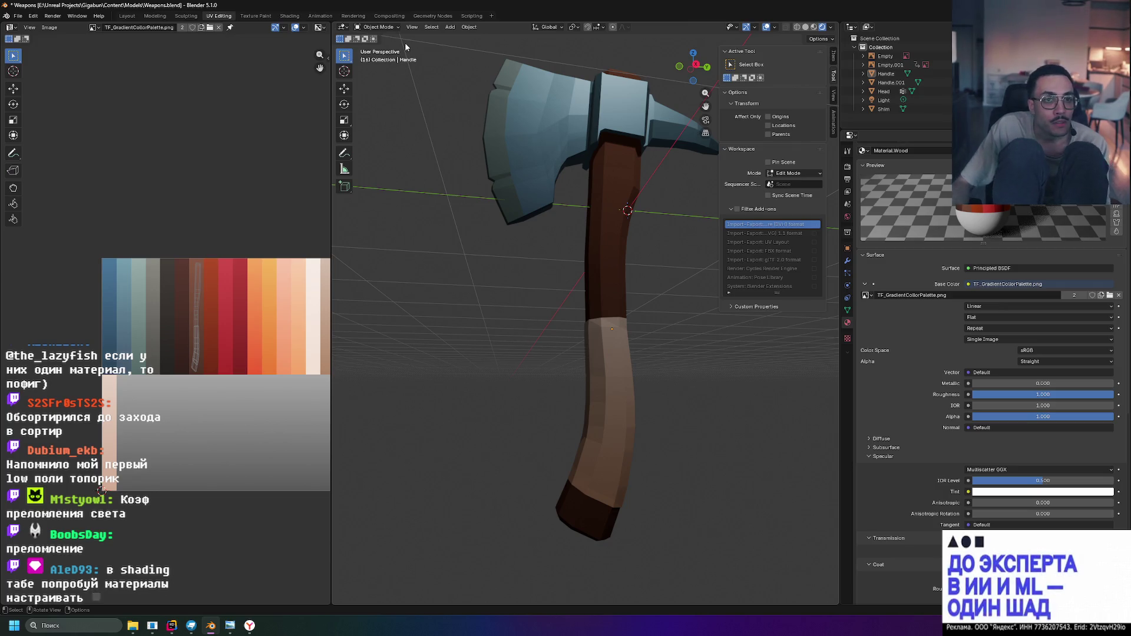
# In the Shading workspace, select the head, handle, shim and grip wrap to check their Iron and Wood materials
pyautogui.hotkey('ctrl', 'pagedown')
pyautogui.hotkey('ctrl', 'pagedown')
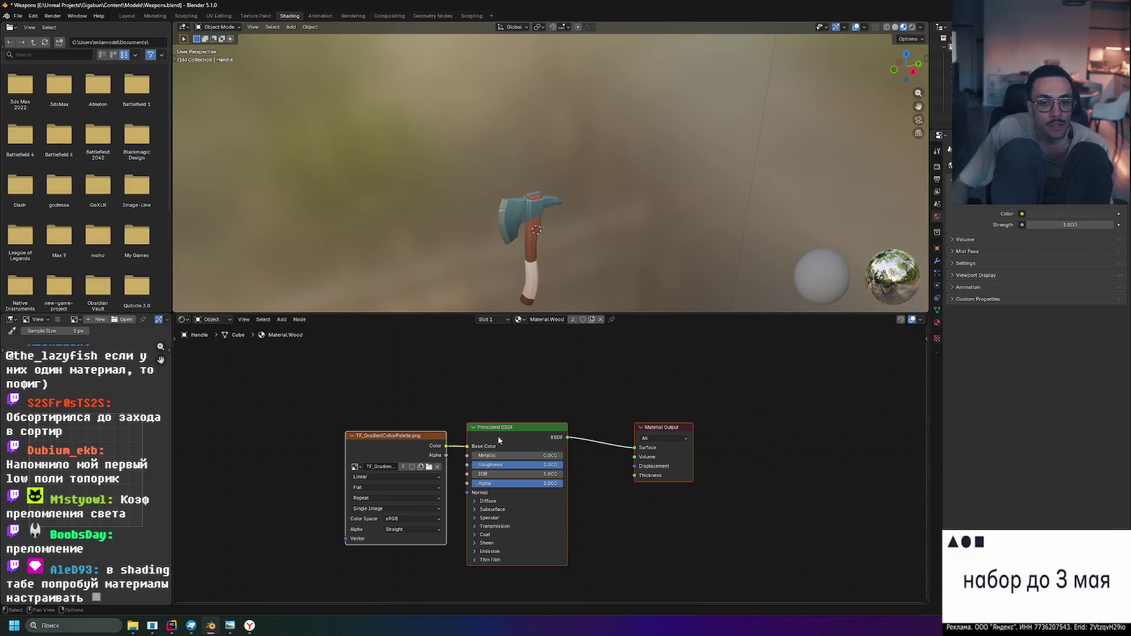
pyautogui.scroll(3, 536, 291)
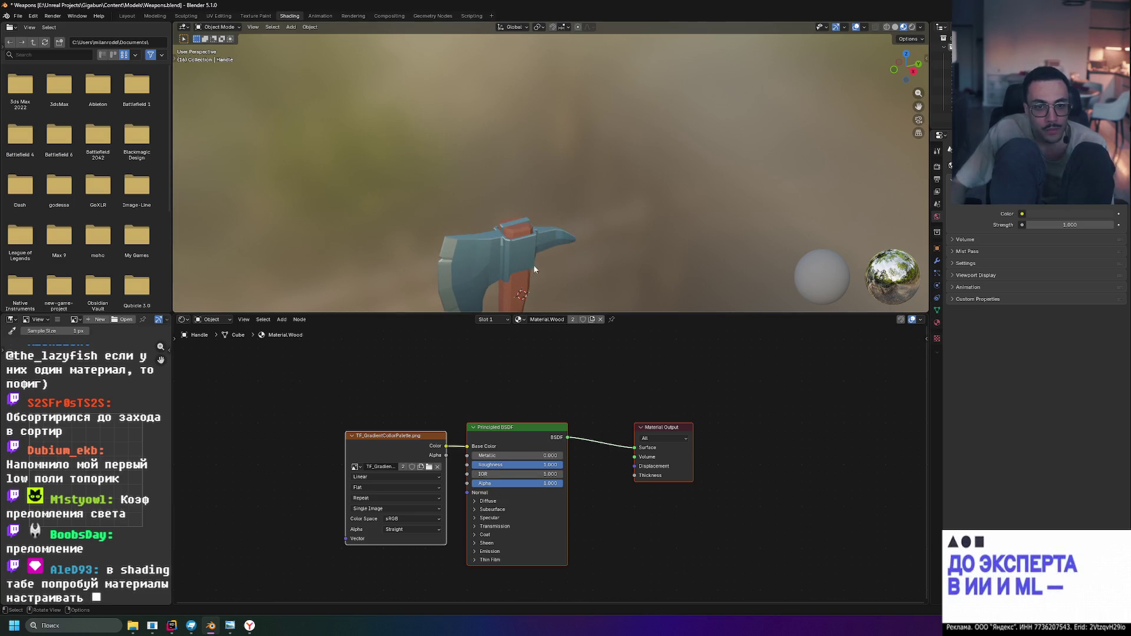
pyautogui.keyDown('shift'); pyautogui.moveTo(605, 256); pyautogui.dragTo(609, 143, button='middle'); pyautogui.keyUp('shift')
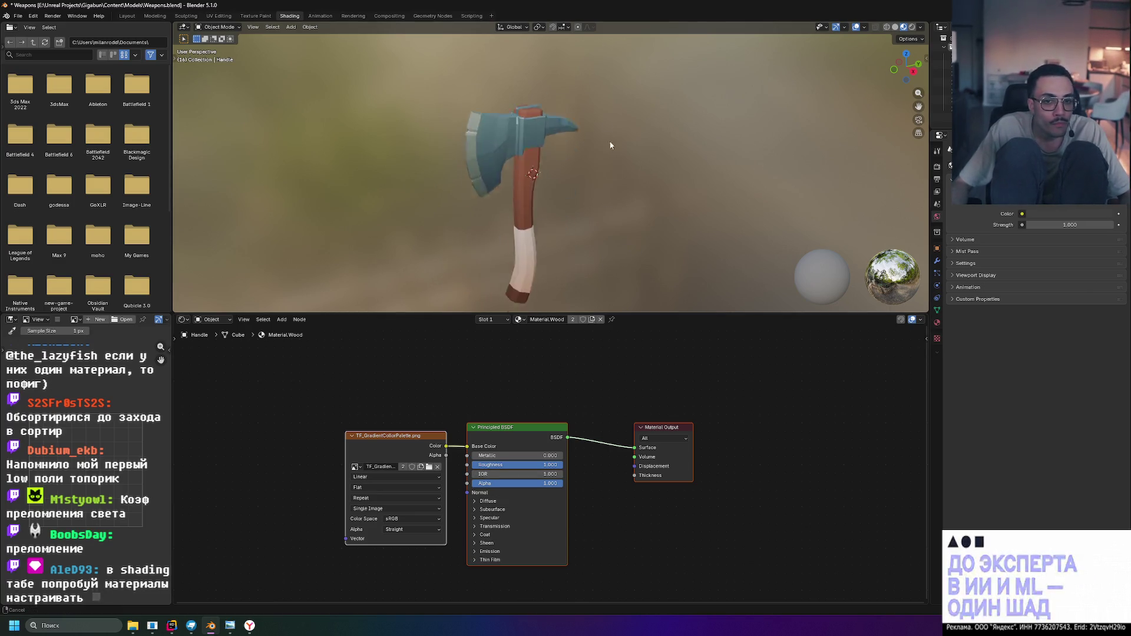
pyautogui.click(478, 124)
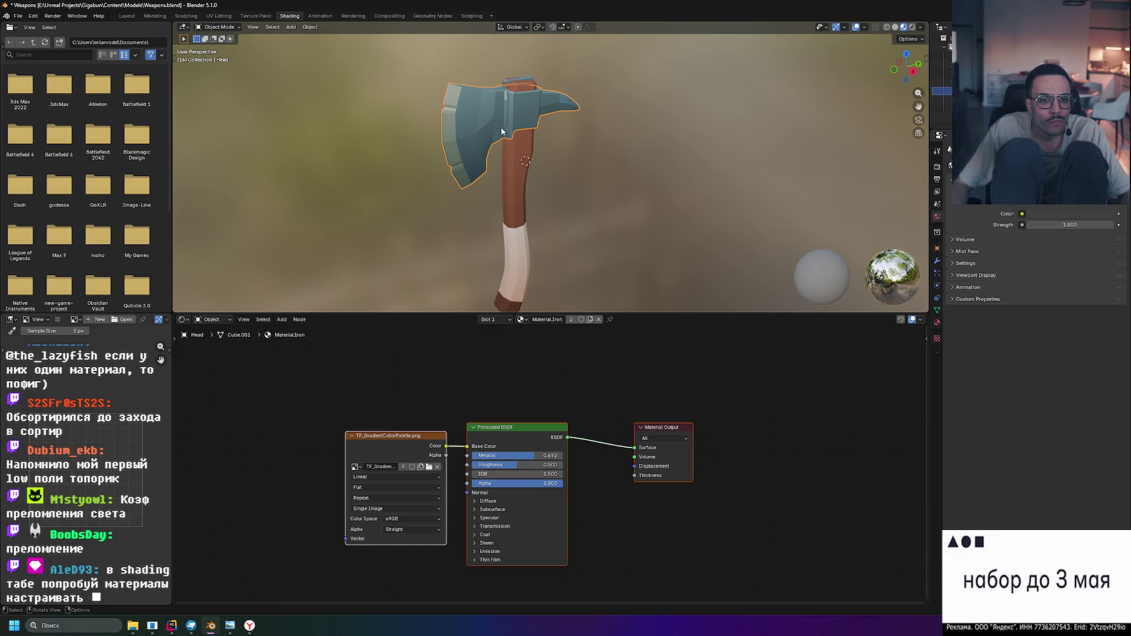
pyautogui.click(515, 170)
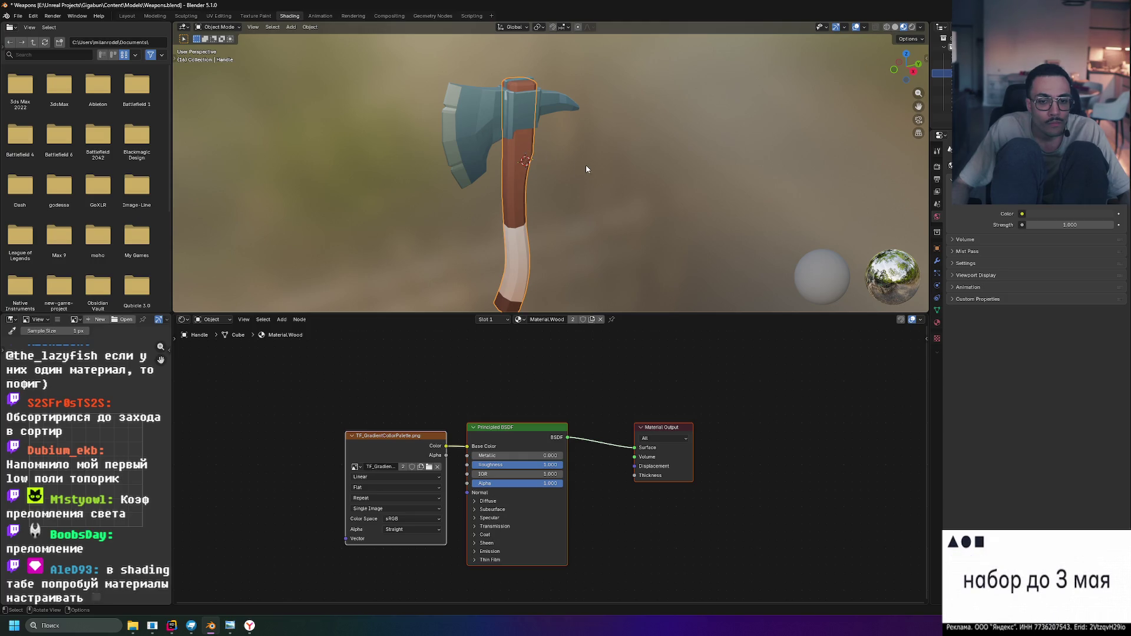
pyautogui.click(531, 80)
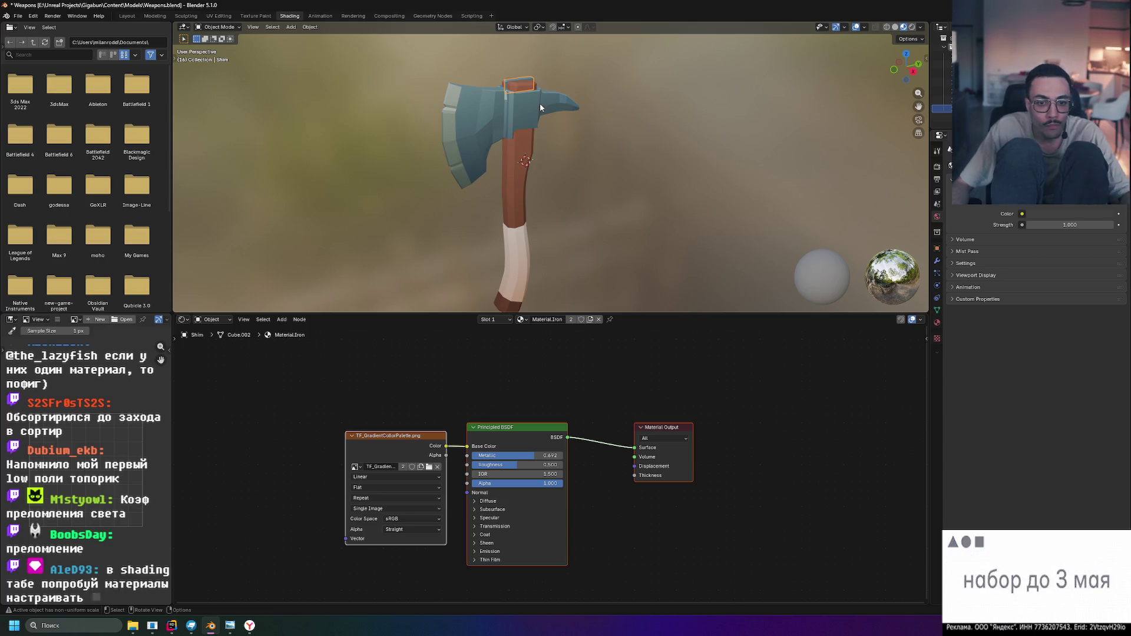
pyautogui.click(520, 176)
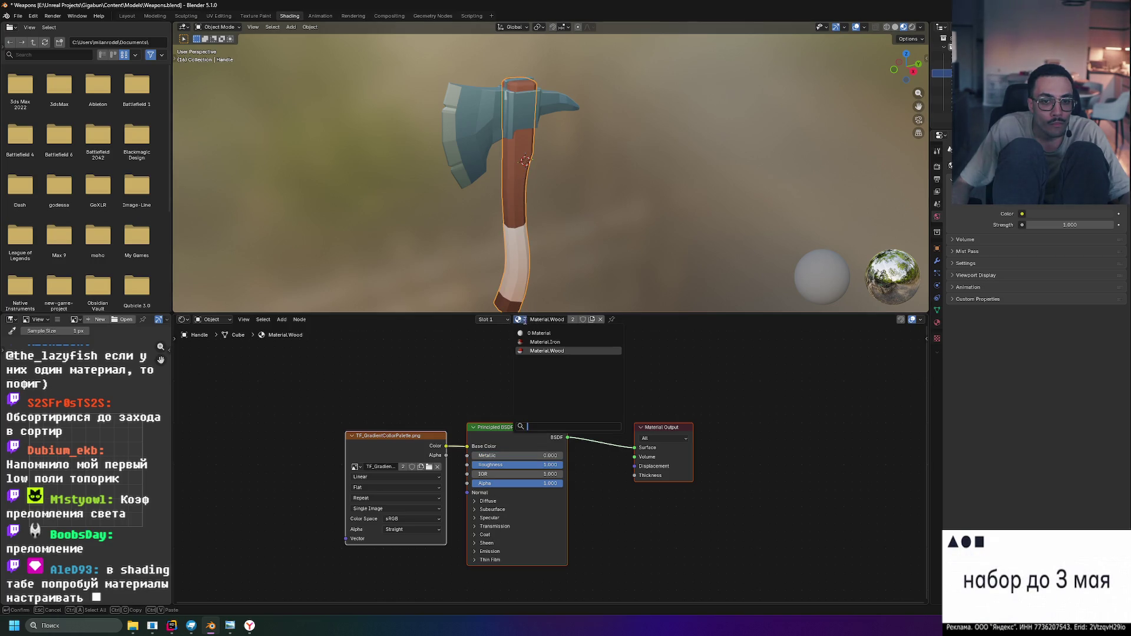
pyautogui.click(521, 250)
pyautogui.scroll(2, 599, 264)
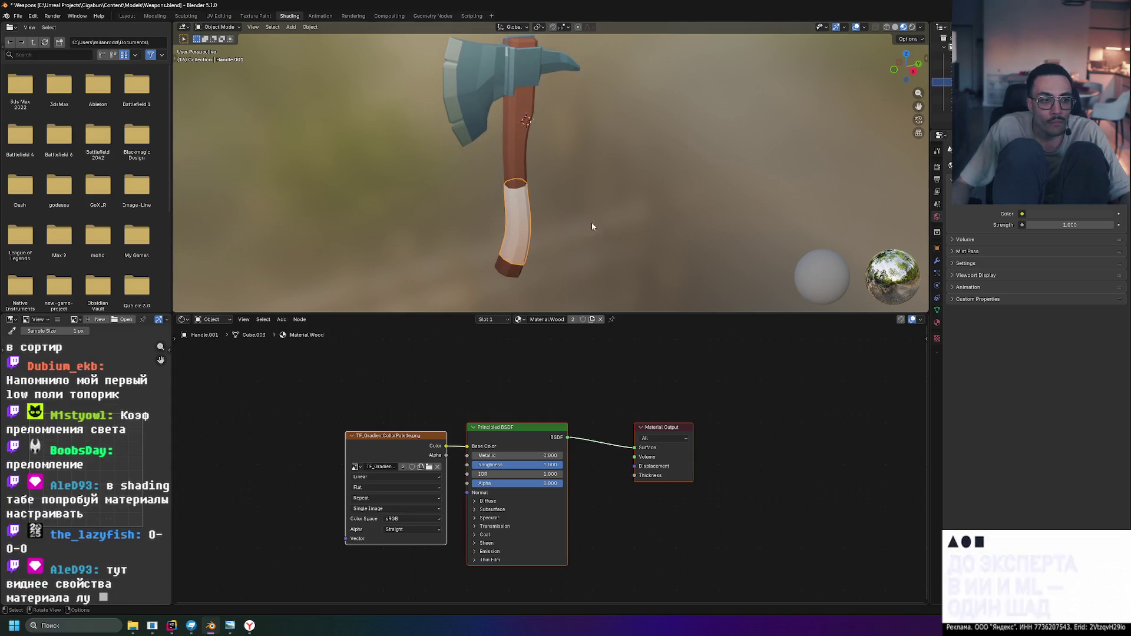
pyautogui.scroll(2, 596, 222)
pyautogui.moveTo(523, 217)
pyautogui.mouseDown(button='middle')
pyautogui.moveTo(593, 181)
pyautogui.moveTo(575, 142)
pyautogui.moveTo(592, 158)
pyautogui.moveTo(512, 205)
pyautogui.mouseUp(button='middle')
pyautogui.scroll(-3, 520, 240)
pyautogui.scroll(-3, 581, 253)
pyautogui.scroll(2, 511, 206)
pyautogui.moveTo(444, 222)
pyautogui.mouseDown(button='middle')
pyautogui.moveTo(559, 235)
pyautogui.moveTo(623, 274)
pyautogui.moveTo(443, 201)
pyautogui.moveTo(570, 223)
pyautogui.moveTo(631, 256)
pyautogui.moveTo(550, 265)
pyautogui.moveTo(554, 220)
pyautogui.moveTo(635, 224)
pyautogui.moveTo(615, 218)
pyautogui.moveTo(621, 196)
pyautogui.moveTo(644, 260)
pyautogui.moveTo(789, 128)
pyautogui.mouseUp(button='middle')
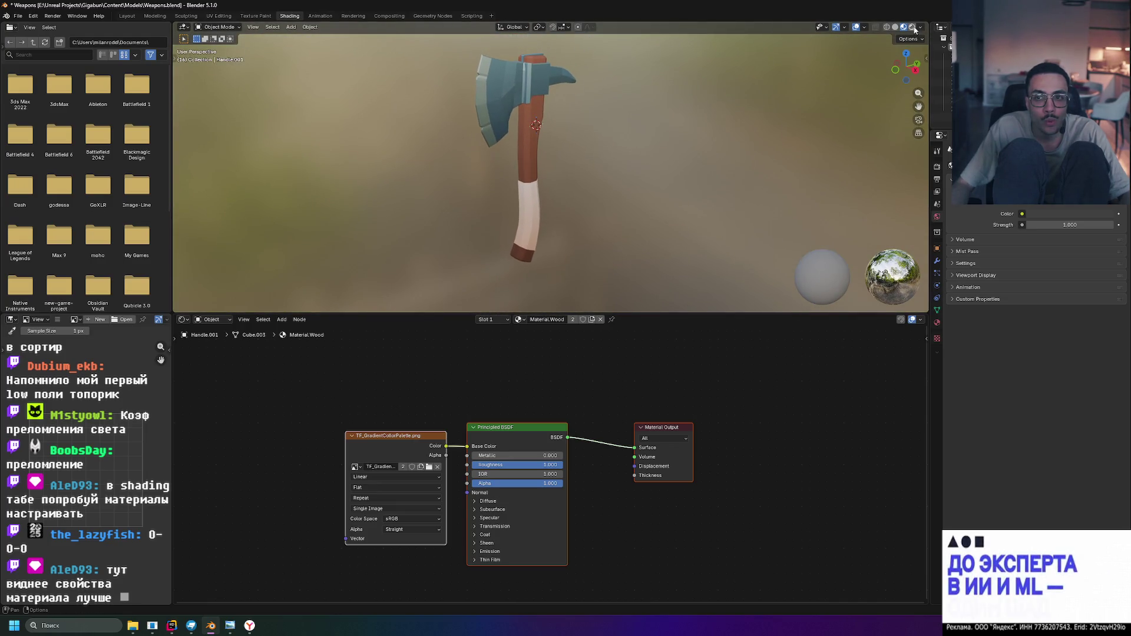
# Toggle between Solid and Material Preview shading while orbiting, finishing on the axe in Solid mode
pyautogui.press('z')
pyautogui.moveTo(721, 124); pyautogui.dragTo(645, 106, button='middle')
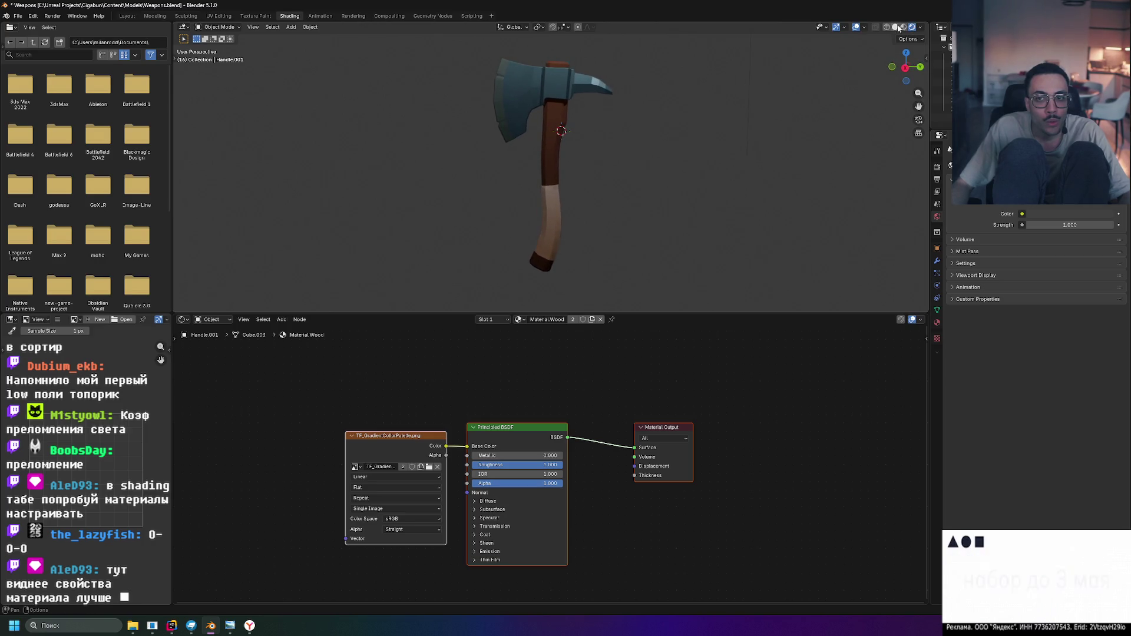
pyautogui.click(903, 27)
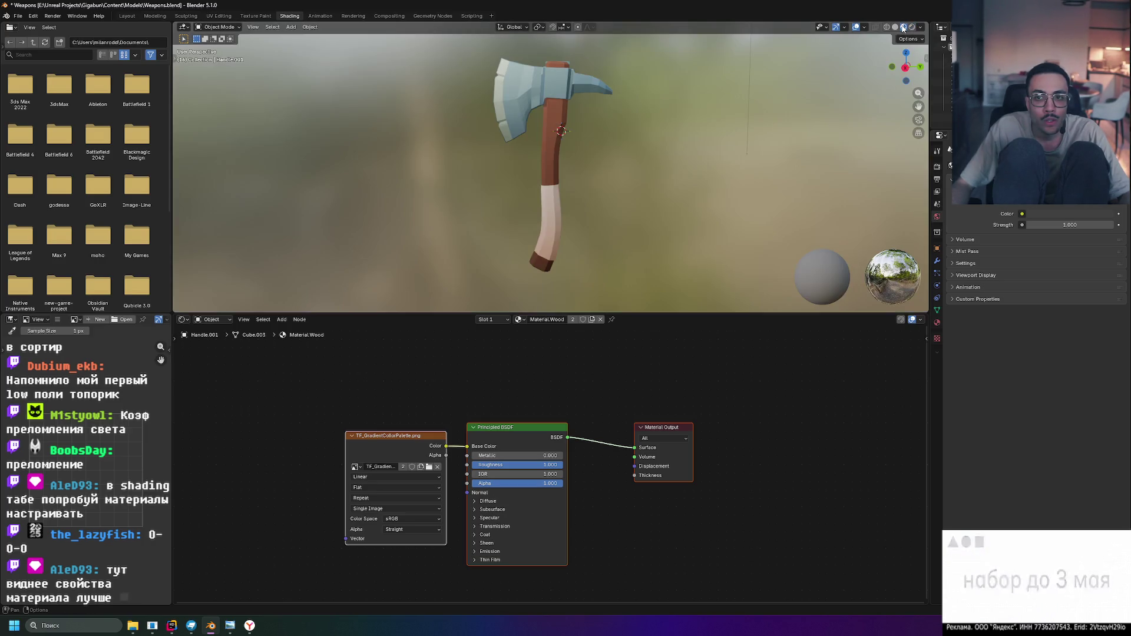
pyautogui.moveTo(656, 140); pyautogui.dragTo(930, 38, button='middle')
pyautogui.click(895, 27)
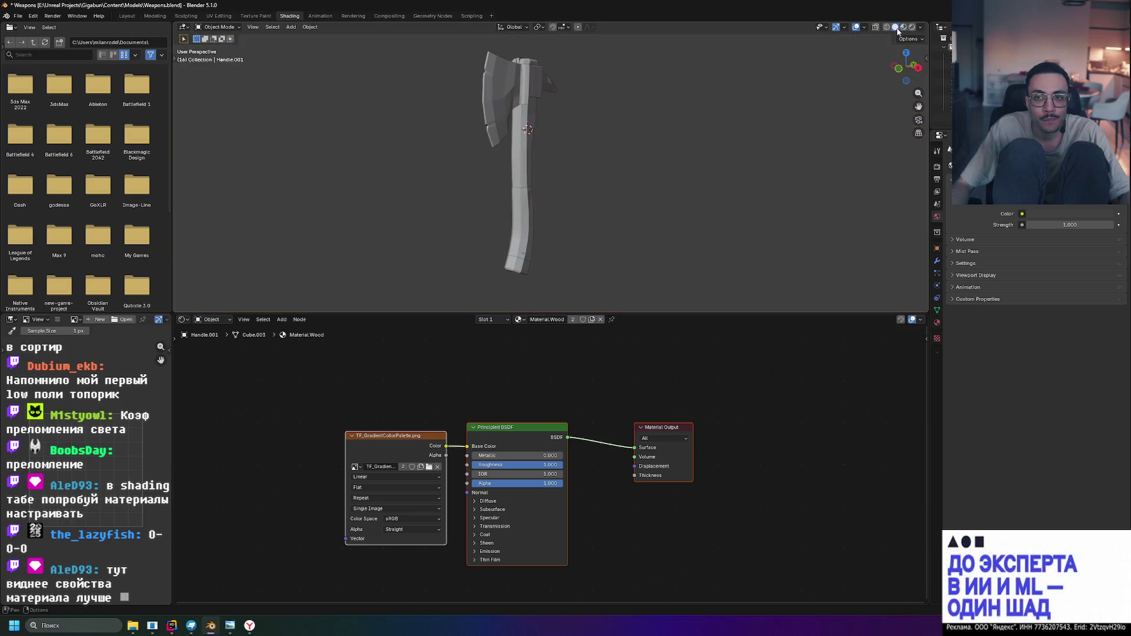
pyautogui.moveTo(819, 71)
pyautogui.mouseDown(button='middle')
pyautogui.moveTo(645, 124)
pyautogui.moveTo(660, 125)
pyautogui.moveTo(586, 235)
pyautogui.mouseUp(button='middle')
pyautogui.scroll(5, 586, 235)
pyautogui.moveTo(668, 242)
pyautogui.mouseDown(button='middle')
pyautogui.moveTo(726, 266)
pyautogui.moveTo(610, 221)
pyautogui.moveTo(499, 203)
pyautogui.moveTo(683, 206)
pyautogui.moveTo(700, 157)
pyautogui.moveTo(749, 200)
pyautogui.moveTo(542, 227)
pyautogui.mouseUp(button='middle')
pyautogui.scroll(-5, 727, 265)
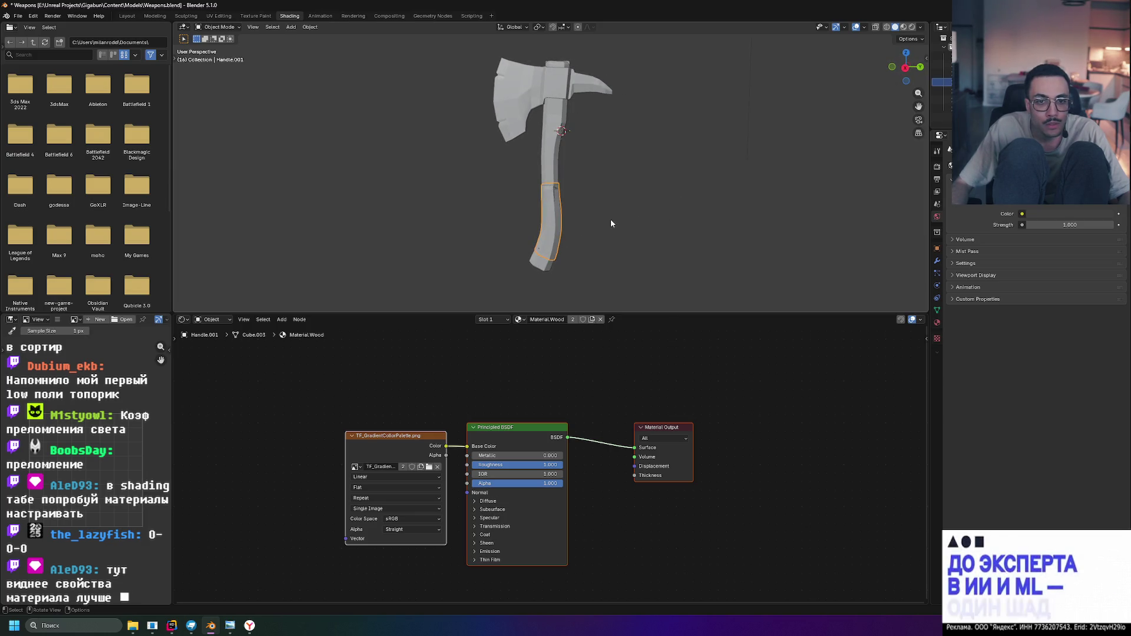
# Scale the whole grip-wrap mesh up slightly, judged from the right-side view
pyautogui.press('Tab')
pyautogui.press('a')
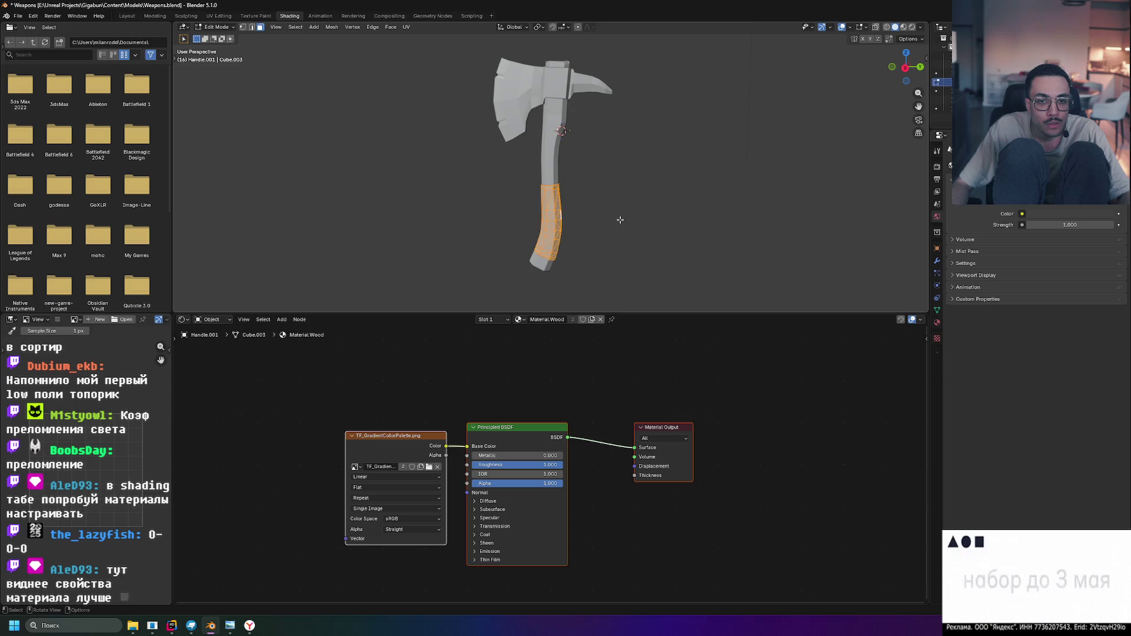
pyautogui.press('KP_3')
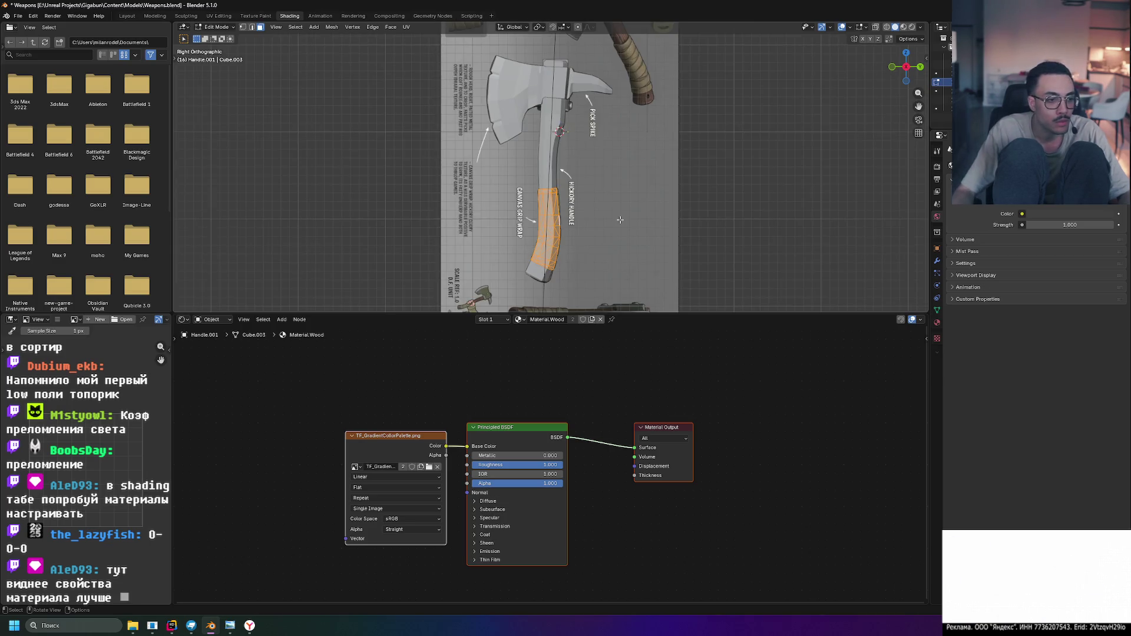
pyautogui.press('s')
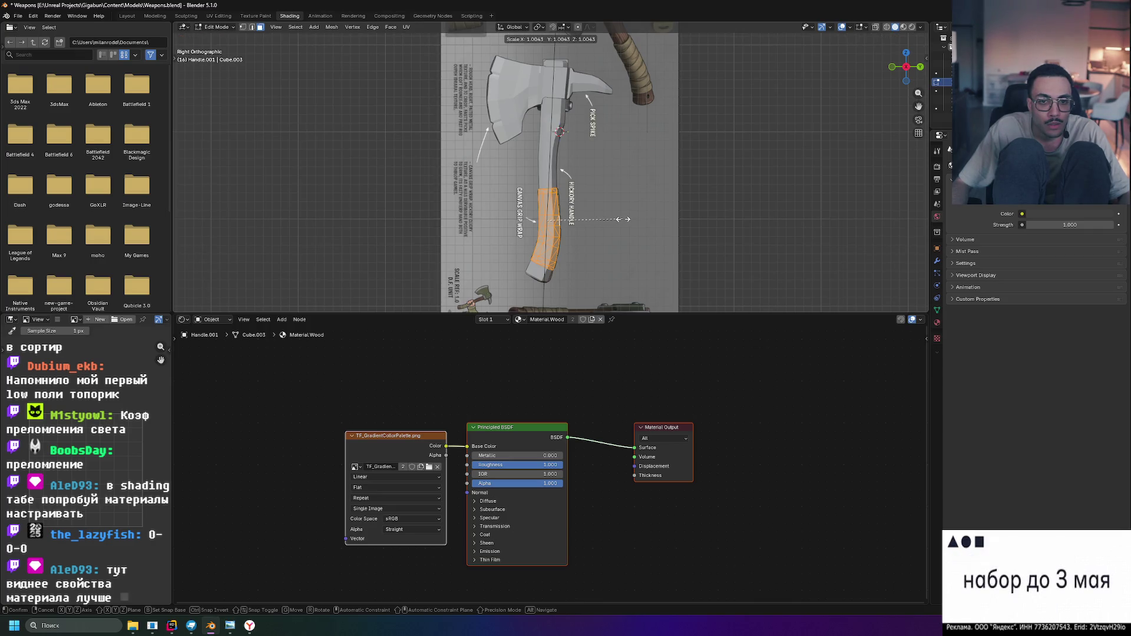
pyautogui.click(624, 219)
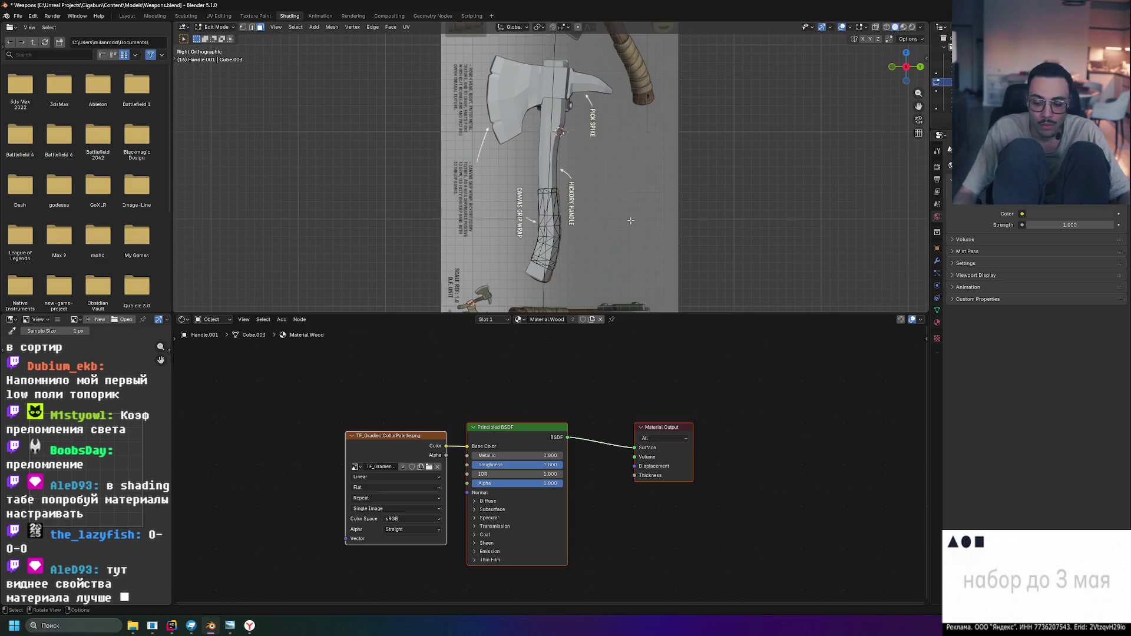
# Return to a perspective, material-shaded view of the axe in object mode
pyautogui.moveTo(604, 229); pyautogui.dragTo(602, 228, button='middle')
pyautogui.click(903, 27)
pyautogui.press('Tab')
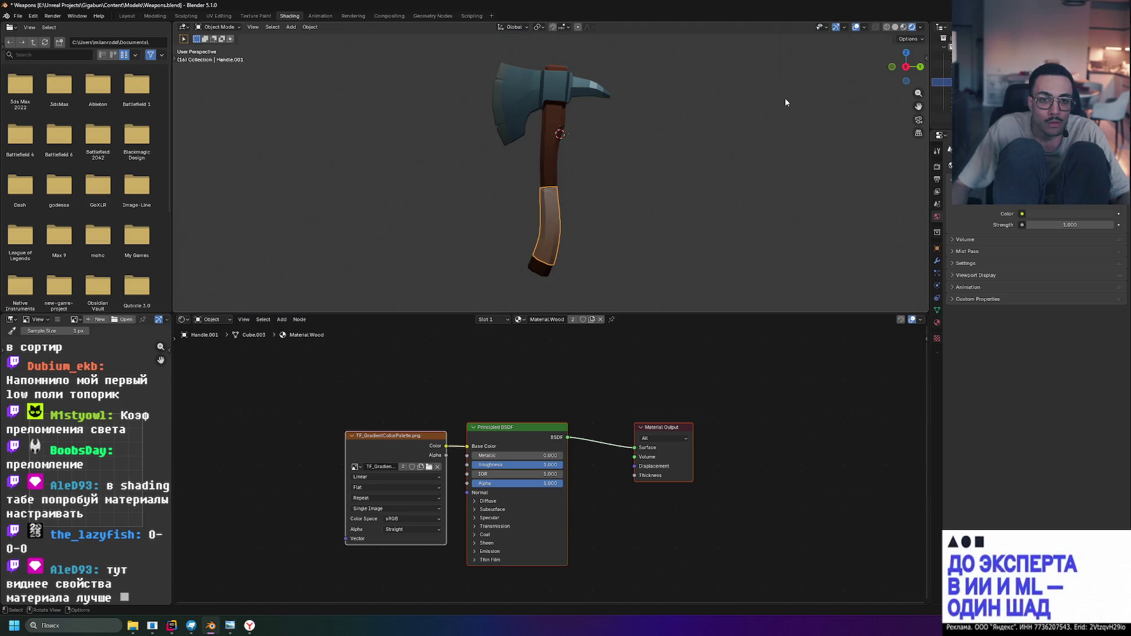
# Orbit around the finished axe in material preview, giving the 3D view more room
pyautogui.moveTo(862, 63)
pyautogui.mouseDown(button='middle')
pyautogui.moveTo(718, 55)
pyautogui.moveTo(856, 65)
pyautogui.mouseUp(button='middle')
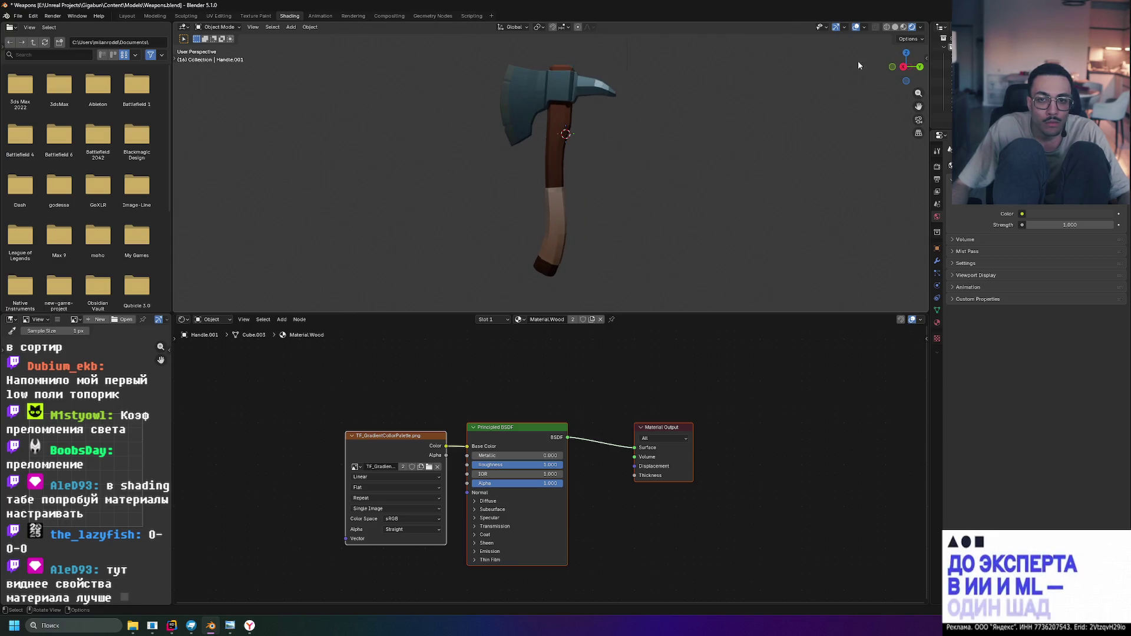
pyautogui.click(904, 27)
pyautogui.moveTo(723, 178)
pyautogui.mouseDown(button='middle')
pyautogui.moveTo(760, 153)
pyautogui.moveTo(824, 196)
pyautogui.moveTo(654, 190)
pyautogui.mouseUp(button='middle')
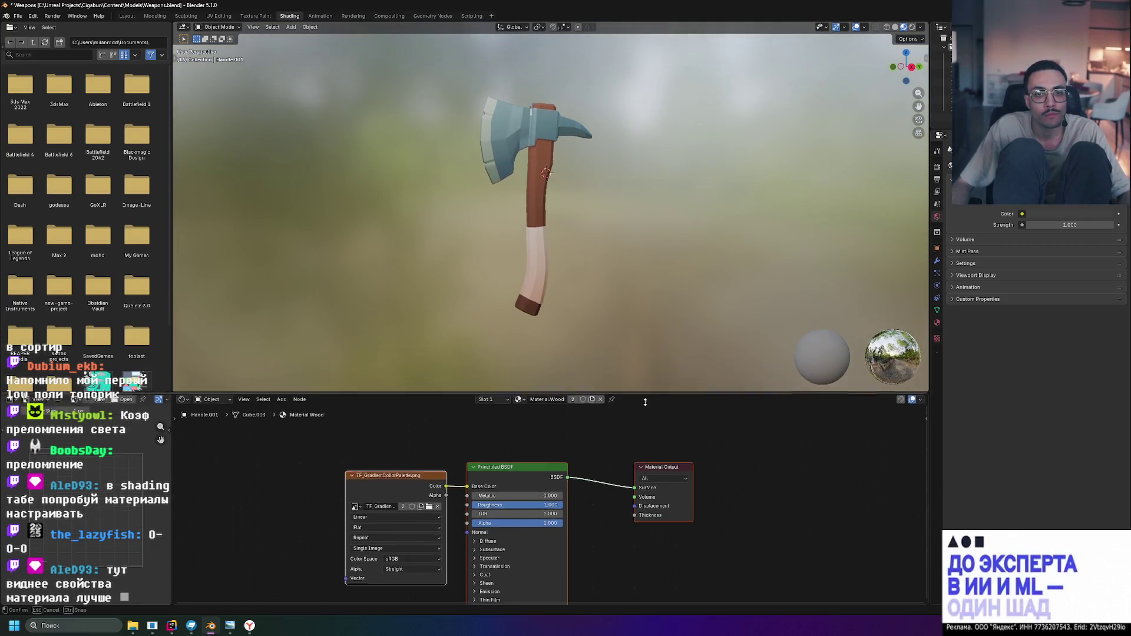
pyautogui.moveTo(640, 311); pyautogui.dragTo(640, 439)
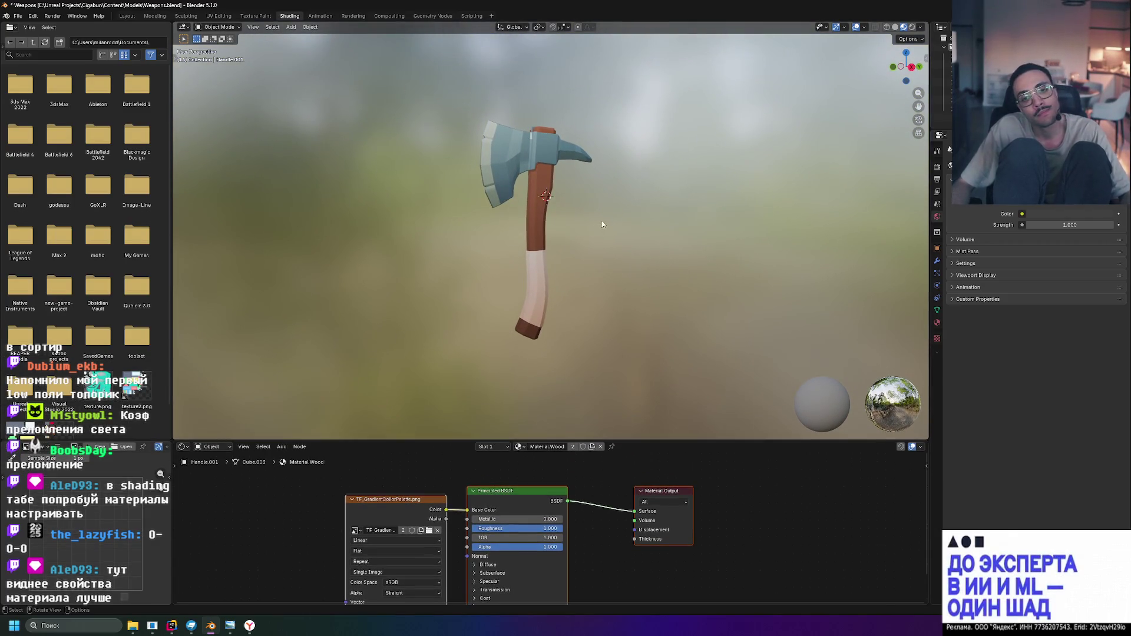
pyautogui.scroll(2, 609, 218)
pyautogui.moveTo(653, 226)
pyautogui.mouseDown(button='middle')
pyautogui.moveTo(681, 226)
pyautogui.moveTo(647, 233)
pyautogui.moveTo(669, 255)
pyautogui.moveTo(713, 247)
pyautogui.moveTo(698, 242)
pyautogui.moveTo(820, 140)
pyautogui.mouseUp(button='middle')
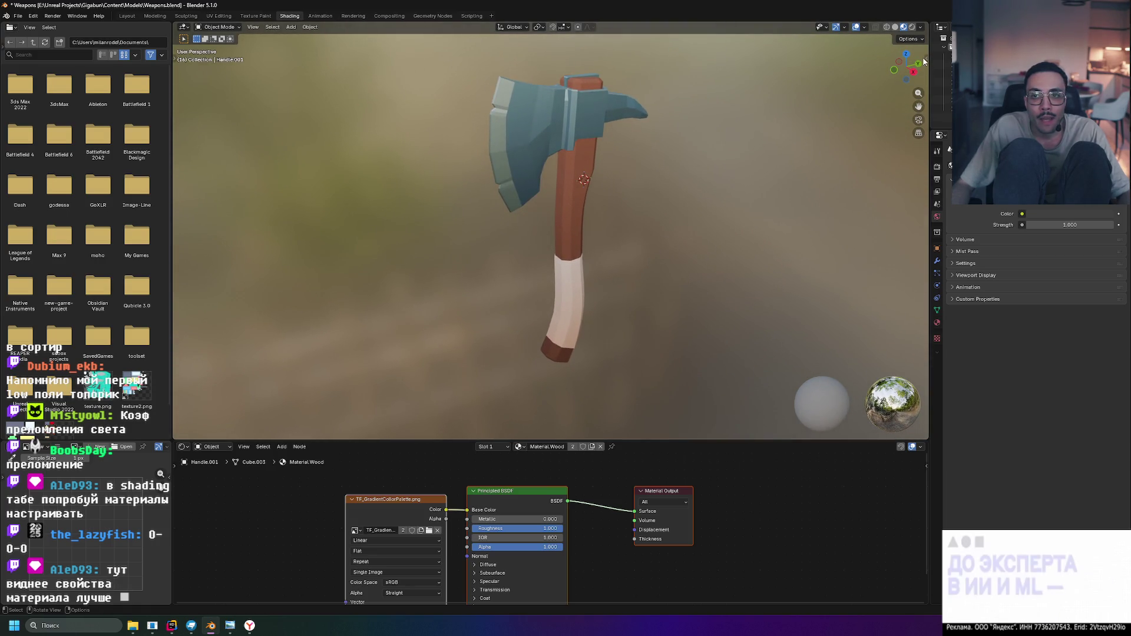
pyautogui.moveTo(924, 61); pyautogui.dragTo(925, 60)
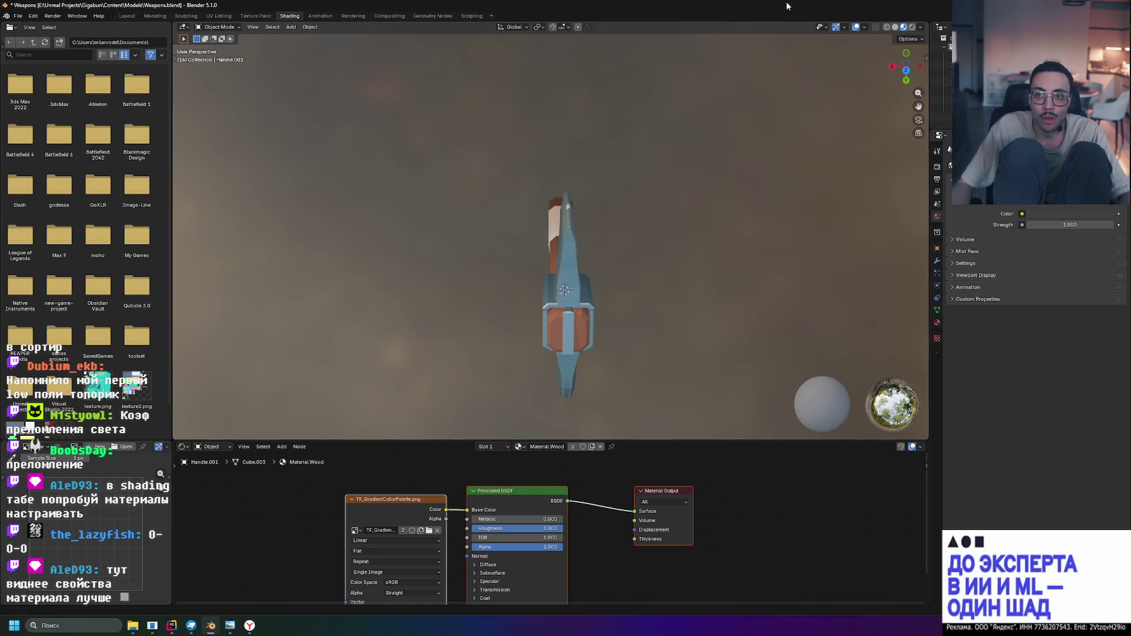
pyautogui.moveTo(709, 267)
pyautogui.mouseDown(button='middle')
pyautogui.moveTo(634, 167)
pyautogui.moveTo(584, 202)
pyautogui.moveTo(581, 220)
pyautogui.moveTo(576, 190)
pyautogui.moveTo(618, 202)
pyautogui.mouseUp(button='middle')
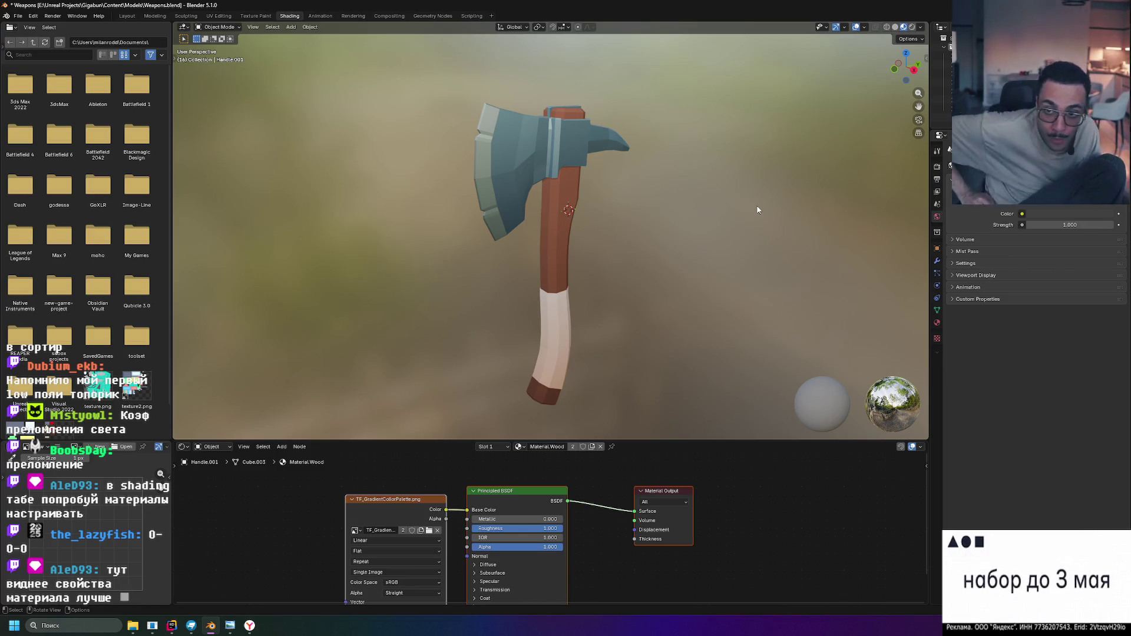
# Show the axe in plain solid shading on the grey background, dismissing a stray menu
pyautogui.press('z')
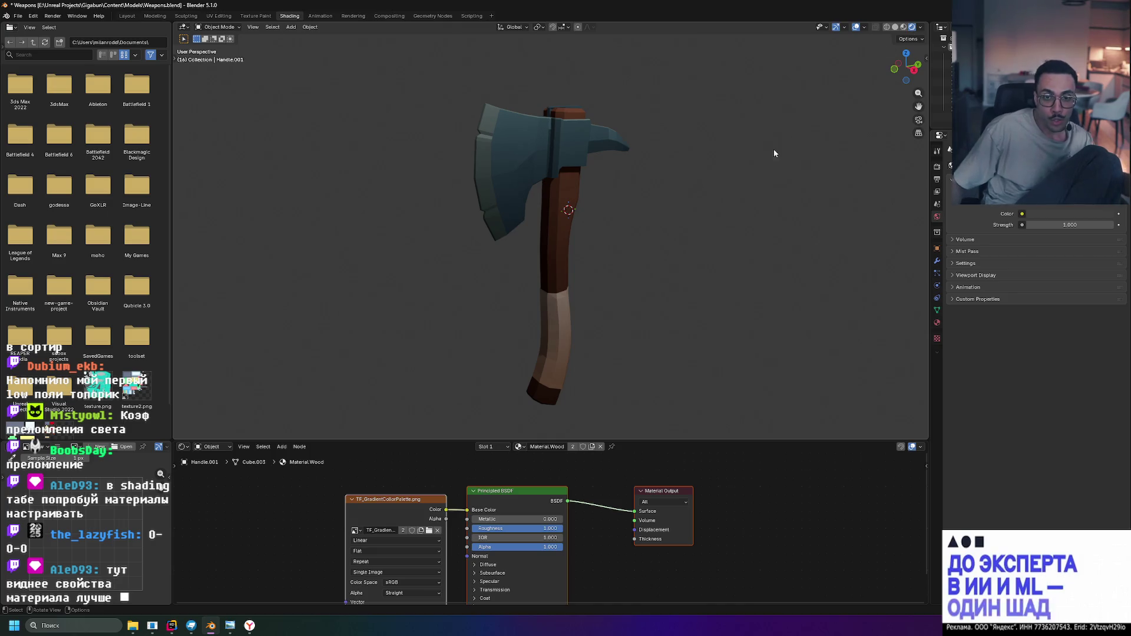
pyautogui.rightClick(725, 241)
pyautogui.press('Escape')
pyautogui.press('space')
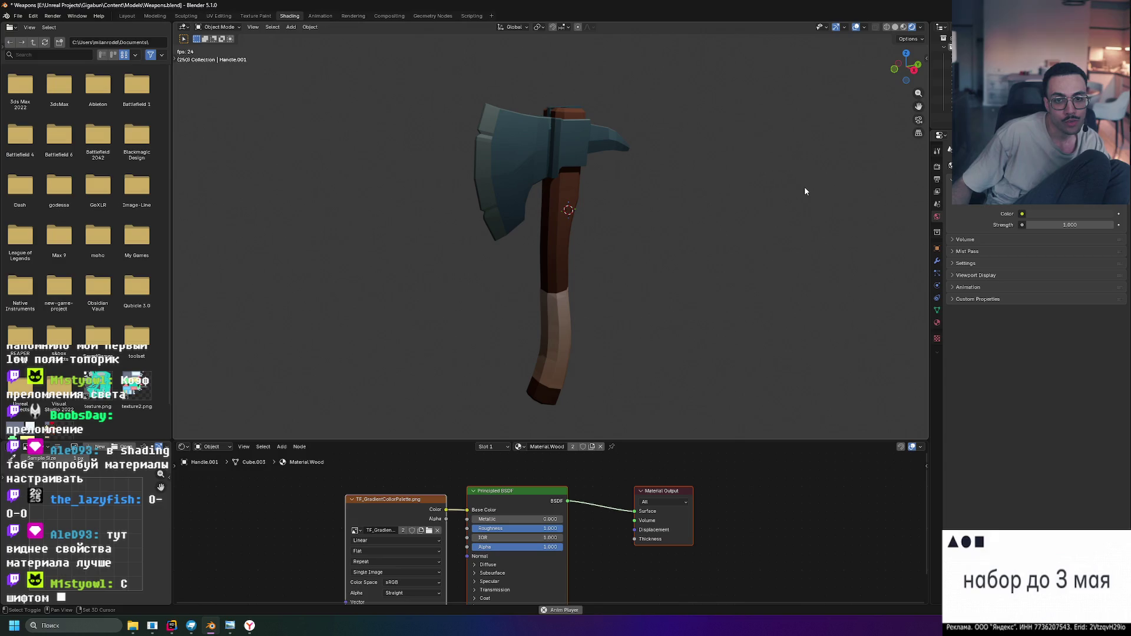
# Deselect the handle and snip a screenshot rectangle around the coloured axe
pyautogui.click(569, 210)
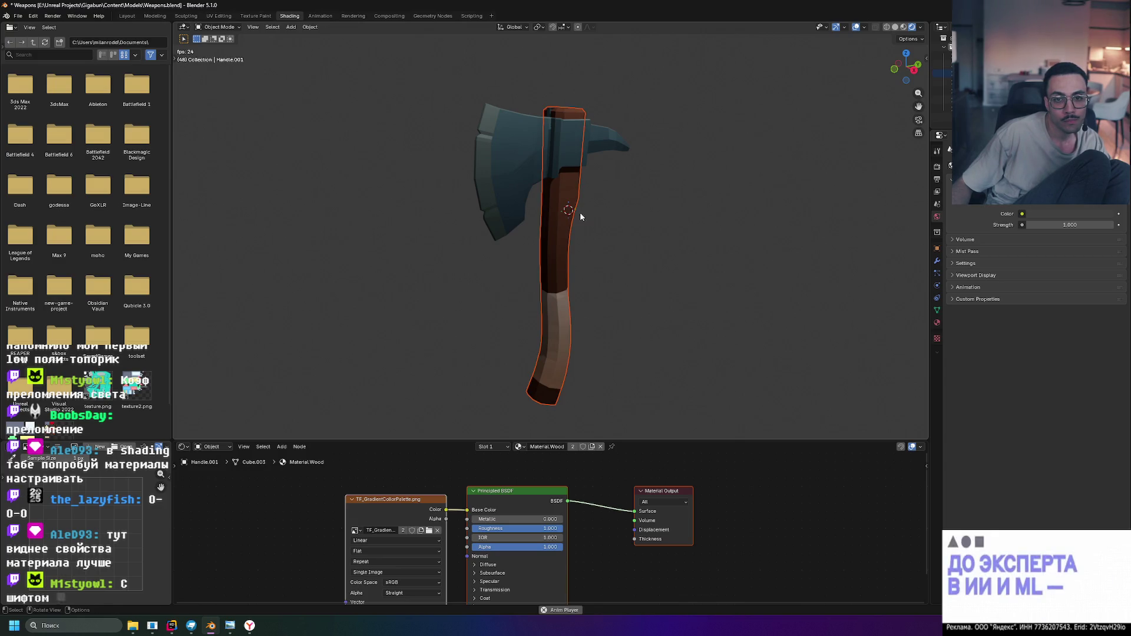
pyautogui.keyDown('shift'); pyautogui.moveTo(742, 203); pyautogui.dragTo(779, 155, button='right'); pyautogui.keyUp('shift')
pyautogui.click(814, 252)
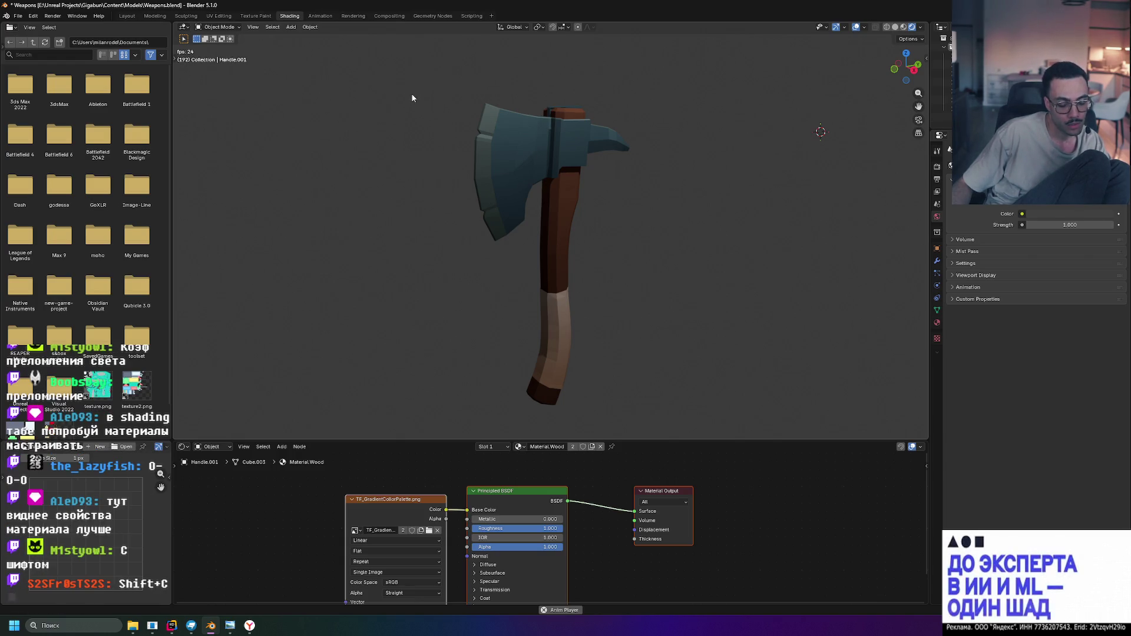
pyautogui.press('super+shift+s')
pyautogui.moveTo(384, 66); pyautogui.dragTo(700, 425)
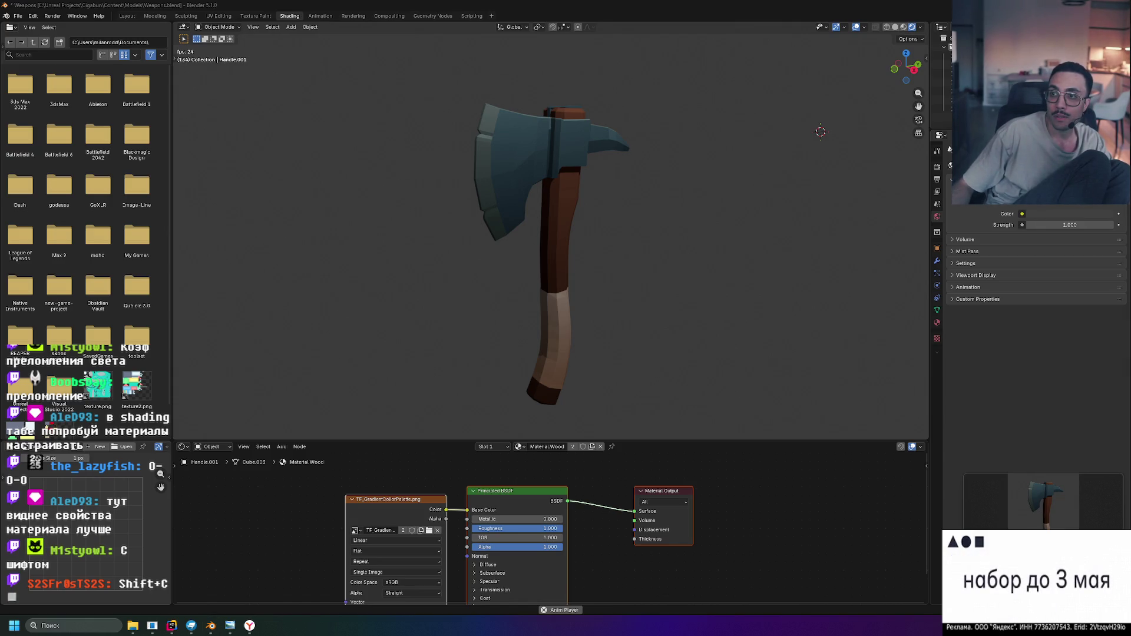
# Position the Telegram channel window beside Blender and locate the earlier grey axe post
pyautogui.moveTo(453, 64)
pyautogui.mouseDown()
pyautogui.moveTo(541, 64)
pyautogui.moveTo(446, 76)
pyautogui.mouseUp()
pyautogui.scroll(3, 433, 335)
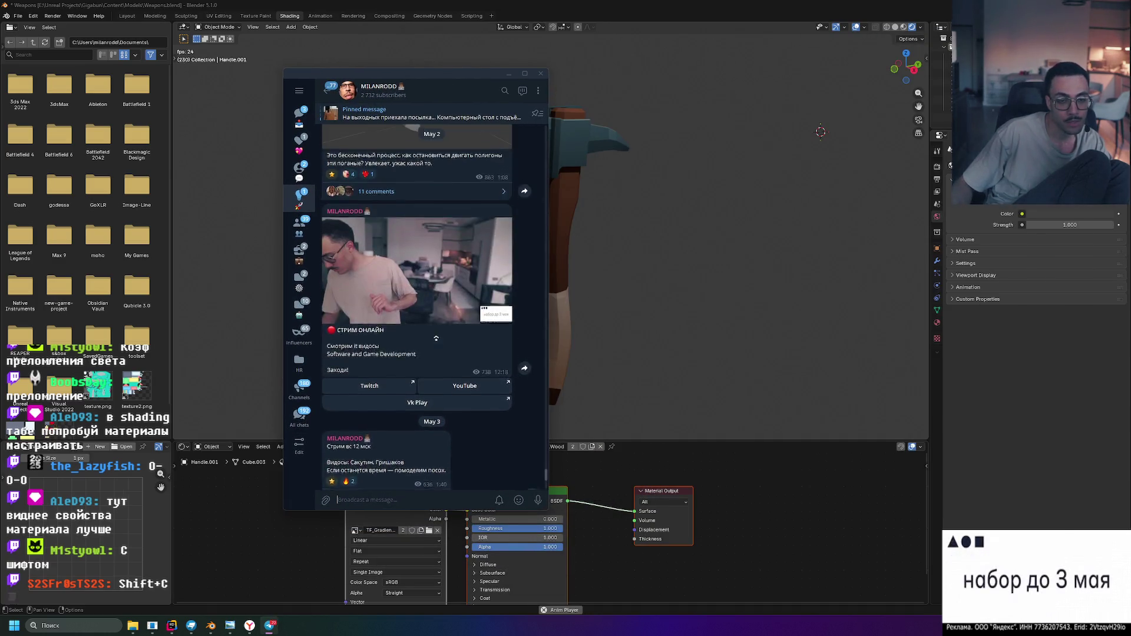
pyautogui.scroll(3, 433, 335)
pyautogui.scroll(2, 433, 336)
pyautogui.scroll(2, 432, 335)
pyautogui.scroll(-5, 438, 338)
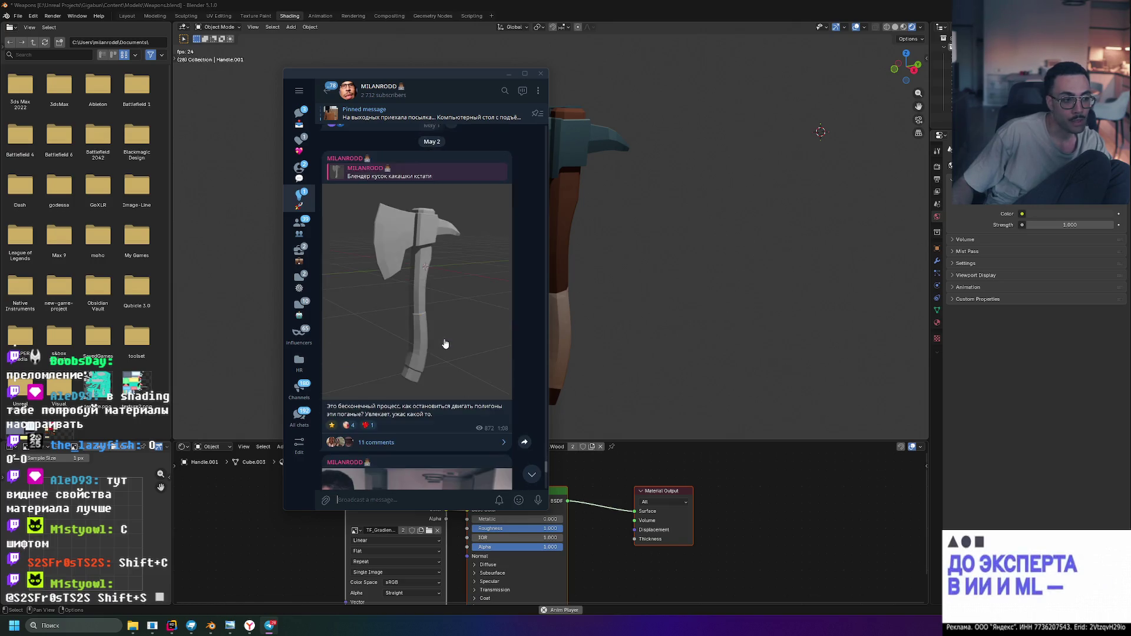
pyautogui.scroll(-2, 445, 343)
pyautogui.scroll(1, 445, 343)
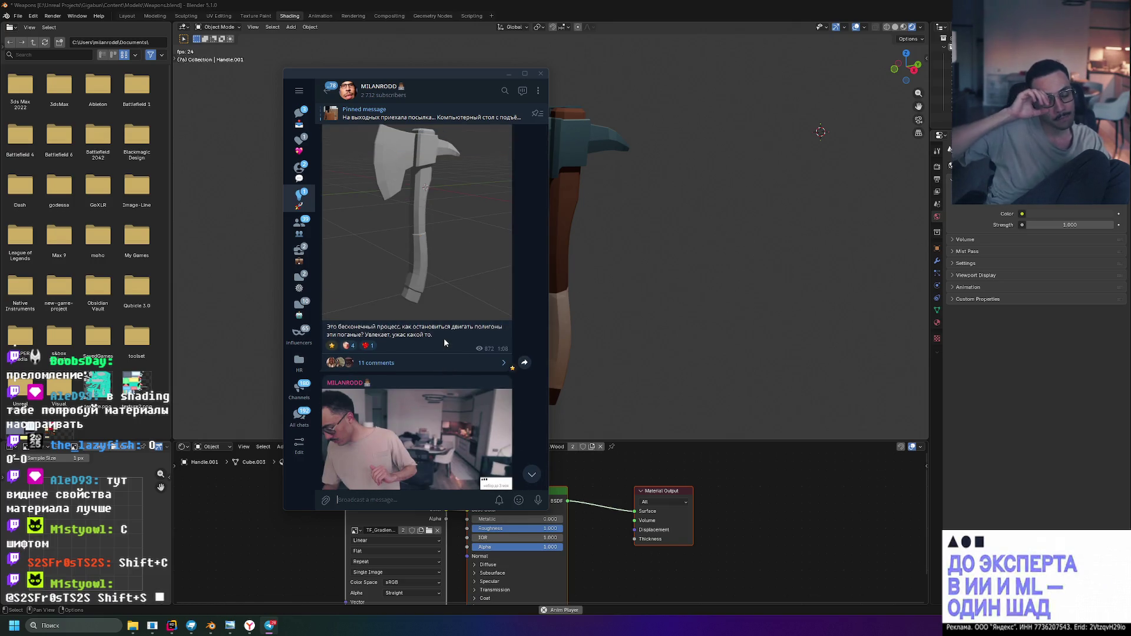
pyautogui.rightClick(444, 337)
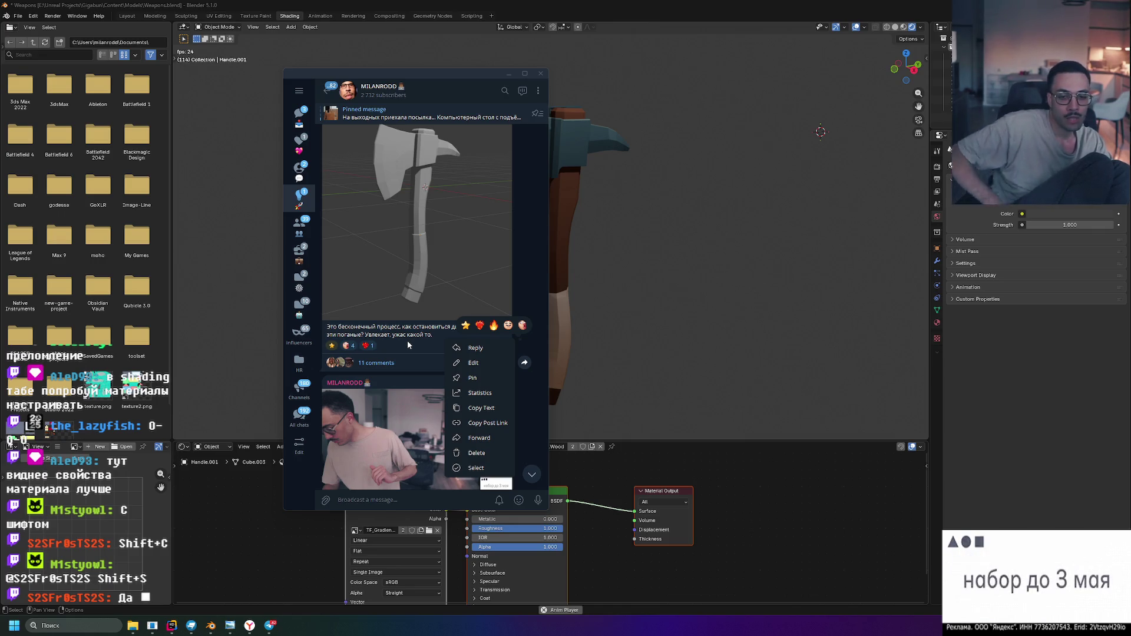
pyautogui.click(460, 71)
pyautogui.moveTo(426, 70); pyautogui.dragTo(270, 73)
pyautogui.click(555, 150)
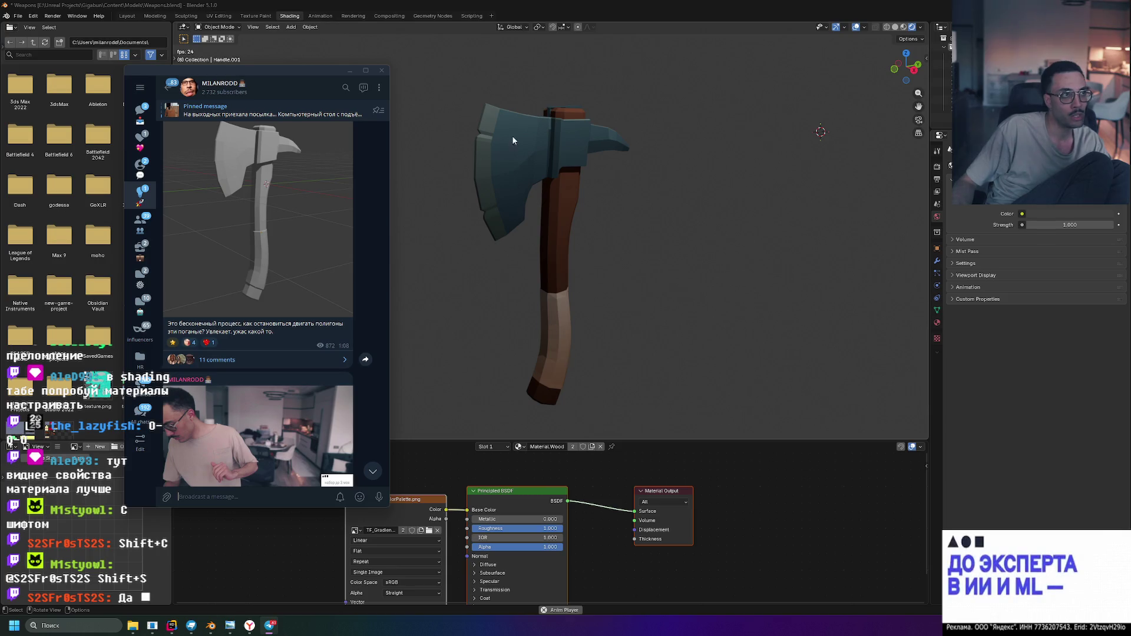
pyautogui.moveTo(227, 69); pyautogui.dragTo(281, 50)
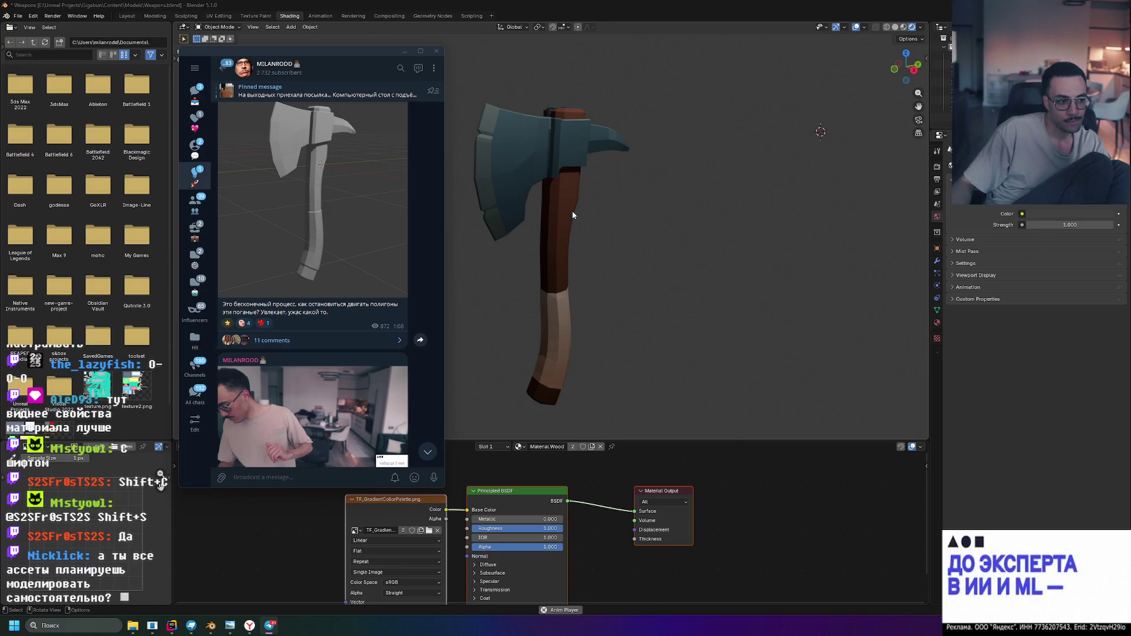
pyautogui.moveTo(311, 58); pyautogui.dragTo(305, 34)
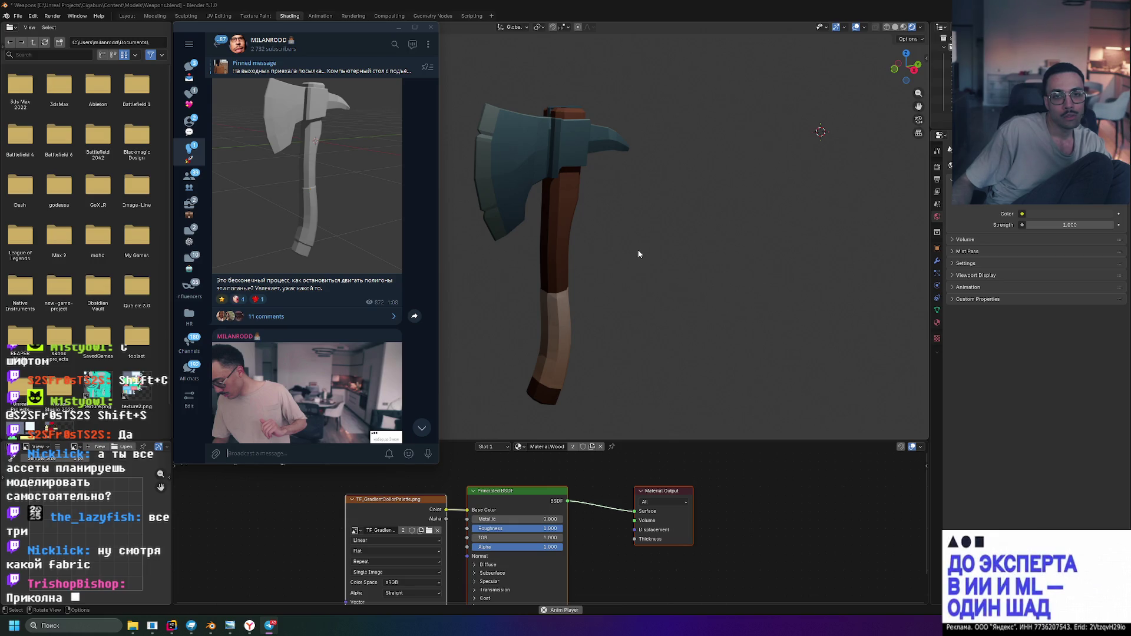
# Start a reply to the grey axe post with the new screenshot pasted in
pyautogui.rightClick(359, 258)
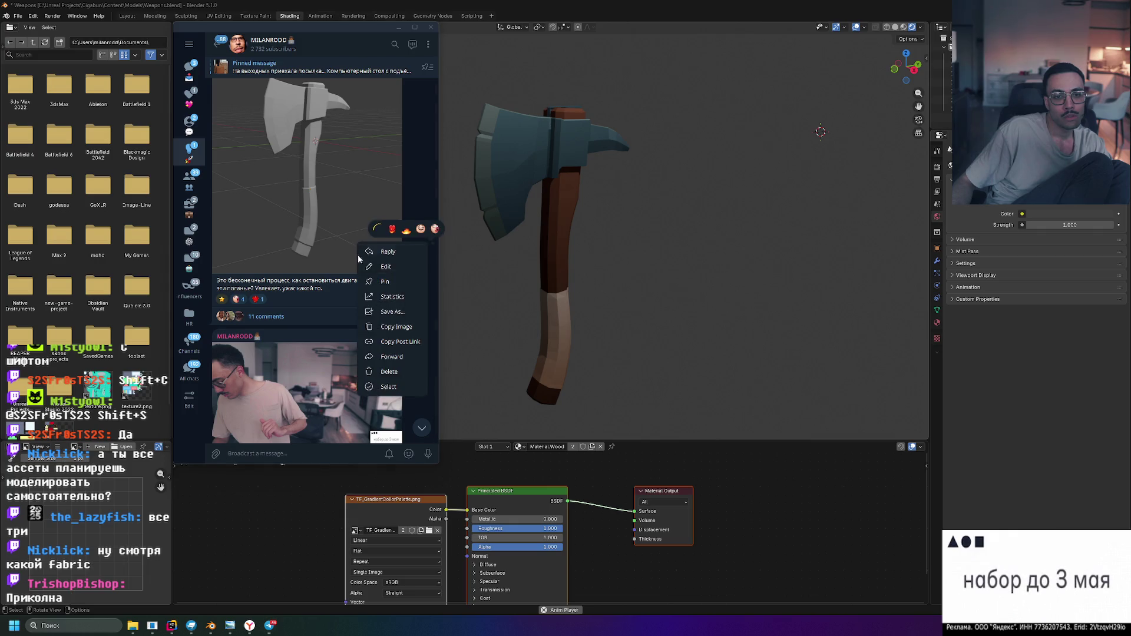
pyautogui.click(401, 253)
pyautogui.hotkey('ctrl', 'v')
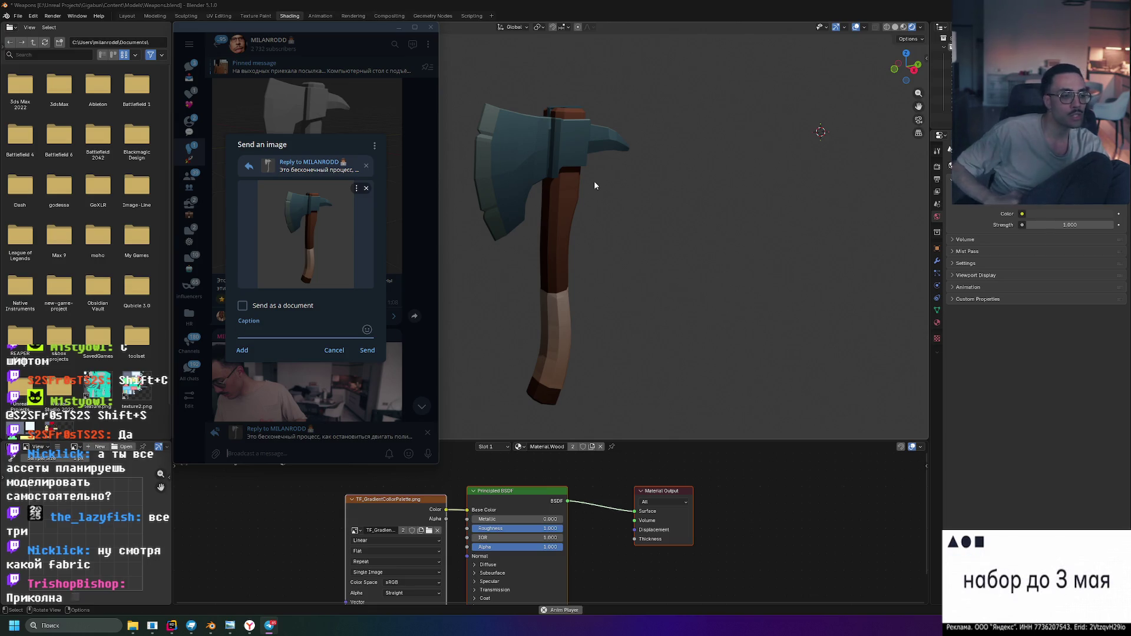
# Inspect the axe head's mesh edge-on in wireframe edit mode, then return to the Telegram reply
pyautogui.click(563, 128)
pyautogui.press('Tab')
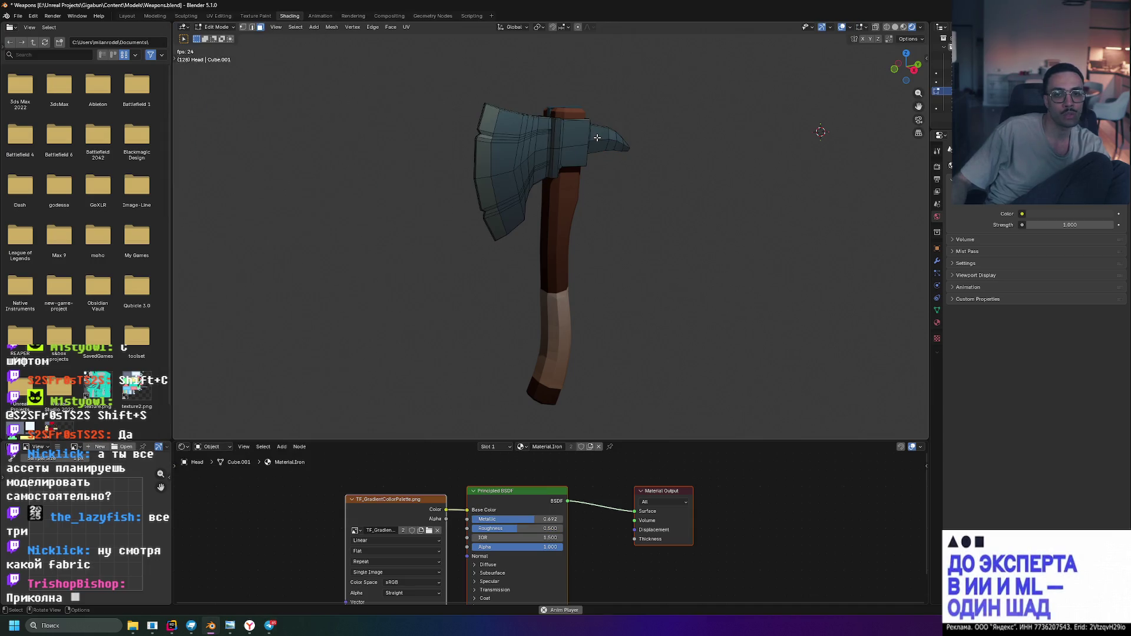
pyautogui.scroll(6, 664, 114)
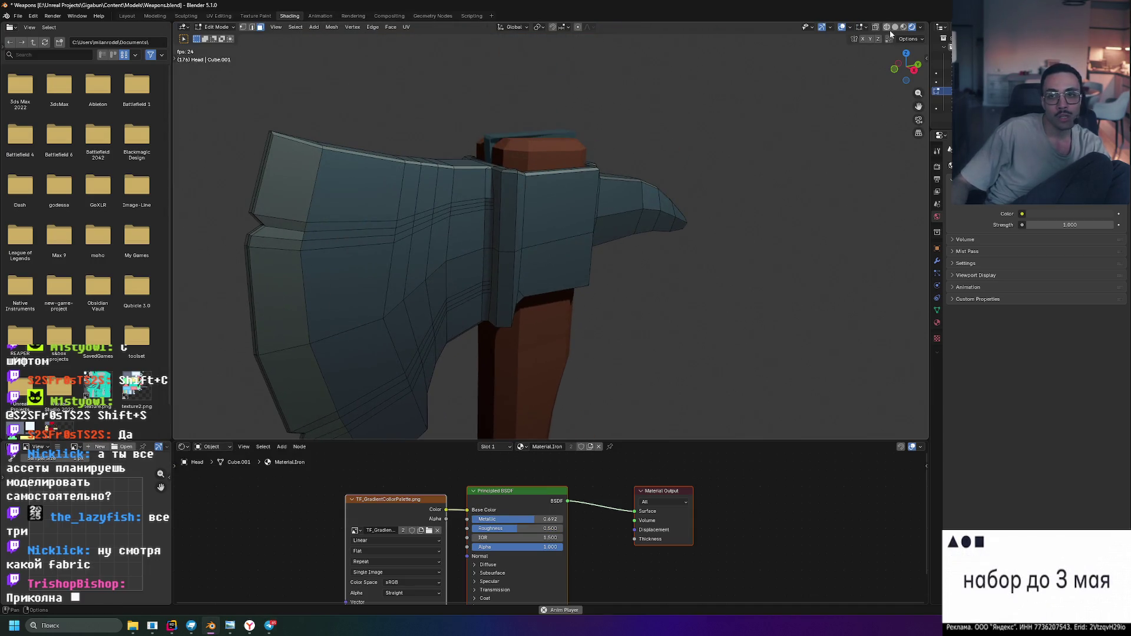
pyautogui.click(888, 27)
pyautogui.moveTo(634, 228)
pyautogui.mouseDown(button='middle')
pyautogui.moveTo(684, 266)
pyautogui.moveTo(591, 197)
pyautogui.moveTo(516, 181)
pyautogui.moveTo(589, 161)
pyautogui.moveTo(566, 238)
pyautogui.moveTo(500, 241)
pyautogui.moveTo(552, 281)
pyautogui.moveTo(624, 302)
pyautogui.moveTo(624, 245)
pyautogui.mouseUp(button='middle')
pyautogui.scroll(-3, 593, 175)
pyautogui.scroll(2, 565, 237)
pyautogui.scroll(-3, 624, 265)
pyautogui.moveTo(624, 304)
pyautogui.mouseDown(button='middle')
pyautogui.moveTo(593, 278)
pyautogui.moveTo(585, 309)
pyautogui.mouseUp(button='middle')
pyautogui.scroll(2, 585, 309)
pyautogui.scroll(-1, 586, 309)
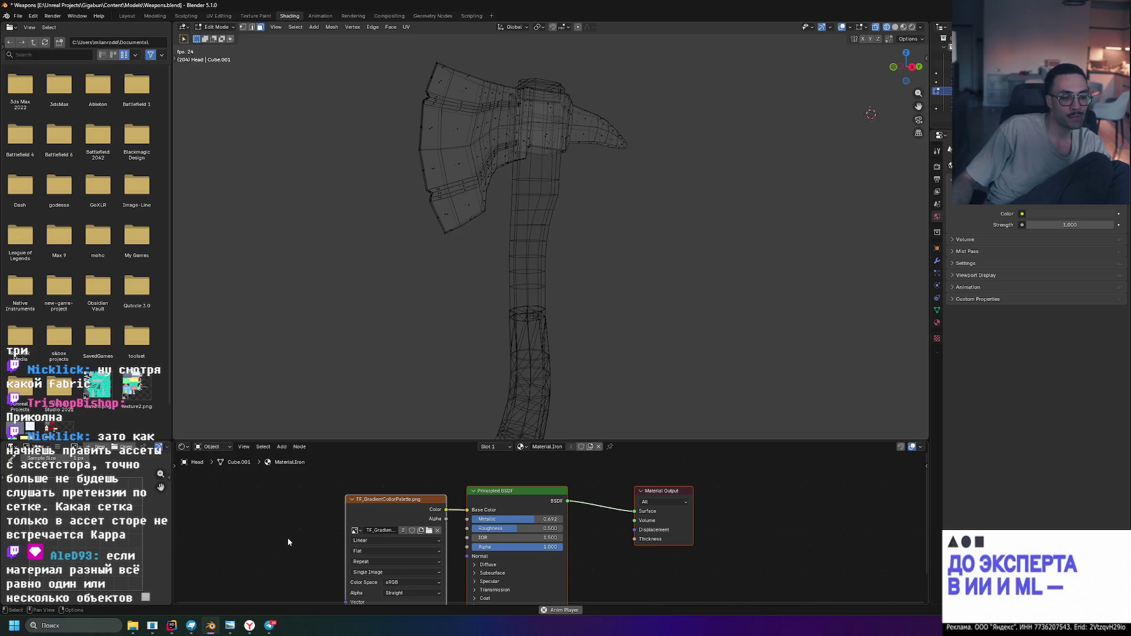
pyautogui.click(270, 628)
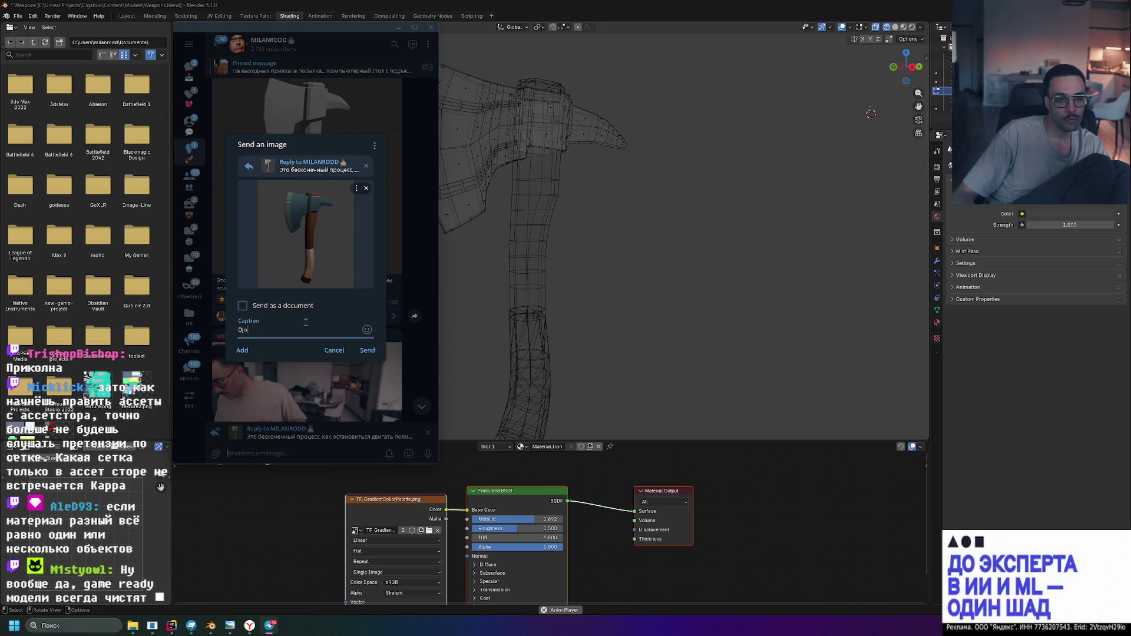
# Erase the mistyped caption so it reads «Мой первый топор.», then bring Blender forward
pyautogui.press('BackSpace')
pyautogui.press('BackSpace')
pyautogui.write('F')
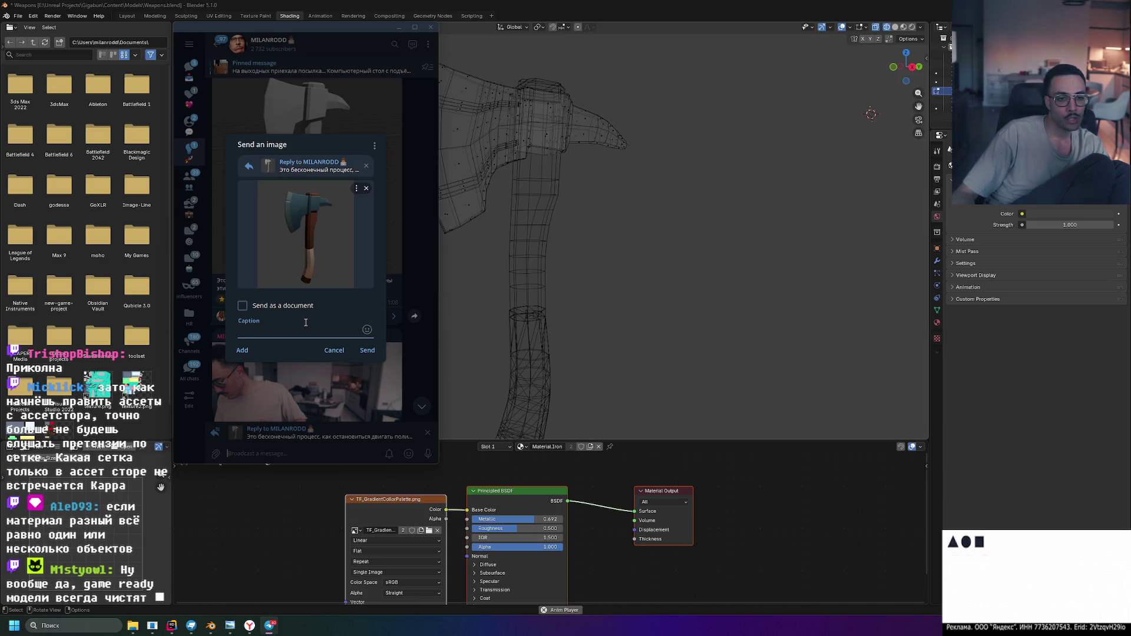
pyautogui.write('о ж.')
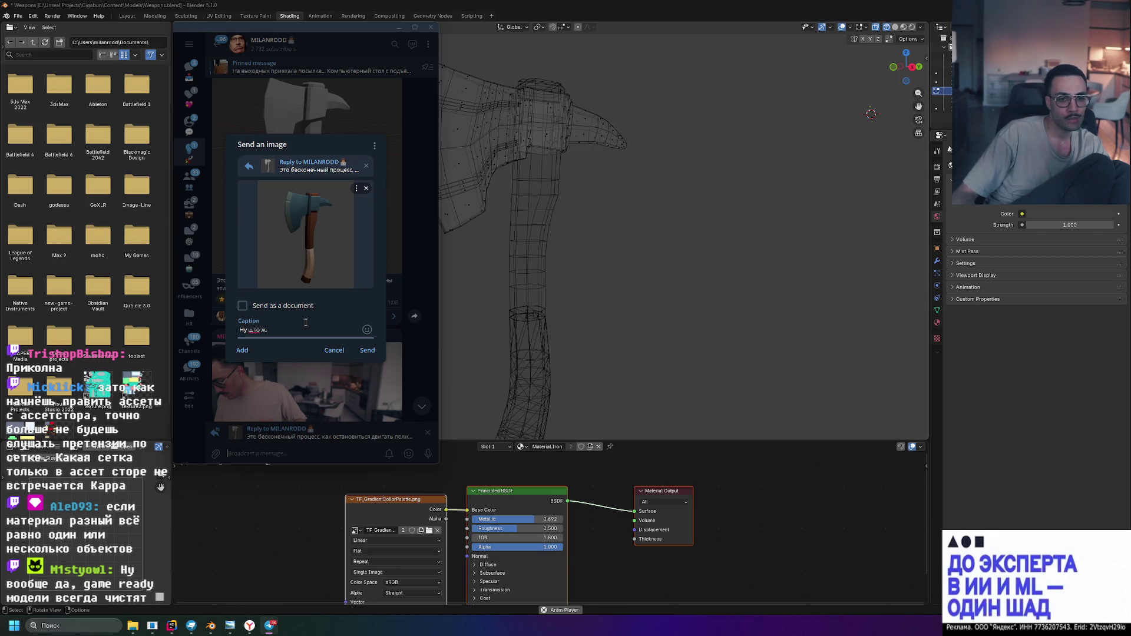
pyautogui.press('BackSpace')
pyautogui.press('BackSpace')
pyautogui.press('BackSpace')
pyautogui.write('Мой первы')
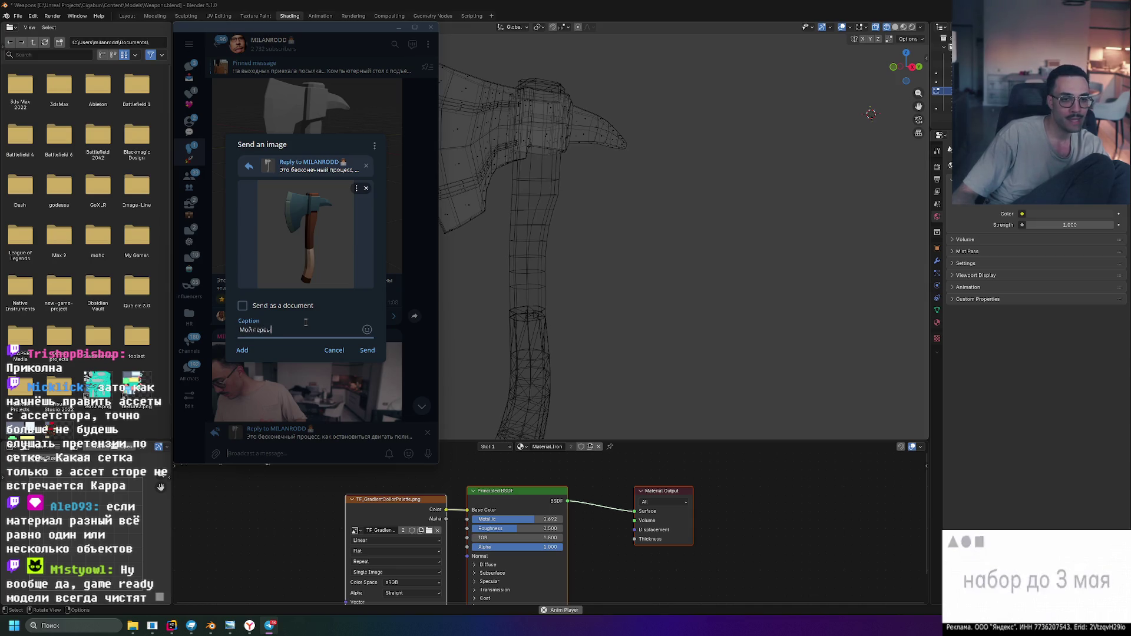
pyautogui.write('й топор')
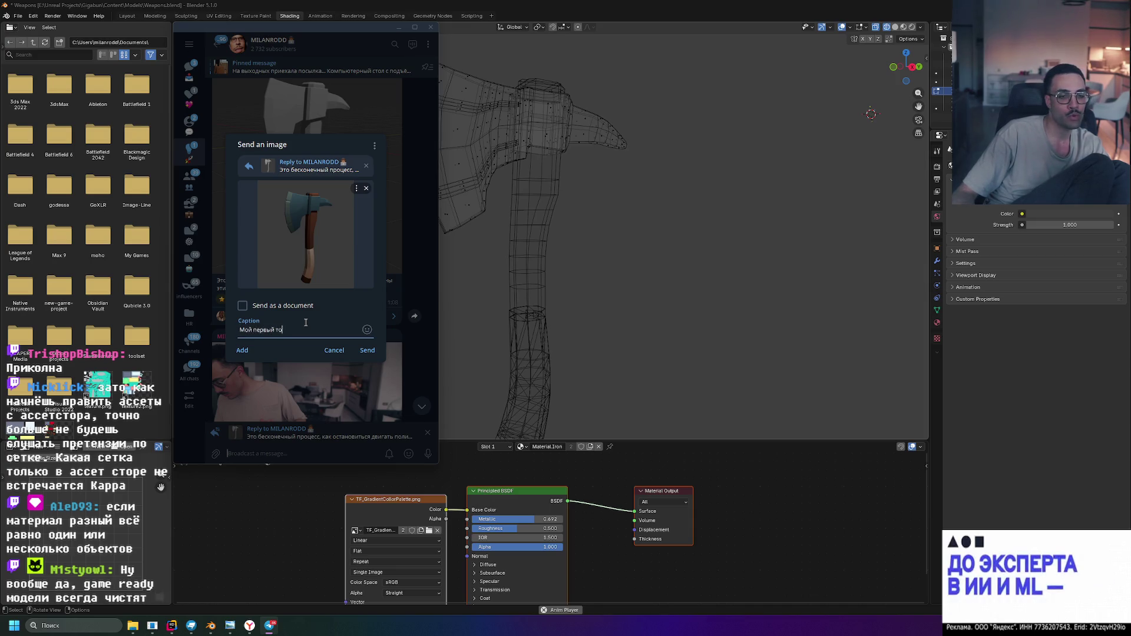
pyautogui.write('.')
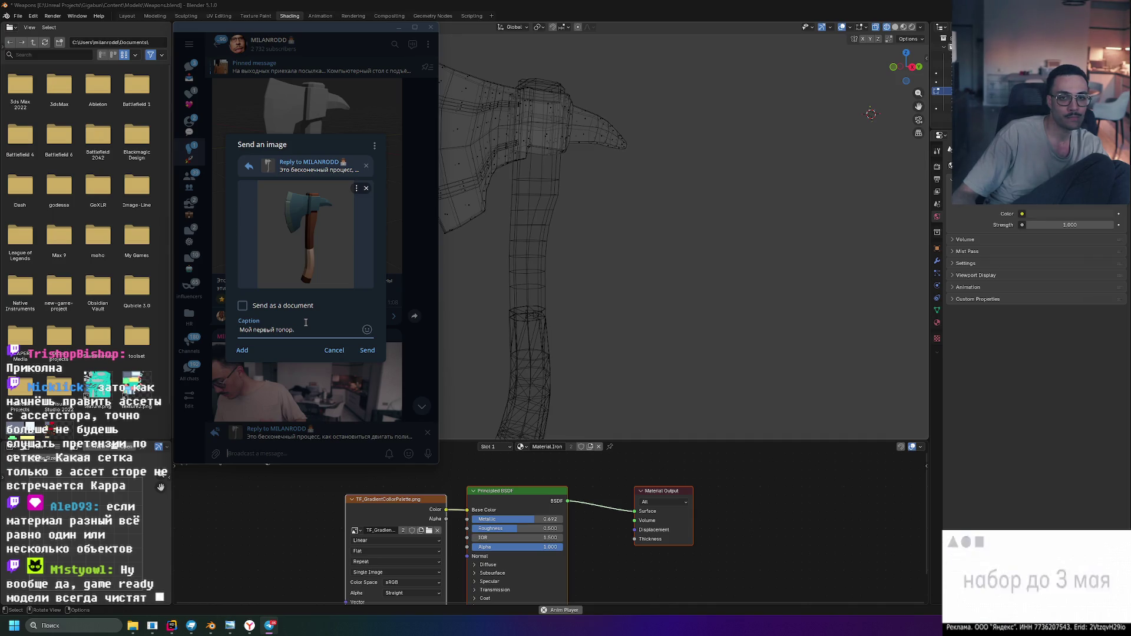
pyautogui.click(626, 206)
# Put the axe back in object mode with solid texture shading and open Telegram's attached image editor
pyautogui.press('Tab')
pyautogui.click(688, 183)
pyautogui.click(894, 28)
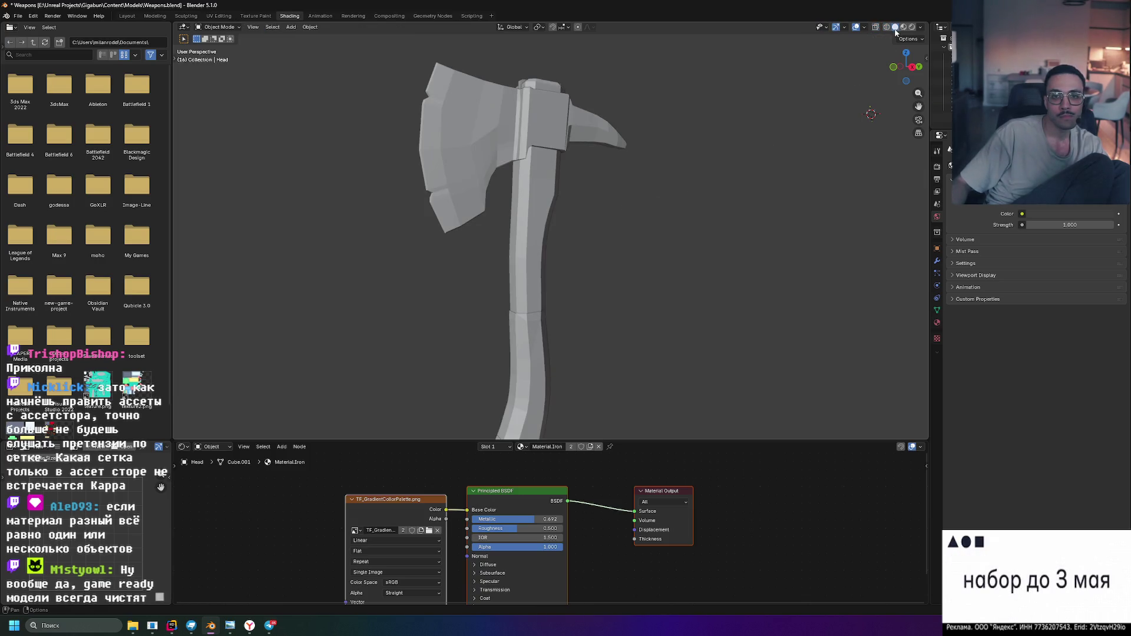
pyautogui.click(903, 28)
pyautogui.click(894, 27)
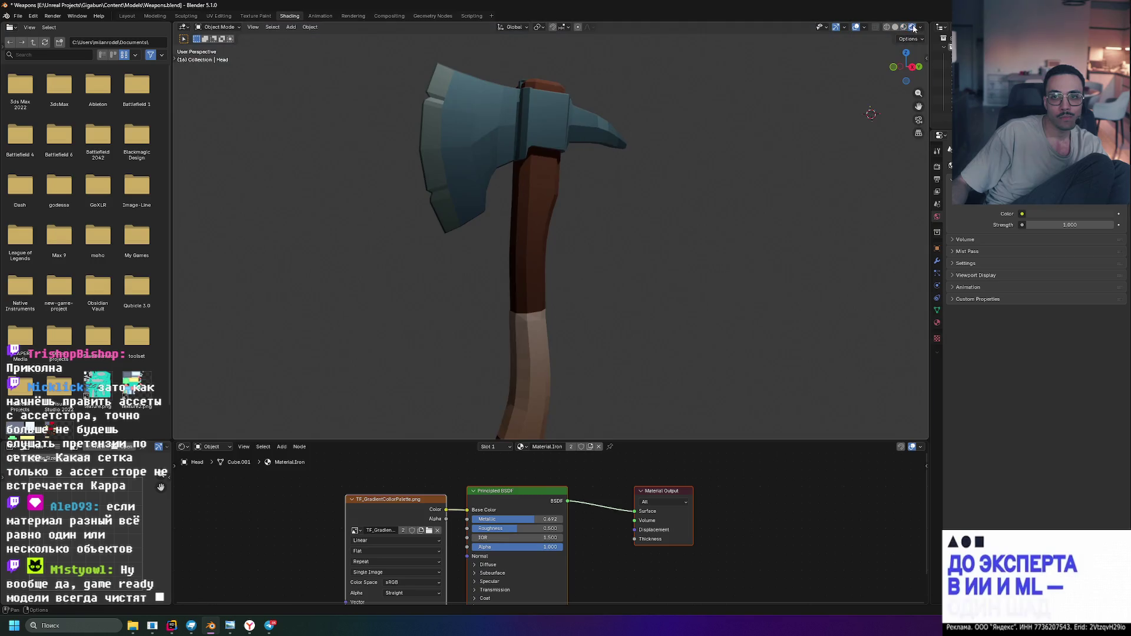
pyautogui.scroll(-3, 661, 226)
pyautogui.click(270, 624)
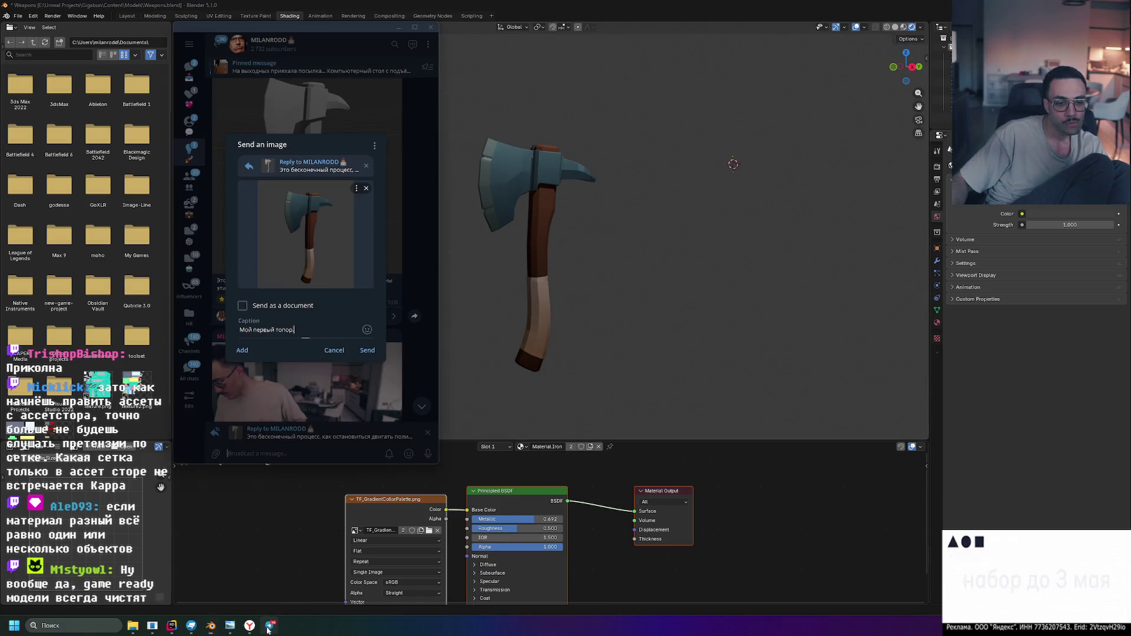
pyautogui.click(300, 231)
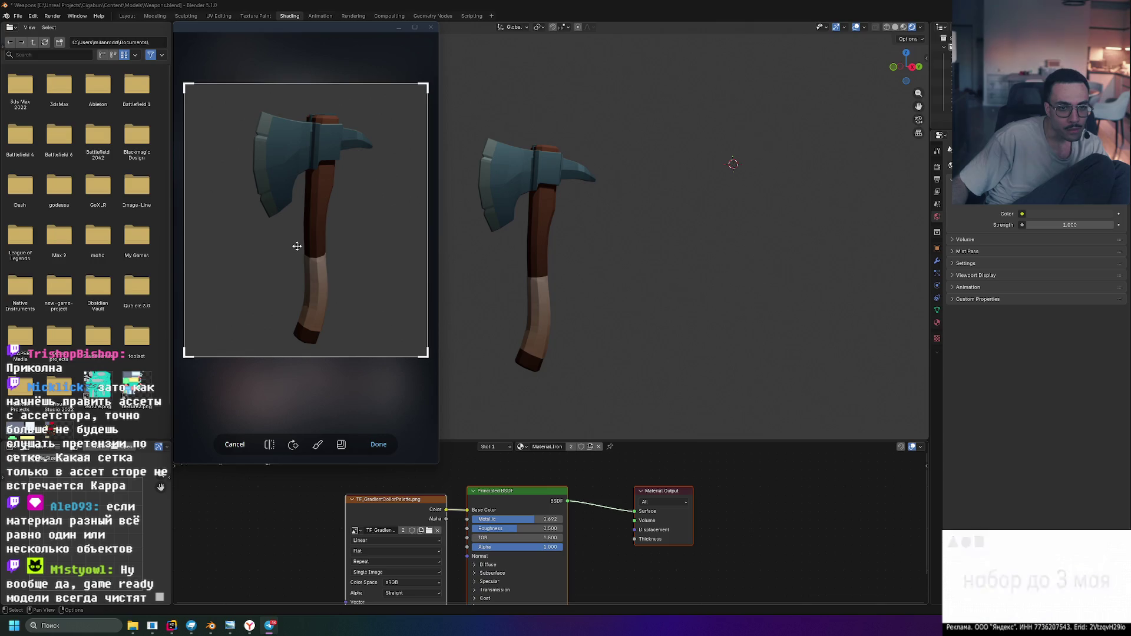
# Raise the Iron material's IOR and try roughness 0.305 before undoing it back to 0.500
pyautogui.moveTo(575, 226)
pyautogui.mouseDown(button='middle')
pyautogui.moveTo(608, 204)
pyautogui.moveTo(599, 197)
pyautogui.moveTo(546, 236)
pyautogui.moveTo(628, 238)
pyautogui.moveTo(604, 181)
pyautogui.moveTo(589, 189)
pyautogui.moveTo(644, 351)
pyautogui.mouseUp(button='middle')
pyautogui.scroll(3, 591, 195)
pyautogui.scroll(3, 590, 198)
pyautogui.scroll(2, 584, 357)
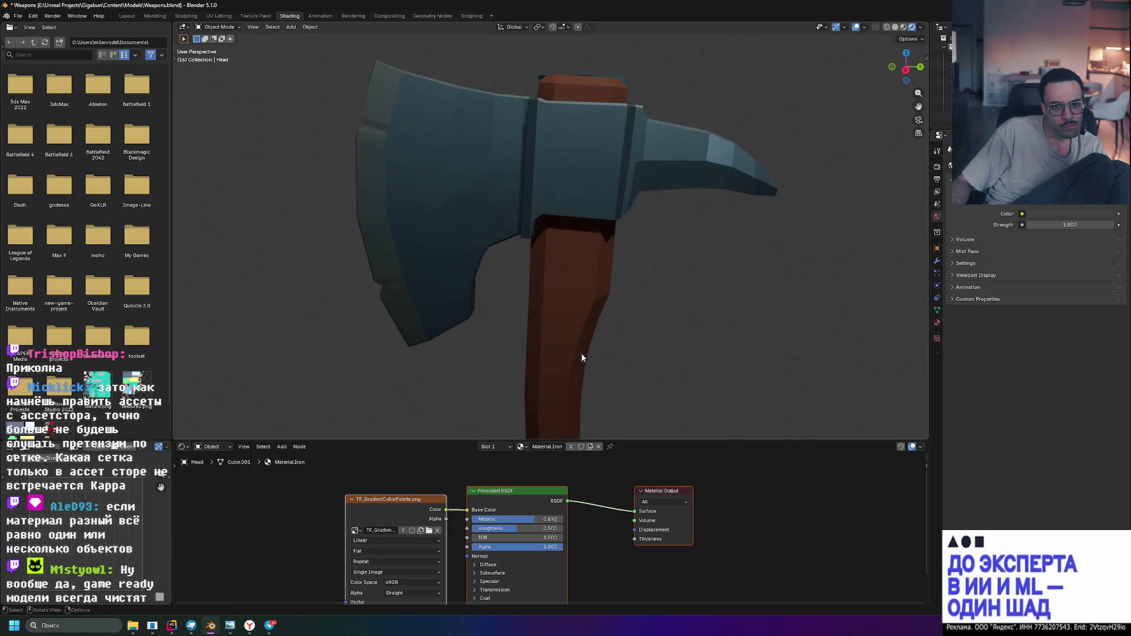
pyautogui.scroll(-4, 585, 357)
pyautogui.moveTo(490, 337)
pyautogui.mouseDown(button='middle')
pyautogui.moveTo(486, 356)
pyautogui.moveTo(514, 340)
pyautogui.moveTo(433, 340)
pyautogui.moveTo(487, 393)
pyautogui.moveTo(602, 322)
pyautogui.moveTo(598, 260)
pyautogui.moveTo(510, 219)
pyautogui.mouseUp(button='middle')
pyautogui.scroll(2, 555, 316)
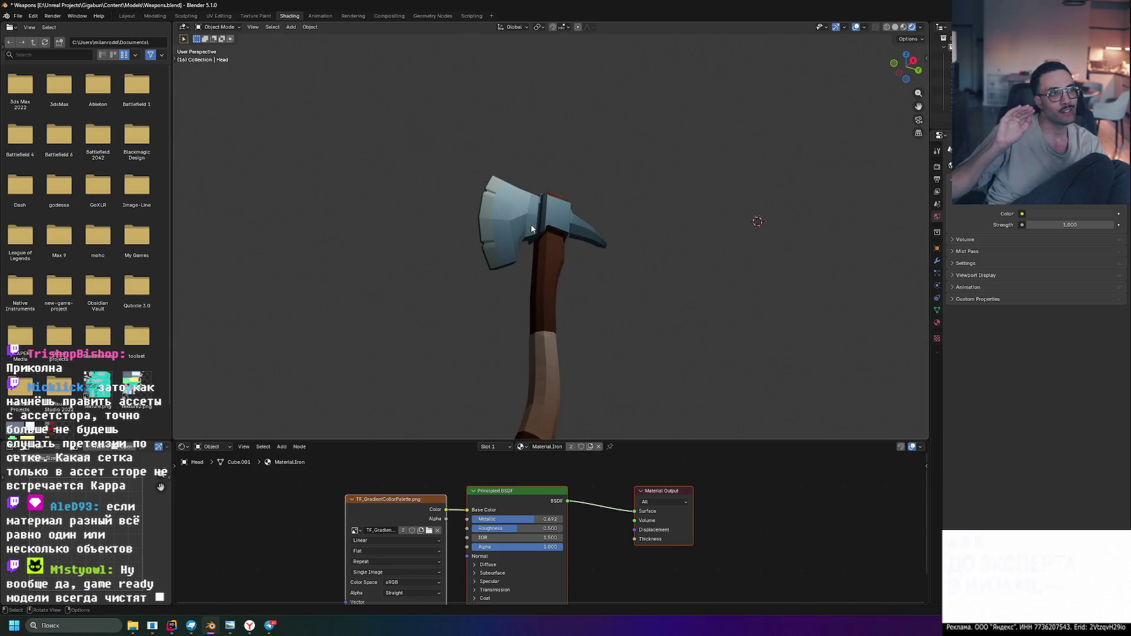
pyautogui.moveTo(533, 230)
pyautogui.mouseDown(button='middle')
pyautogui.moveTo(520, 194)
pyautogui.moveTo(545, 236)
pyautogui.moveTo(567, 247)
pyautogui.moveTo(541, 259)
pyautogui.moveTo(549, 236)
pyautogui.mouseUp(button='middle')
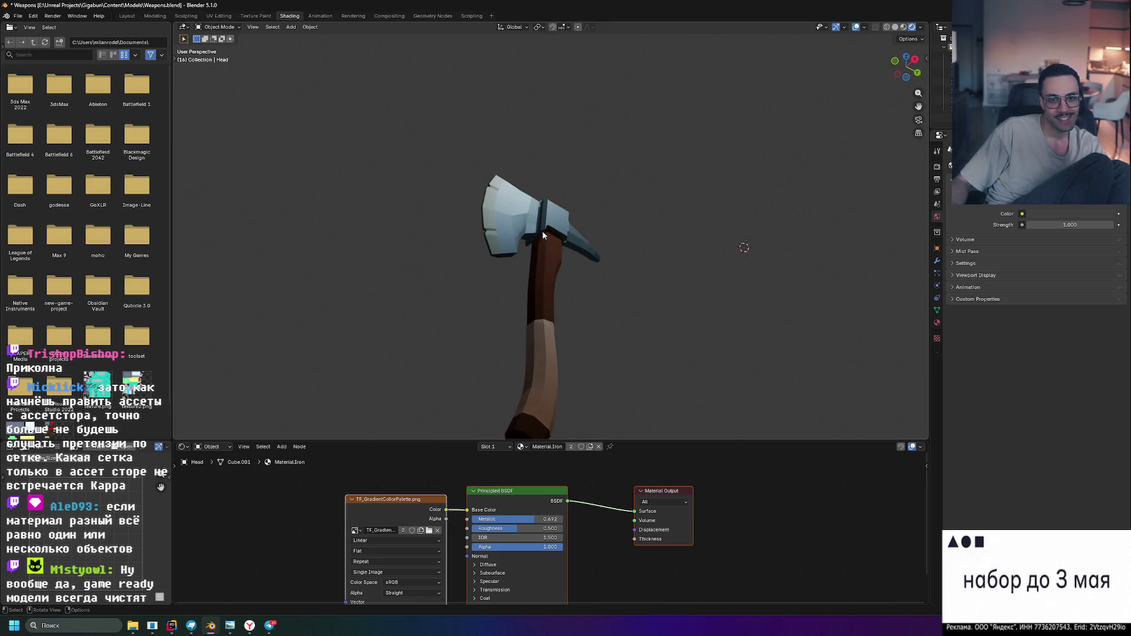
pyautogui.click(549, 235)
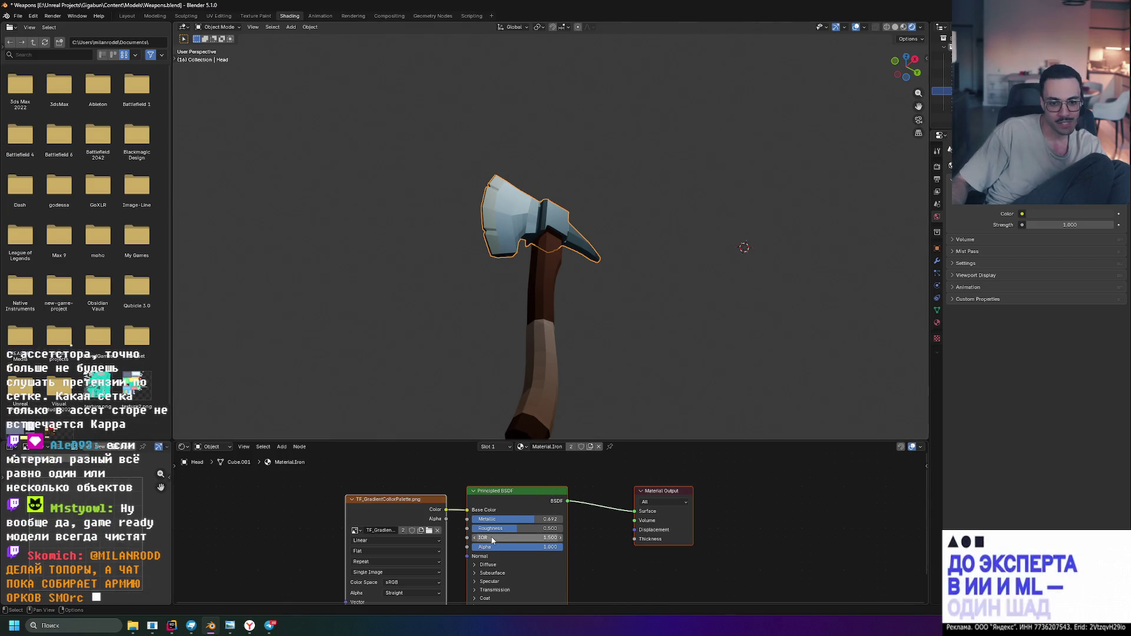
pyautogui.moveTo(492, 537)
pyautogui.mouseDown()
pyautogui.moveTo(530, 537)
pyautogui.moveTo(454, 531)
pyautogui.moveTo(469, 530)
pyautogui.mouseUp()
pyautogui.moveTo(660, 350); pyautogui.dragTo(702, 322, button='middle')
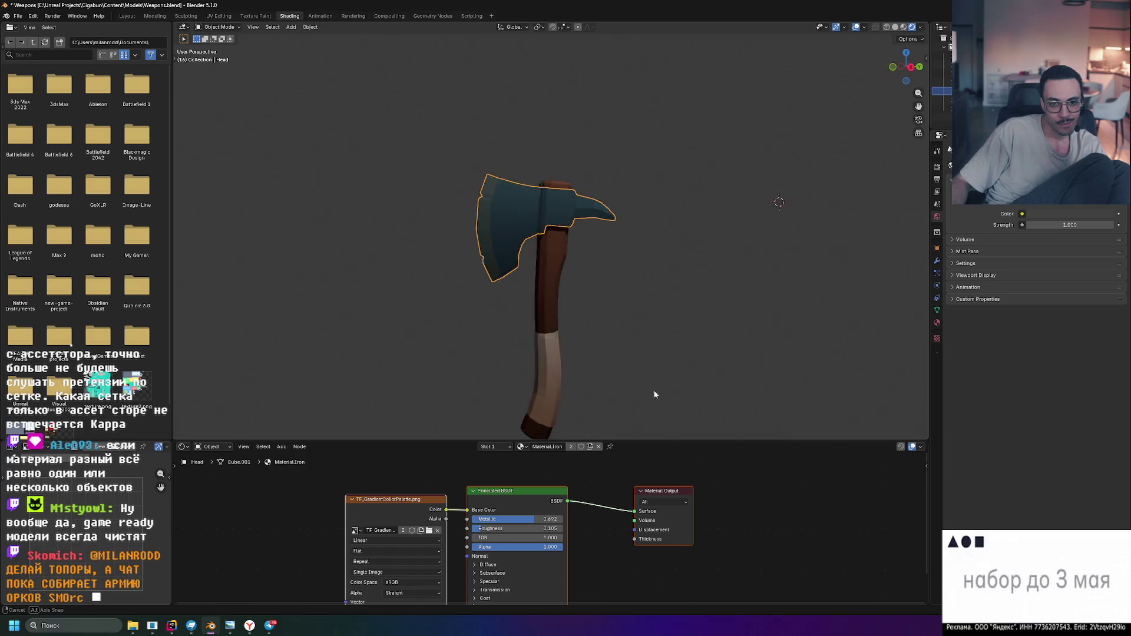
pyautogui.moveTo(703, 322)
pyautogui.mouseDown(button='middle')
pyautogui.moveTo(647, 345)
pyautogui.moveTo(682, 335)
pyautogui.moveTo(649, 399)
pyautogui.moveTo(661, 397)
pyautogui.mouseUp(button='middle')
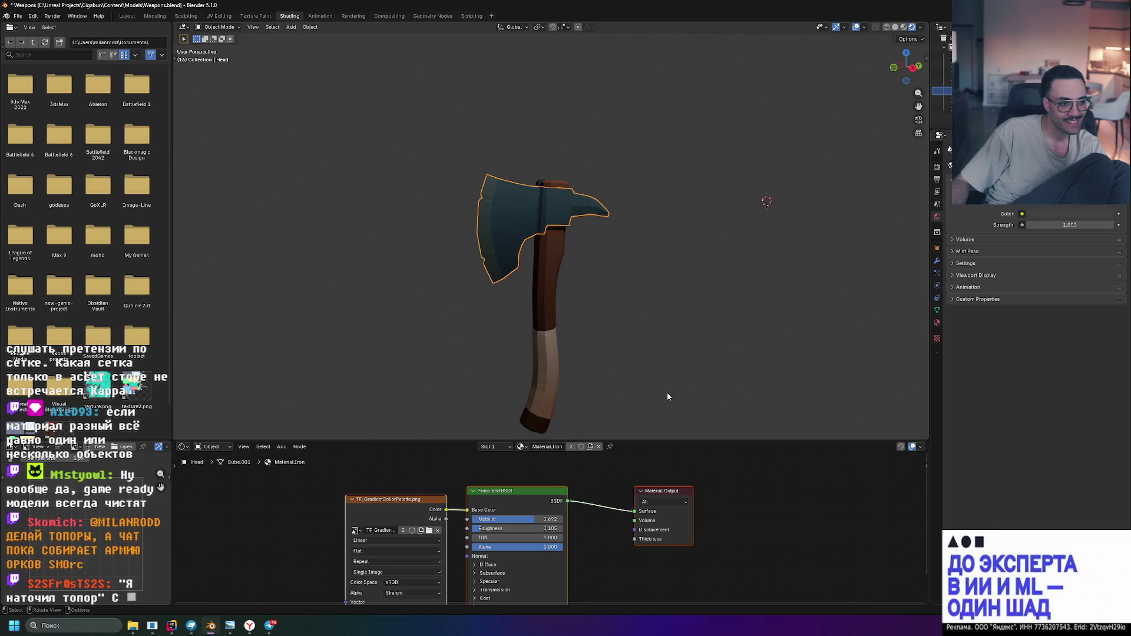
pyautogui.hotkey('ctrl', 'z')
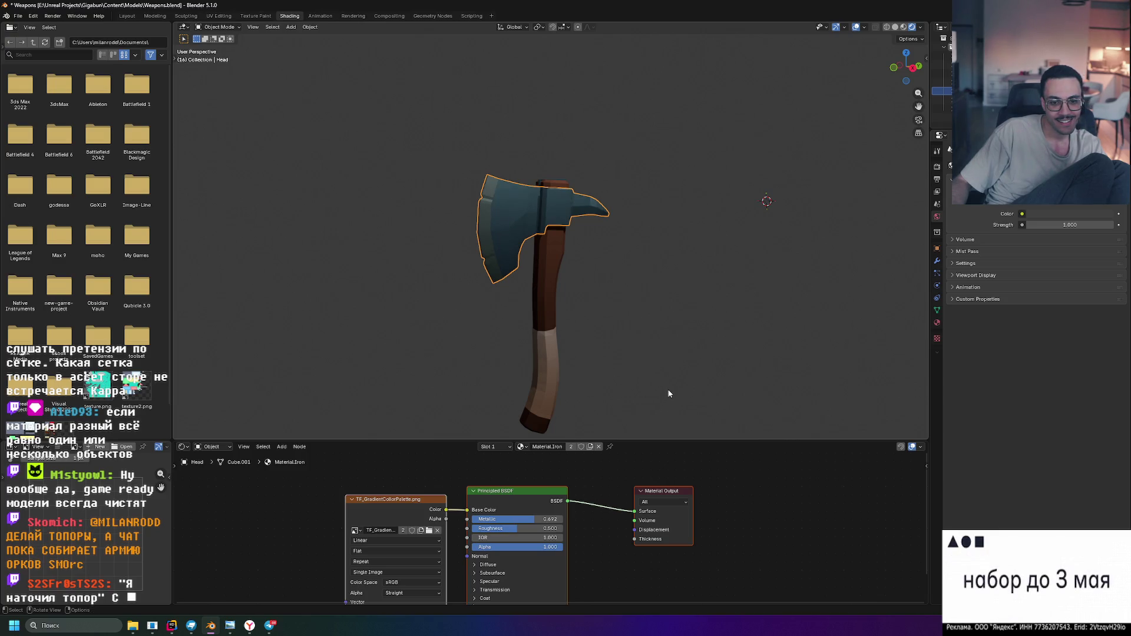
# Try Iron roughness 0.818, undo to 0.500, and reopen the attached axe image
pyautogui.moveTo(671, 374)
pyautogui.mouseDown(button='middle')
pyautogui.moveTo(674, 336)
pyautogui.moveTo(664, 336)
pyautogui.mouseUp(button='middle')
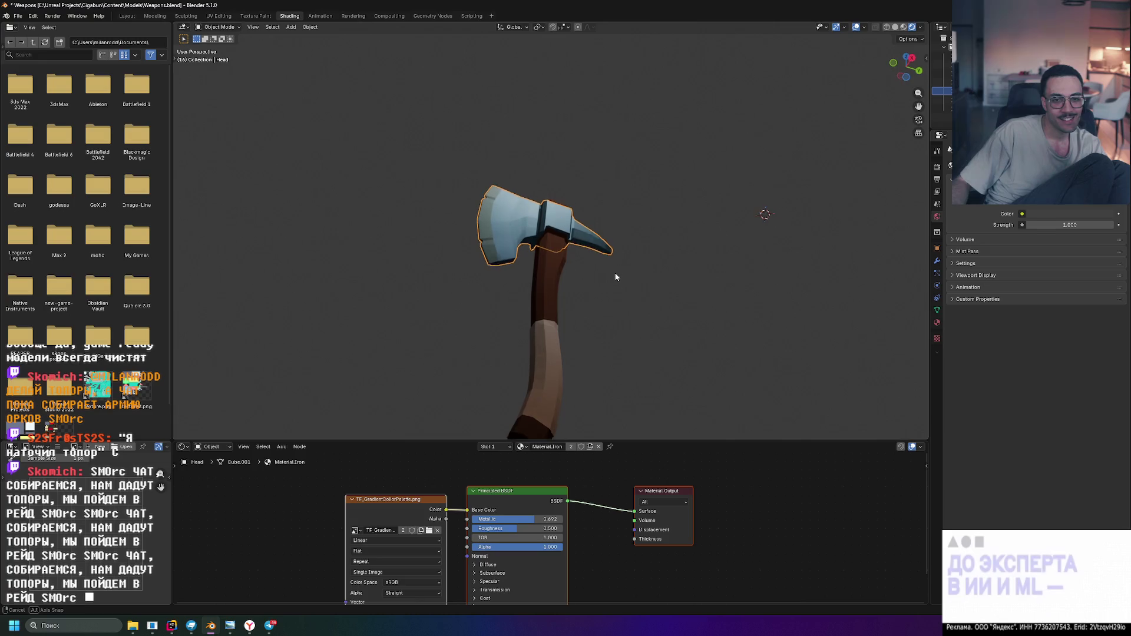
pyautogui.moveTo(614, 273); pyautogui.dragTo(583, 292, button='middle')
pyautogui.moveTo(521, 527); pyautogui.dragTo(549, 528)
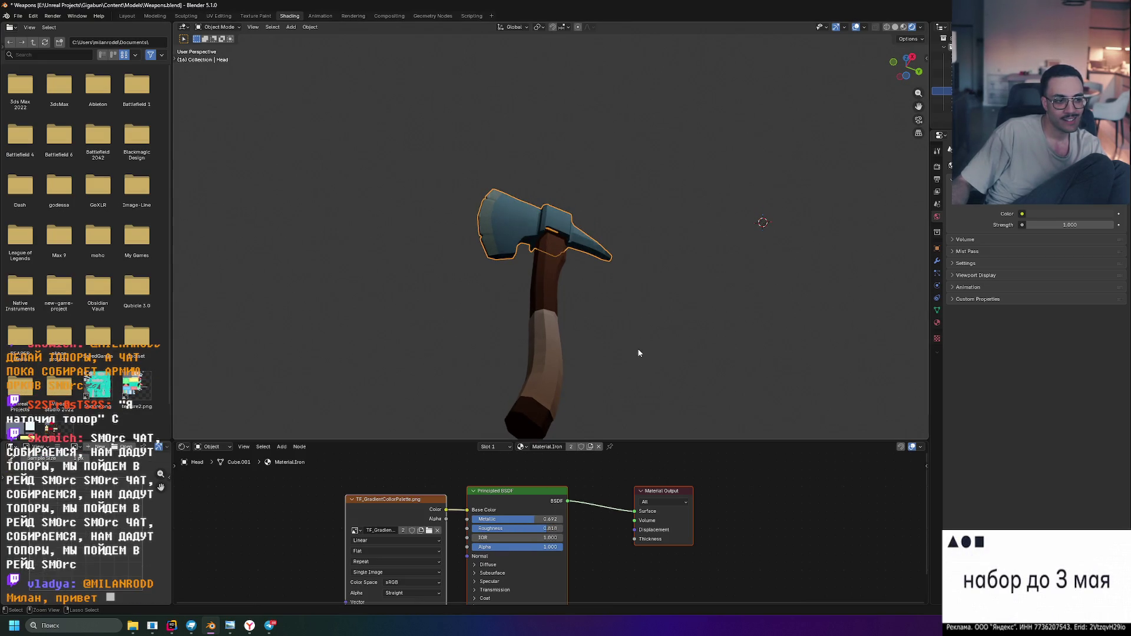
pyautogui.hotkey('ctrl', 'z')
pyautogui.moveTo(632, 345)
pyautogui.mouseDown(button='middle')
pyautogui.moveTo(608, 428)
pyautogui.moveTo(634, 350)
pyautogui.moveTo(548, 408)
pyautogui.mouseUp(button='middle')
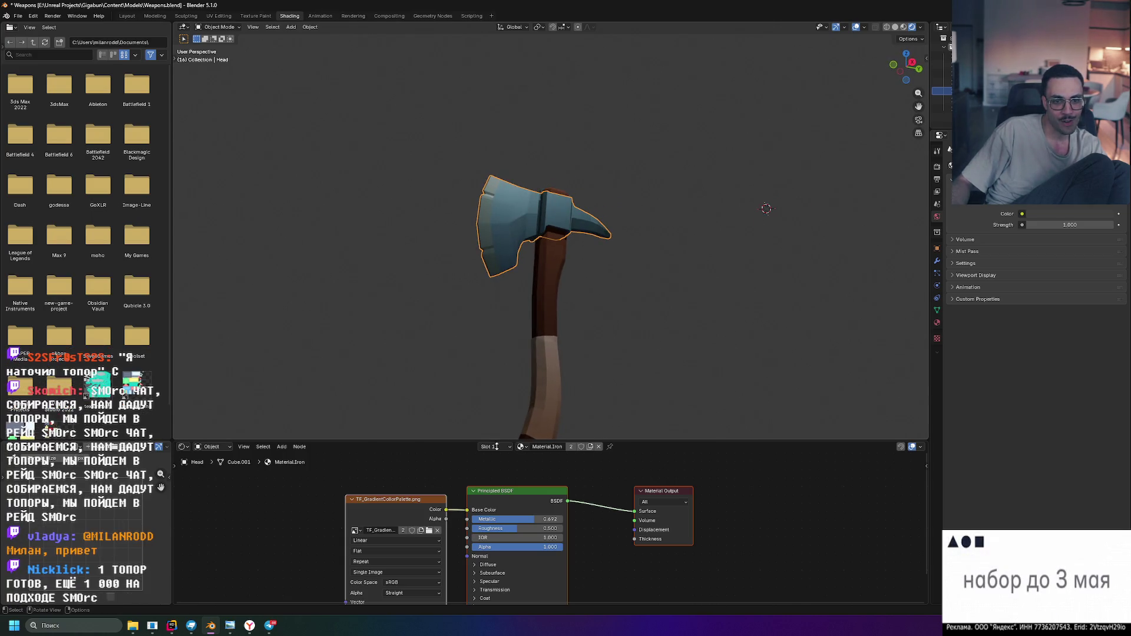
pyautogui.click(271, 626)
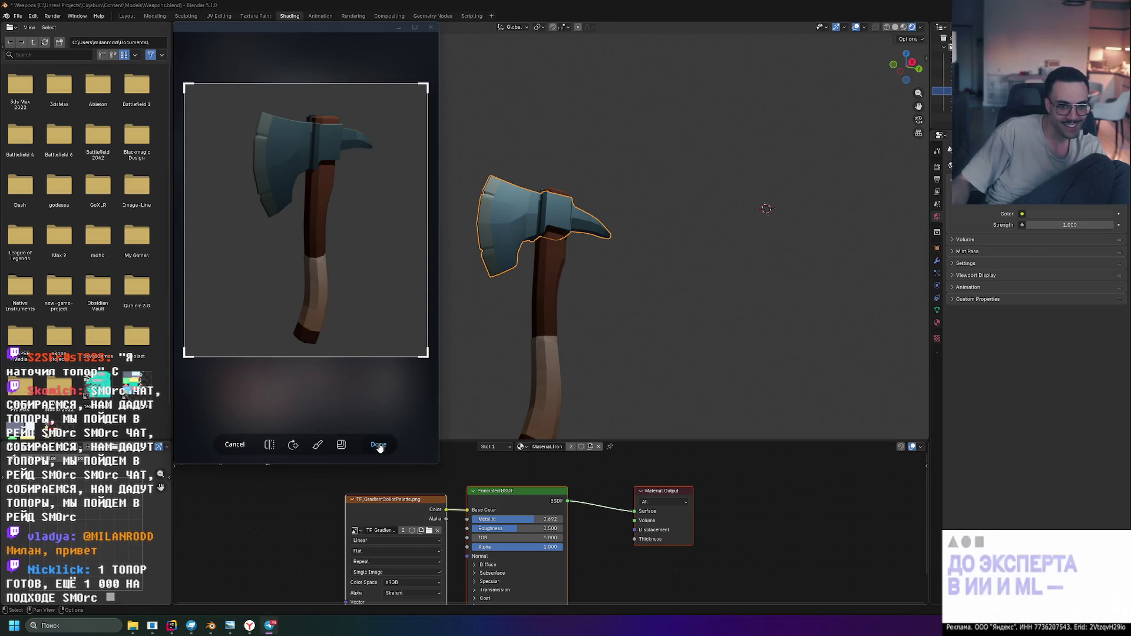
# Finish the image edit and rework the caption to «Мой первый 3д топор.»
pyautogui.click(378, 445)
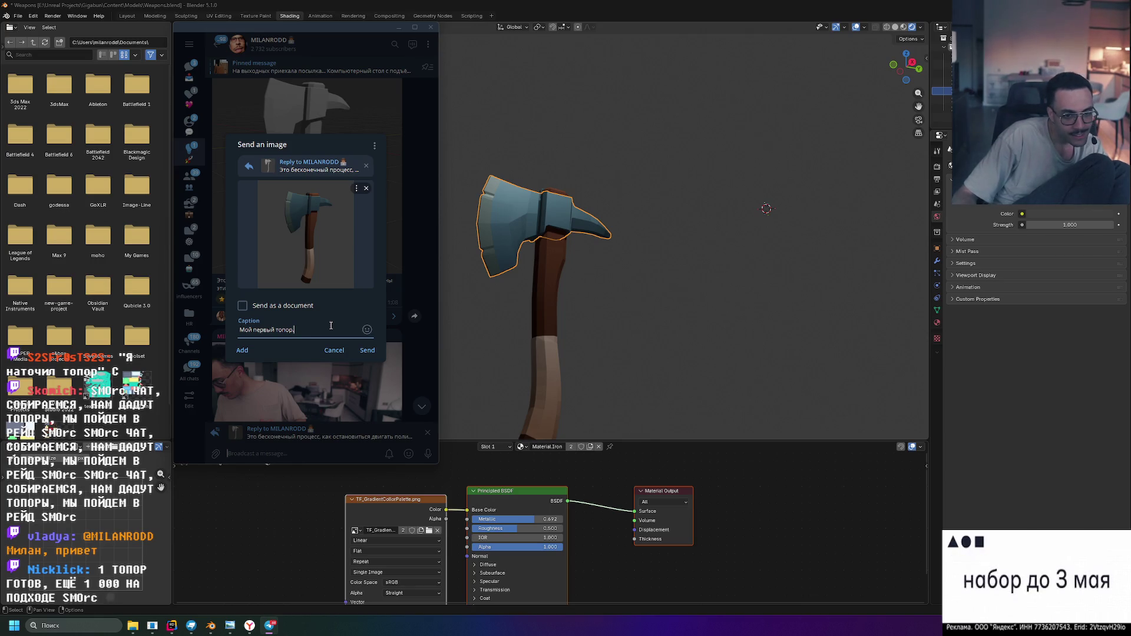
pyautogui.write('Мой первый топор')
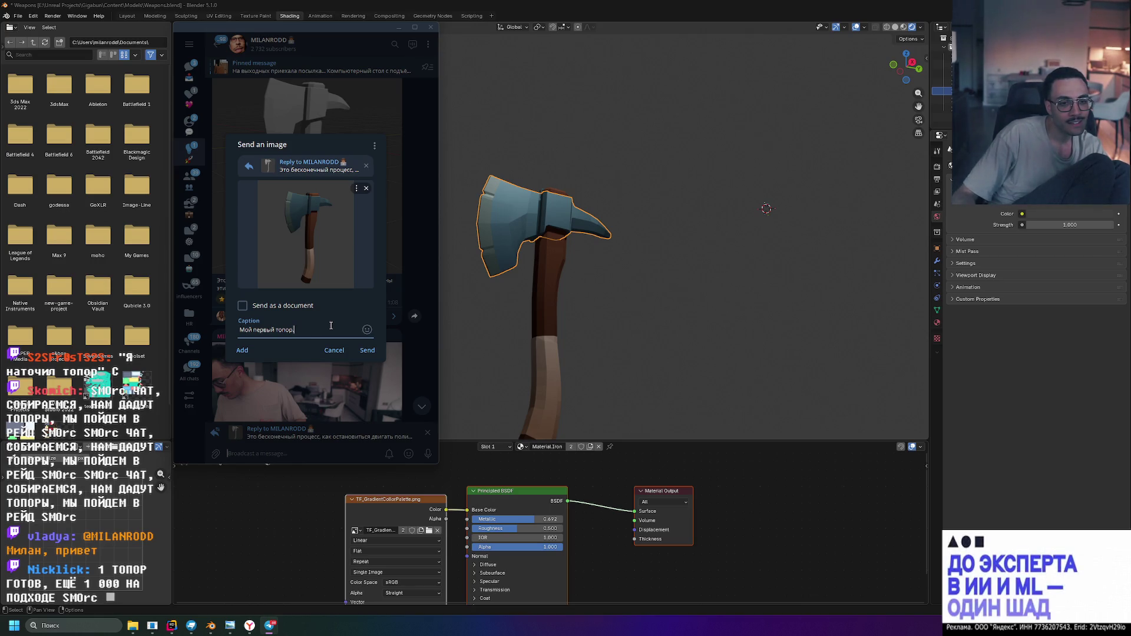
pyautogui.write('. Делал')
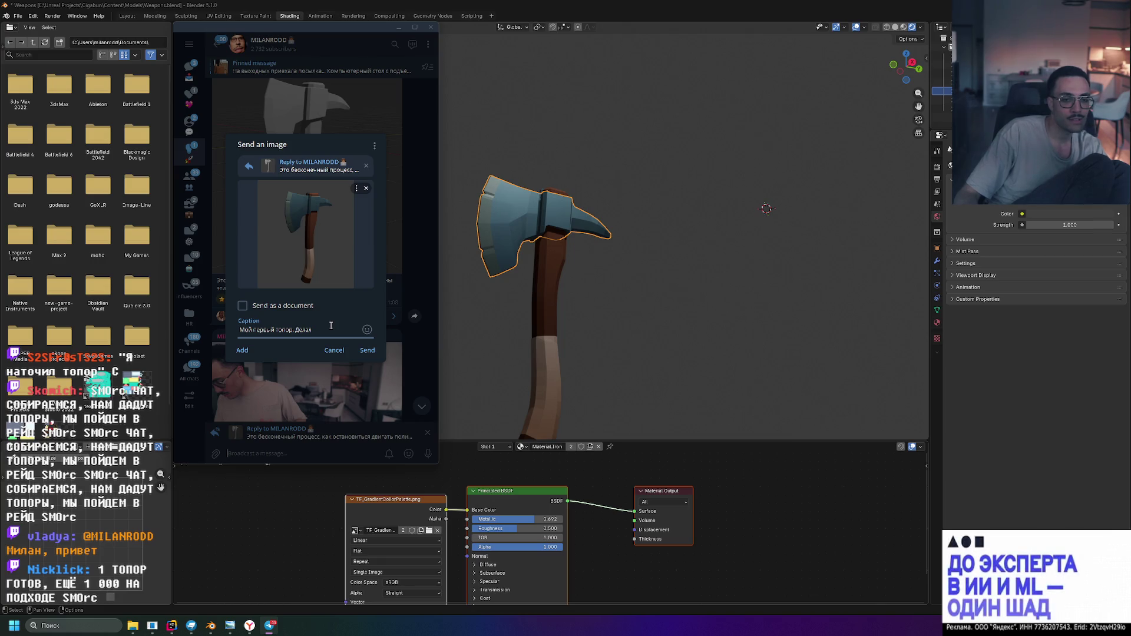
pyautogui.write('д')
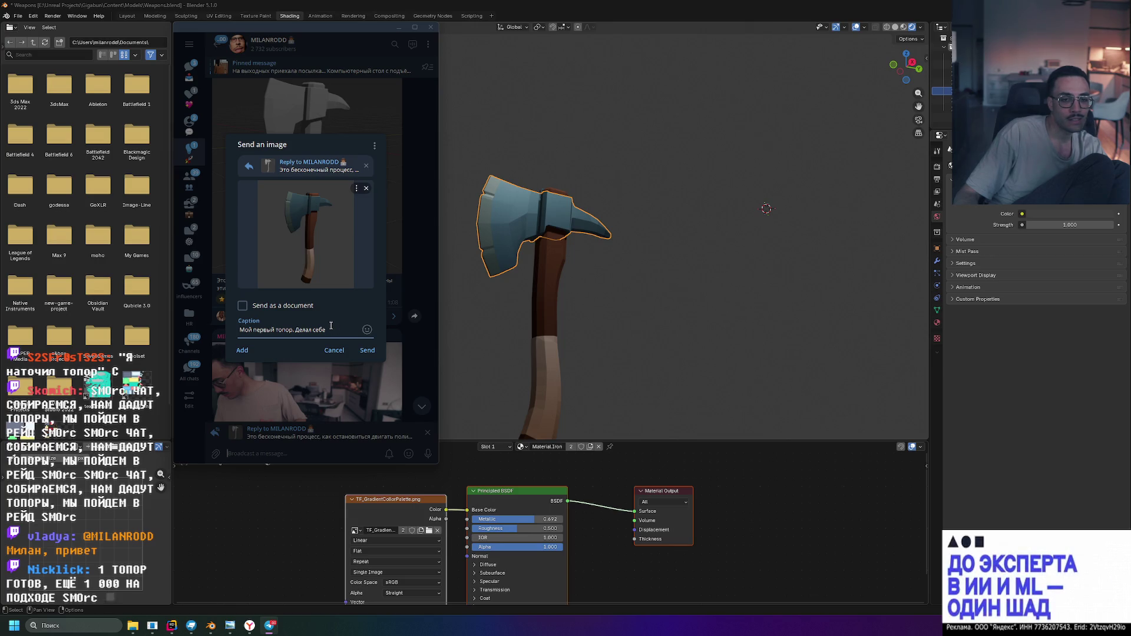
pyautogui.press('BackSpace')
pyautogui.press('BackSpace')
pyautogui.press('BackSpace')
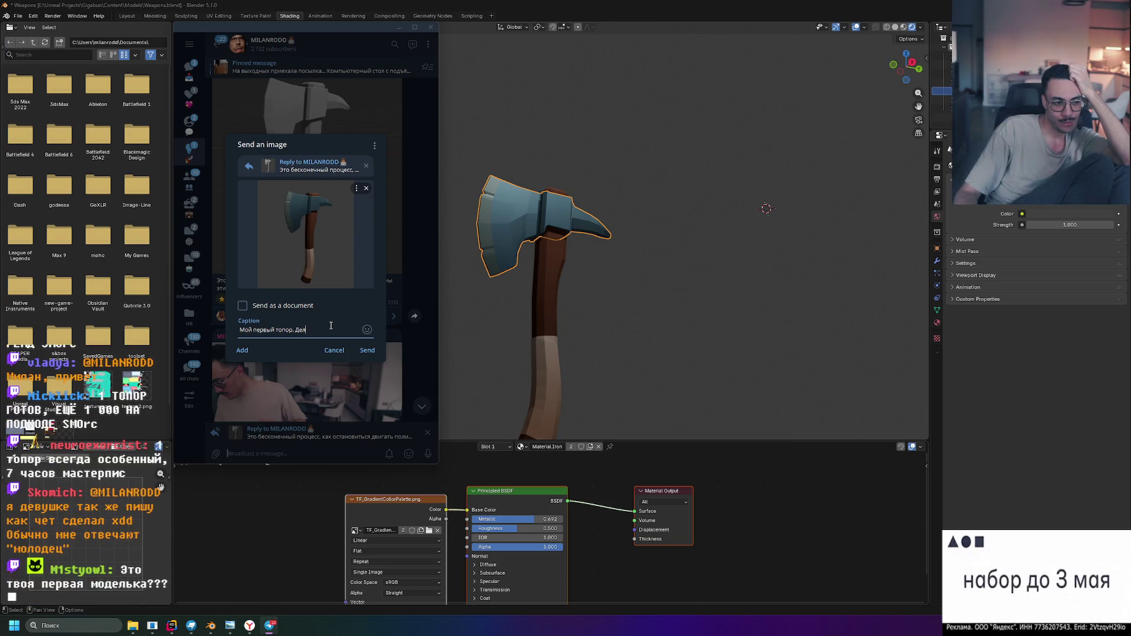
pyautogui.press('BackSpace')
pyautogui.press('BackSpace')
pyautogui.write('я')
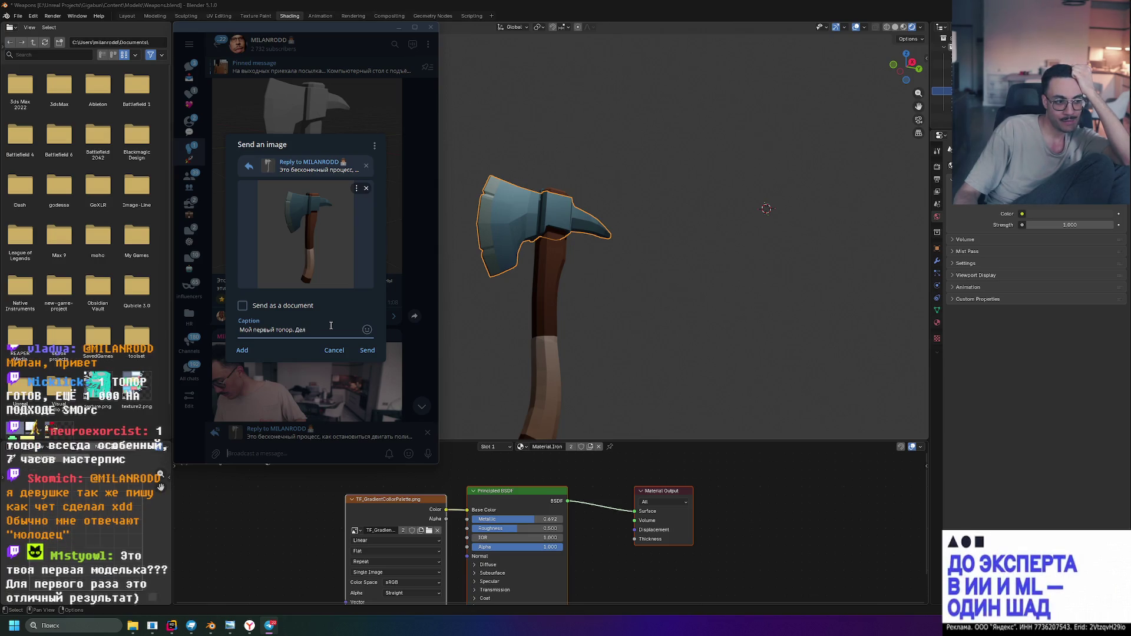
pyautogui.press('BackSpace')
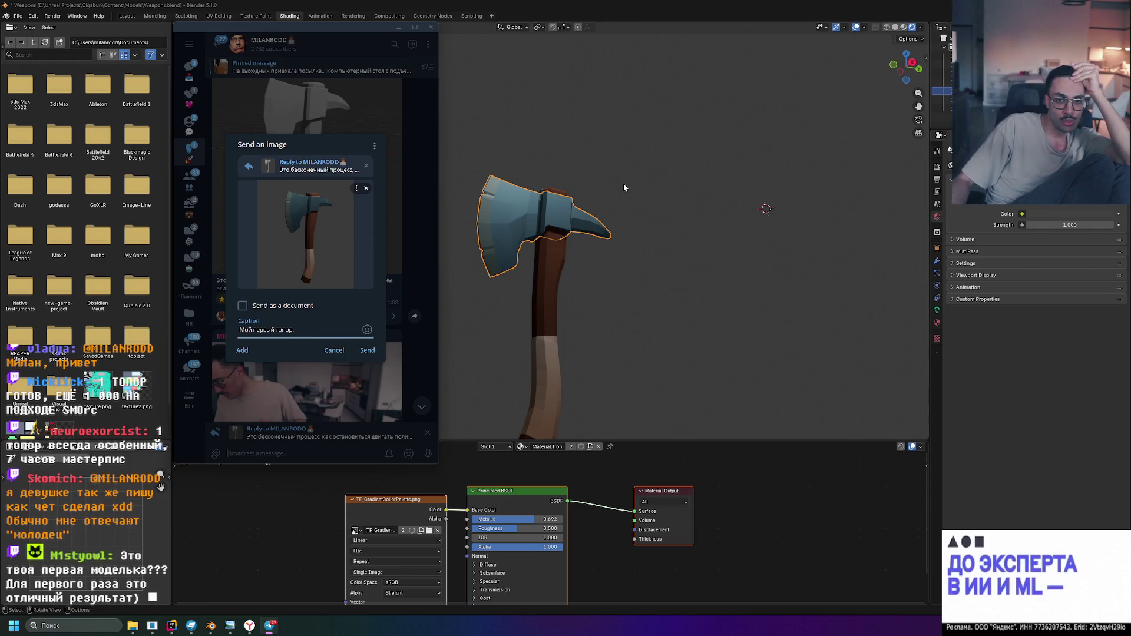
pyautogui.press('BackSpace')
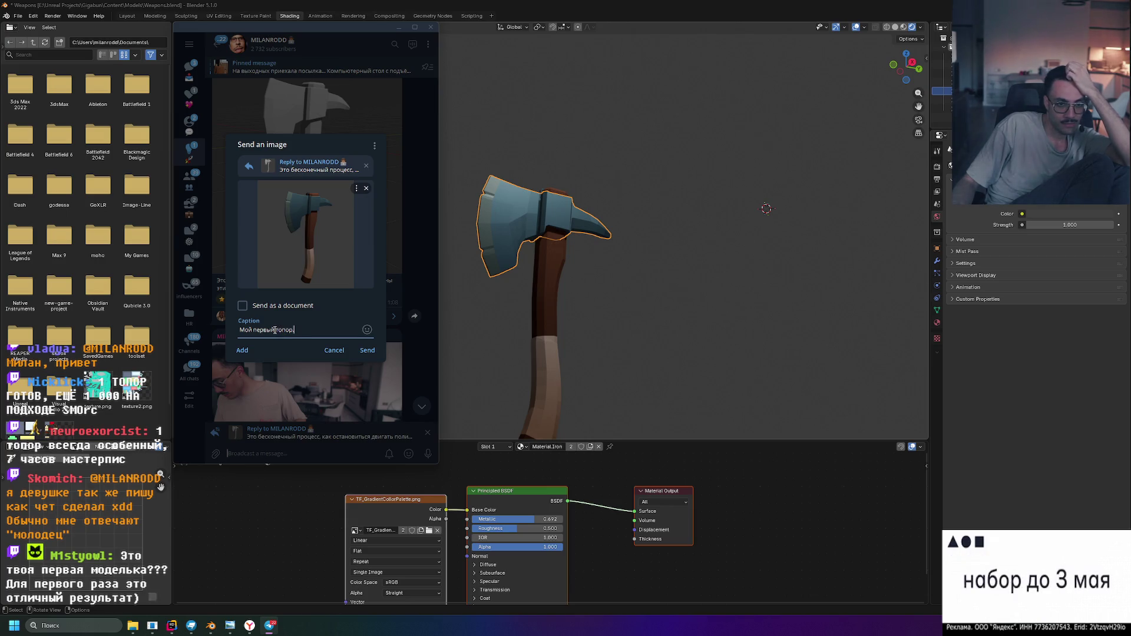
pyautogui.write('3д')
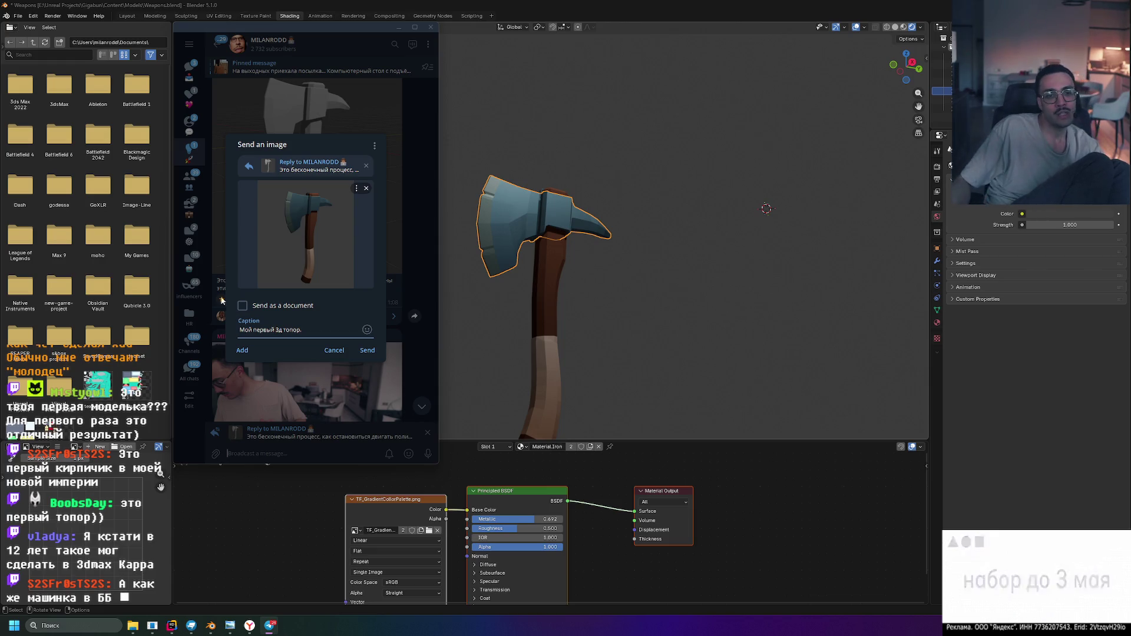
# Apply Shade Auto Smooth to the pale wooden grip on the lower handle
pyautogui.click(623, 259)
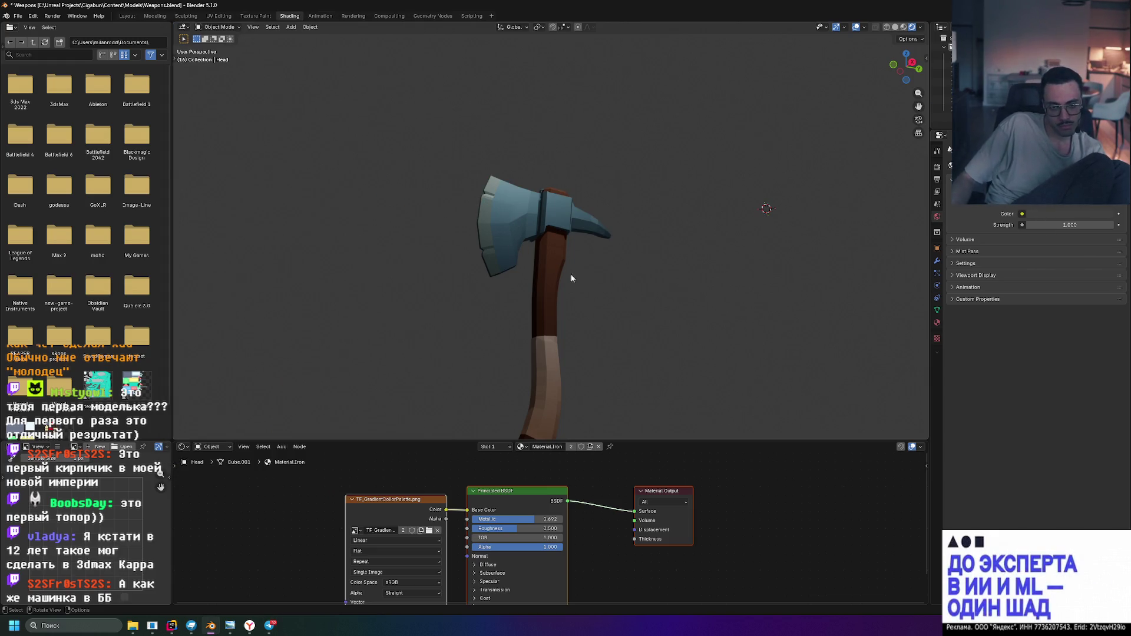
pyautogui.moveTo(656, 296); pyautogui.dragTo(666, 312, button='middle')
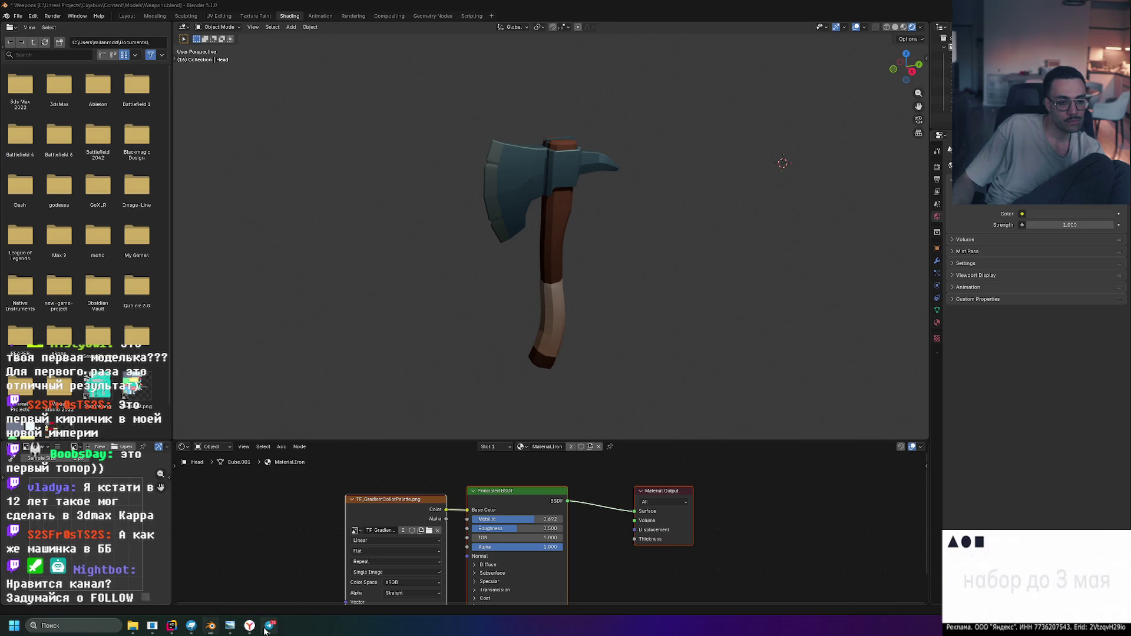
pyautogui.click(270, 625)
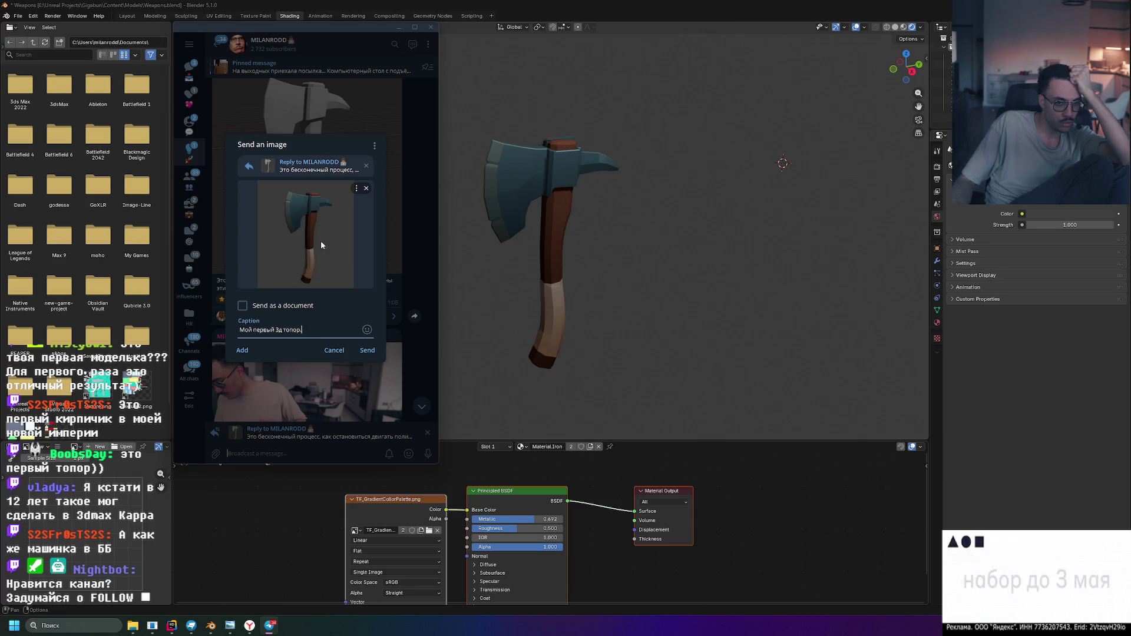
pyautogui.write('Мой первый 3д топор.')
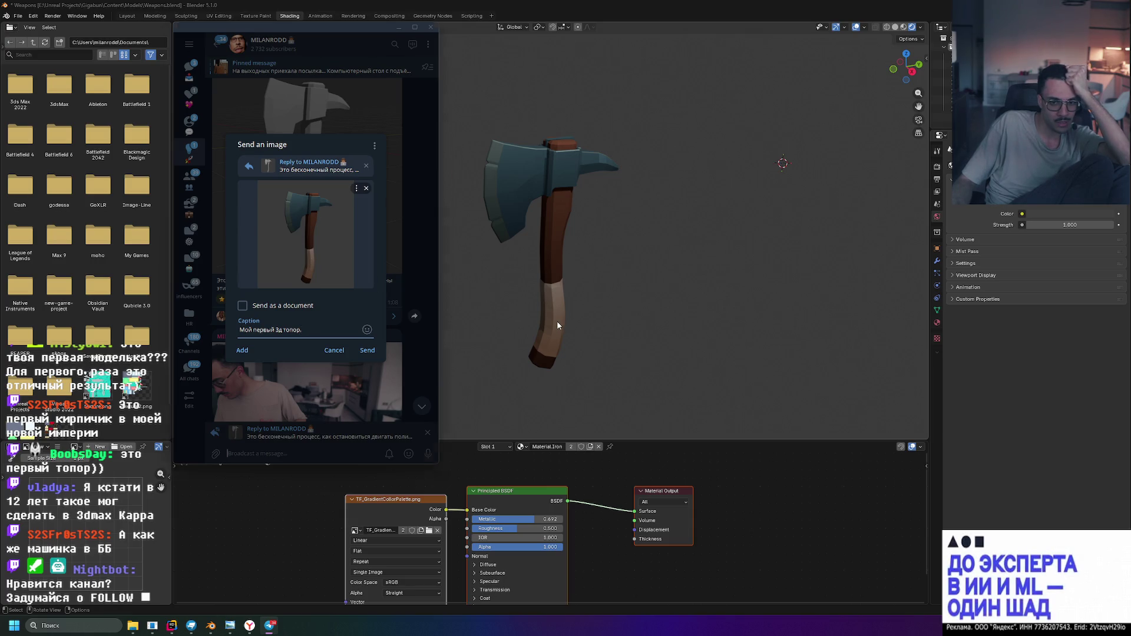
pyautogui.click(557, 325)
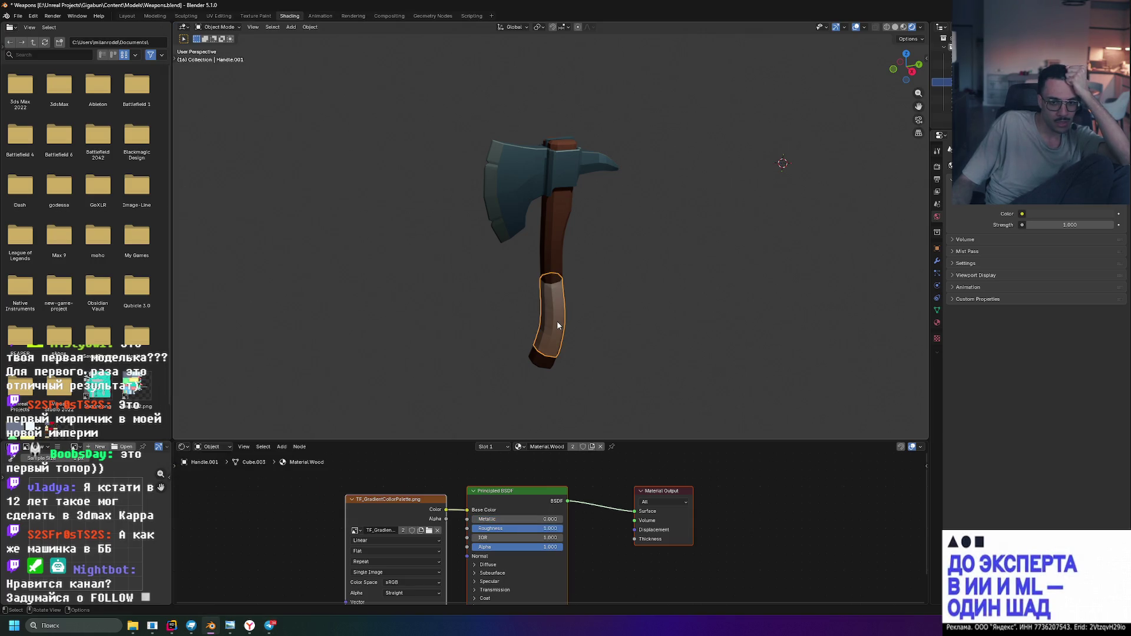
pyautogui.rightClick(557, 323)
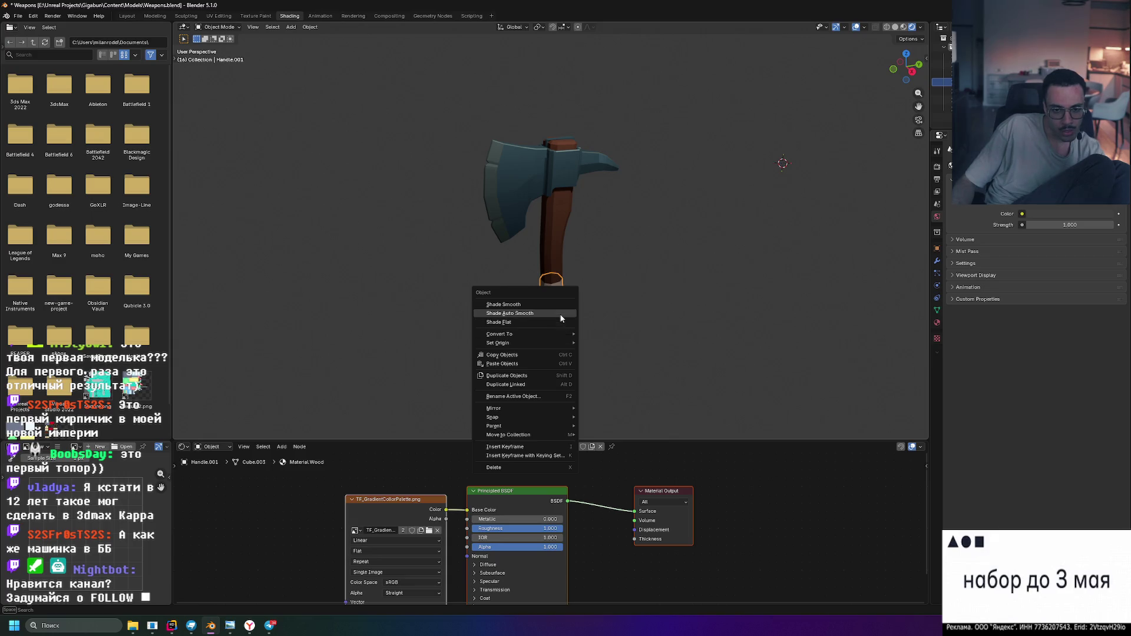
pyautogui.click(560, 315)
pyautogui.scroll(3, 598, 331)
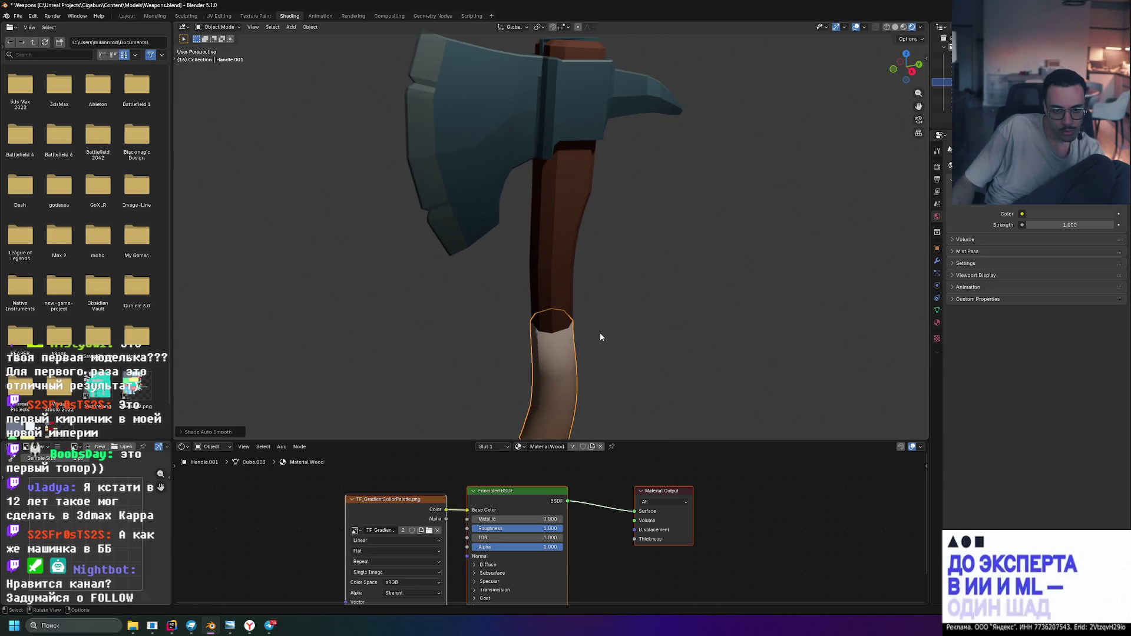